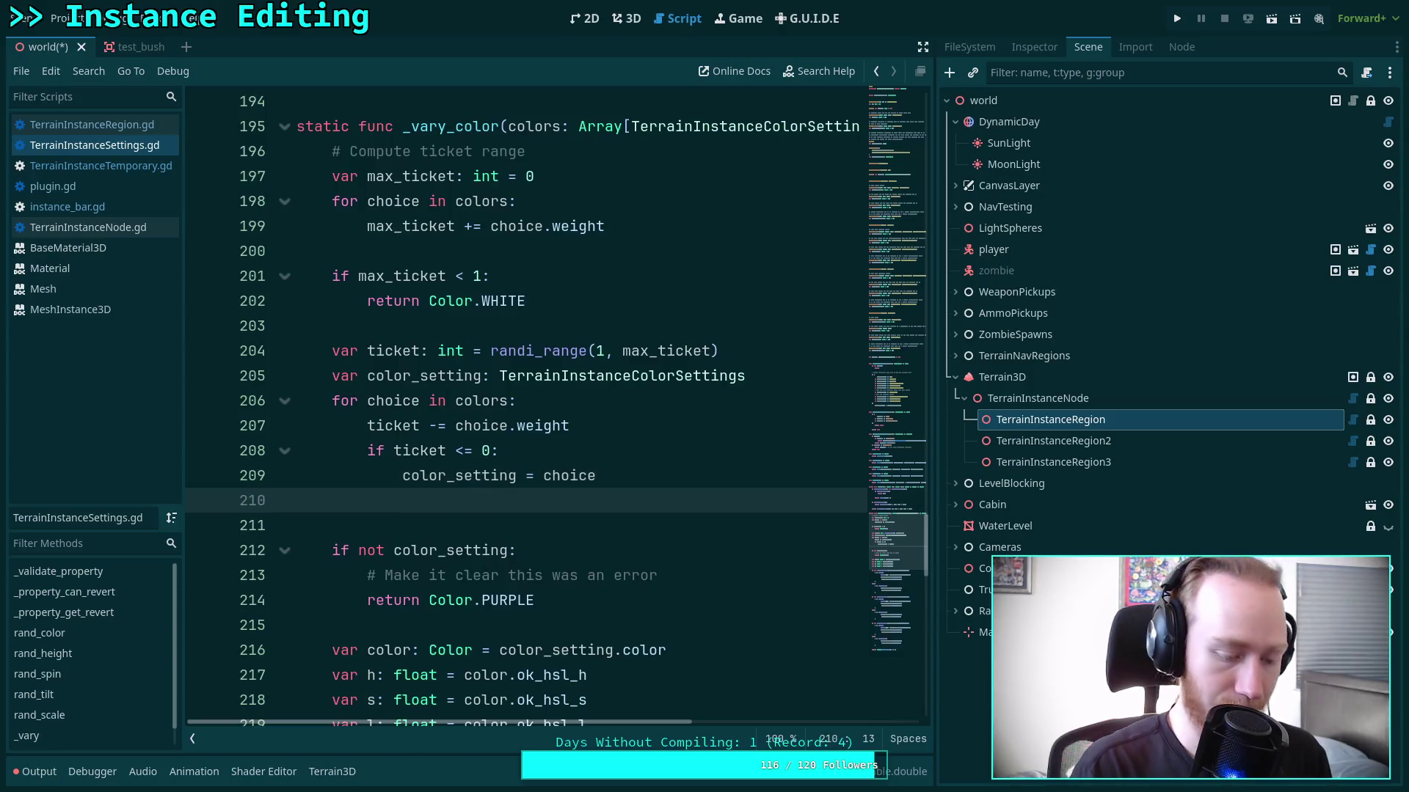
# Step: Add a break after color_setting = choice in _vary_color, save the script, and show the 3D view
pyautogui.press('BackSpace')
pyautogui.press('BackSpace')
pyautogui.press('BackSpace')
pyautogui.write('eax')
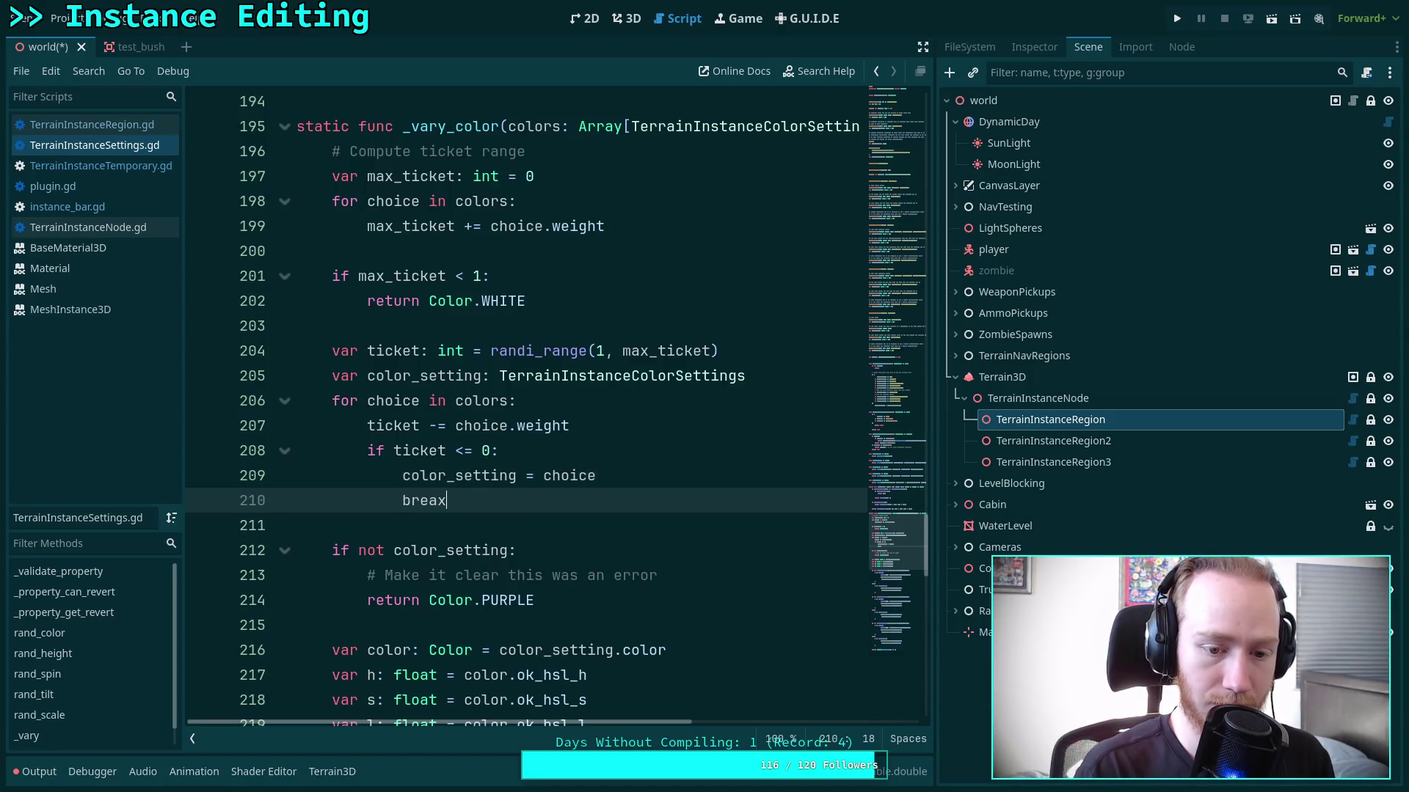
pyautogui.hotkey('ctrl', 's')
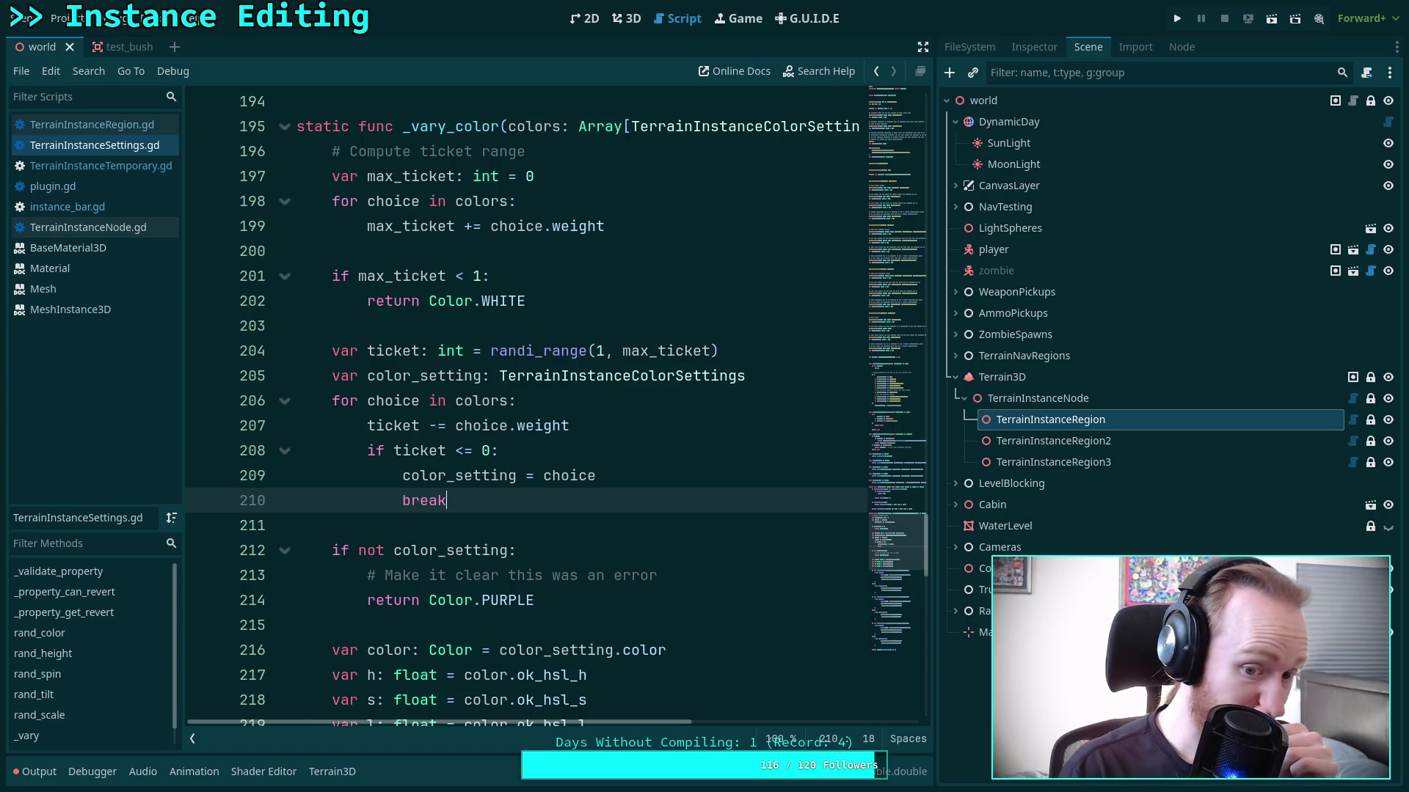
pyautogui.click(625, 18)
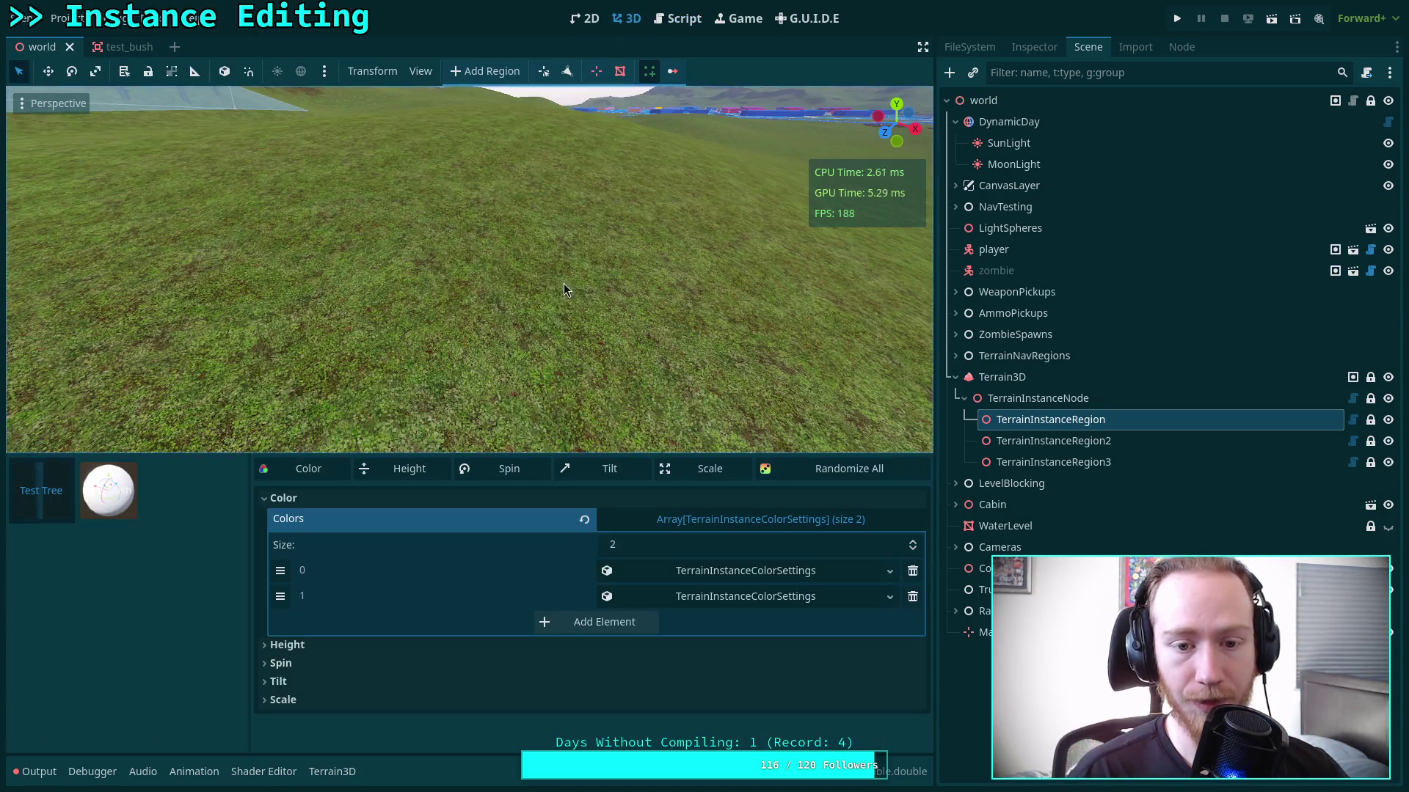
# Step: Re-randomise the test tree's colour twice and briefly expand the Height settings
pyautogui.click(297, 472)
pyautogui.click(296, 473)
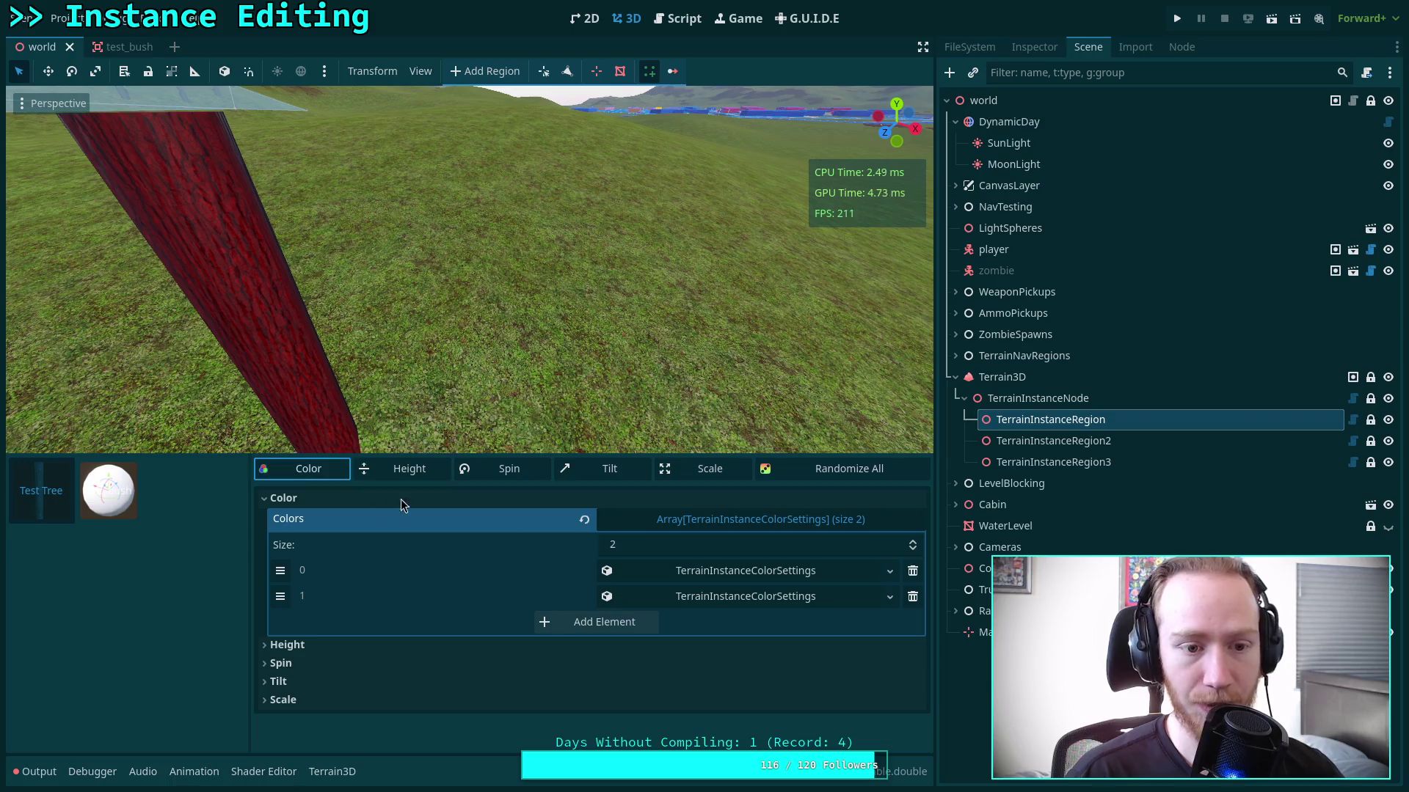
pyautogui.click(619, 644)
pyautogui.click(619, 623)
# Step: Add a third Colors entry with new TerrainInstanceColorSettings coloured blue (0009ff)
pyautogui.click(646, 670)
pyautogui.click(729, 623)
pyautogui.click(756, 666)
pyautogui.click(669, 602)
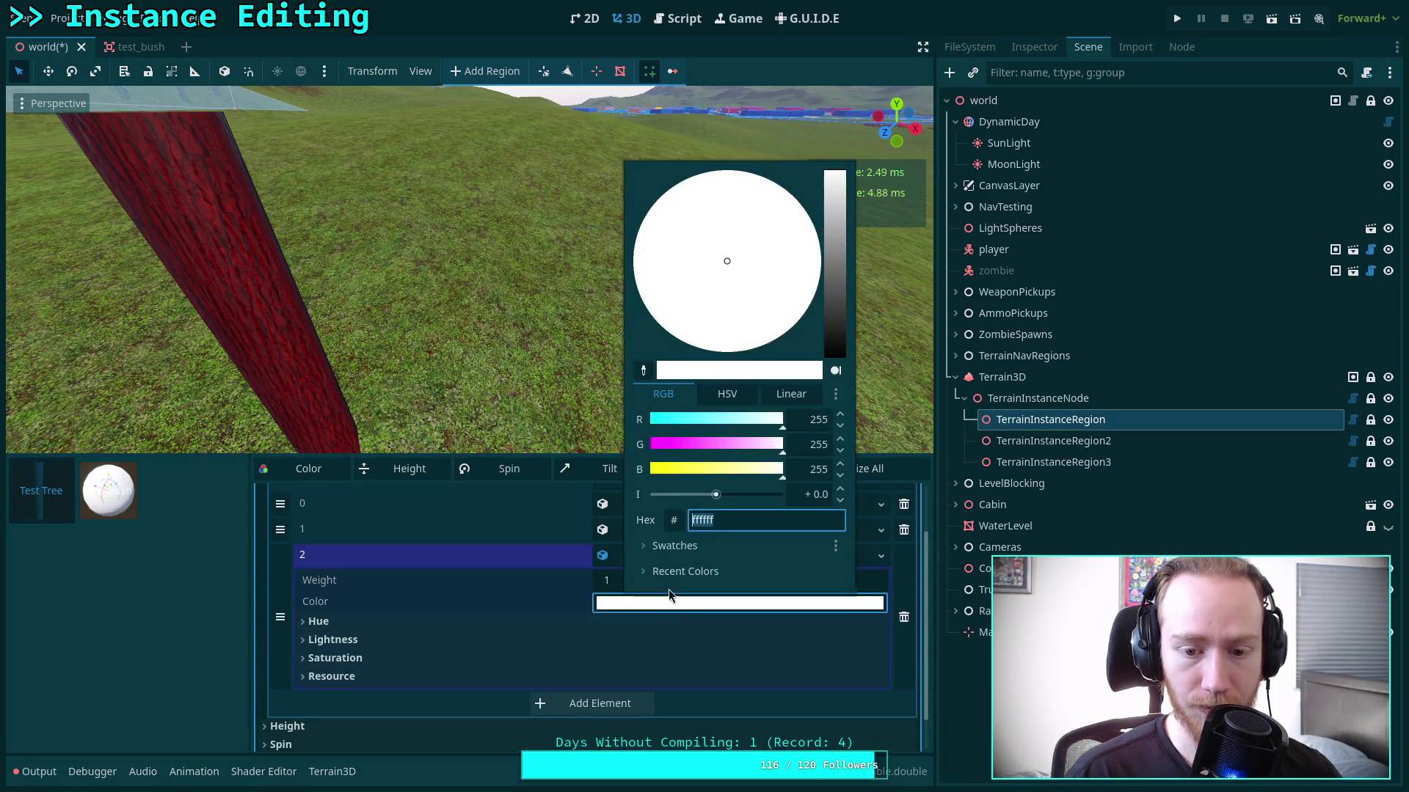
pyautogui.moveTo(721, 423)
pyautogui.mouseDown()
pyautogui.moveTo(649, 422)
pyautogui.moveTo(649, 444)
pyautogui.mouseUp()
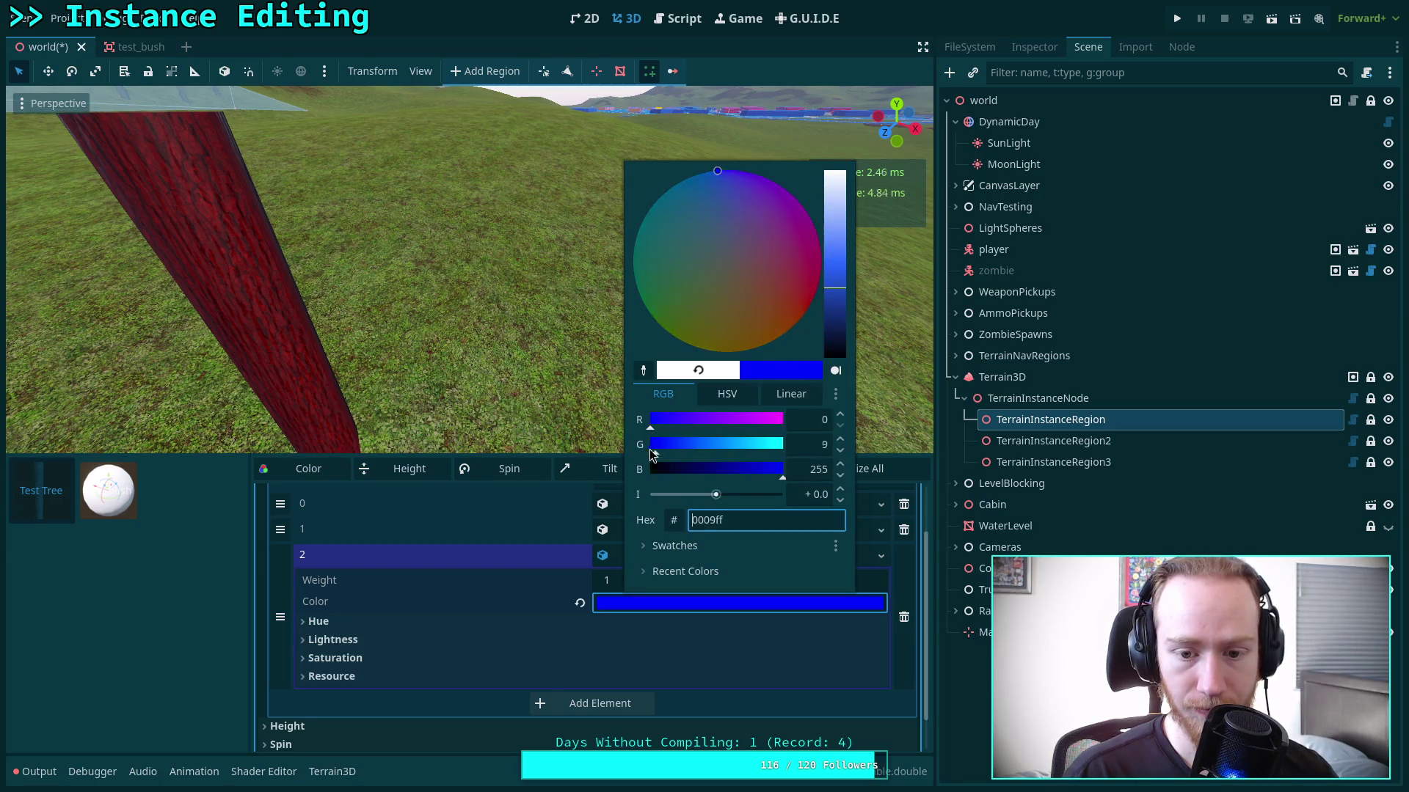
pyautogui.click(506, 613)
# Step: Re-randomise the test tree's colour and lean repeatedly until it shows natural bark
pyautogui.click(302, 473)
pyautogui.click(301, 474)
pyautogui.click(301, 475)
pyautogui.click(300, 475)
pyautogui.click(301, 476)
pyautogui.click(301, 476)
pyautogui.click(301, 476)
pyautogui.click(301, 476)
pyautogui.click(301, 476)
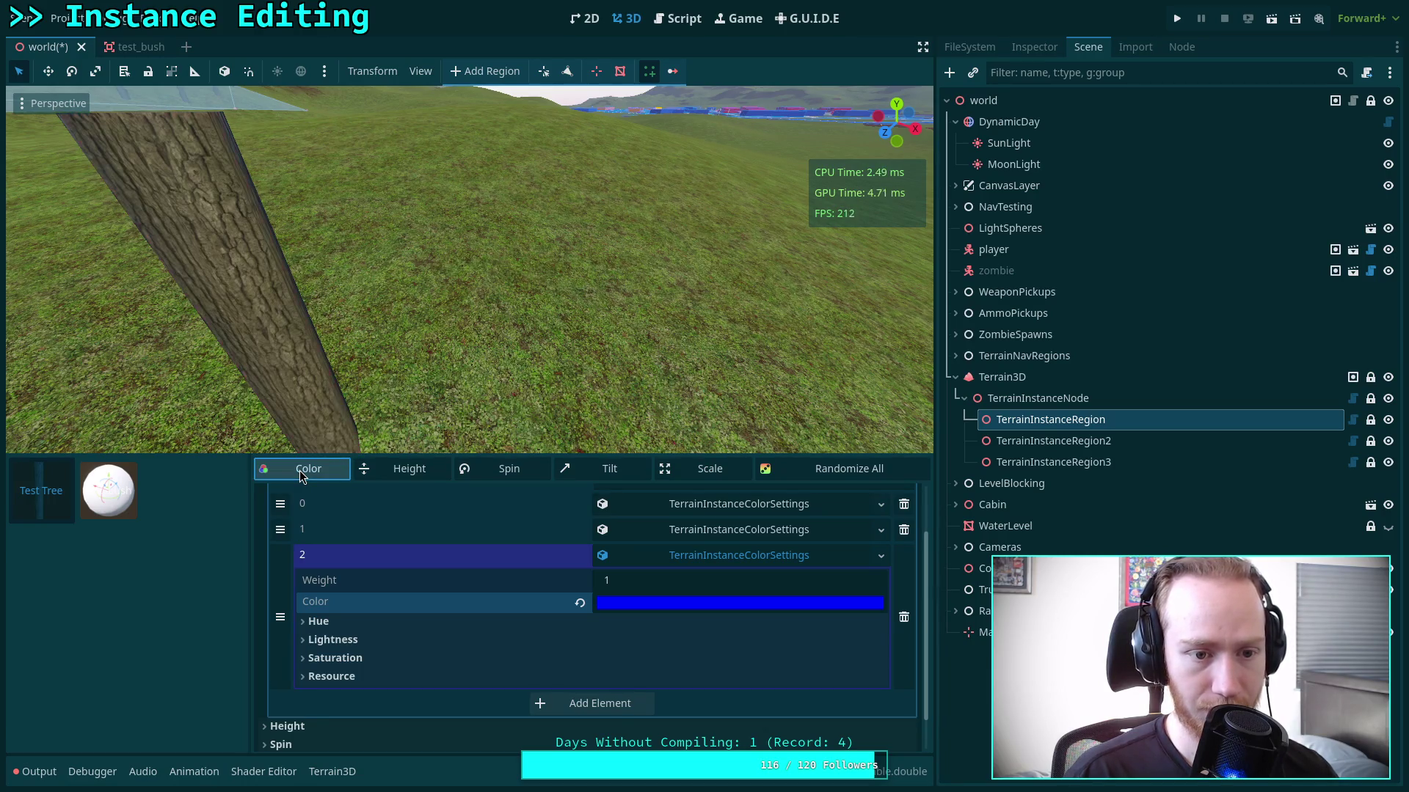
pyautogui.click(301, 475)
pyautogui.click(525, 460)
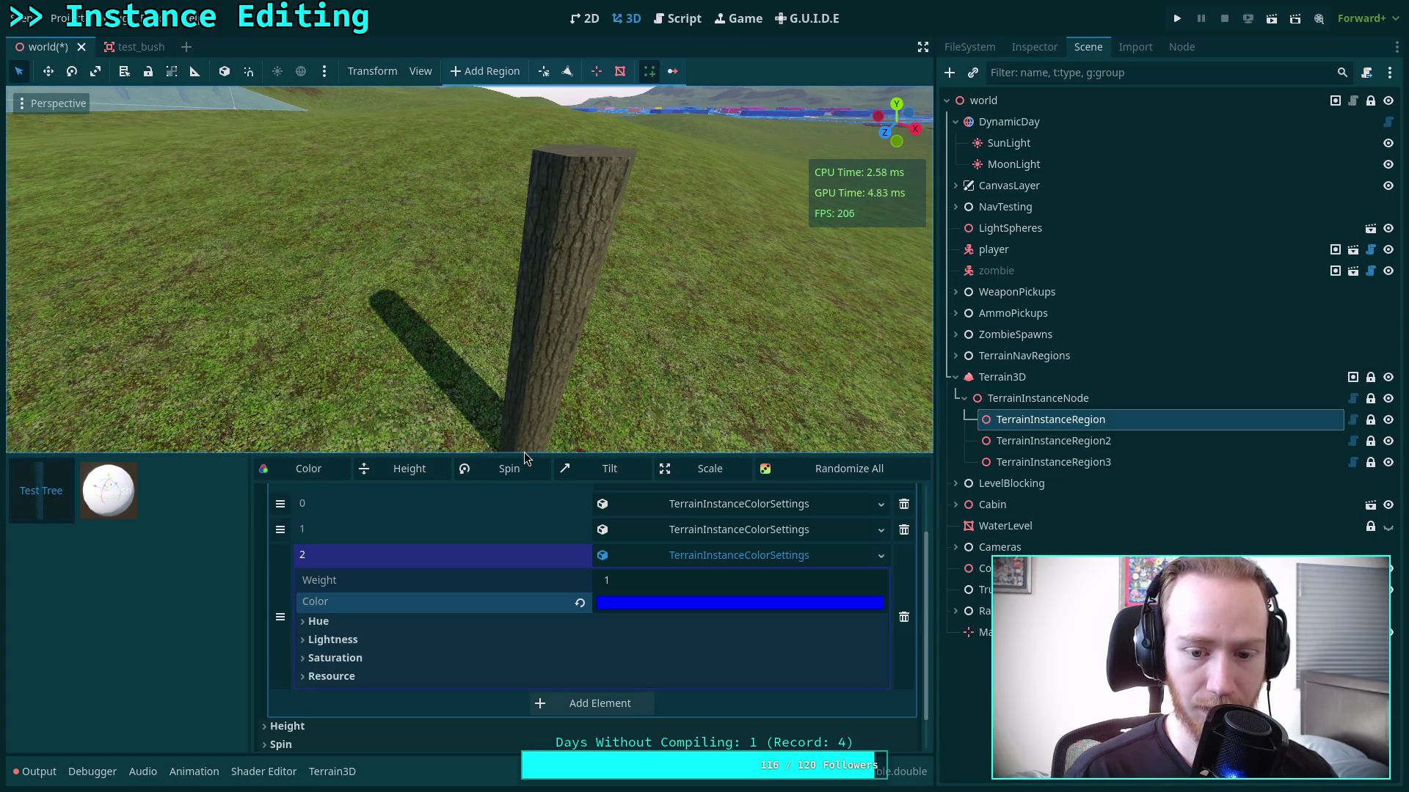
# Step: Expand colour entries 0 and 1, reveal entry 0's hue variation, and regenerate tree colours
pyautogui.click(666, 530)
pyautogui.click(672, 513)
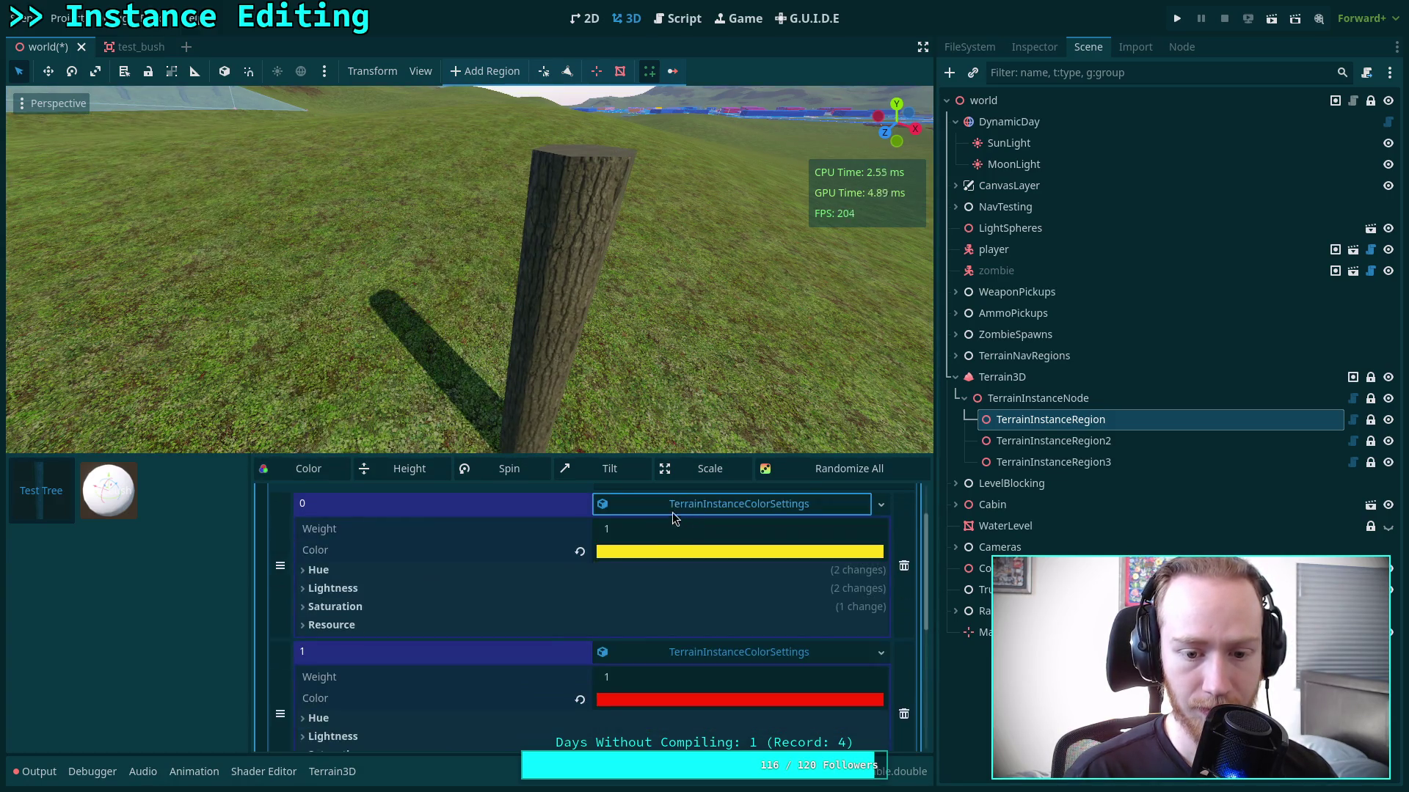
pyautogui.click(634, 570)
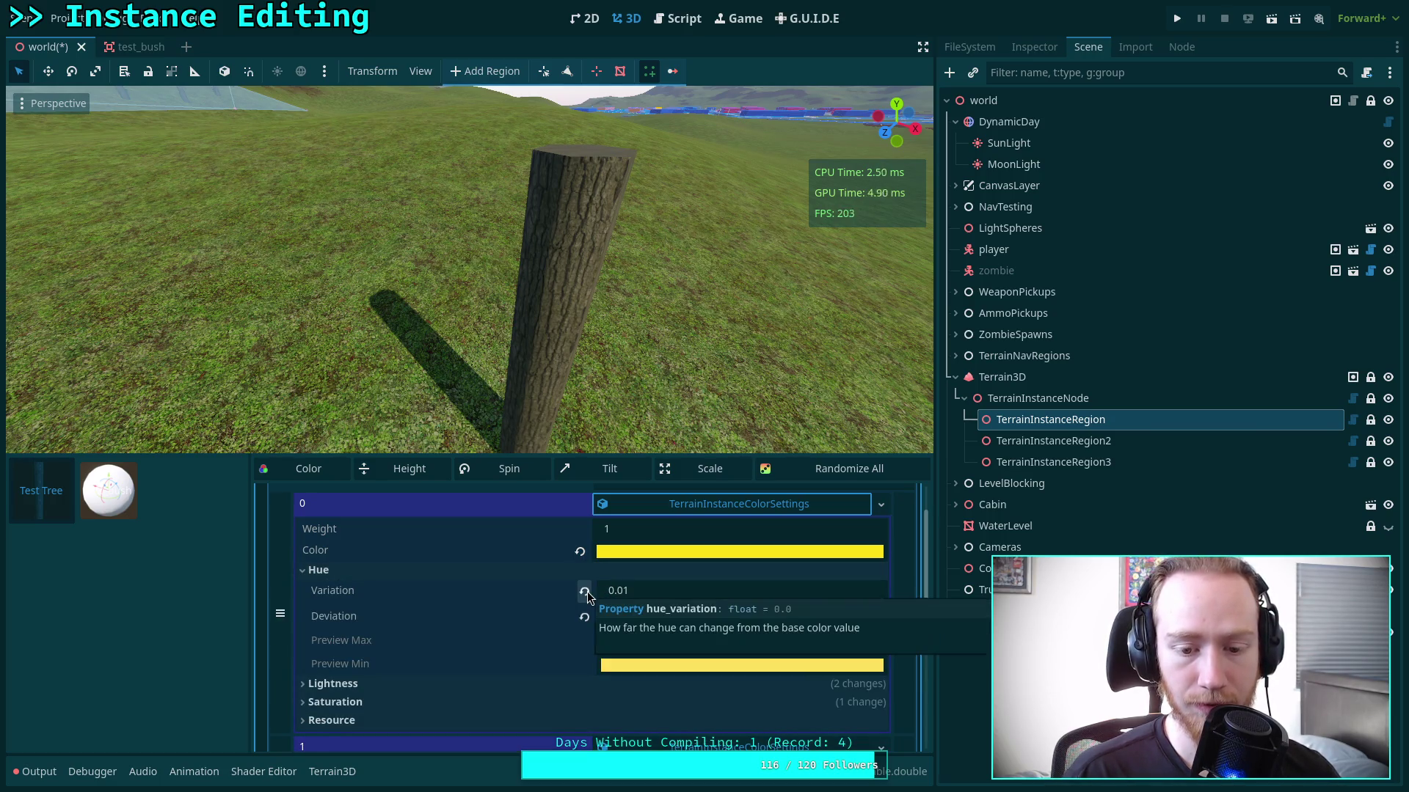
pyautogui.click(305, 472)
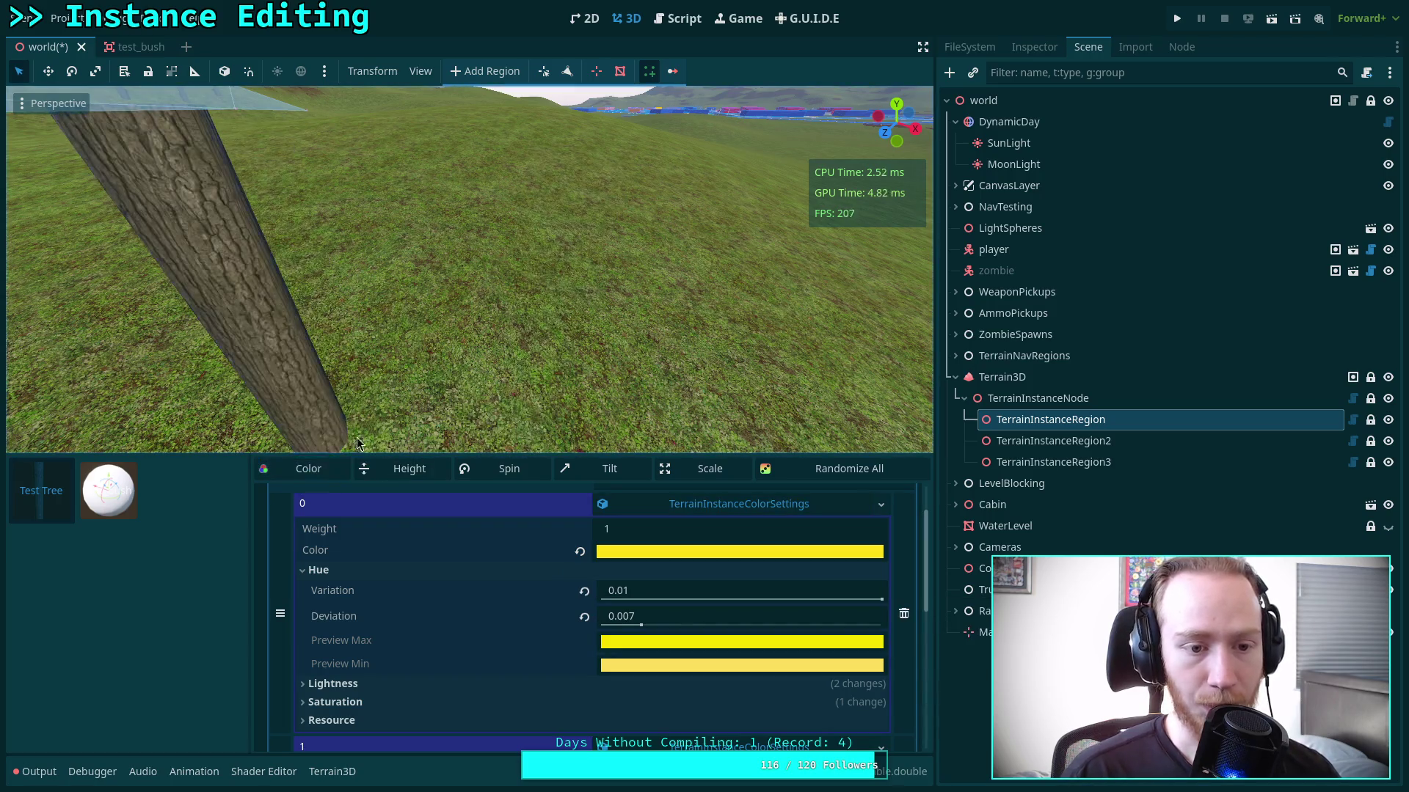
# Step: Place several tree instances on the terrain and paint a line of trees leftward
pyautogui.click(398, 405)
pyautogui.click(585, 416)
pyautogui.click(504, 407)
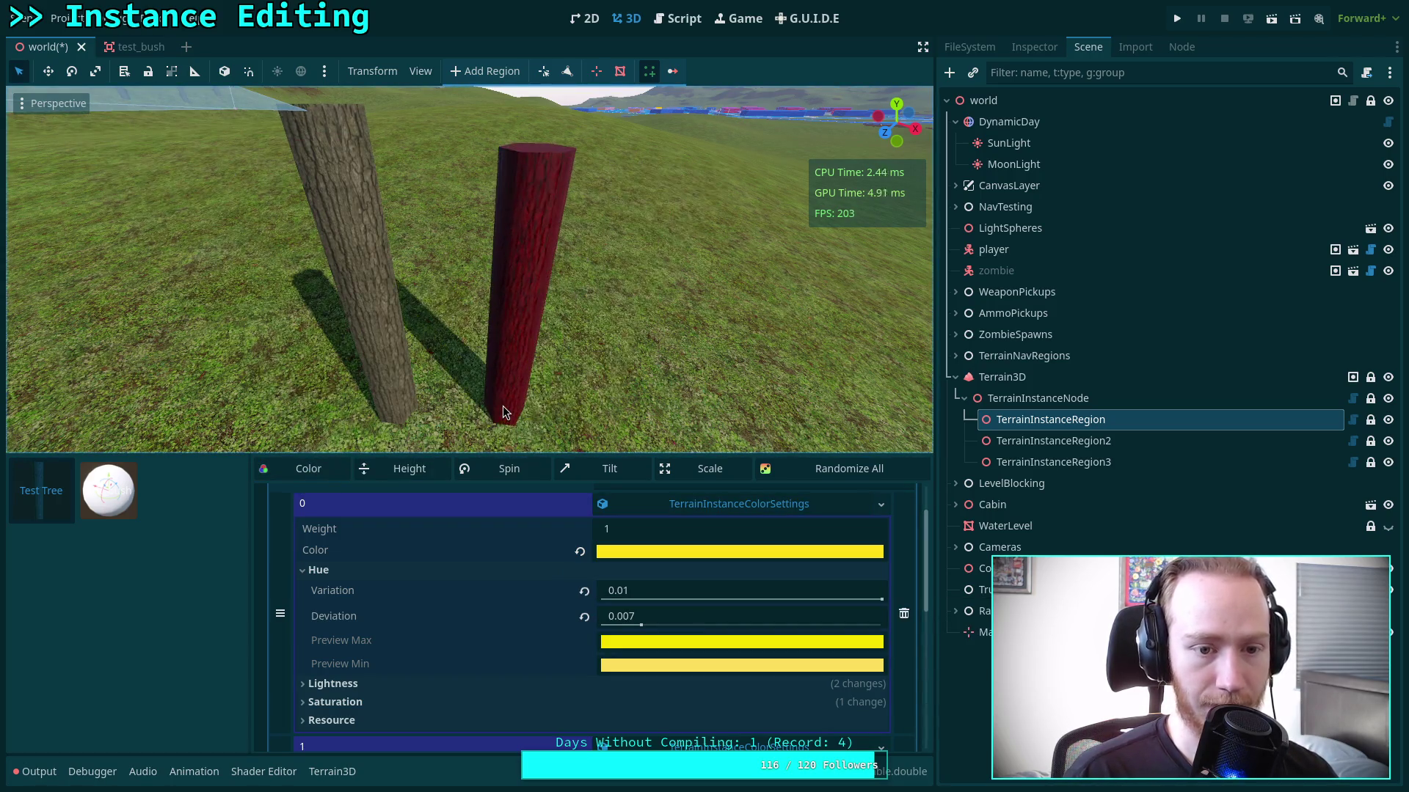
pyautogui.click(693, 422)
pyautogui.click(426, 383)
pyautogui.click(668, 417)
pyautogui.moveTo(668, 417)
pyautogui.mouseDown()
pyautogui.moveTo(395, 389)
pyautogui.moveTo(328, 409)
pyautogui.moveTo(173, 407)
pyautogui.mouseUp()
# Step: Paint more trees along the terrain, view the row from several angles, and select Terrain3D
pyautogui.press('s')
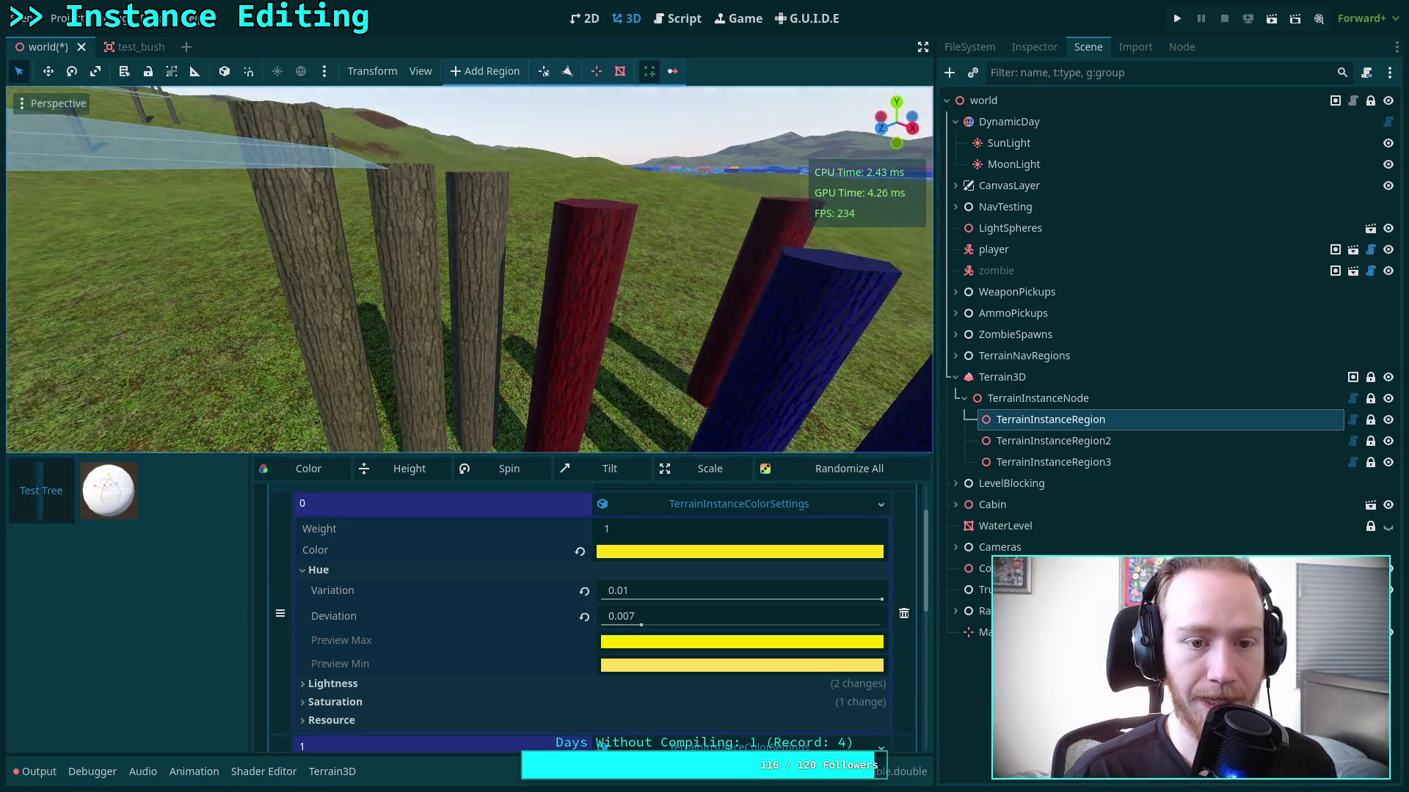
pyautogui.moveTo(577, 429)
pyautogui.mouseDown()
pyautogui.moveTo(483, 403)
pyautogui.moveTo(375, 421)
pyautogui.moveTo(509, 446)
pyautogui.moveTo(460, 444)
pyautogui.moveTo(587, 440)
pyautogui.moveTo(328, 412)
pyautogui.moveTo(355, 366)
pyautogui.moveTo(297, 377)
pyautogui.mouseUp()
pyautogui.press('w')
pyautogui.press('s')
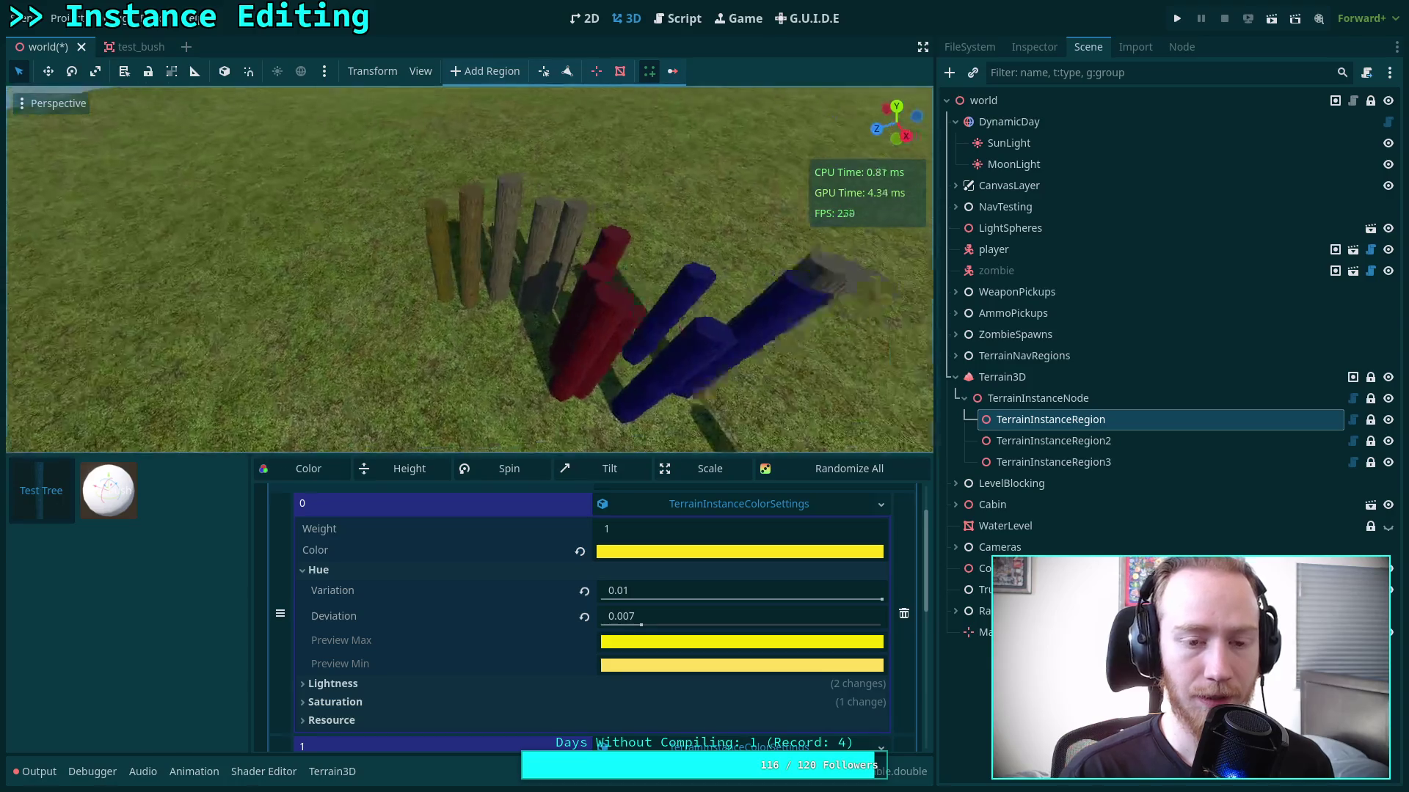
pyautogui.press('a')
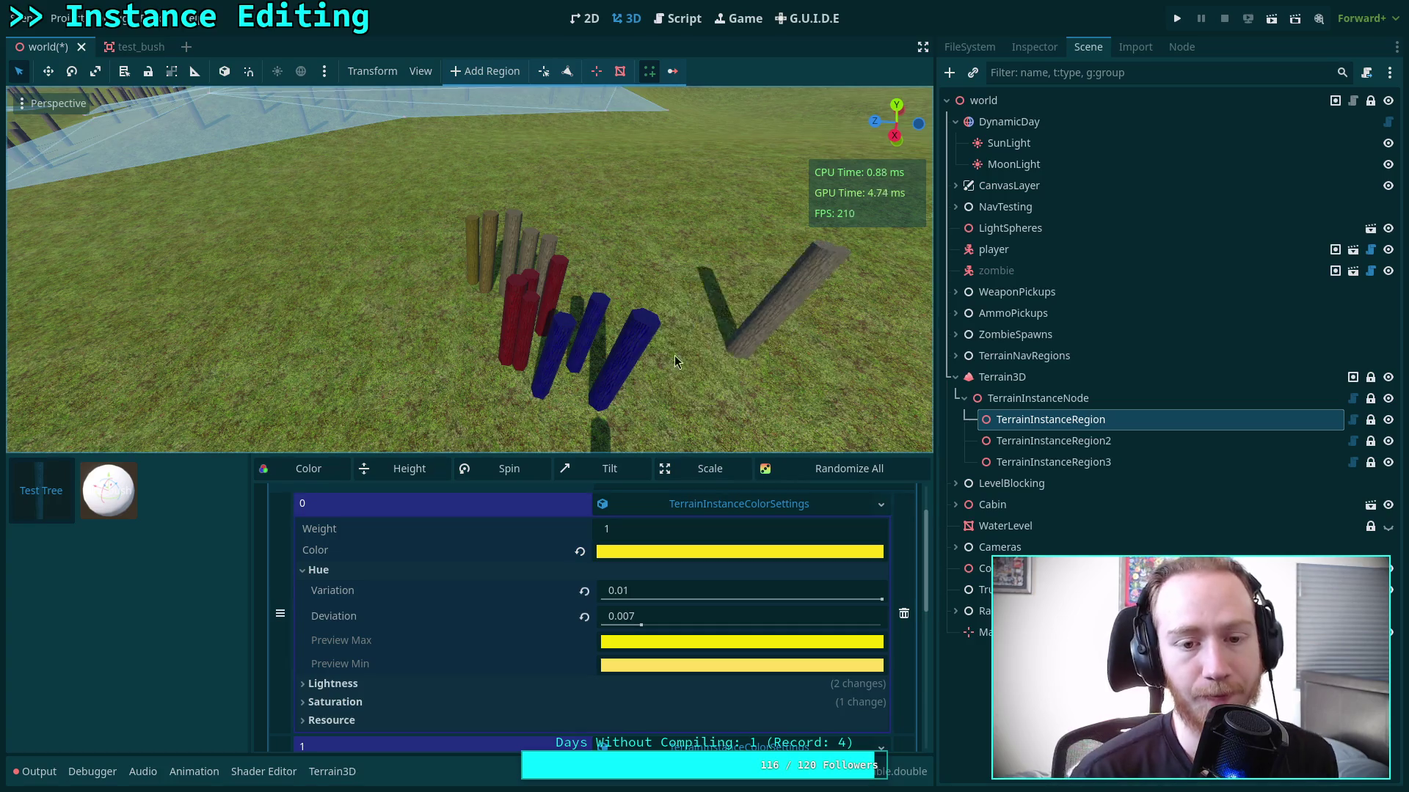
pyautogui.click(1069, 377)
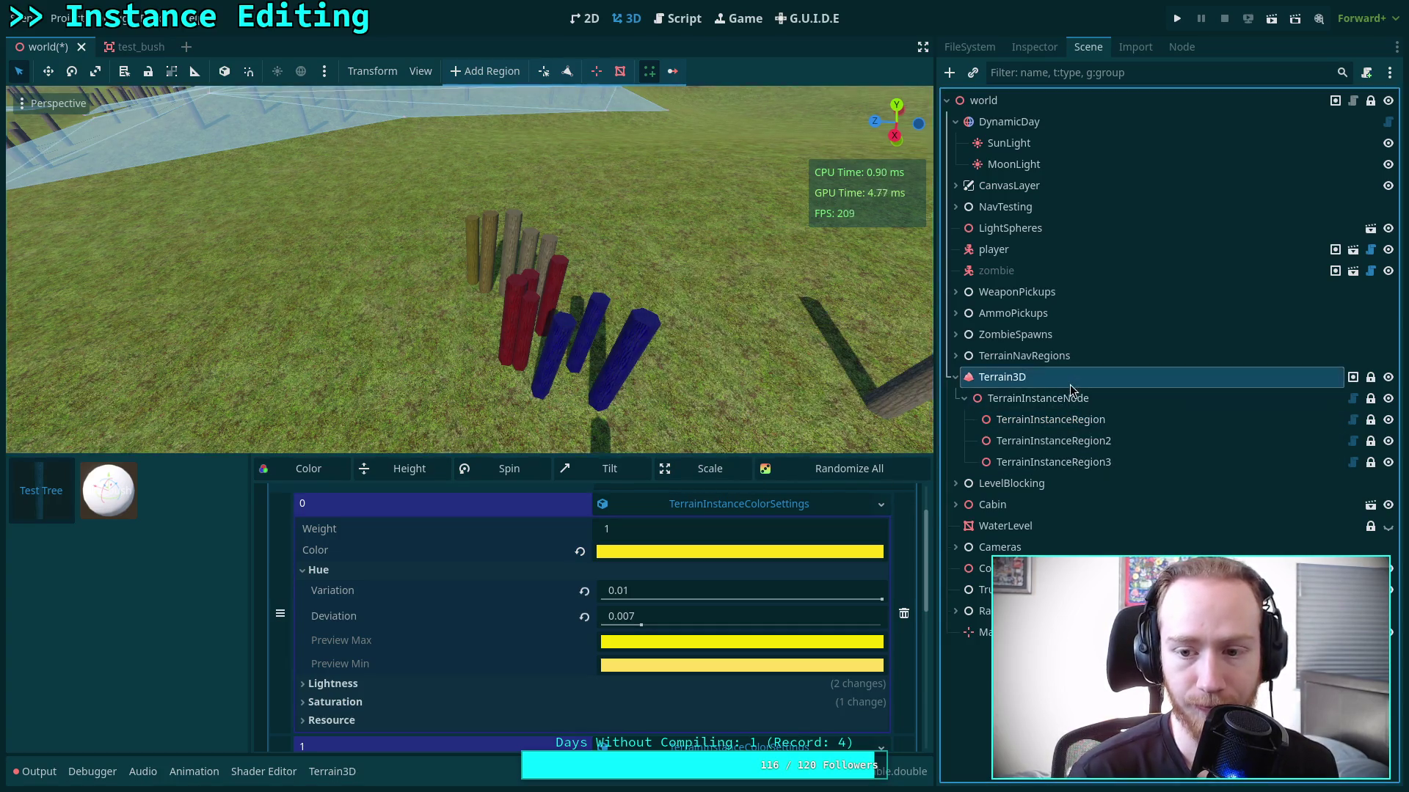
# Step: Fly the camera over the terrain and tilt up to survey the landscape
pyautogui.hotkey('ctrl', 'z')
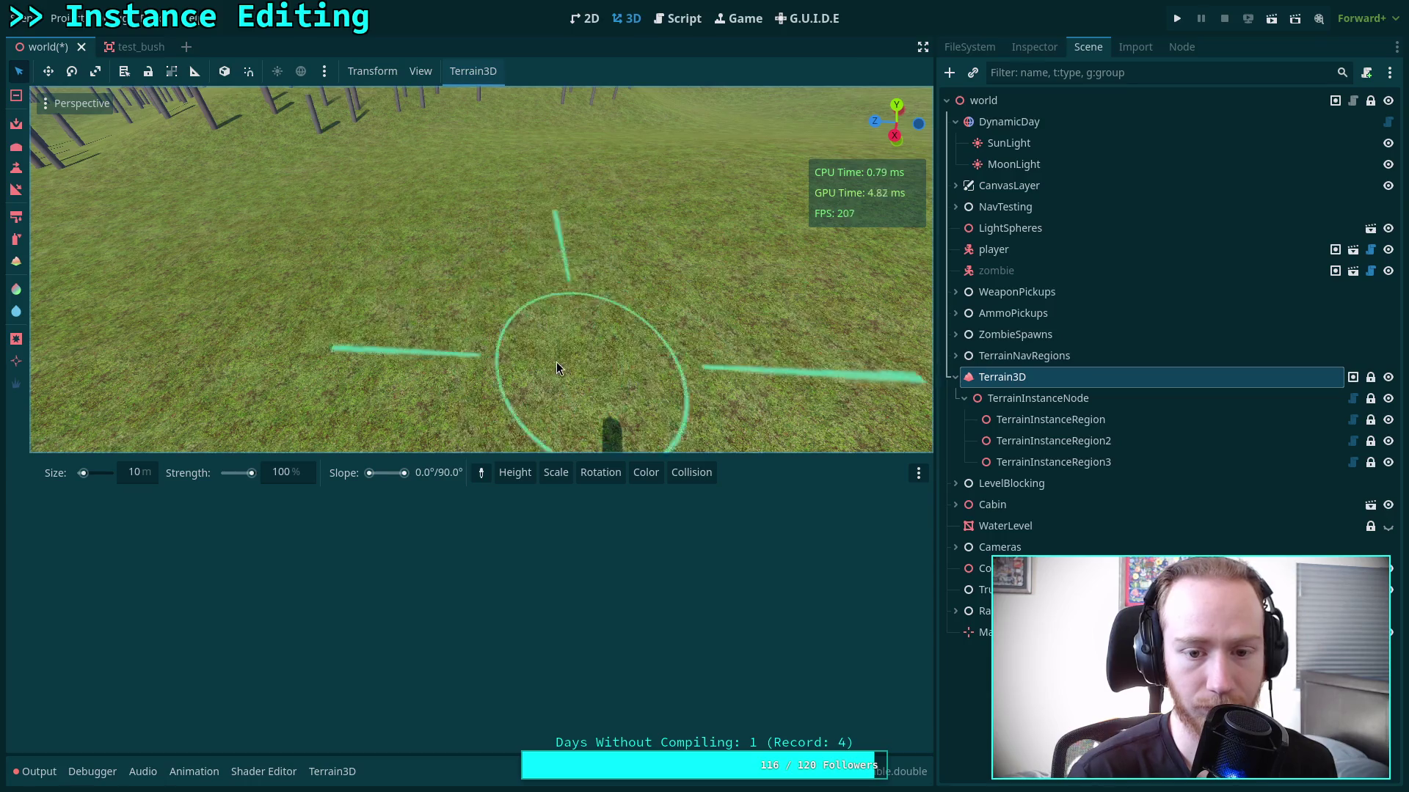
pyautogui.scroll(3, 556, 363)
pyautogui.moveTo(505, 349); pyautogui.dragTo(26, 777)
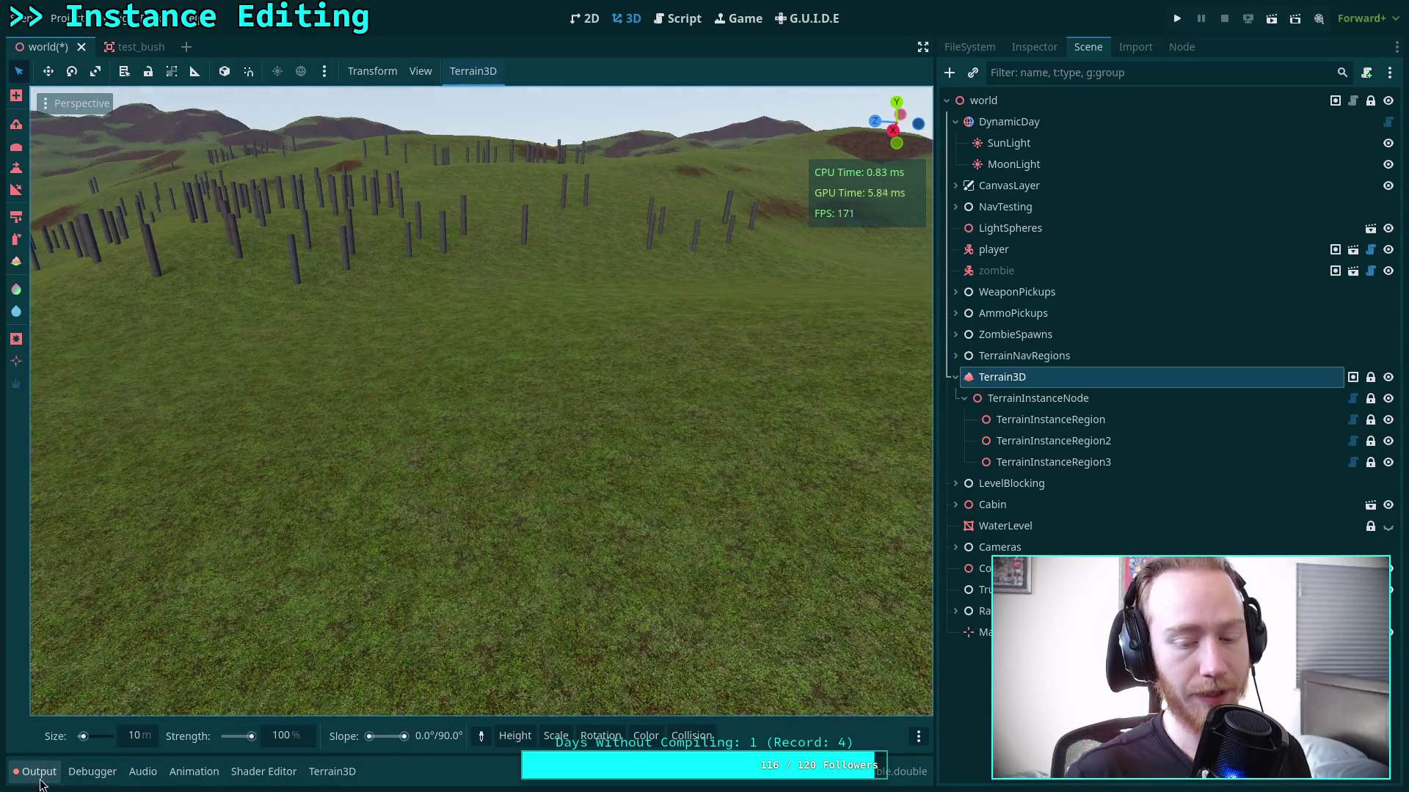
# Step: Reselect TerrainInstanceRegion, save the world scene, and switch to the Godot source workspace
pyautogui.click(1053, 441)
pyautogui.click(1051, 419)
pyautogui.click(635, 481)
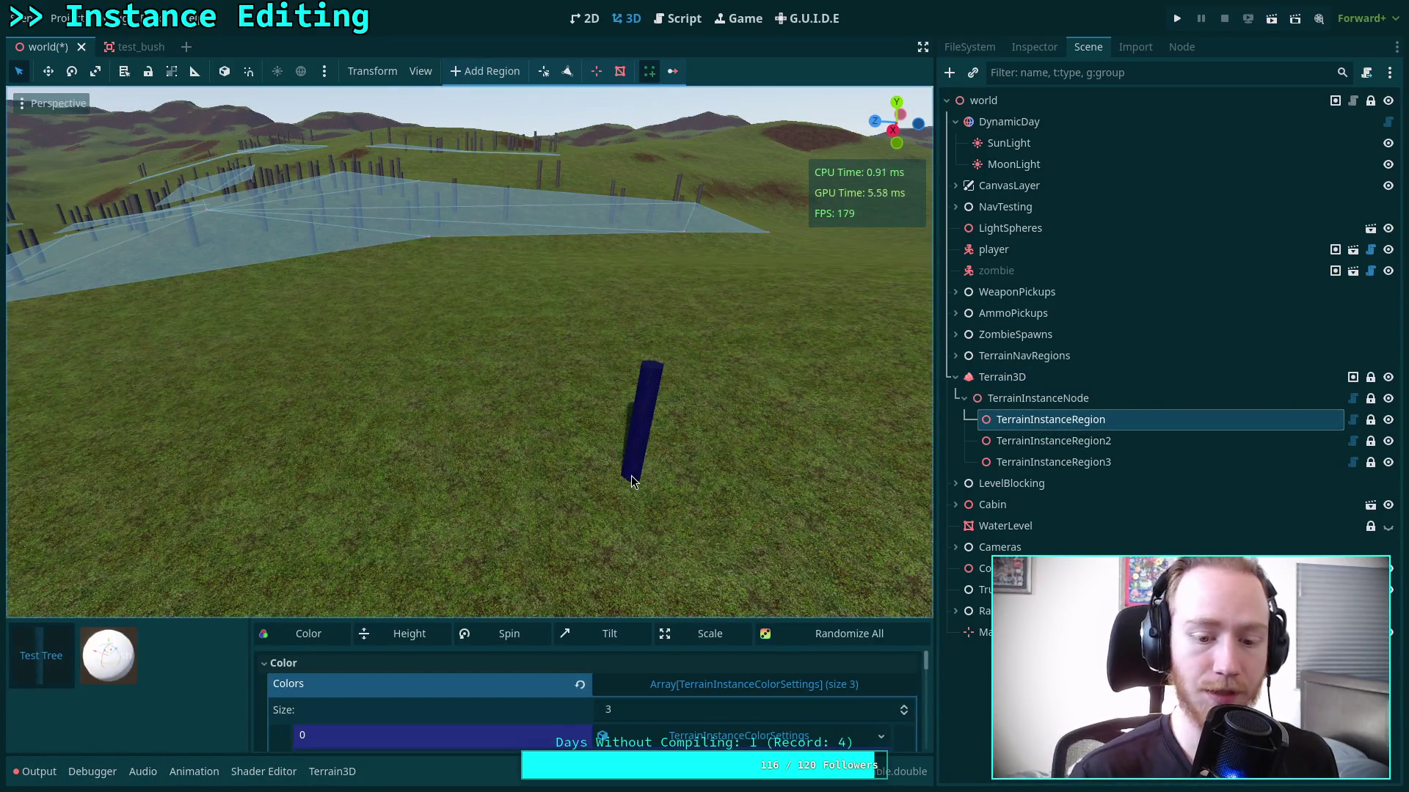
pyautogui.hotkey('ctrl', 's')
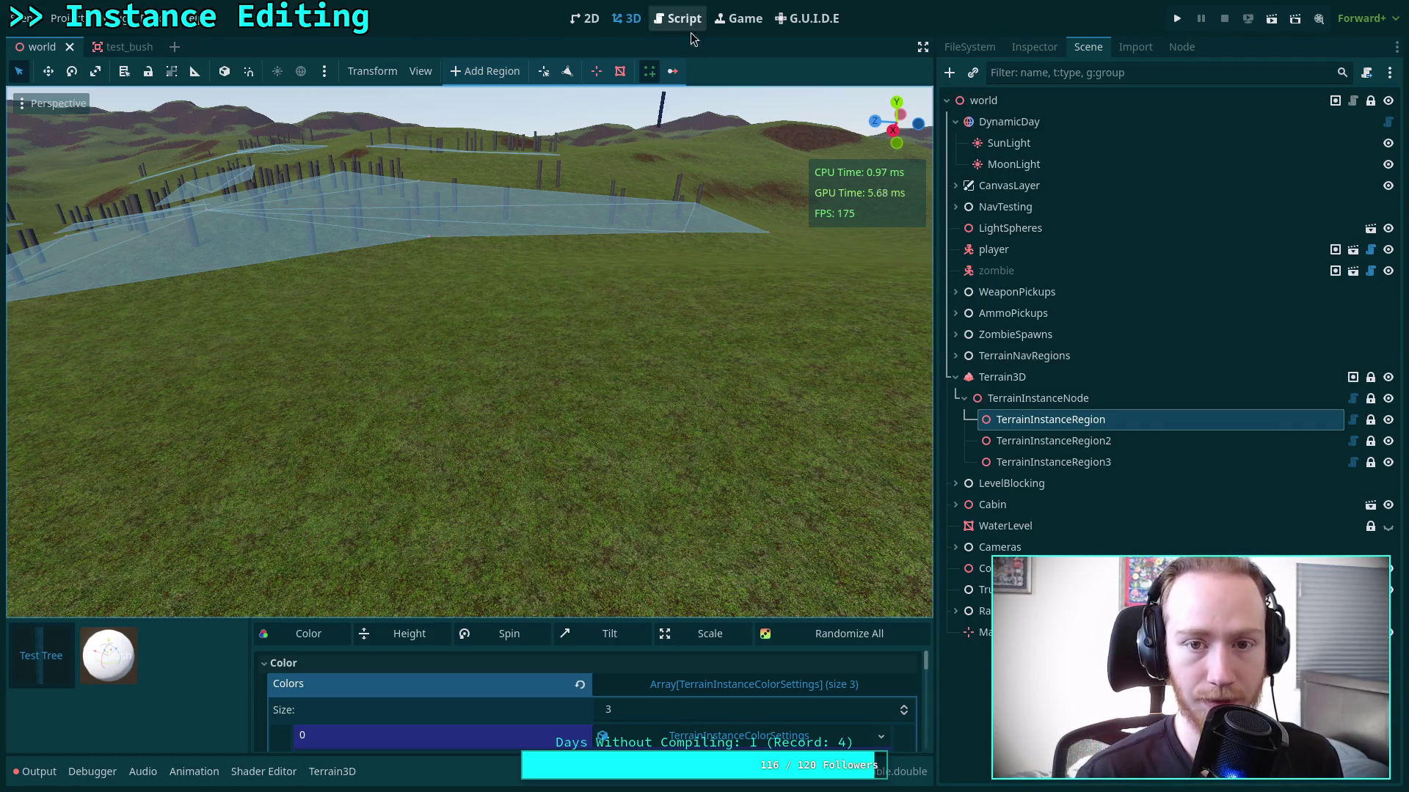
pyautogui.press('super+2')
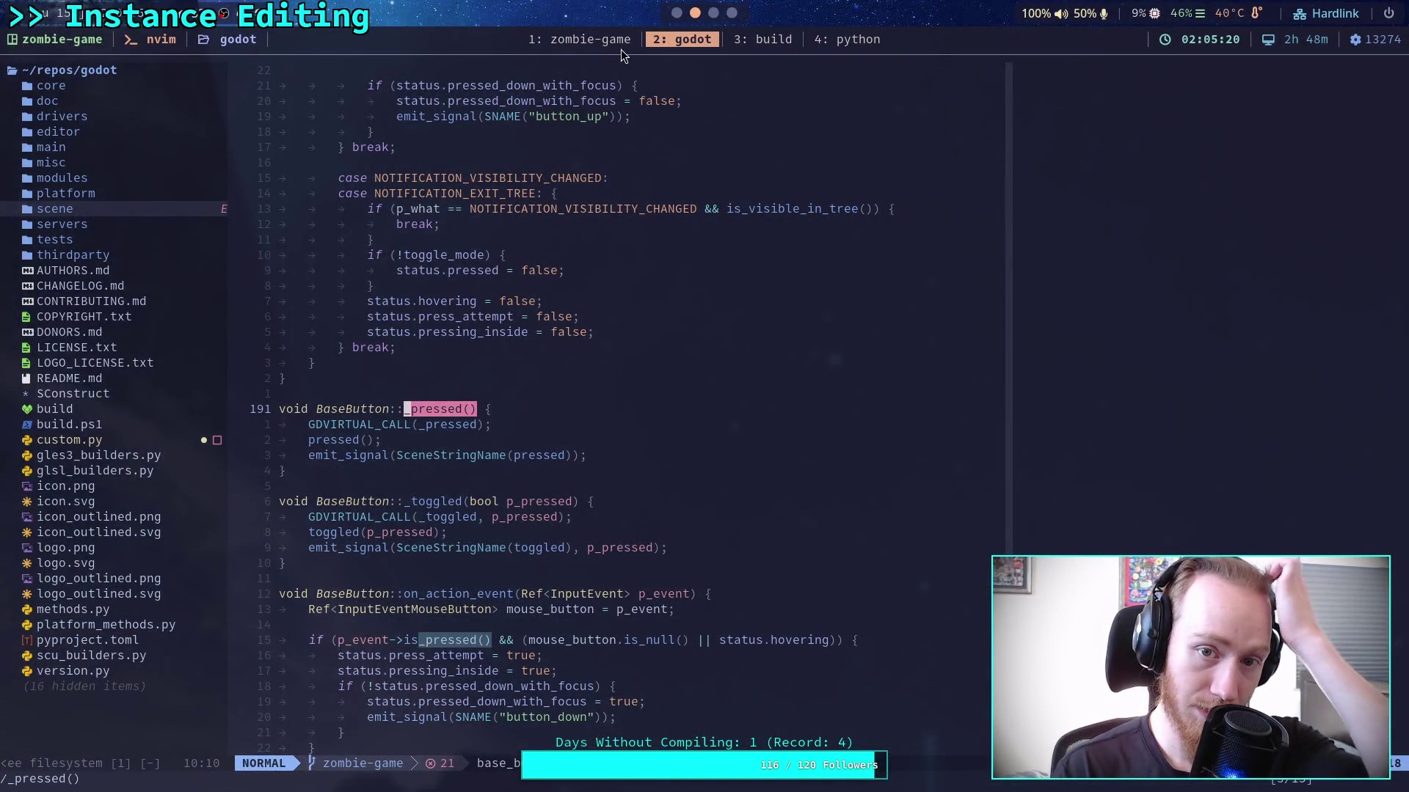
# Step: Run git status in the zombie-game terminal
pyautogui.click(618, 46)
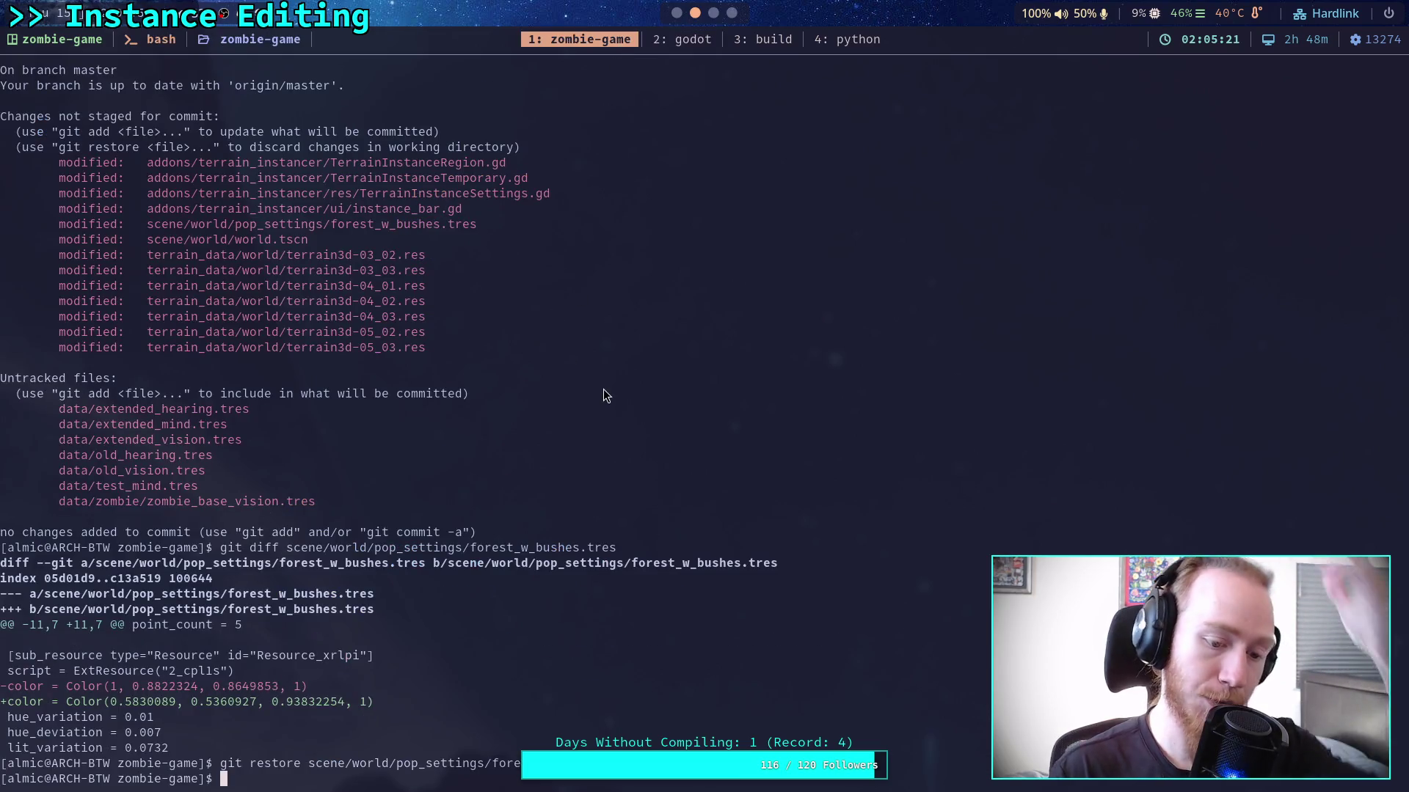
pyautogui.write('git status')
pyautogui.press('Return')
# Step: Replace a half-typed git add of addons/terrain_instancer with a plain git diff command
pyautogui.write('git add addons/ter')
pyautogui.press('Tab')
pyautogui.write('in')
pyautogui.press('Tab')
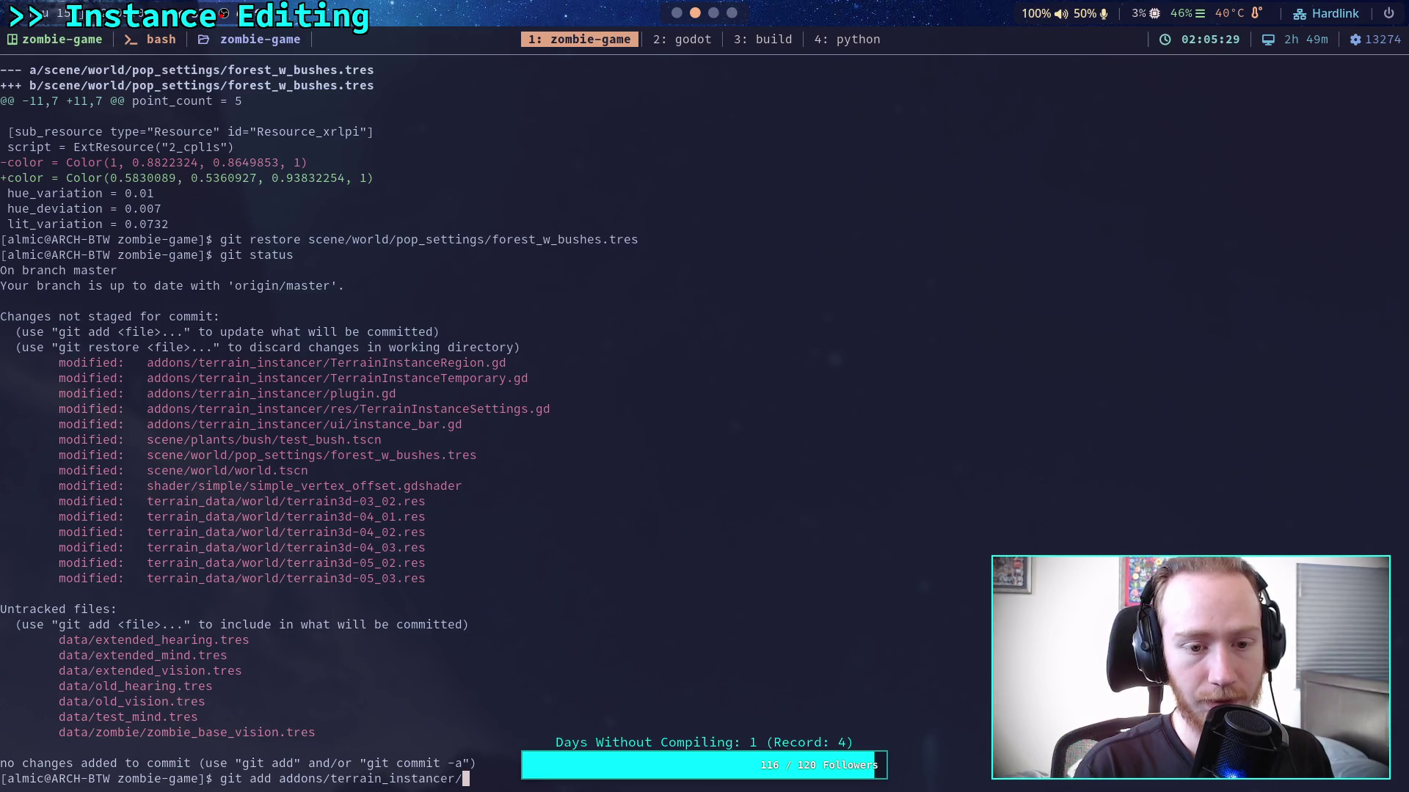
pyautogui.press('BackSpace')
pyautogui.press('BackSpace')
pyautogui.press('BackSpace')
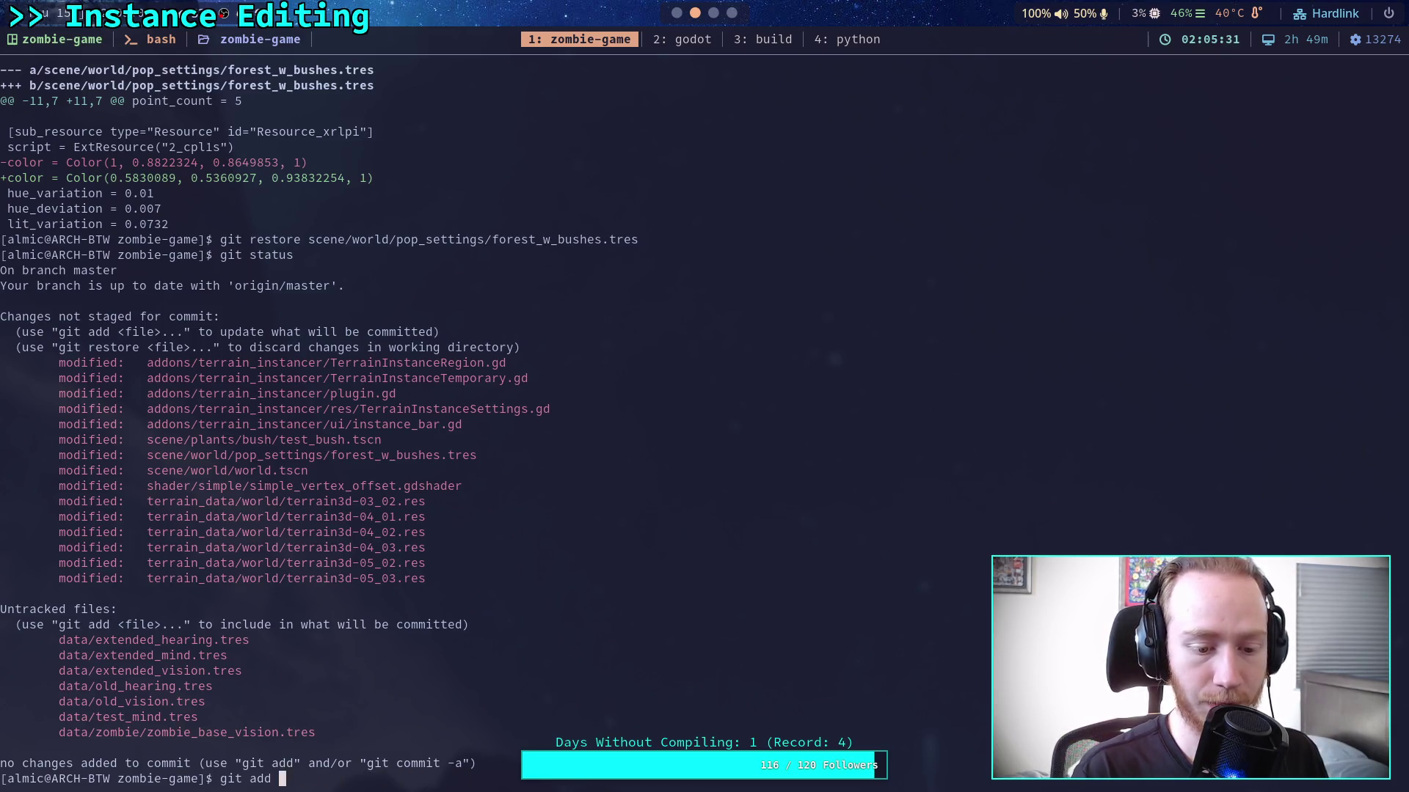
pyautogui.write('diff ')
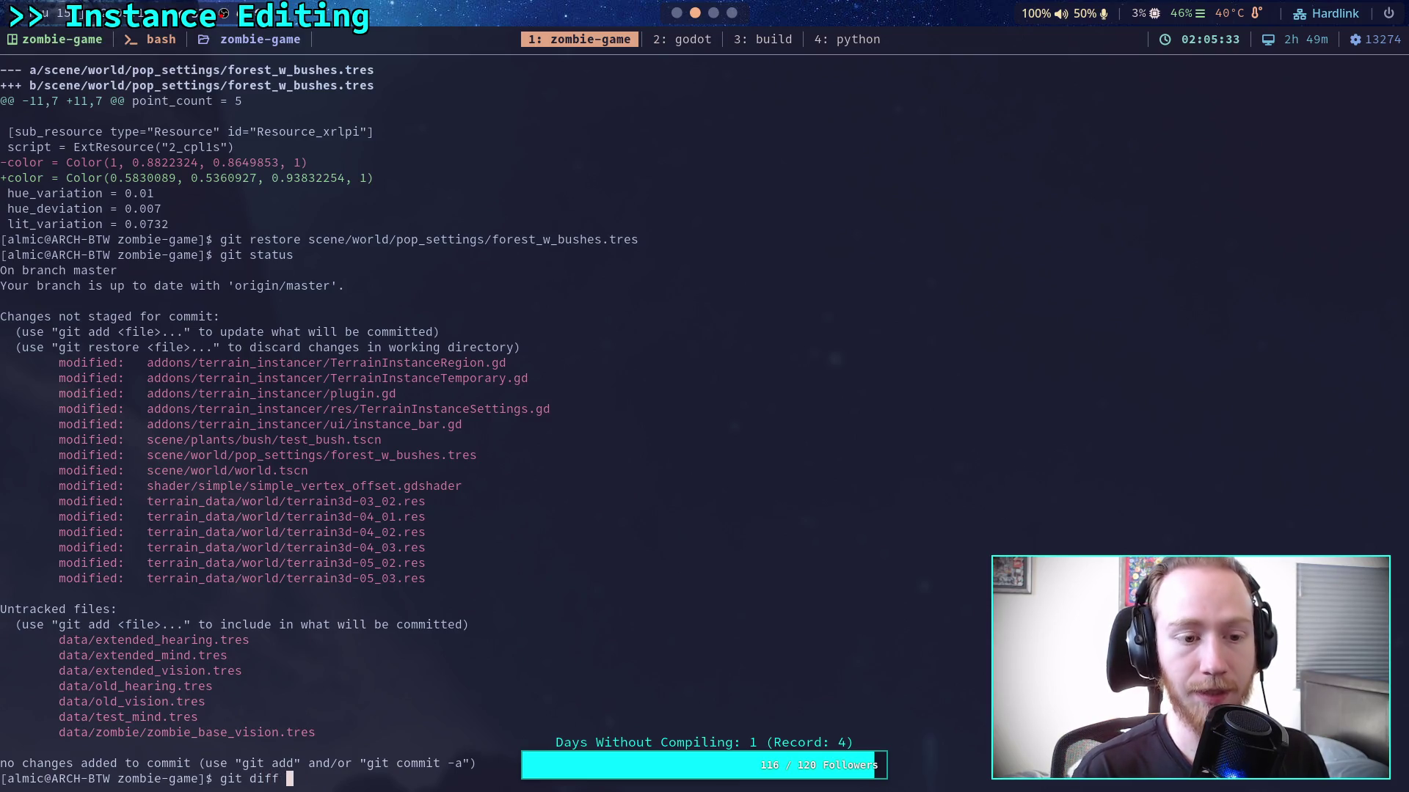
pyautogui.write('addons/')
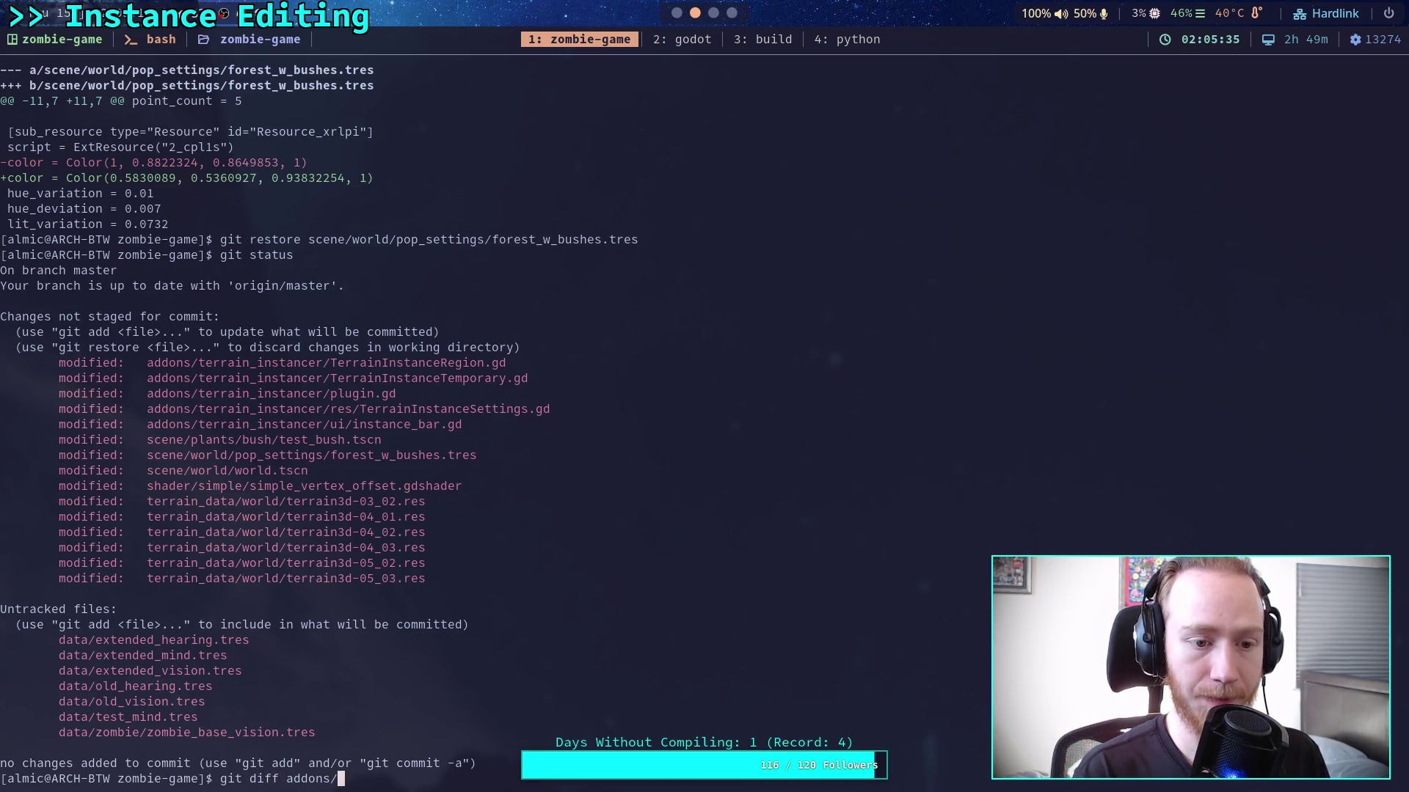
pyautogui.write('terrain_in')
pyautogui.press('Tab')
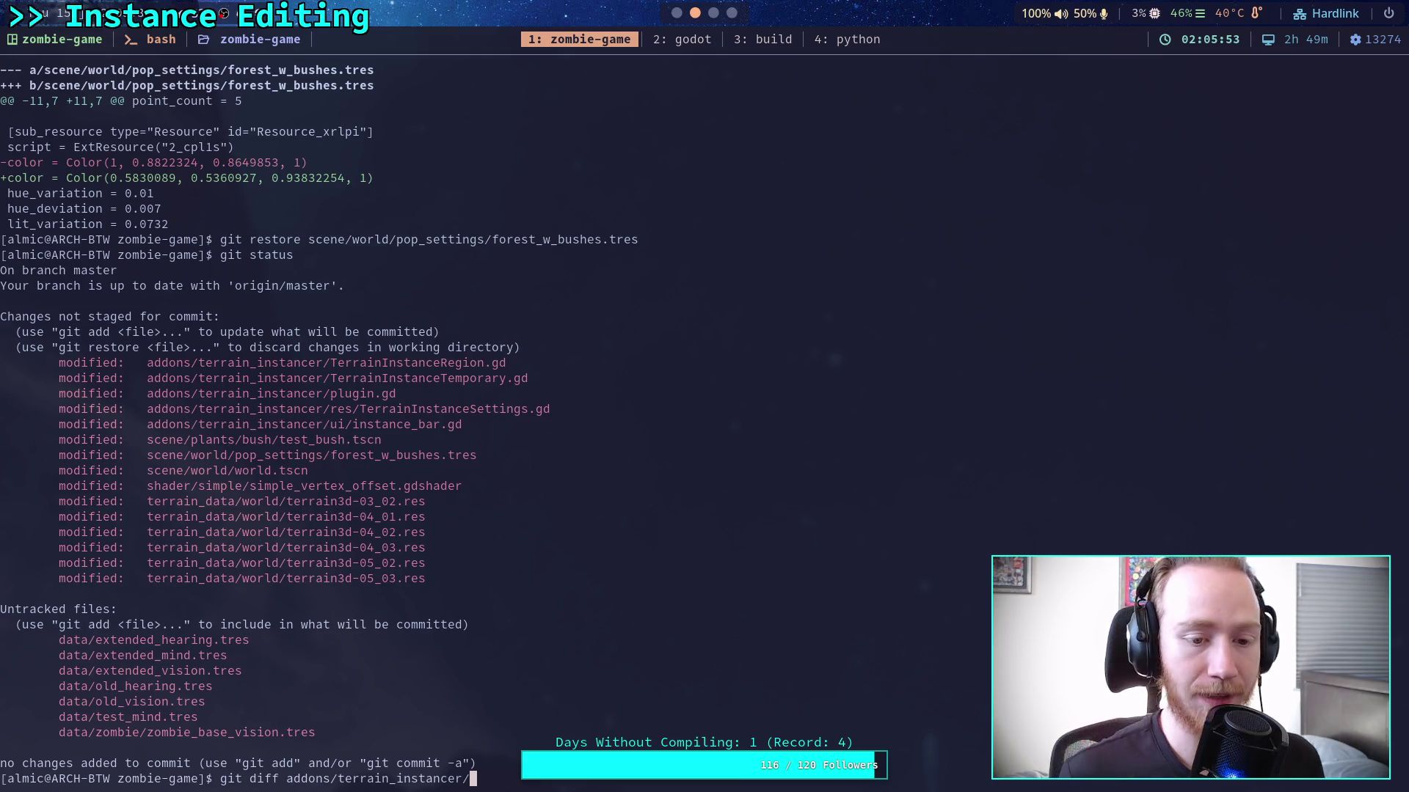
pyautogui.write('T')
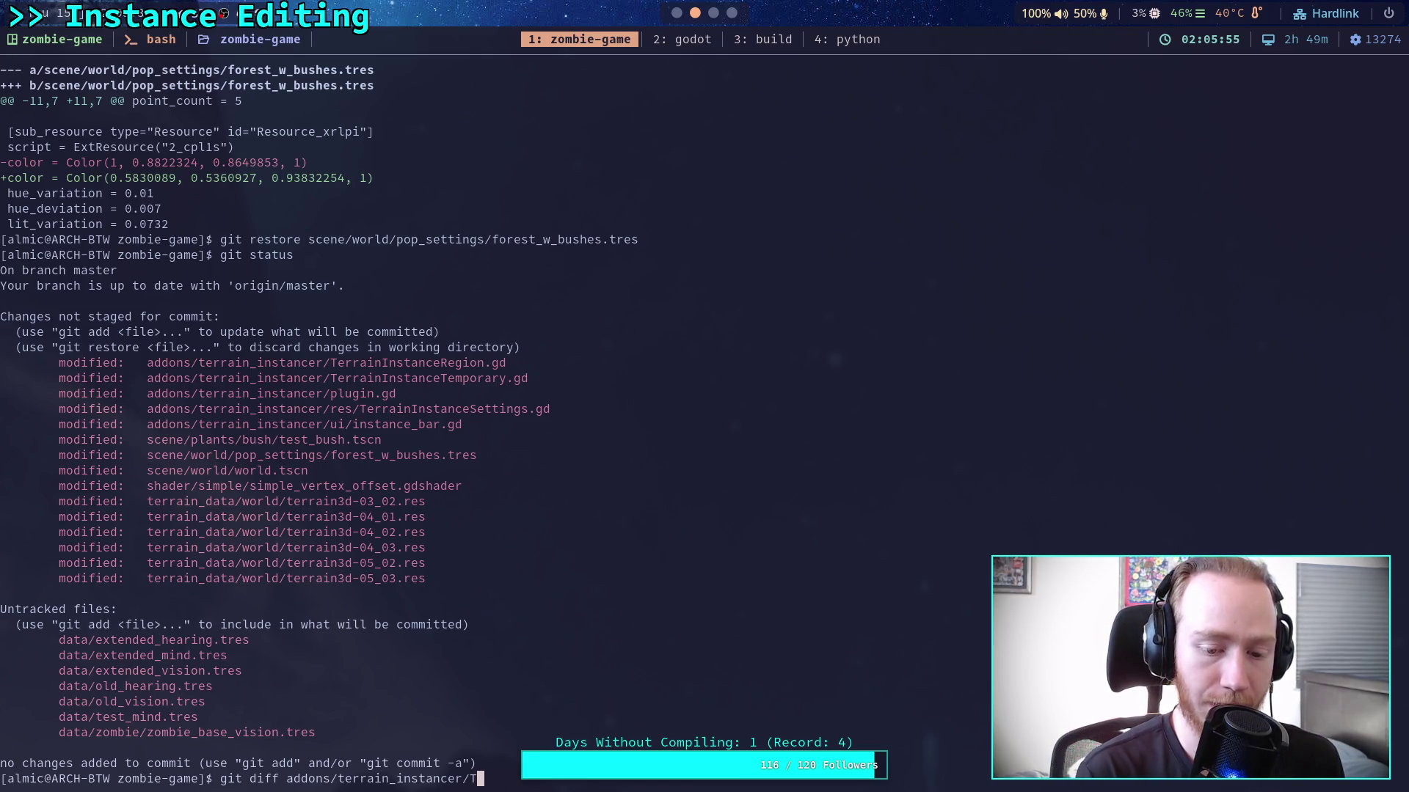
pyautogui.press('BackSpace')
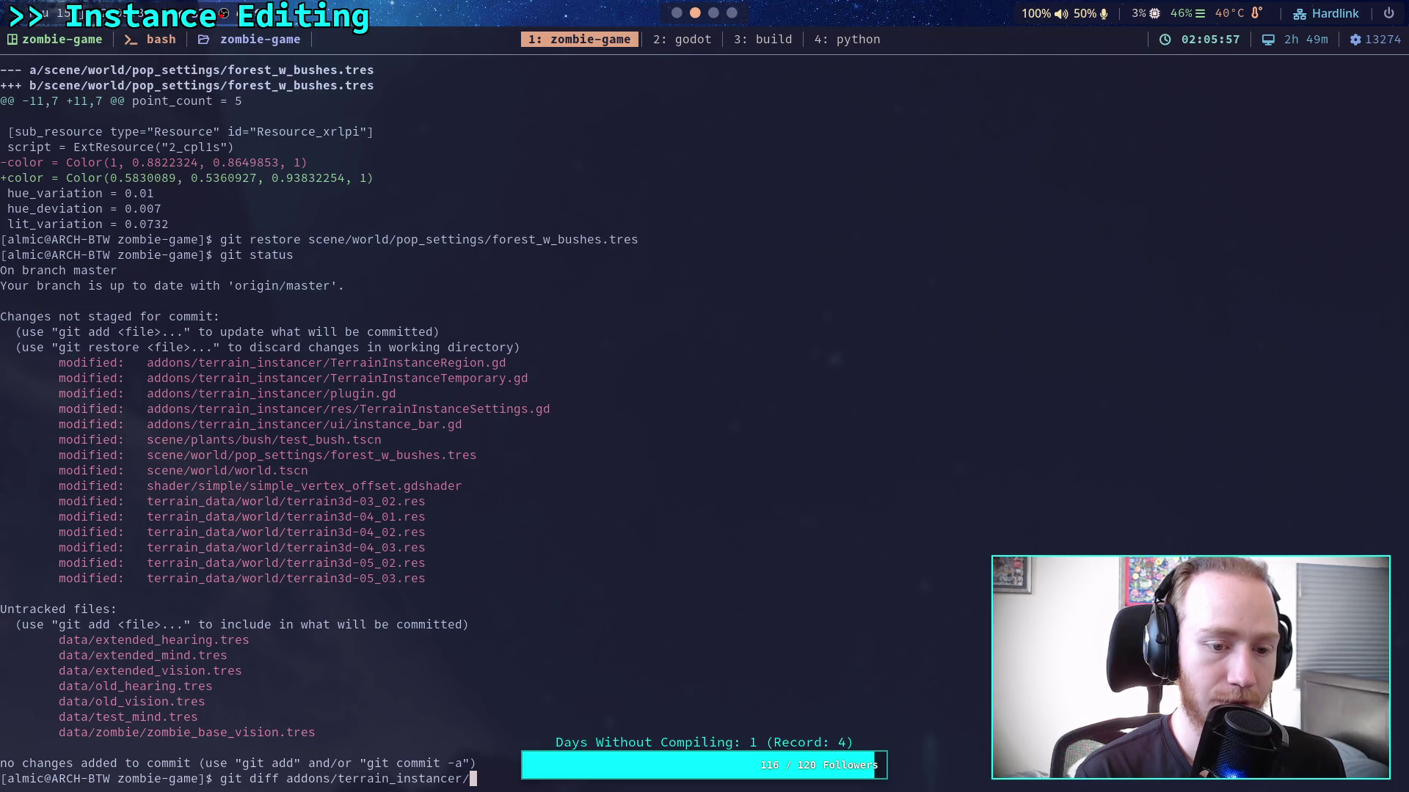
pyautogui.press('BackSpace')
pyautogui.press('BackSpace')
pyautogui.press('BackSpace')
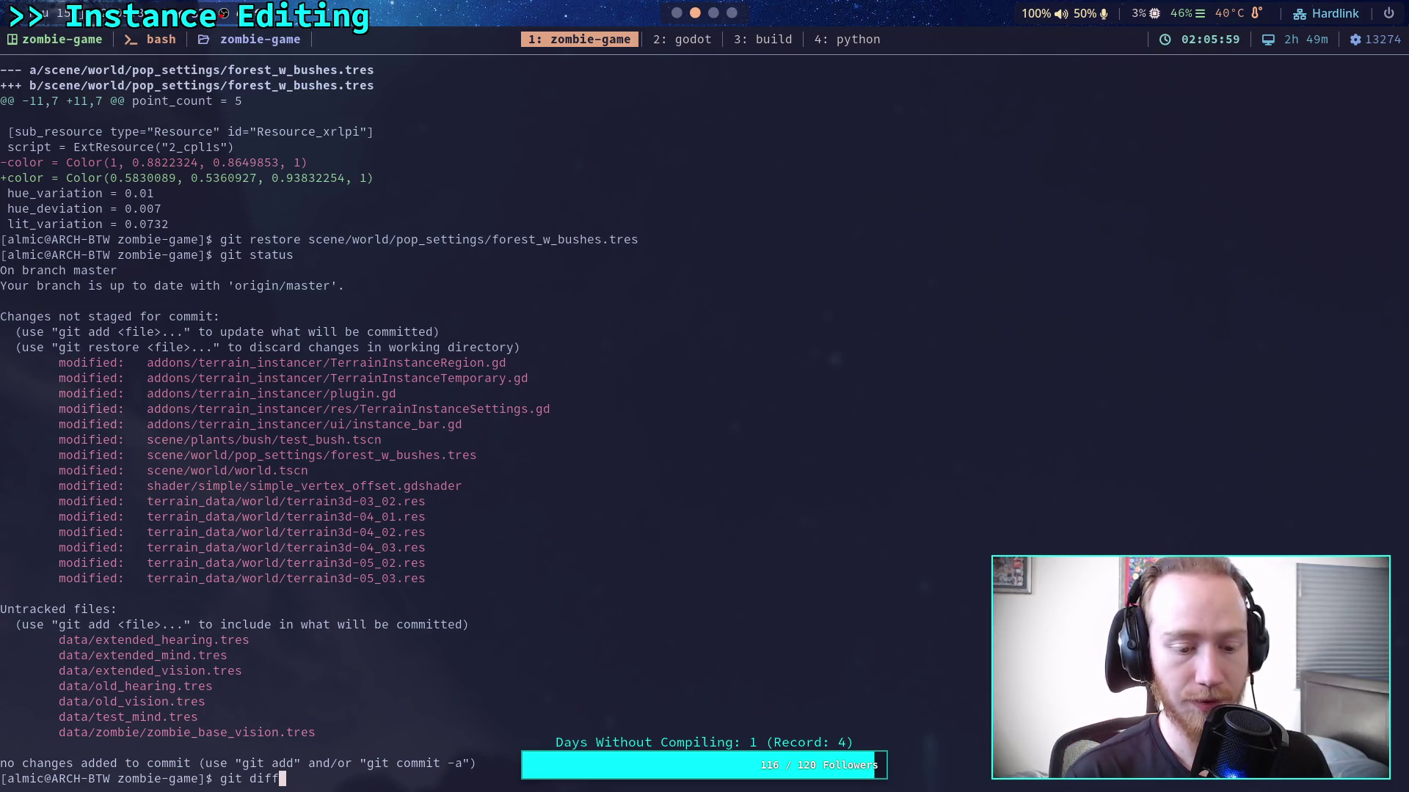
# Step: Run git diff and read the TerrainInstanceRegion.gd and TerrainInstanceTemporary.gd changes
pyautogui.press('Return')
pyautogui.press('Down')
pyautogui.press('Down')
pyautogui.press('Down')
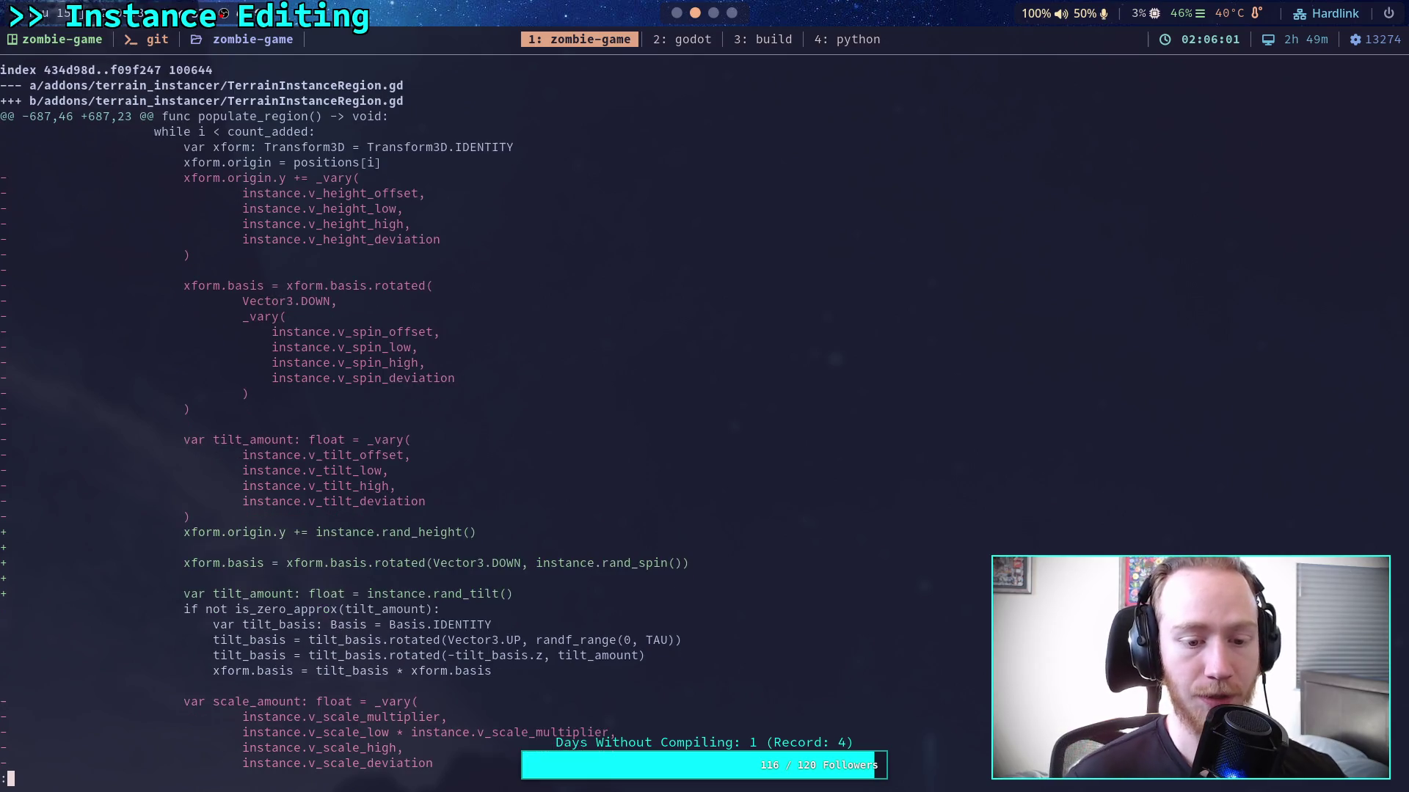
pyautogui.press('Down')
pyautogui.press('Down')
pyautogui.press('Down')
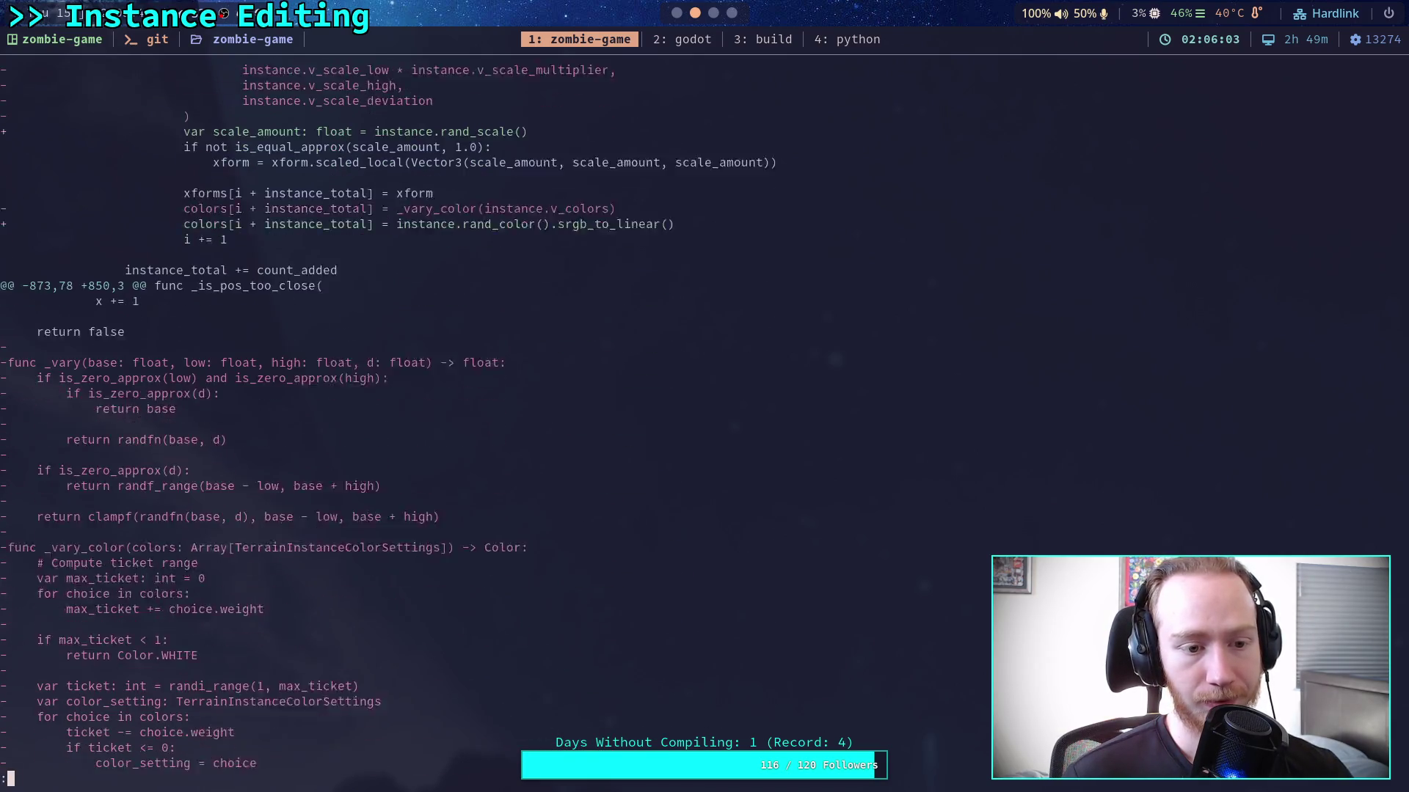
pyautogui.press('Up')
pyautogui.press('Up')
pyautogui.press('Up')
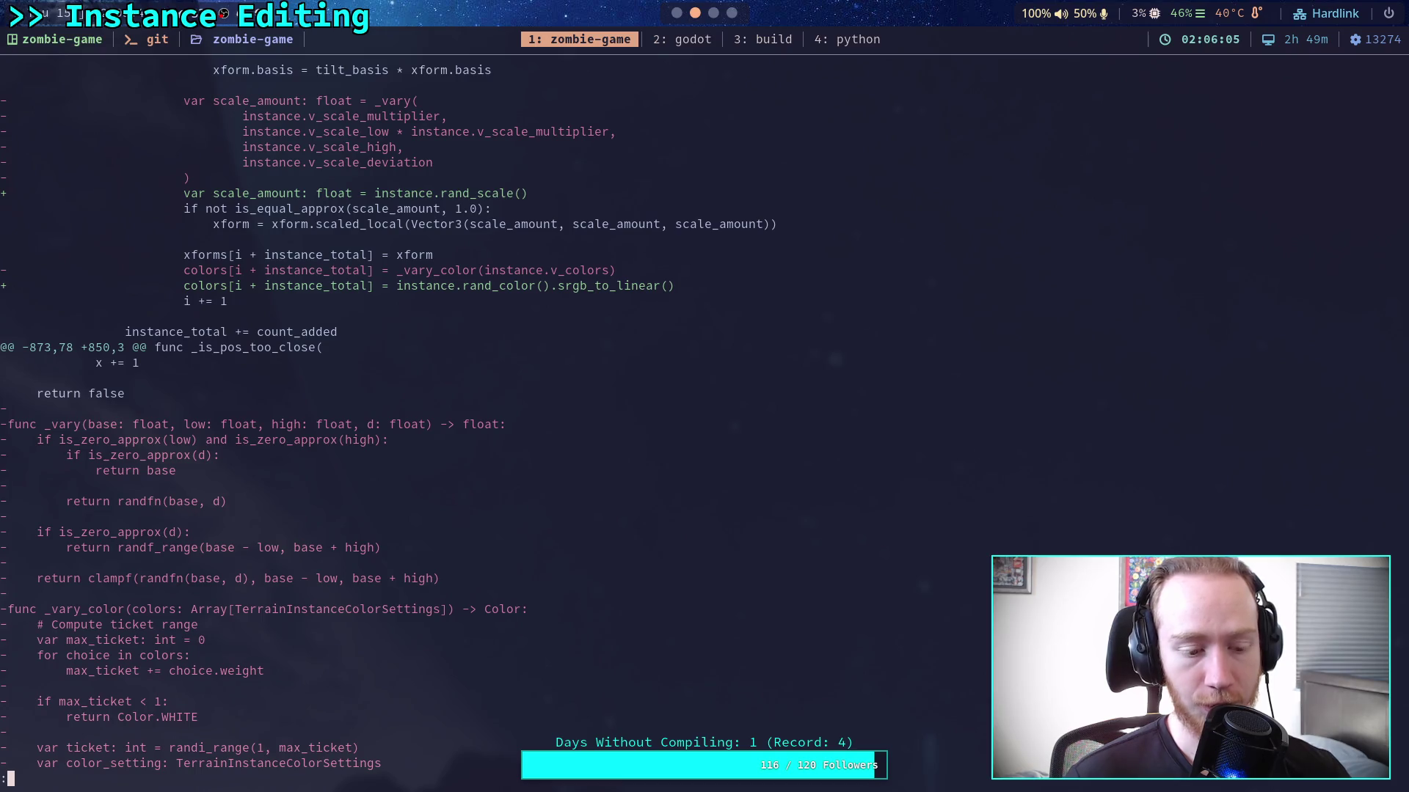
pyautogui.press('Down')
pyautogui.press('Down')
pyautogui.press('Down')
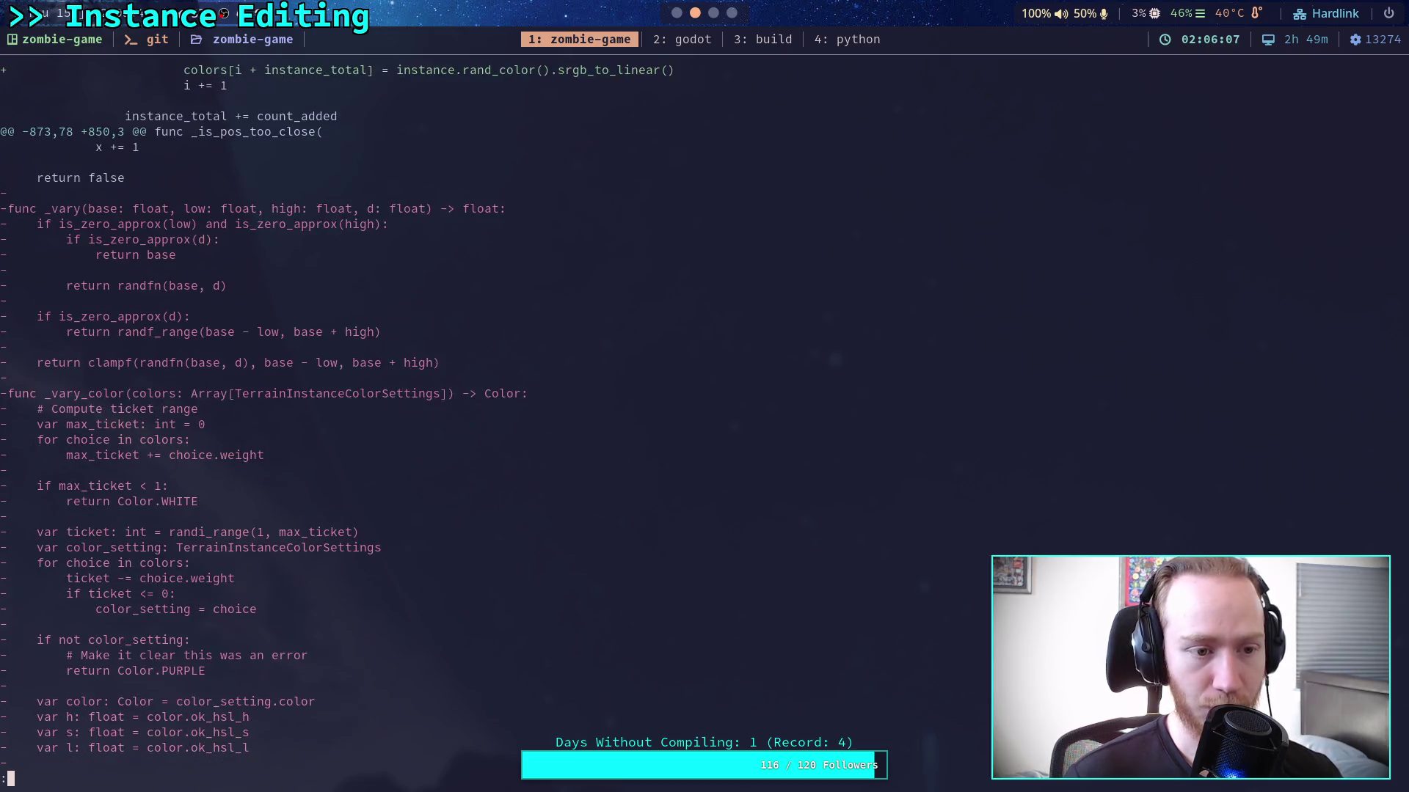
pyautogui.press('Down')
pyautogui.press('Down')
pyautogui.press('Down')
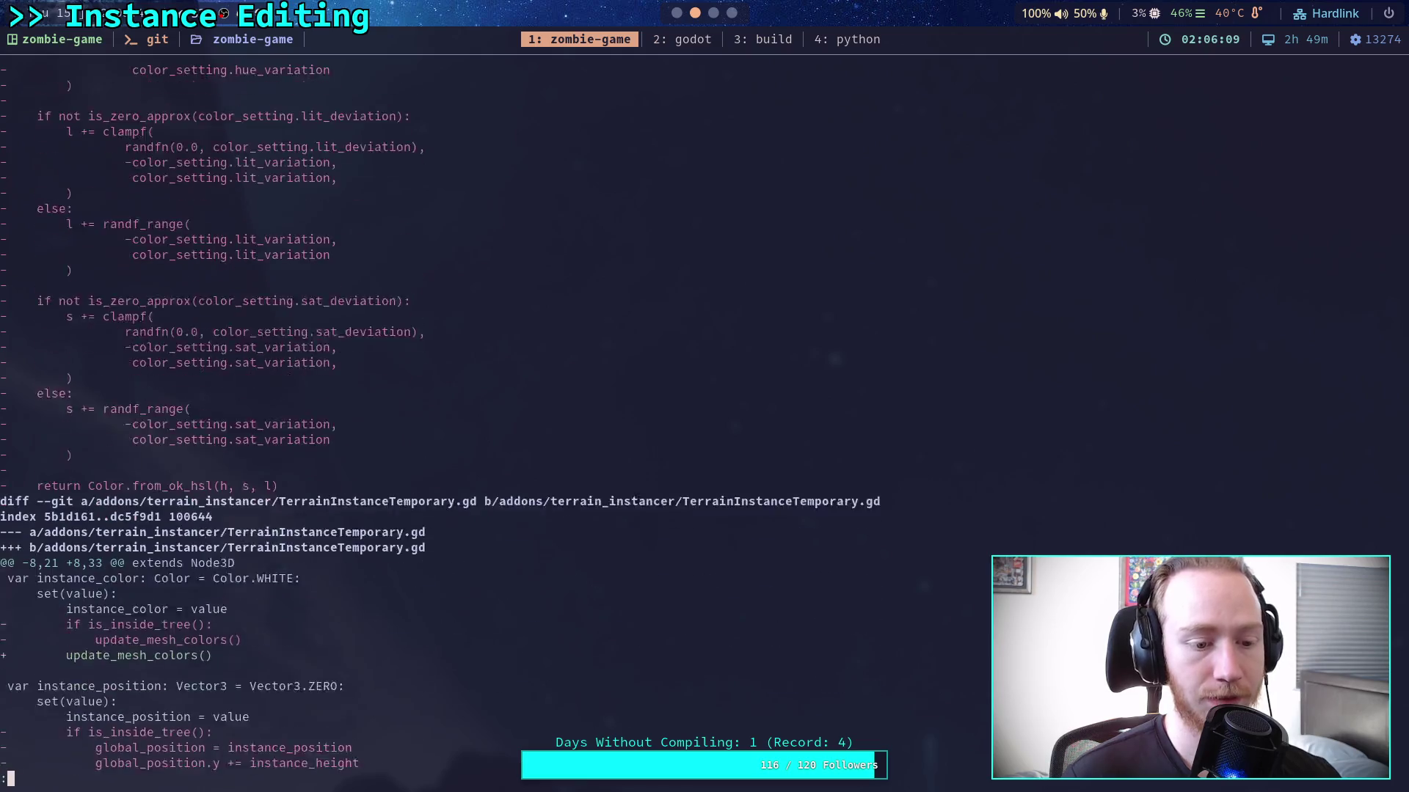
pyautogui.press('Down')
pyautogui.press('Down')
pyautogui.press('Down')
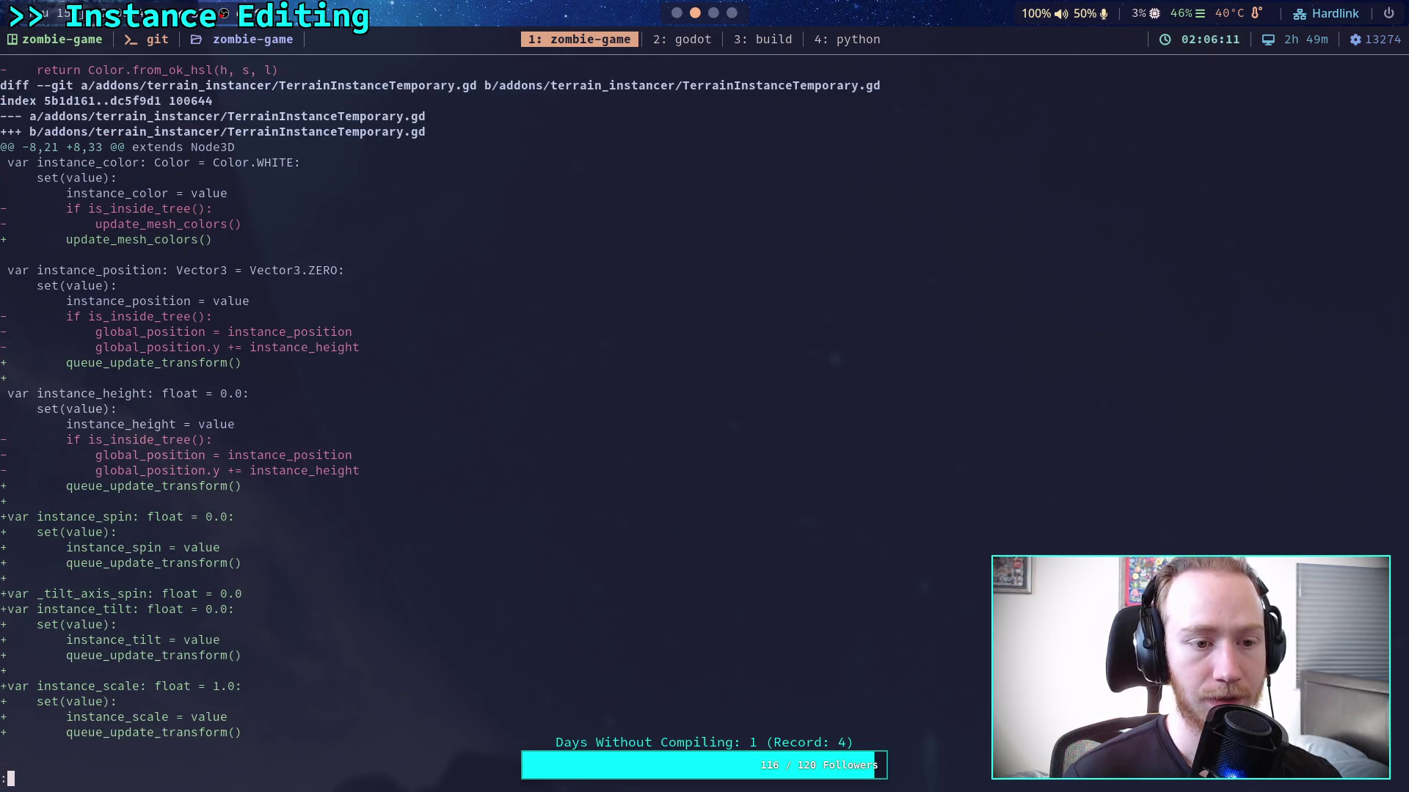
pyautogui.press('Down')
pyautogui.press('Down')
pyautogui.press('Down')
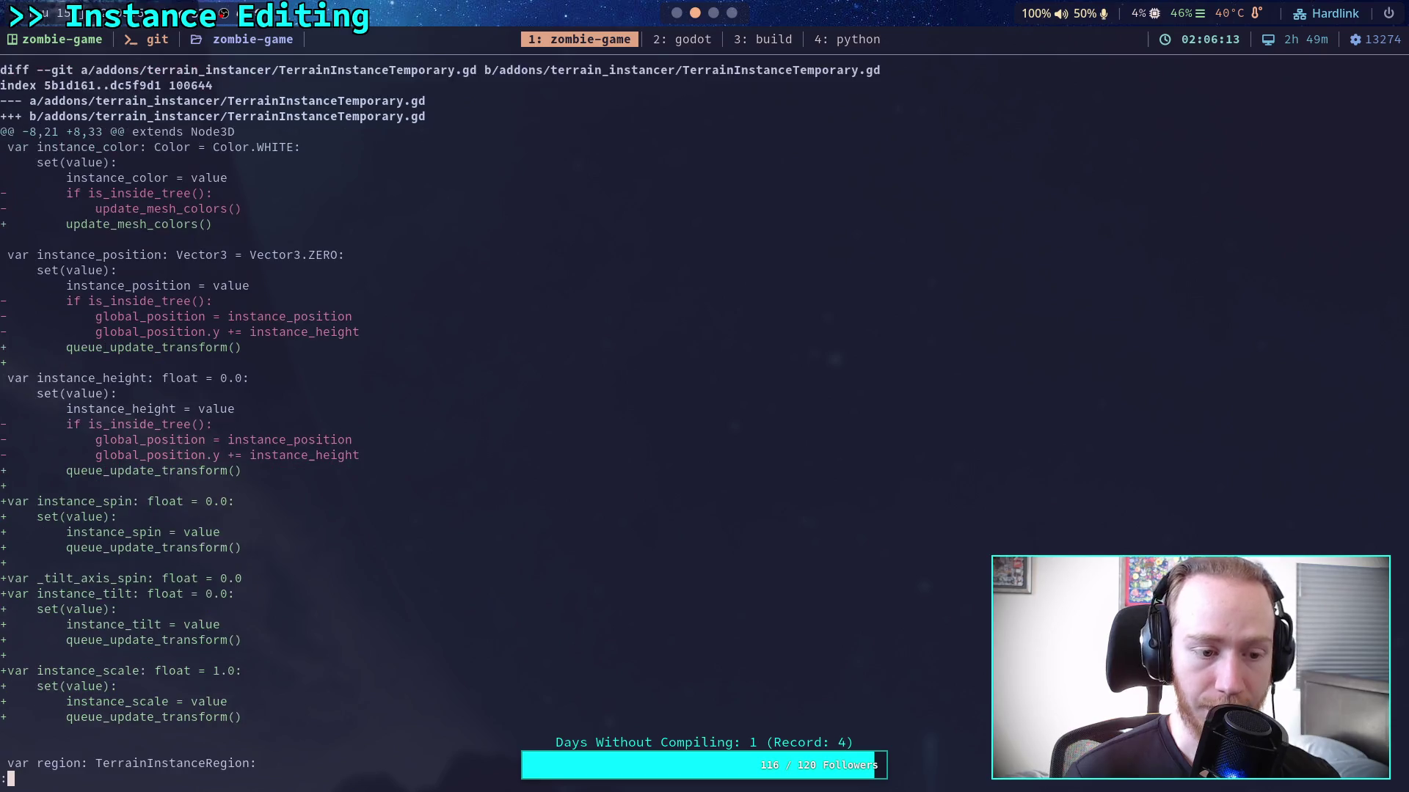
# Step: Read the new transform functions and the plugin.gd and TerrainInstanceSettings.gd changes, then return to Godot
pyautogui.press('Down')
pyautogui.press('Down')
pyautogui.press('Down')
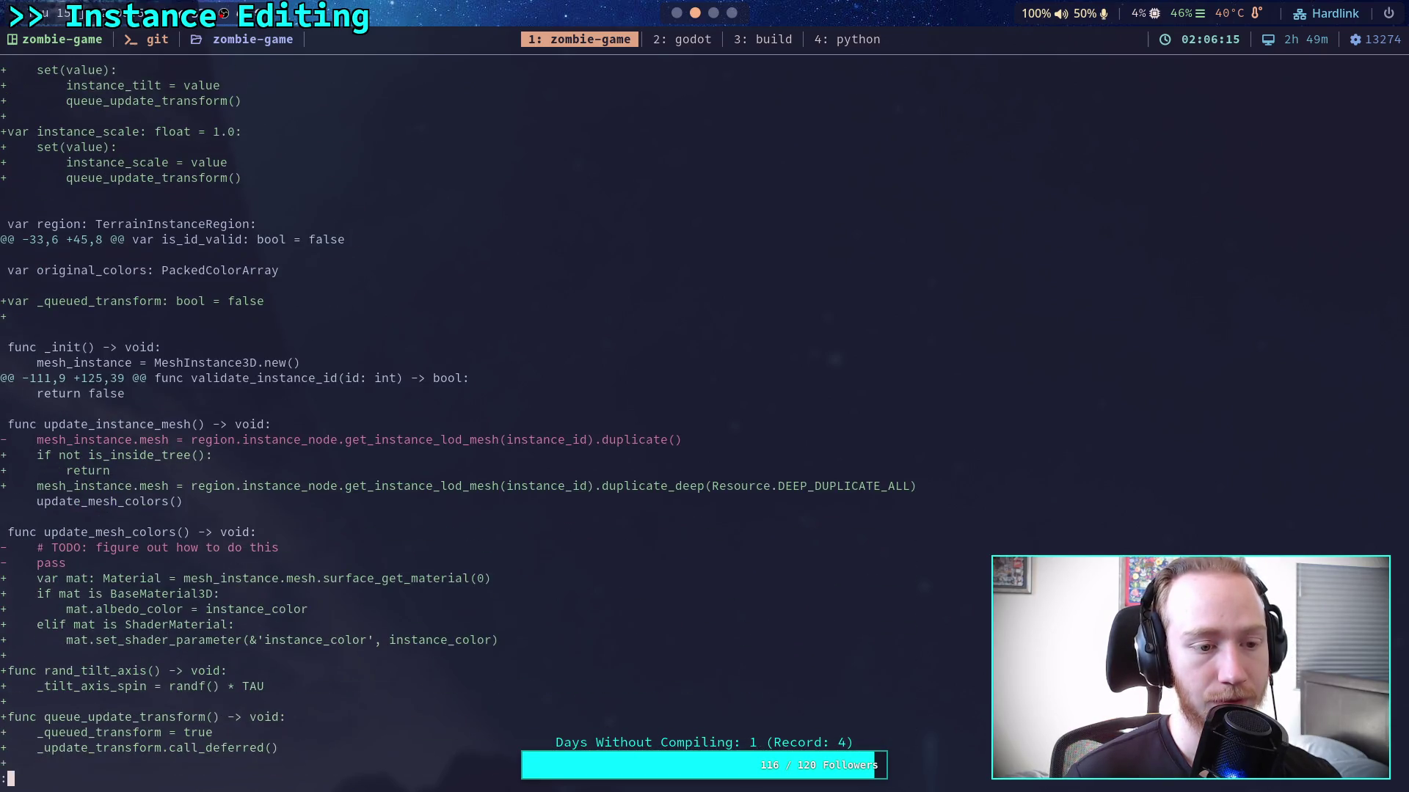
pyautogui.press('Down')
pyautogui.press('Down')
pyautogui.press('Down')
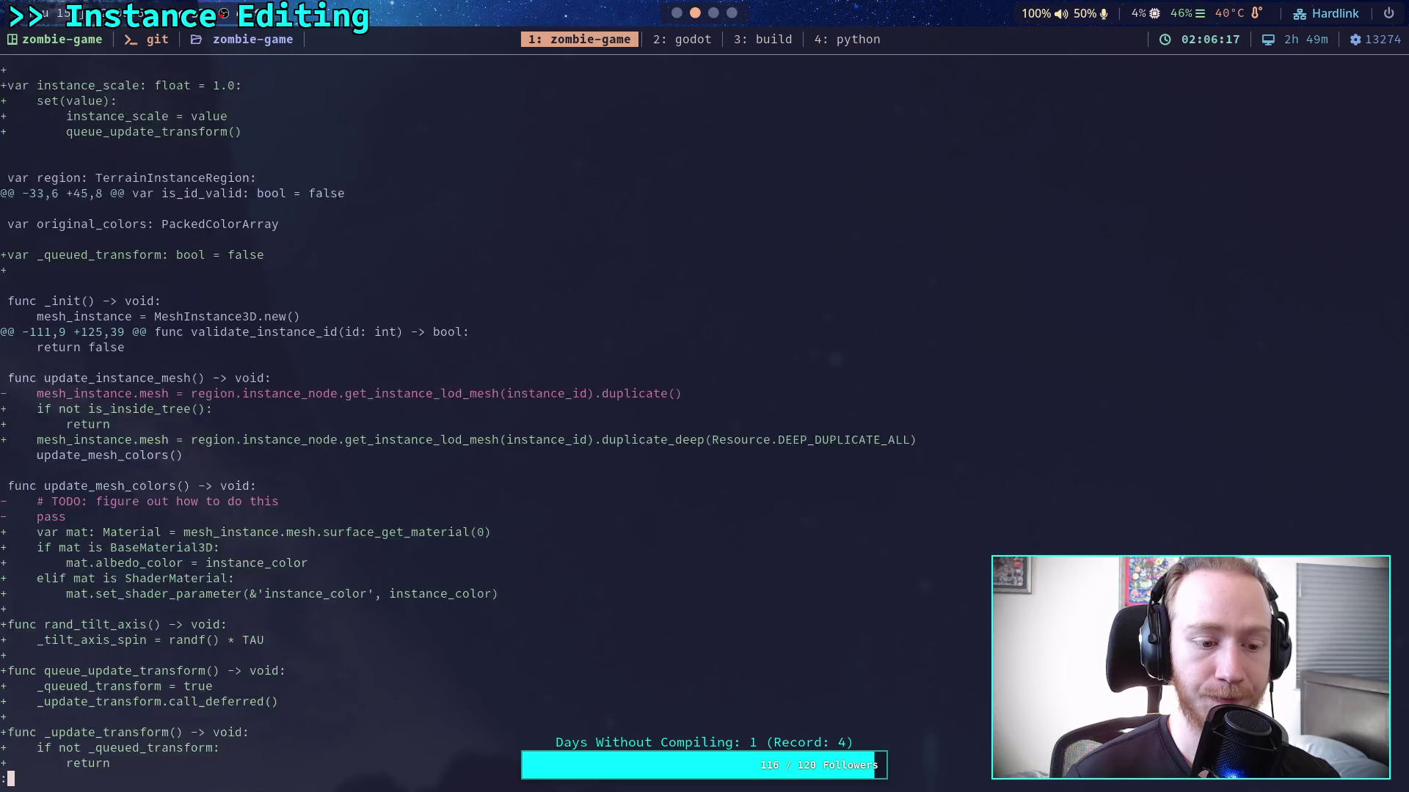
pyautogui.press('Down')
pyautogui.press('Down')
pyautogui.press('Down')
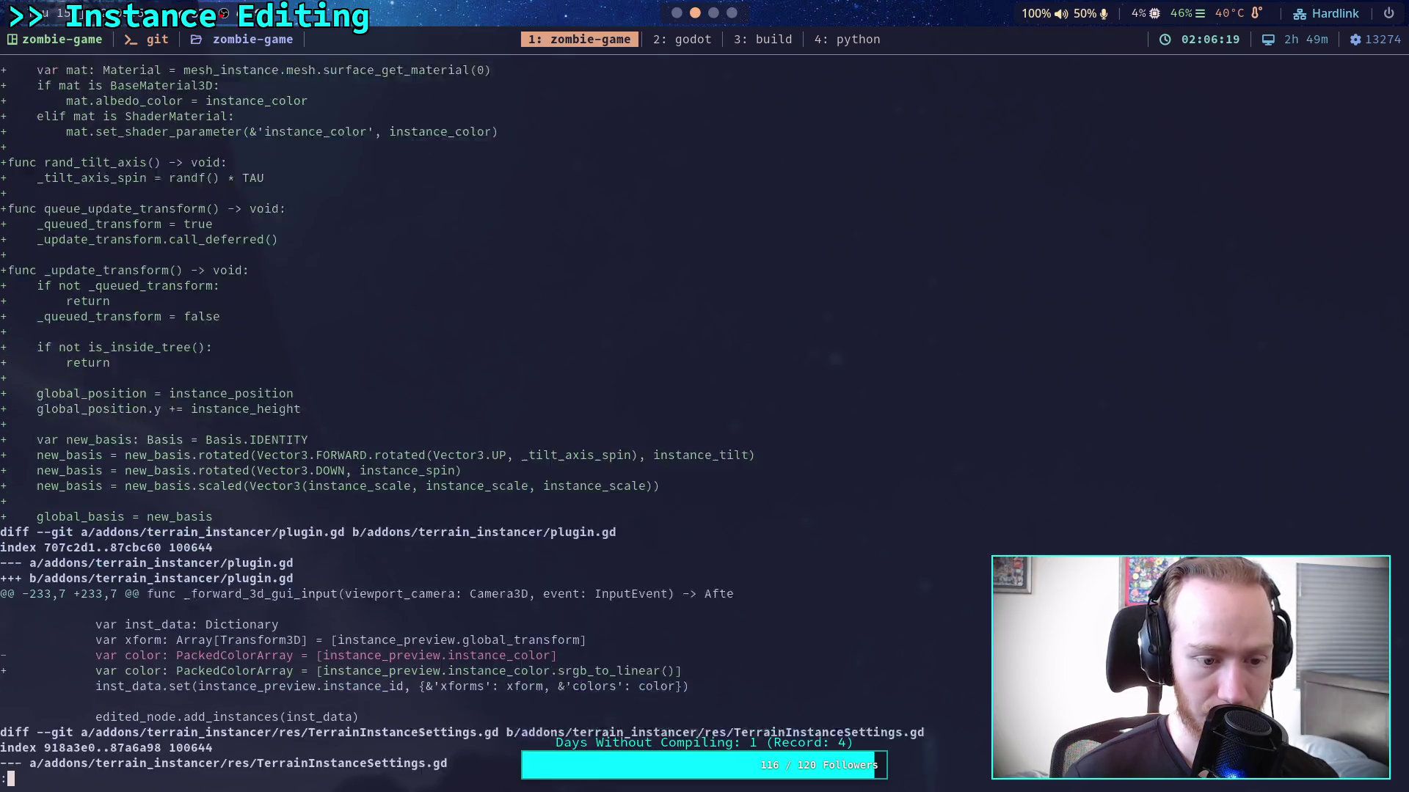
pyautogui.press('Down')
pyautogui.press('Down')
pyautogui.press('Down')
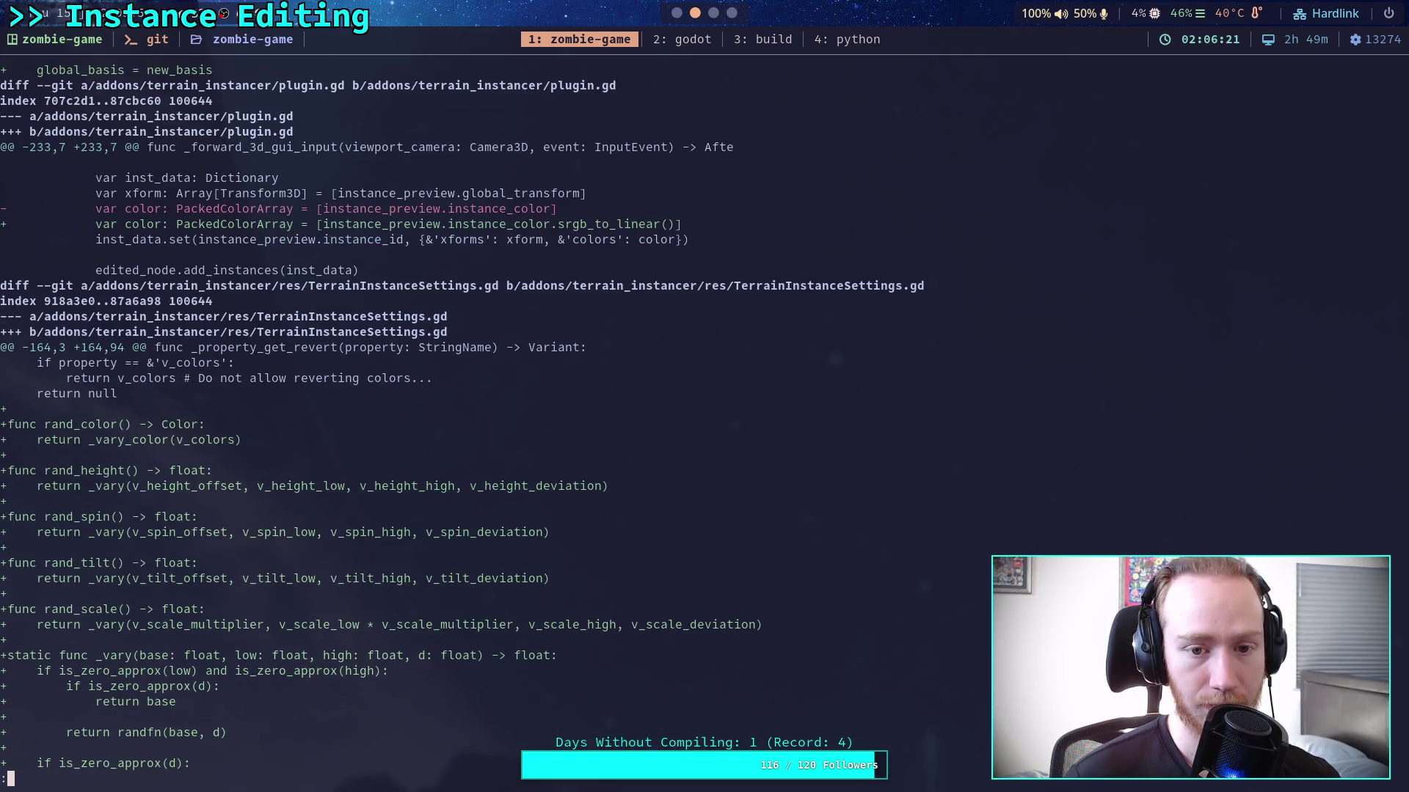
pyautogui.press('Down')
pyautogui.press('Down')
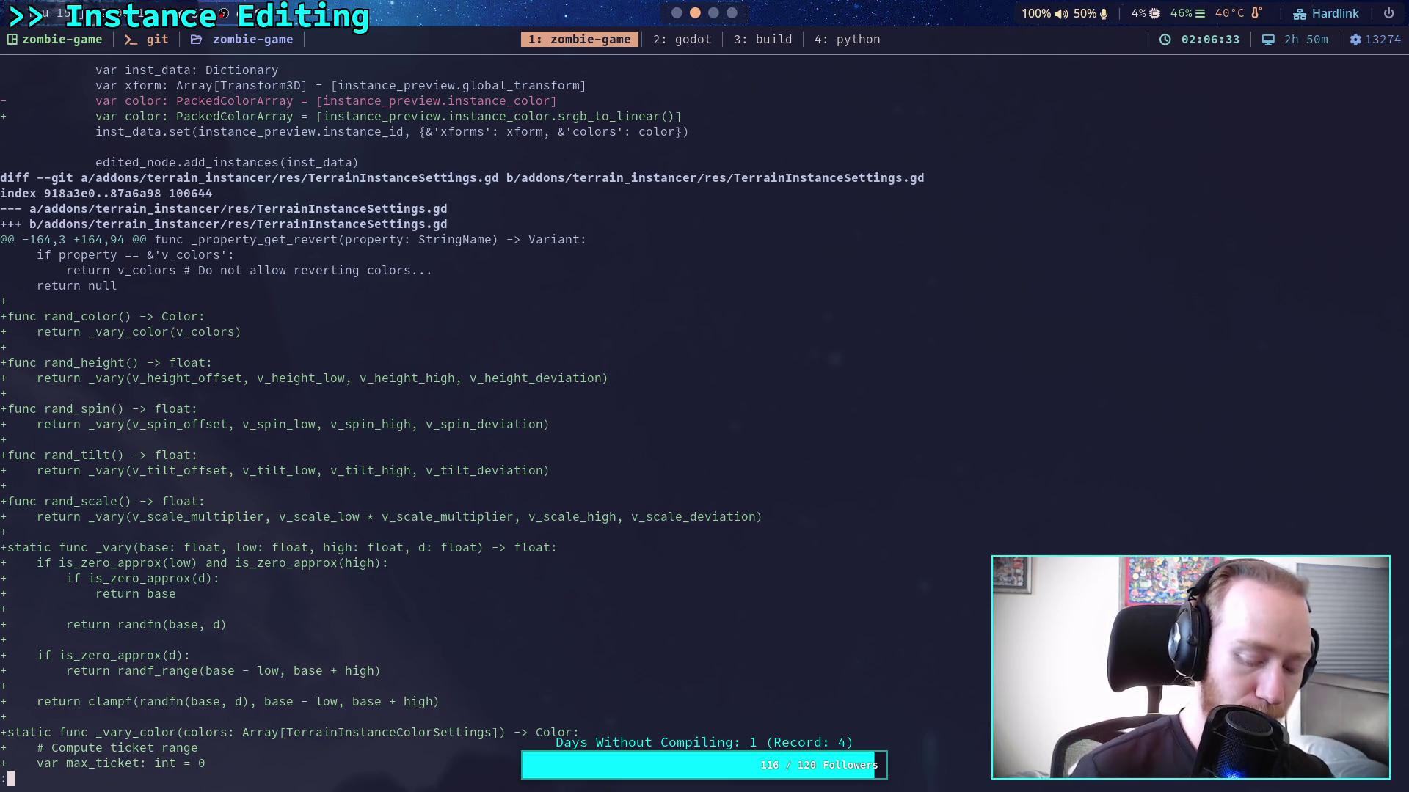
pyautogui.press('j')
pyautogui.press('j')
pyautogui.press('j')
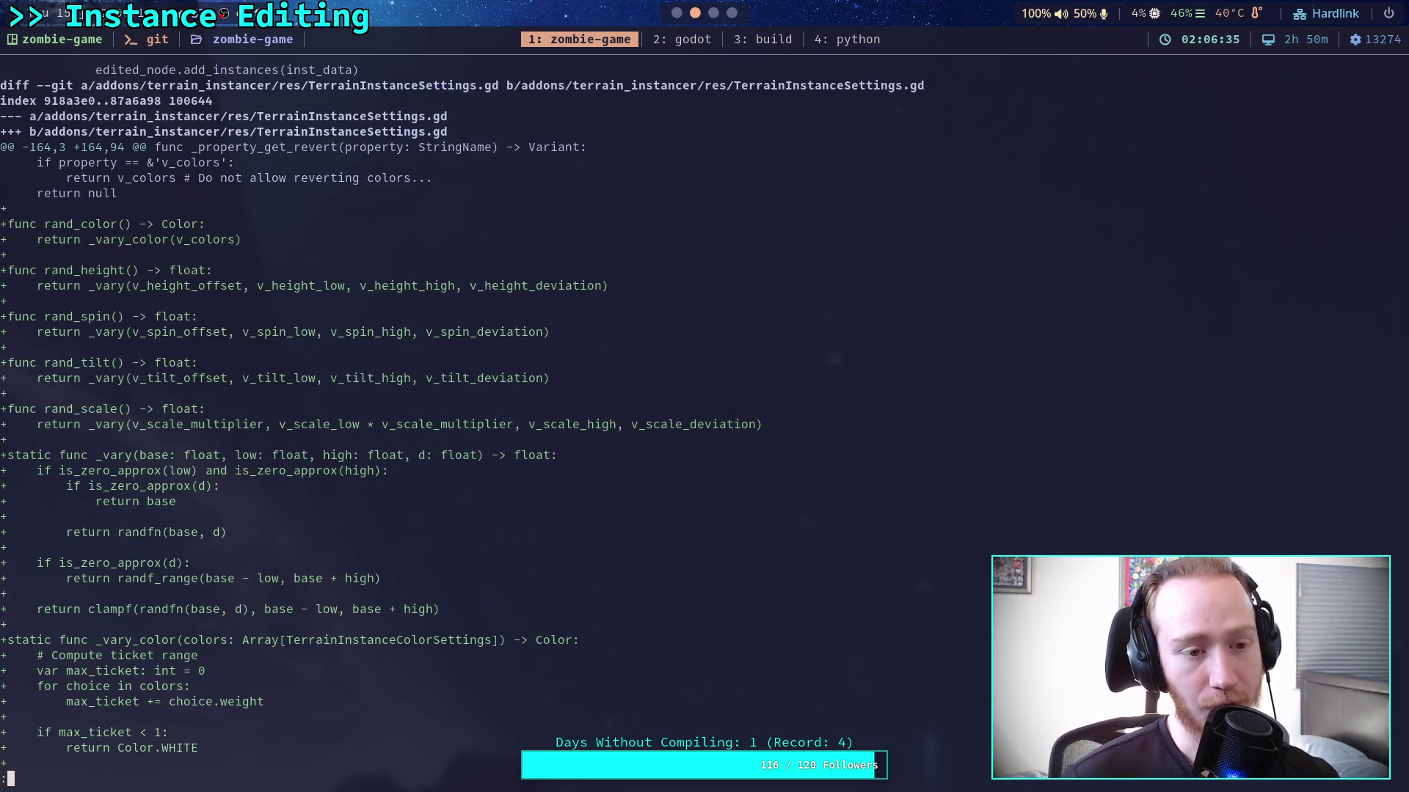
pyautogui.press('k')
pyautogui.press('k')
pyautogui.press('k')
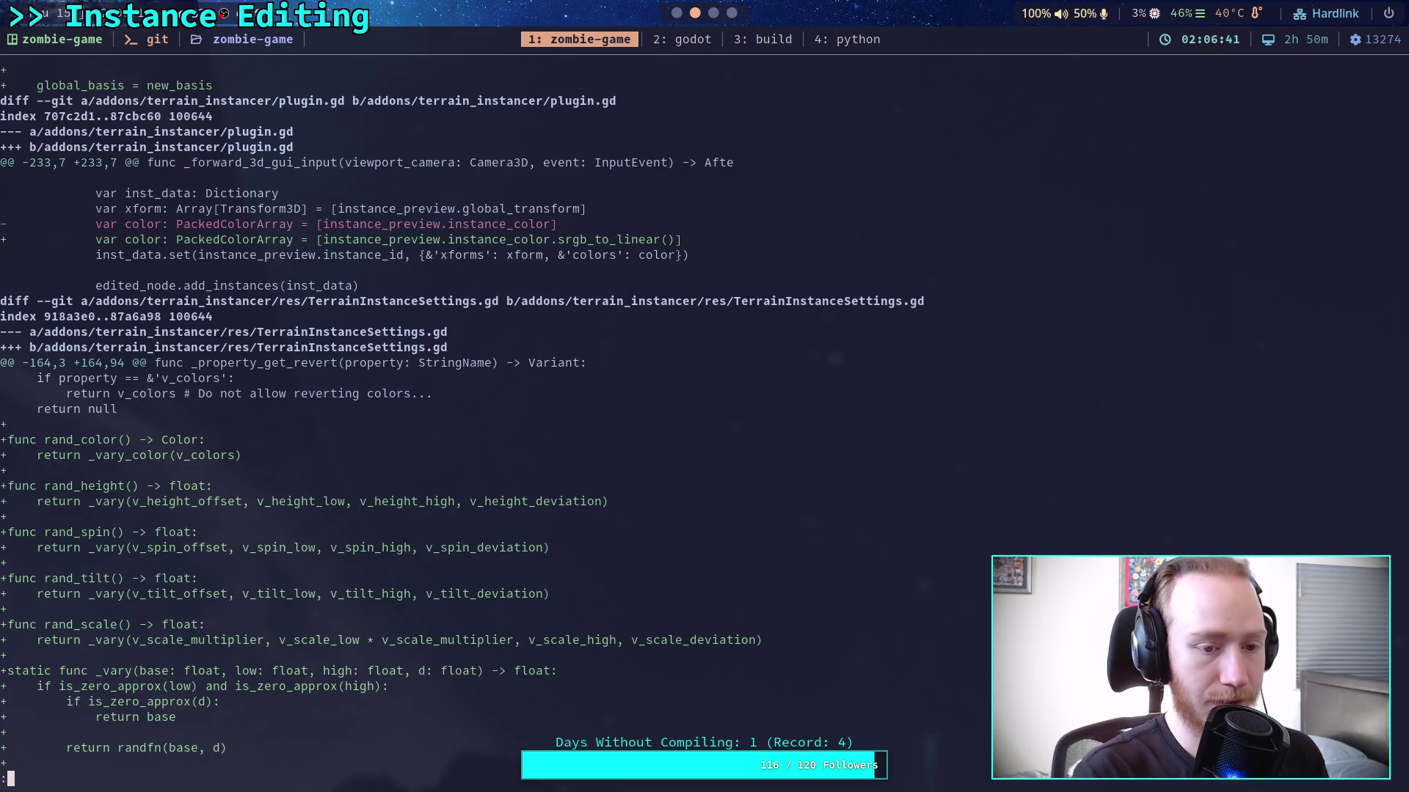
pyautogui.press('super+2')
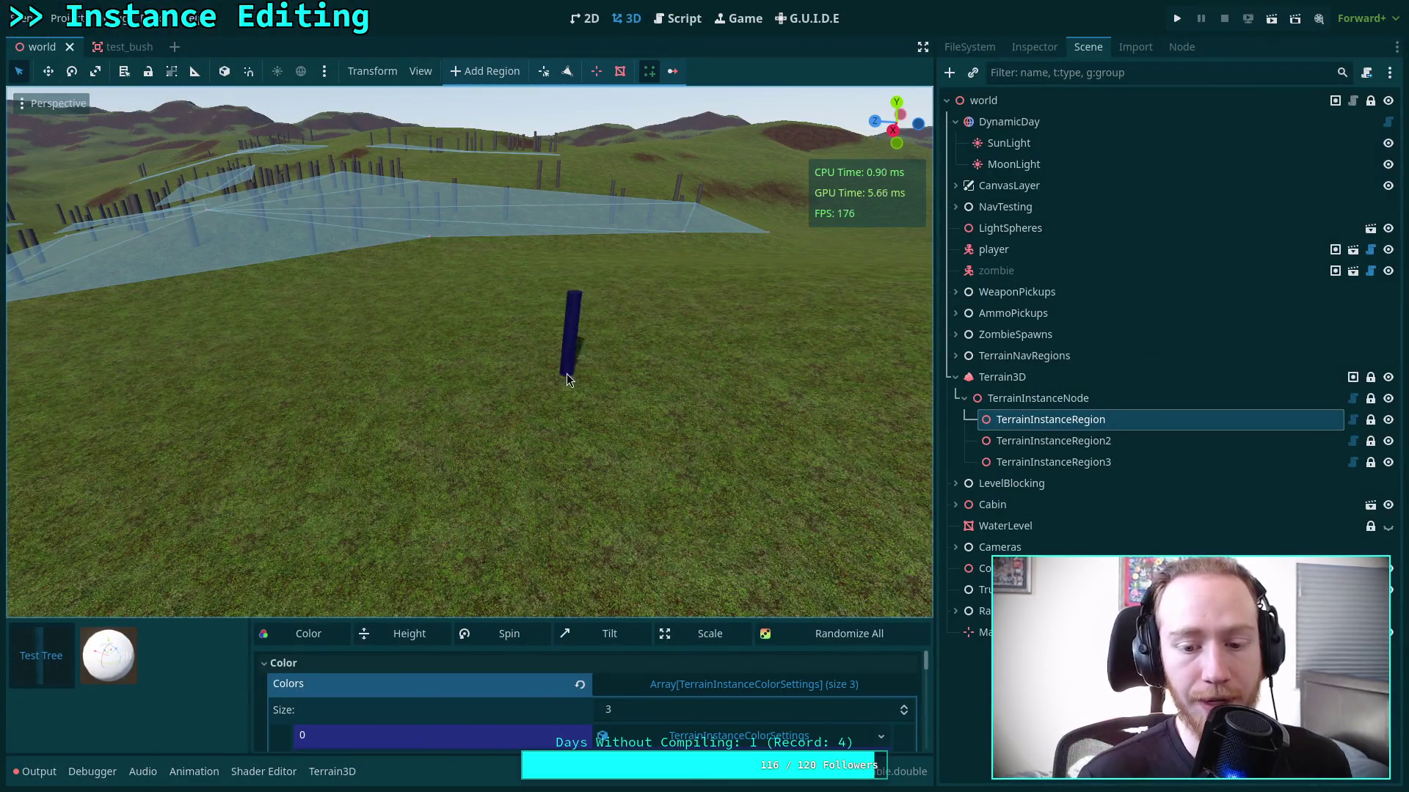
# Step: Append .srgb_to_linear() to the _vary_color return on line 257 and save
pyautogui.click(672, 19)
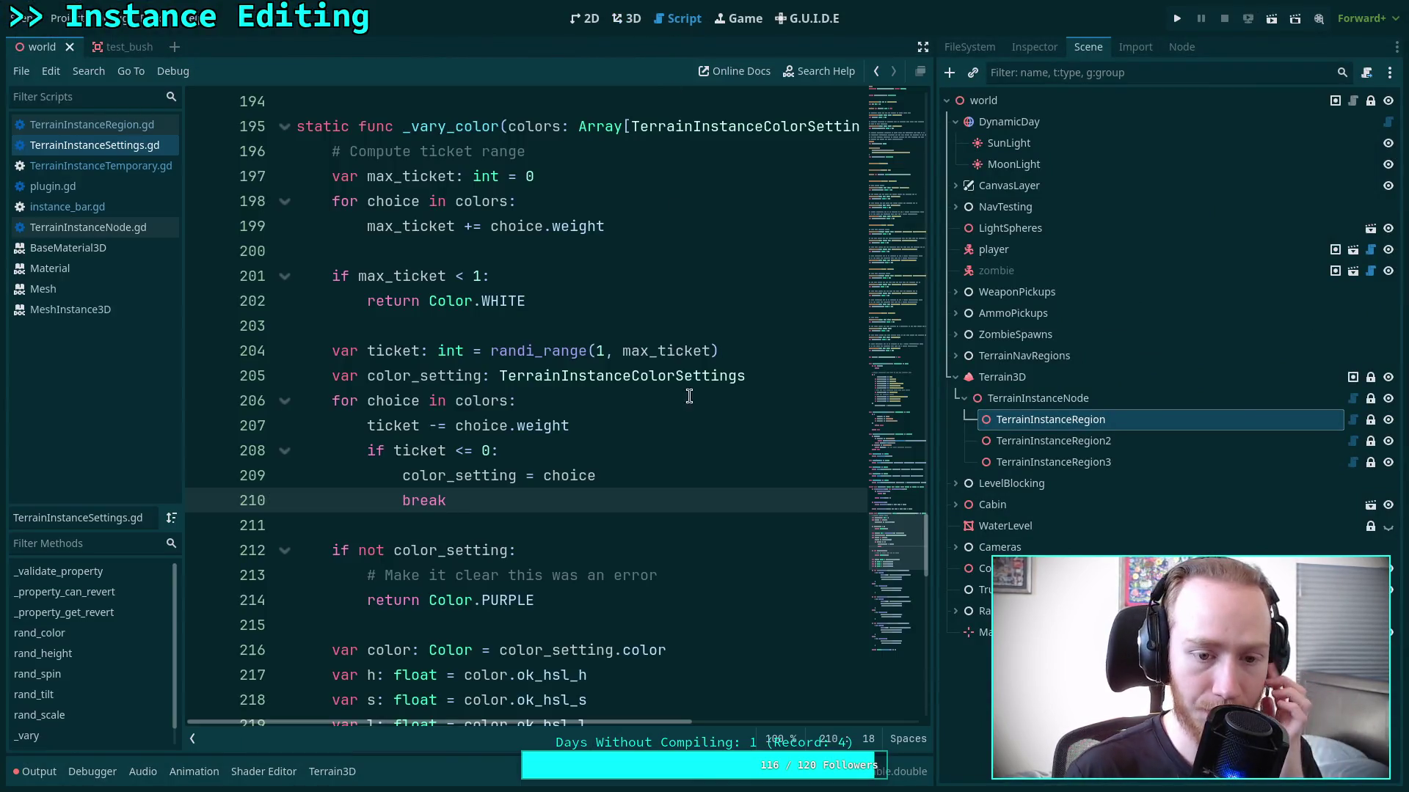
pyautogui.scroll(-18, 661, 442)
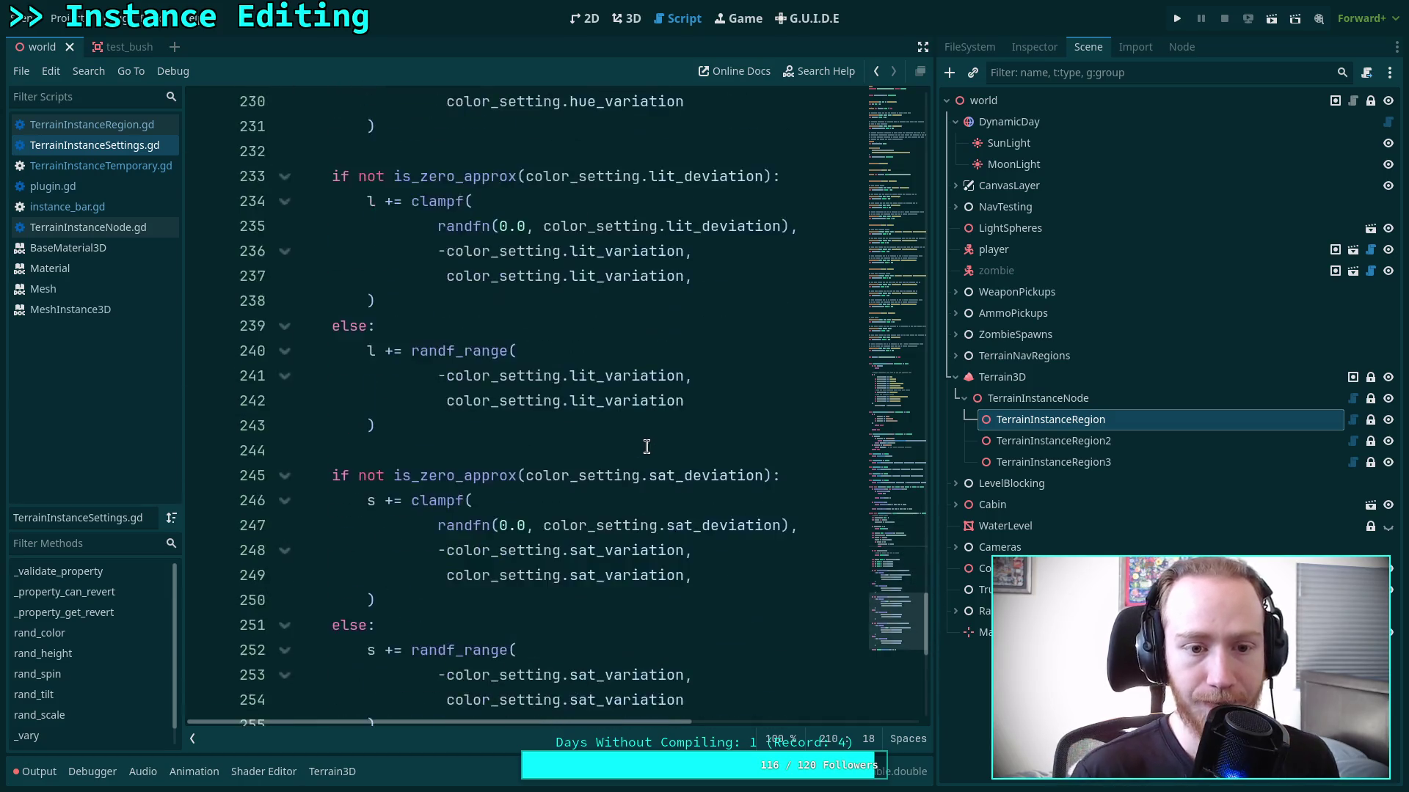
pyautogui.click(654, 326)
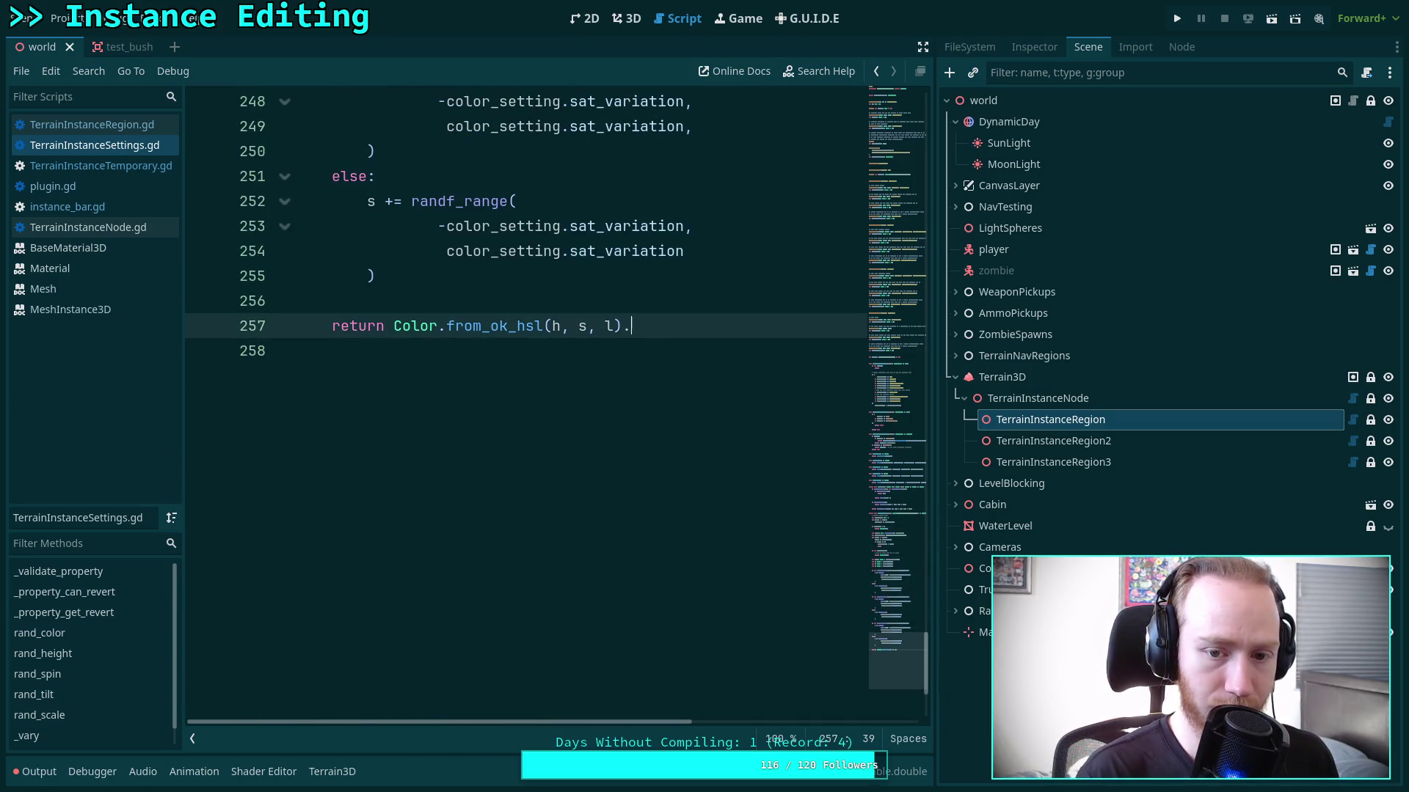
pyautogui.write('s')
pyautogui.press('Down')
pyautogui.press('Return')
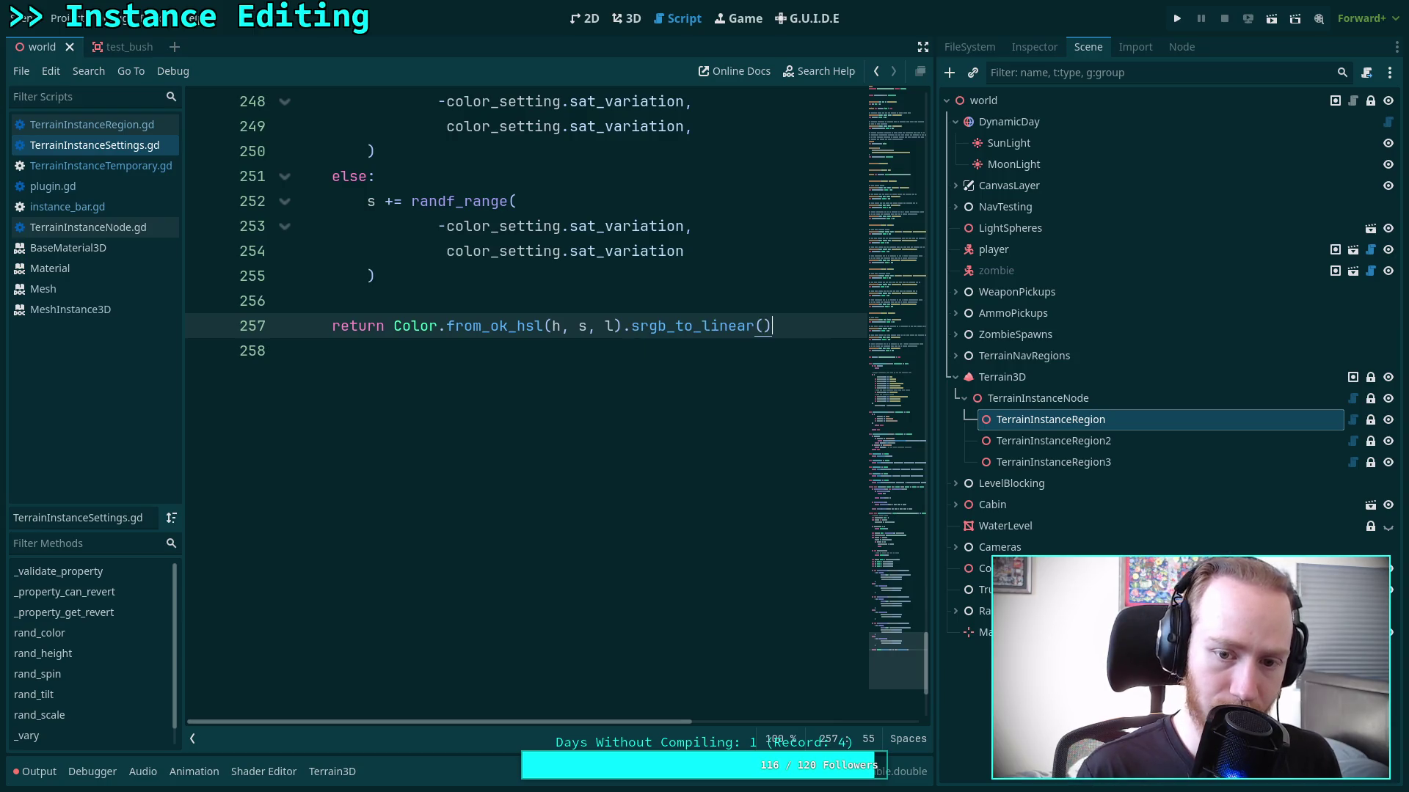
pyautogui.hotkey('ctrl', 's')
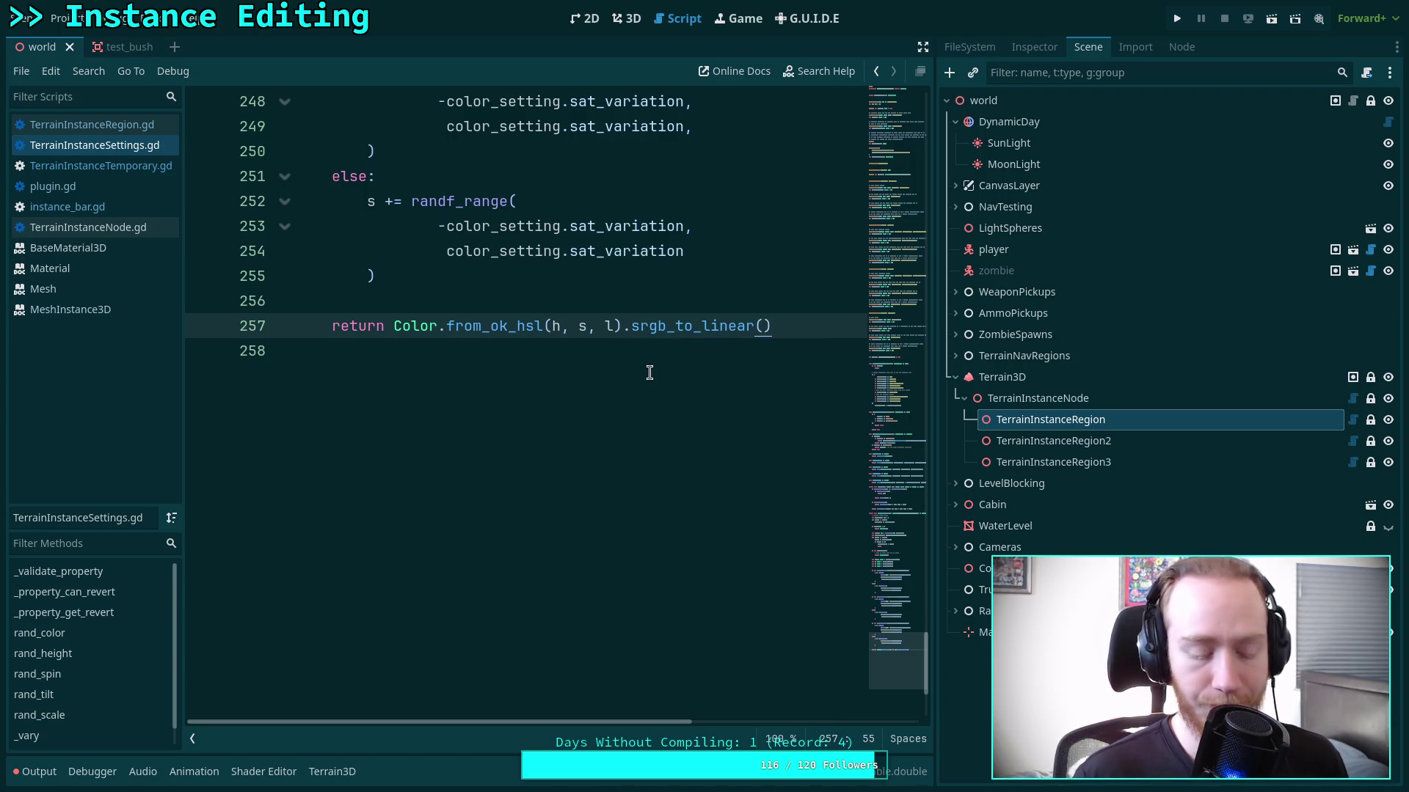
# Step: Revert the return to Color.from_ok_hsl(h, s, l), save, and go back to the terminal diff
pyautogui.hotkey('ctrl', 'z')
pyautogui.press('BackSpace')
pyautogui.hotkey('ctrl', 's')
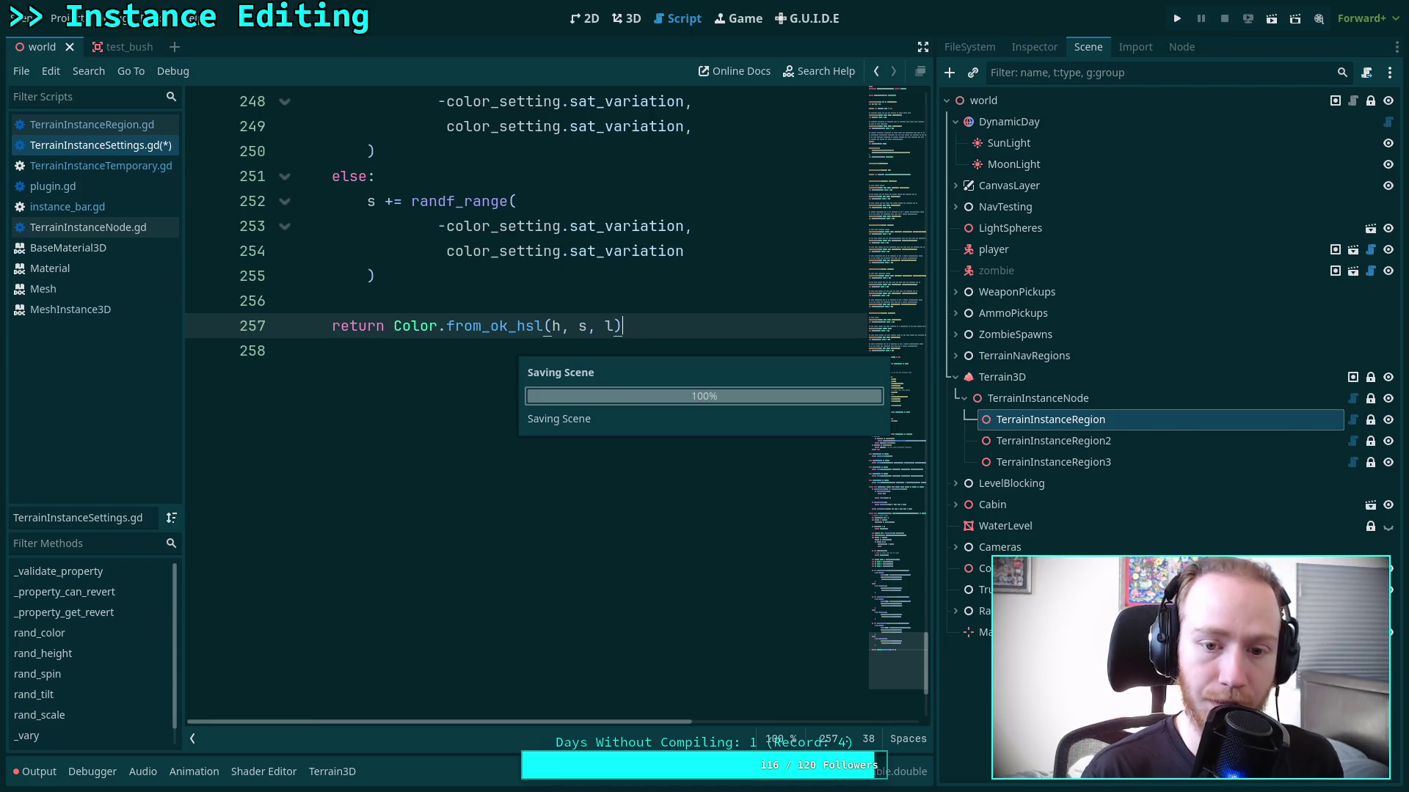
pyautogui.press('super+1')
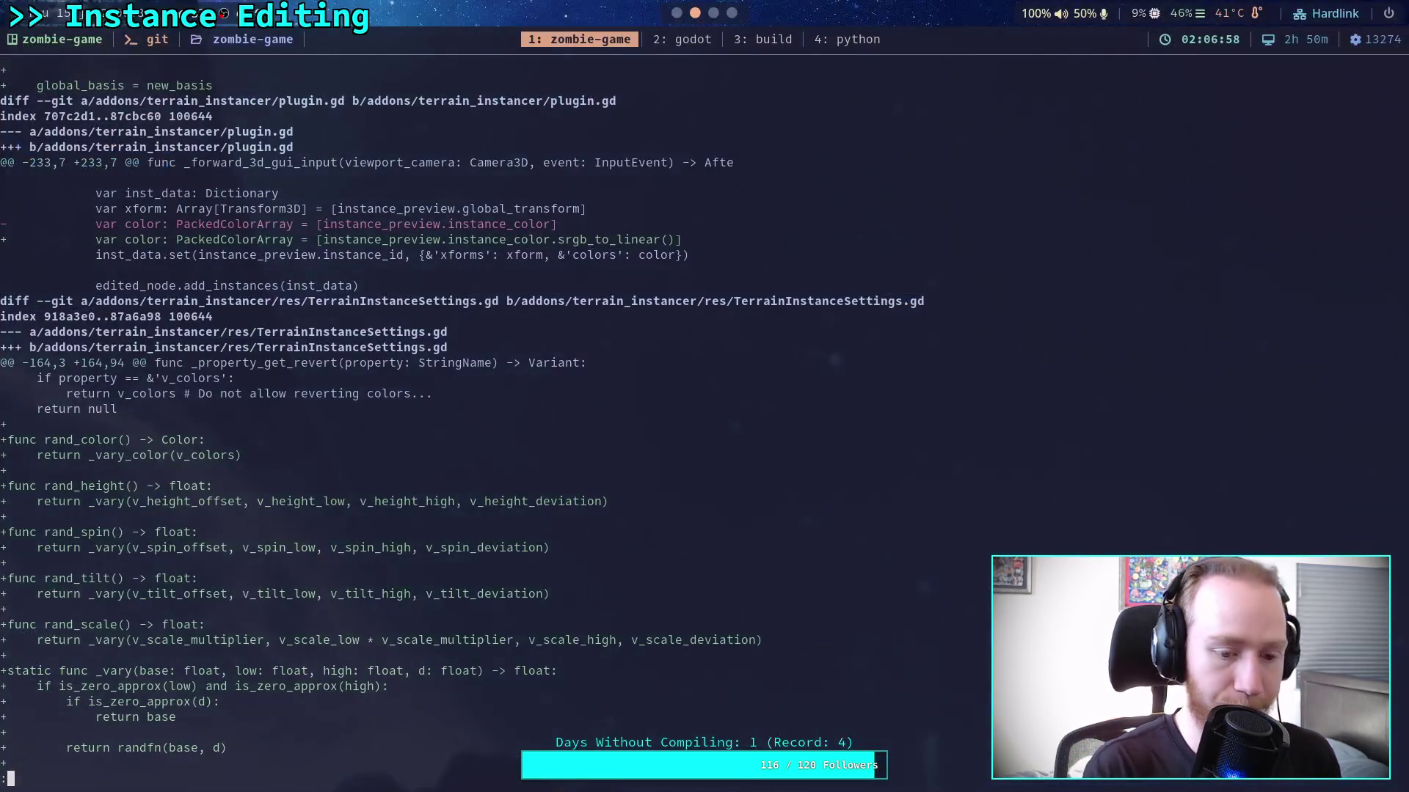
# Step: Scroll the diff through instance_bar.gd's randomize_instance changes to the test_bush.tscn header, then return to Godot
pyautogui.press('Down')
pyautogui.press('Down')
pyautogui.scroll(-20, 374, 425)
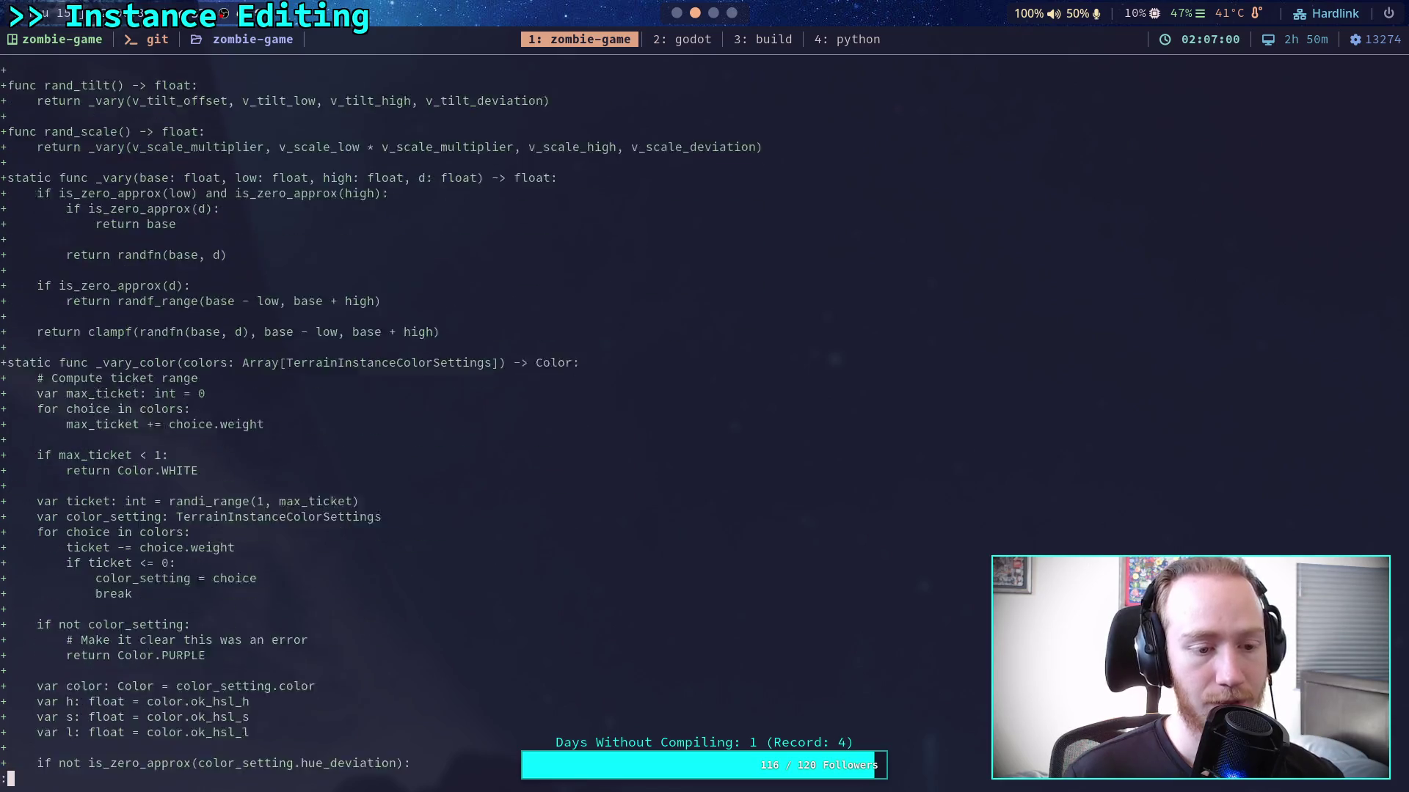
pyautogui.scroll(-9, 374, 425)
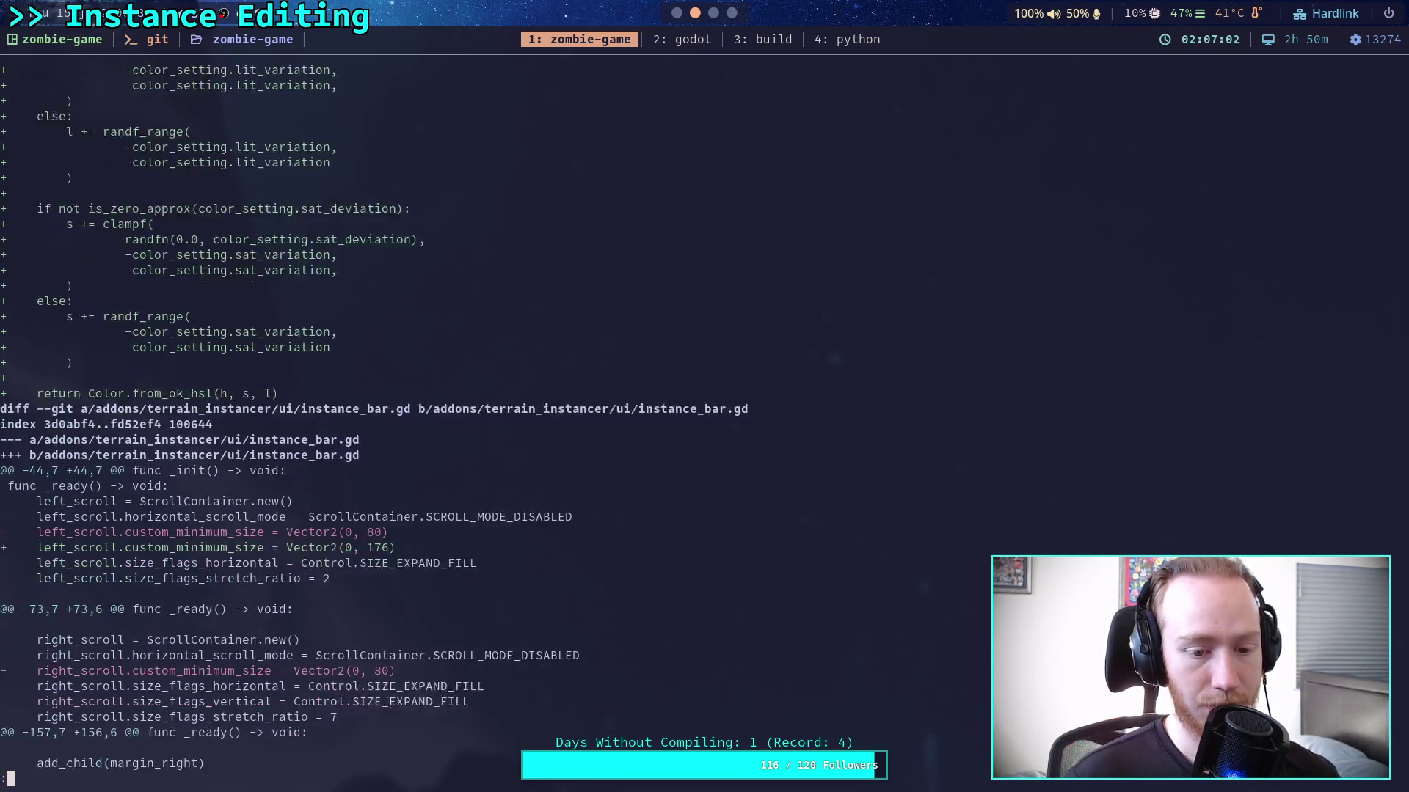
pyautogui.scroll(-2, 374, 426)
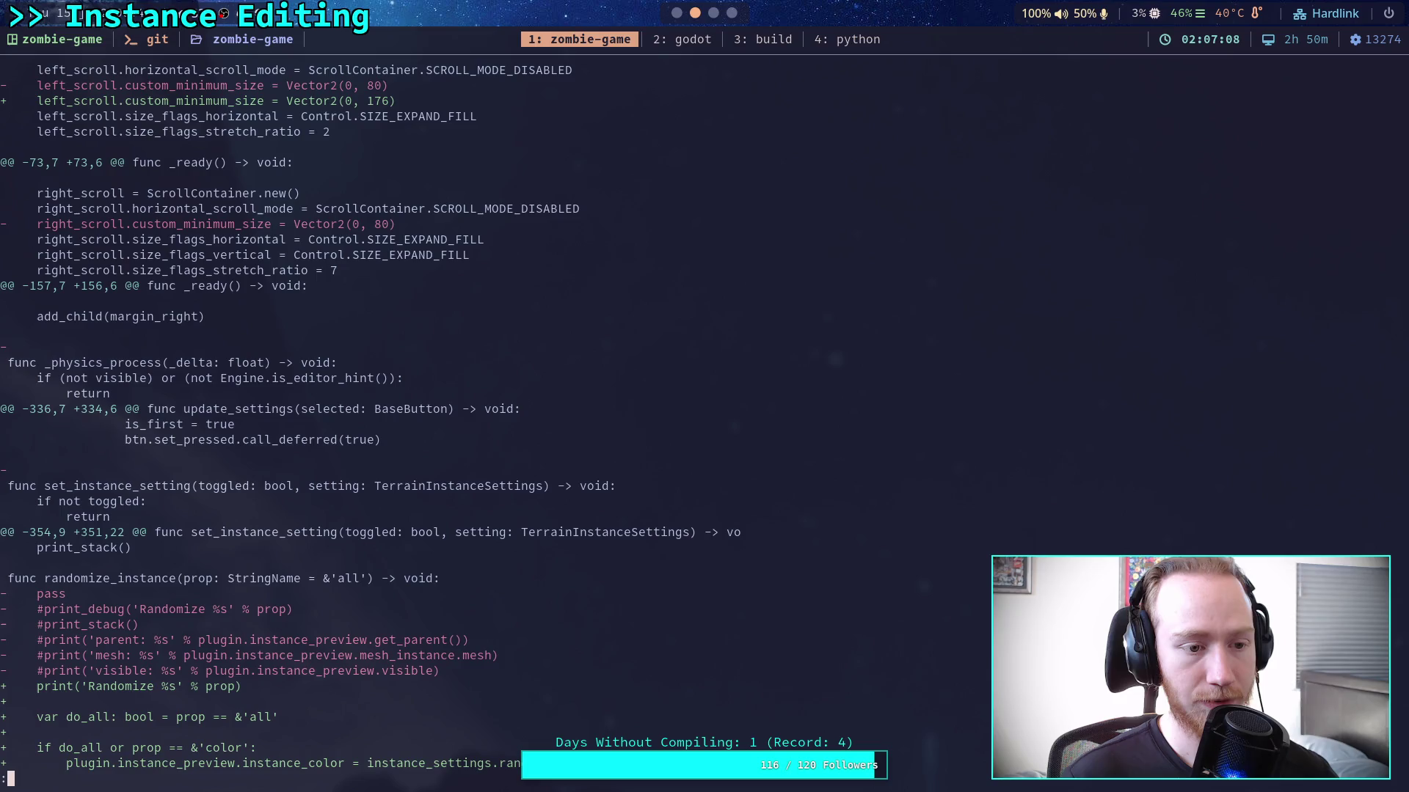
pyautogui.scroll(-6, 375, 418)
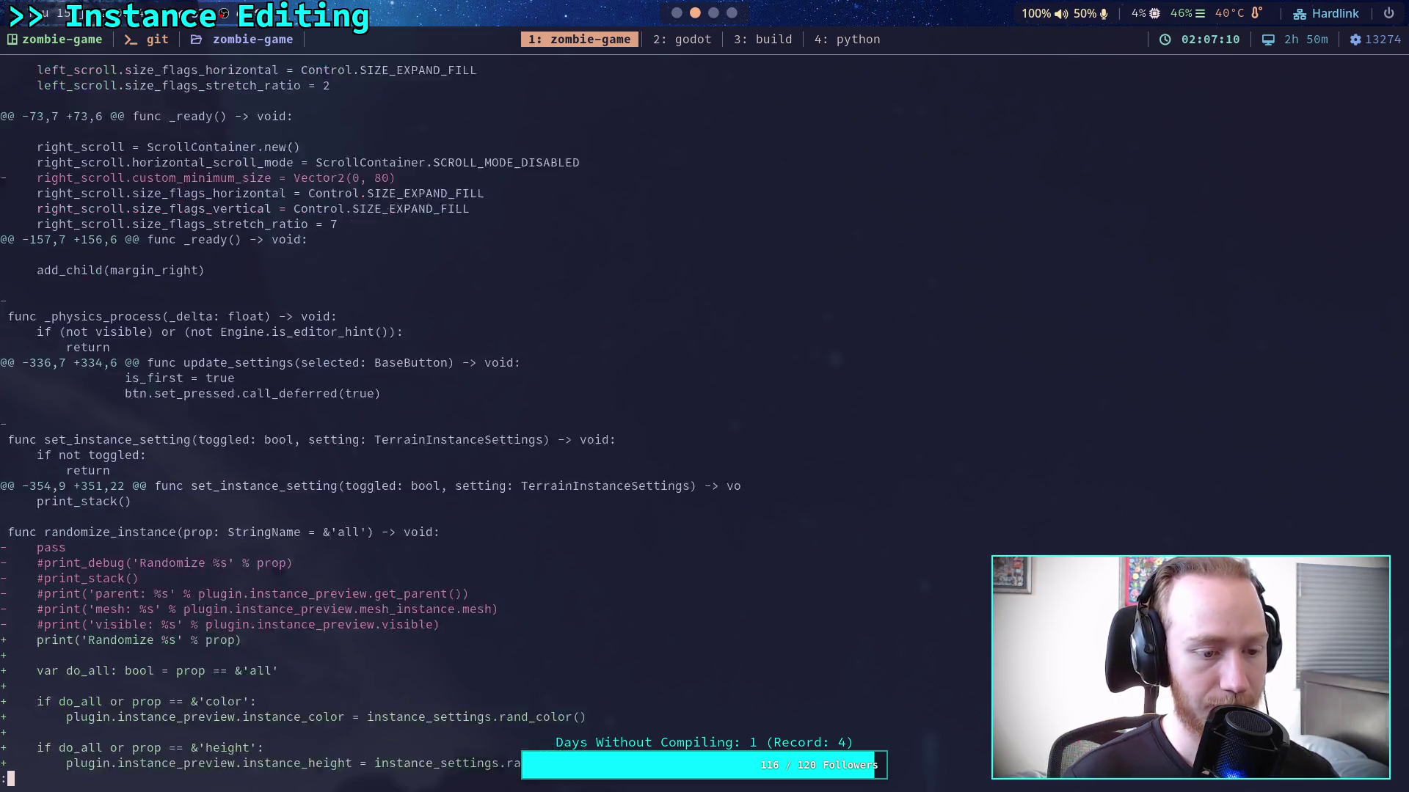
pyautogui.scroll(-2, 374, 419)
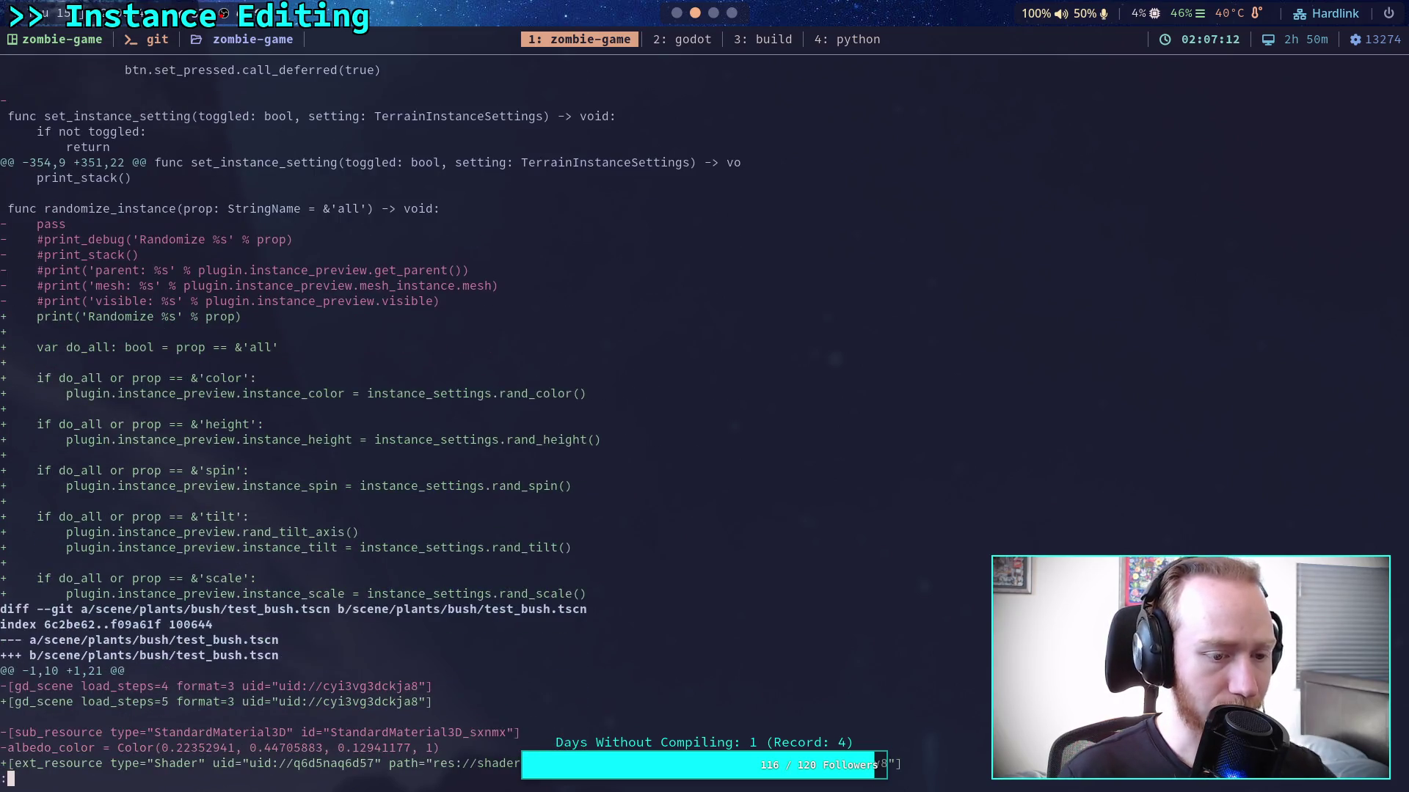
pyautogui.press('super+2')
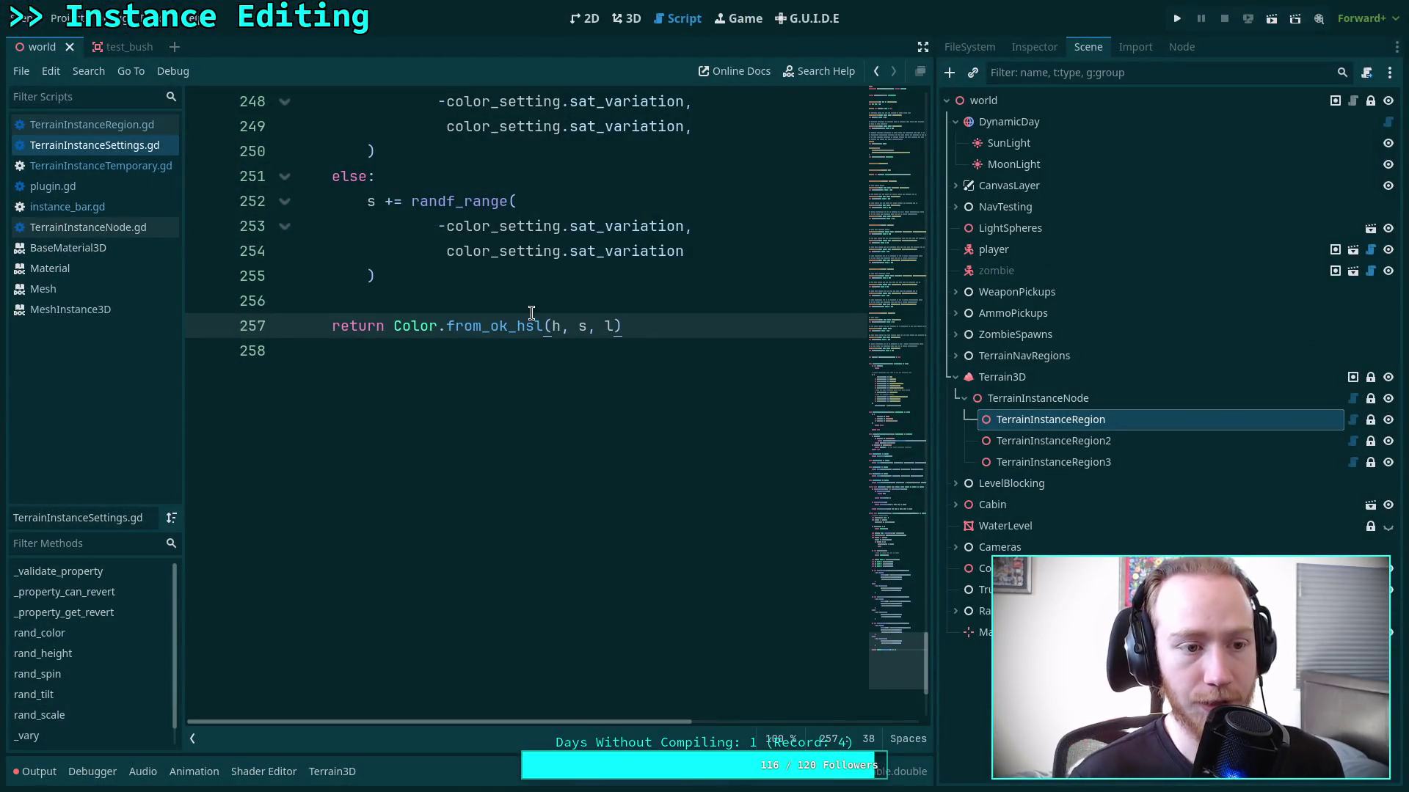
# Step: Open instance_bar.gd and delete the leftover Randomize print line
pyautogui.click(101, 165)
pyautogui.scroll(4, 185, 290)
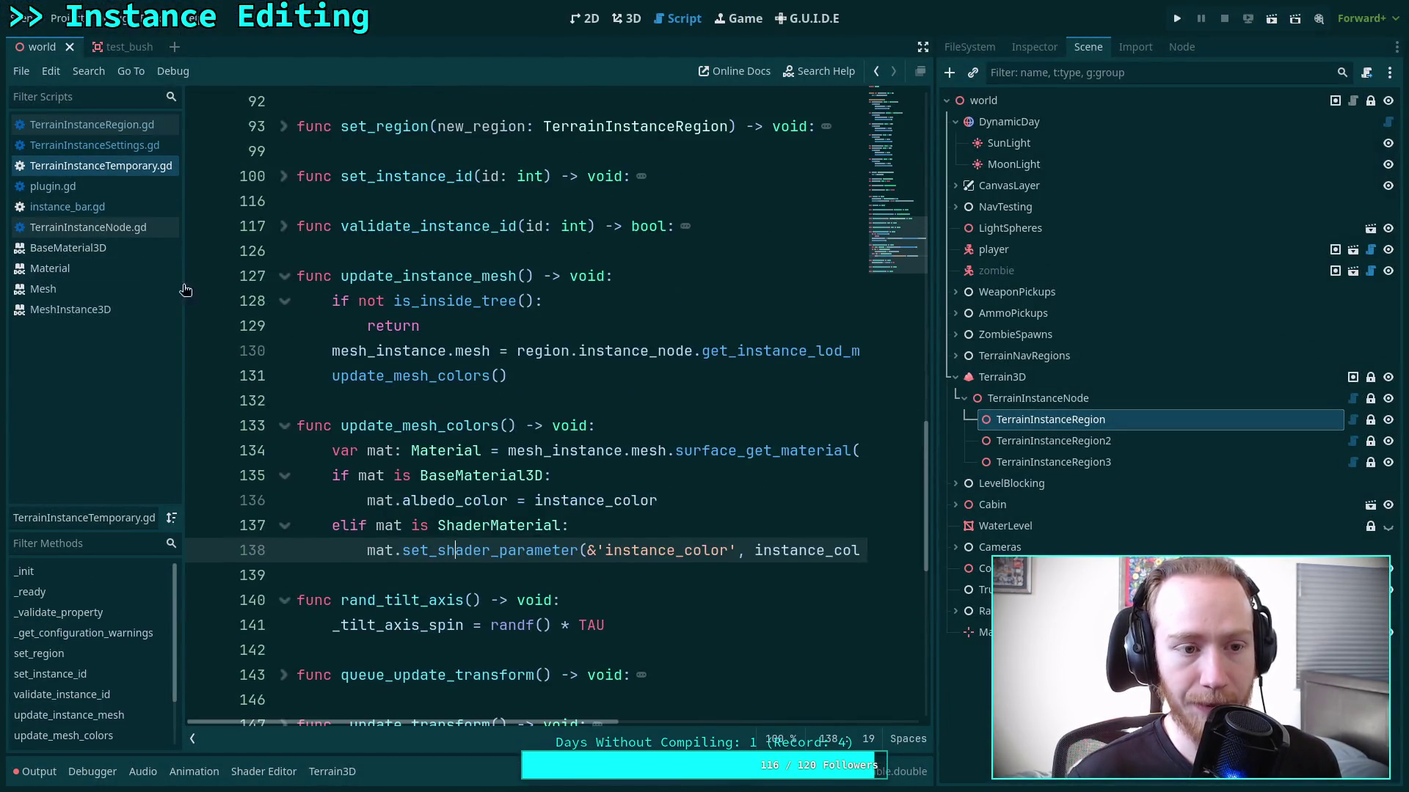
pyautogui.click(94, 207)
pyautogui.scroll(-8, 519, 418)
pyautogui.moveTo(580, 501); pyautogui.dragTo(220, 480)
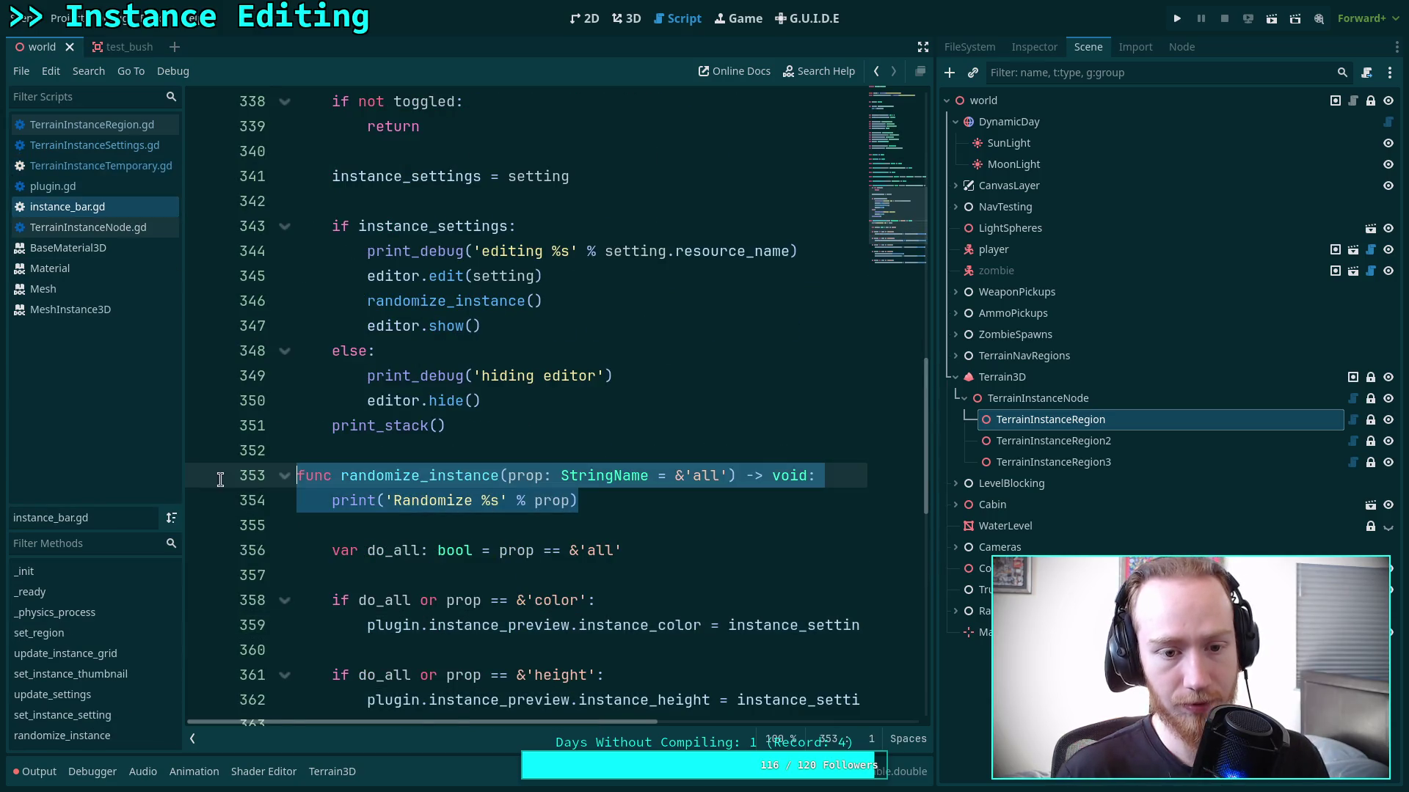
pyautogui.press('BackSpace')
# Step: Delete the editing and hiding debug prints and save instance_bar.gd
pyautogui.press('BackSpace')
pyautogui.press('BackSpace')
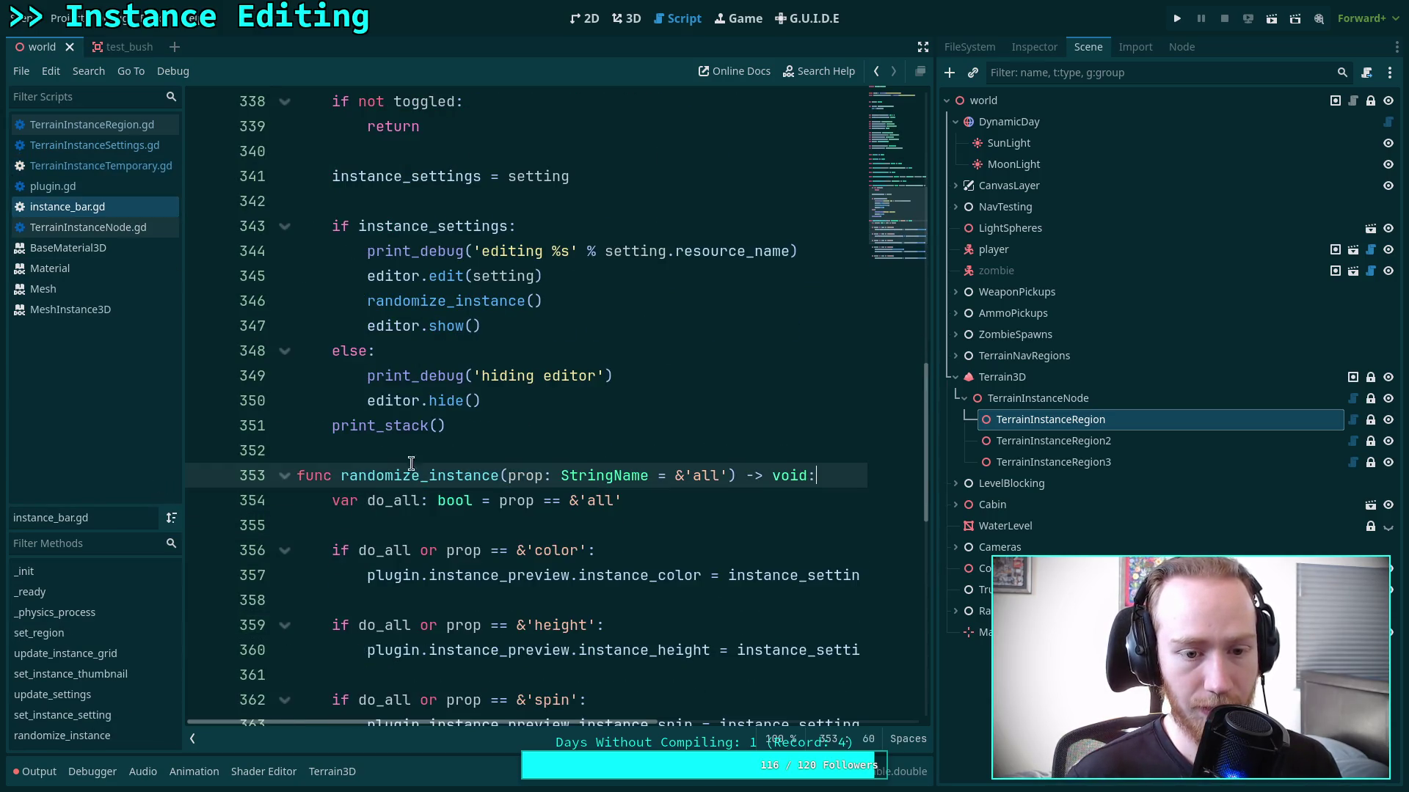
pyautogui.moveTo(630, 376); pyautogui.dragTo(643, 354)
pyautogui.press('BackSpace')
pyautogui.moveTo(832, 255); pyautogui.dragTo(821, 230)
pyautogui.press('BackSpace')
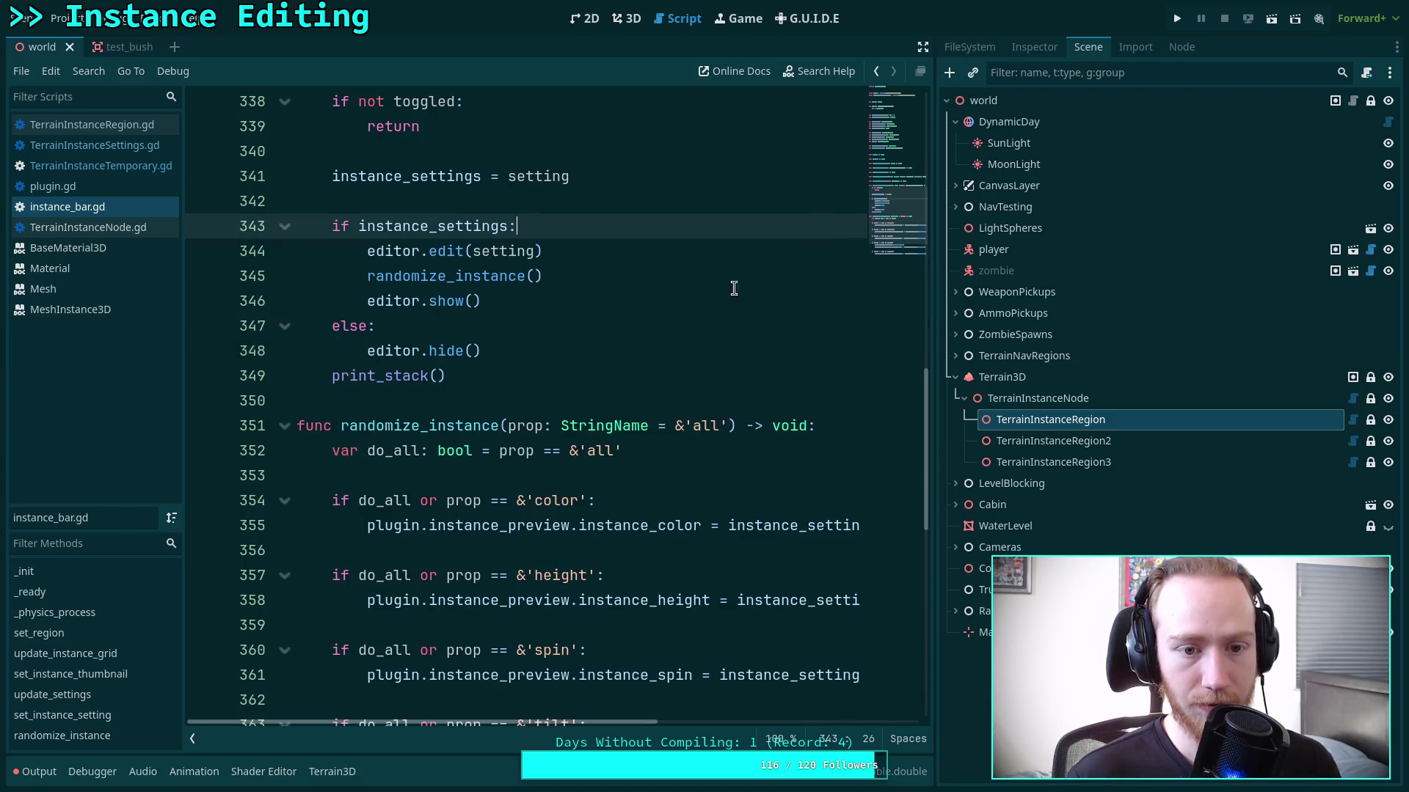
pyautogui.scroll(2, 636, 337)
pyautogui.scroll(-4, 646, 367)
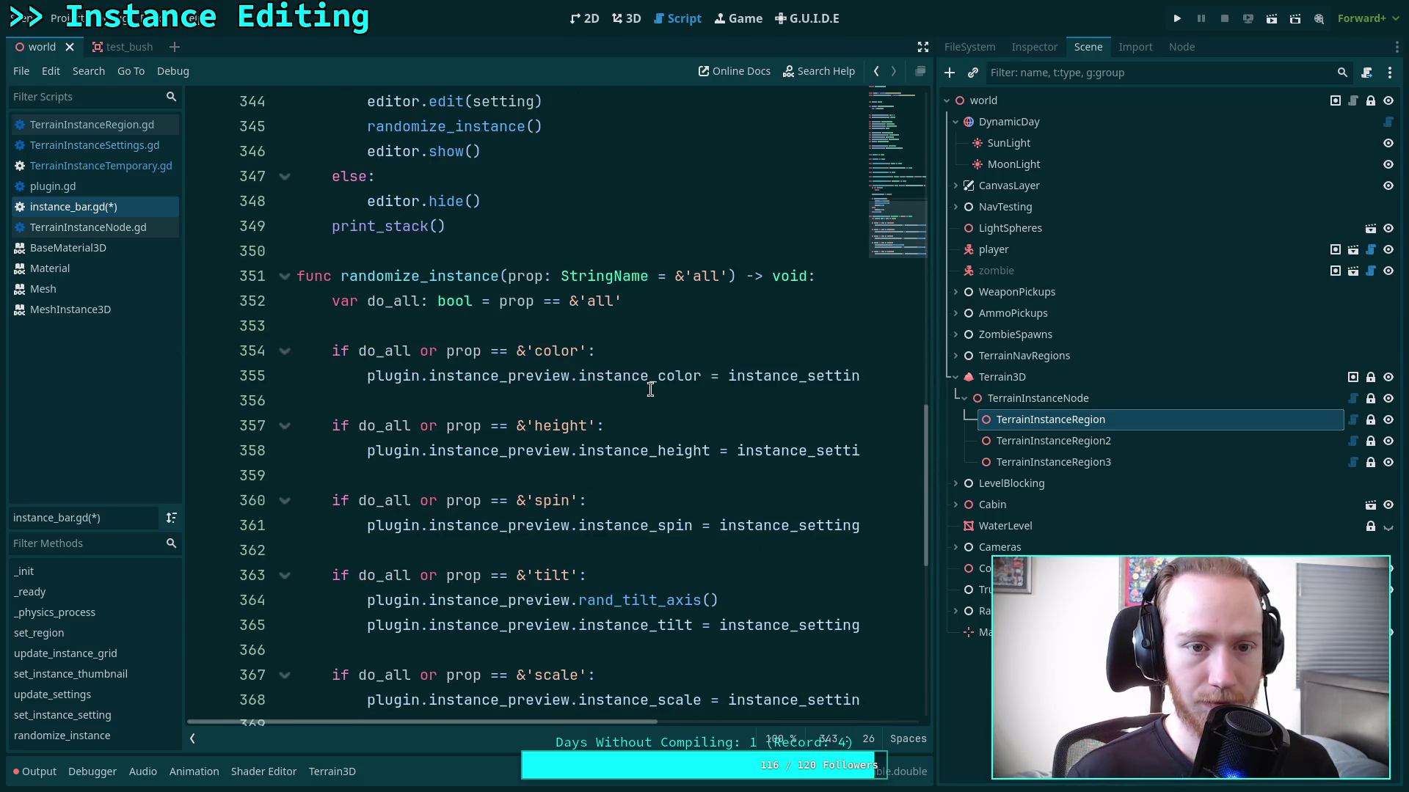
pyautogui.scroll(1, 650, 389)
pyautogui.scroll(-3, 650, 389)
pyautogui.scroll(1, 650, 389)
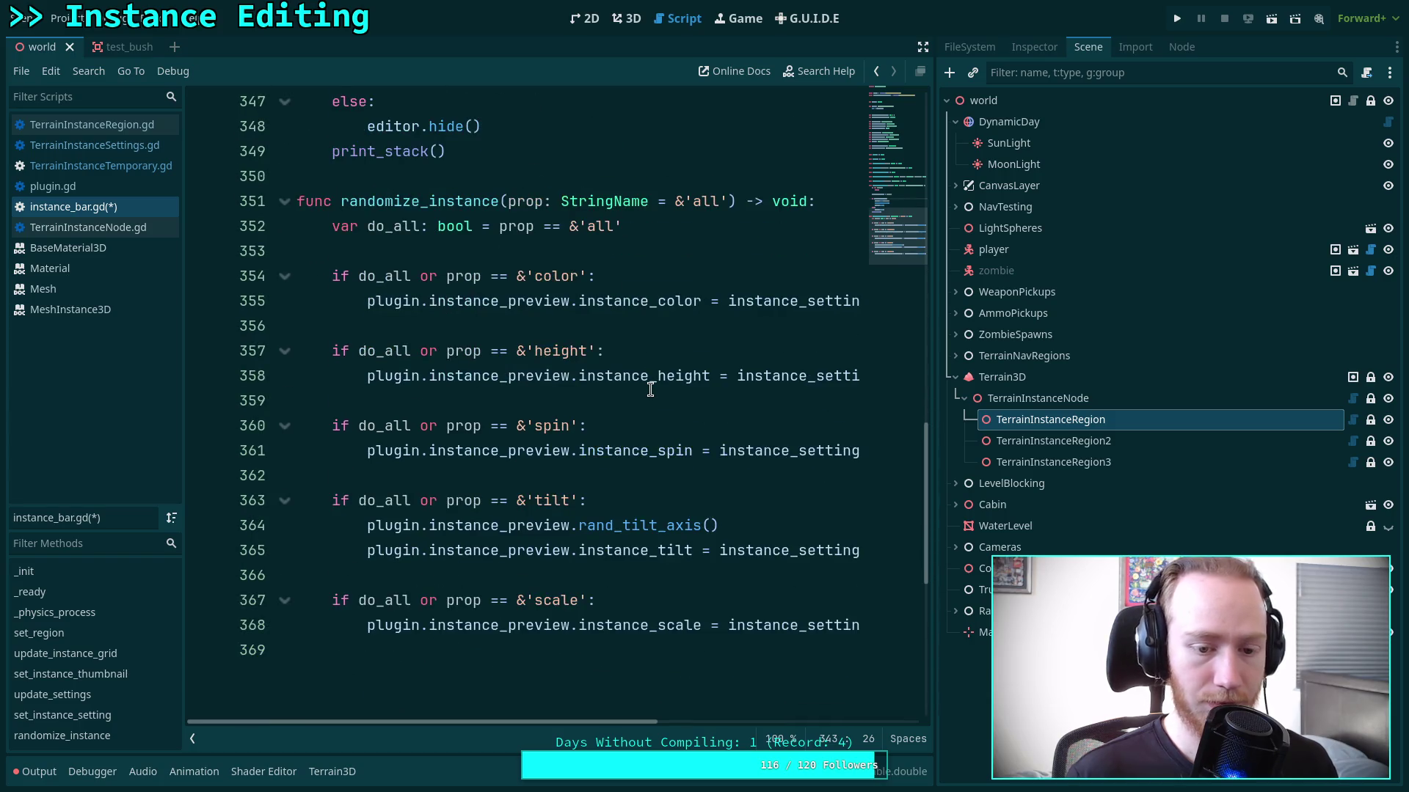
pyautogui.hotkey('ctrl', 's')
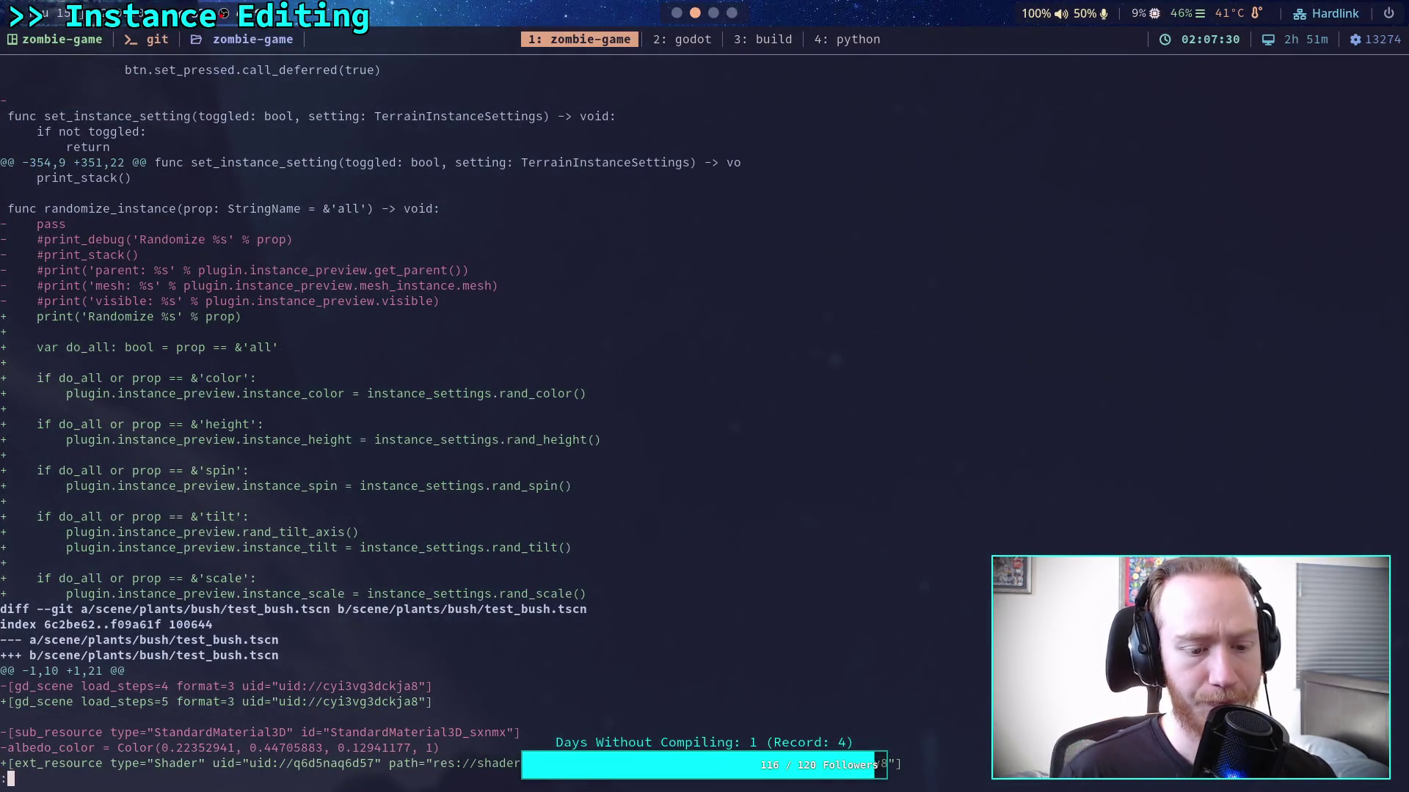
# Step: Scroll the diff to its end past the shader's new instance_color uniform and quit the pager
pyautogui.scroll(-4, 443, 417)
pyautogui.scroll(-7, 495, 417)
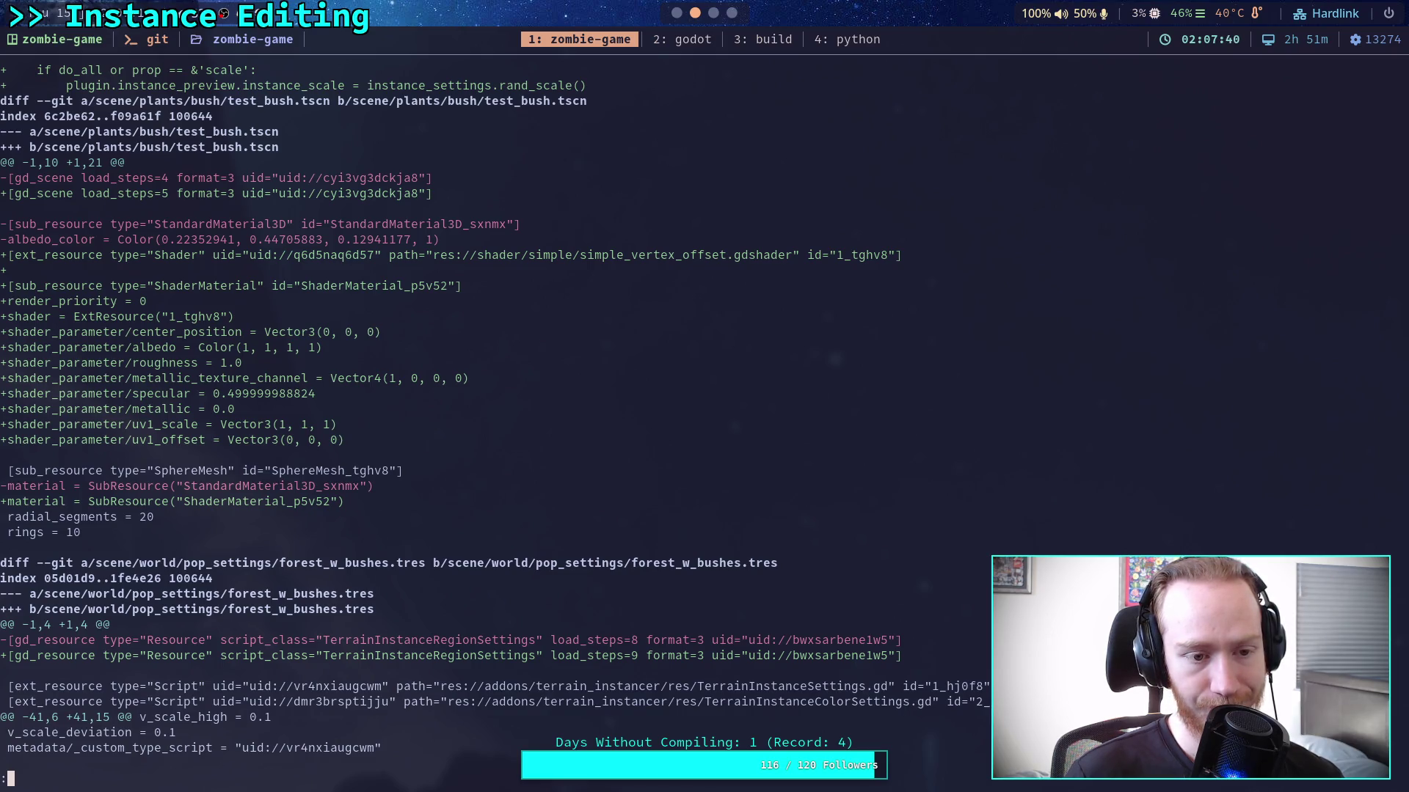
pyautogui.scroll(-5, 495, 417)
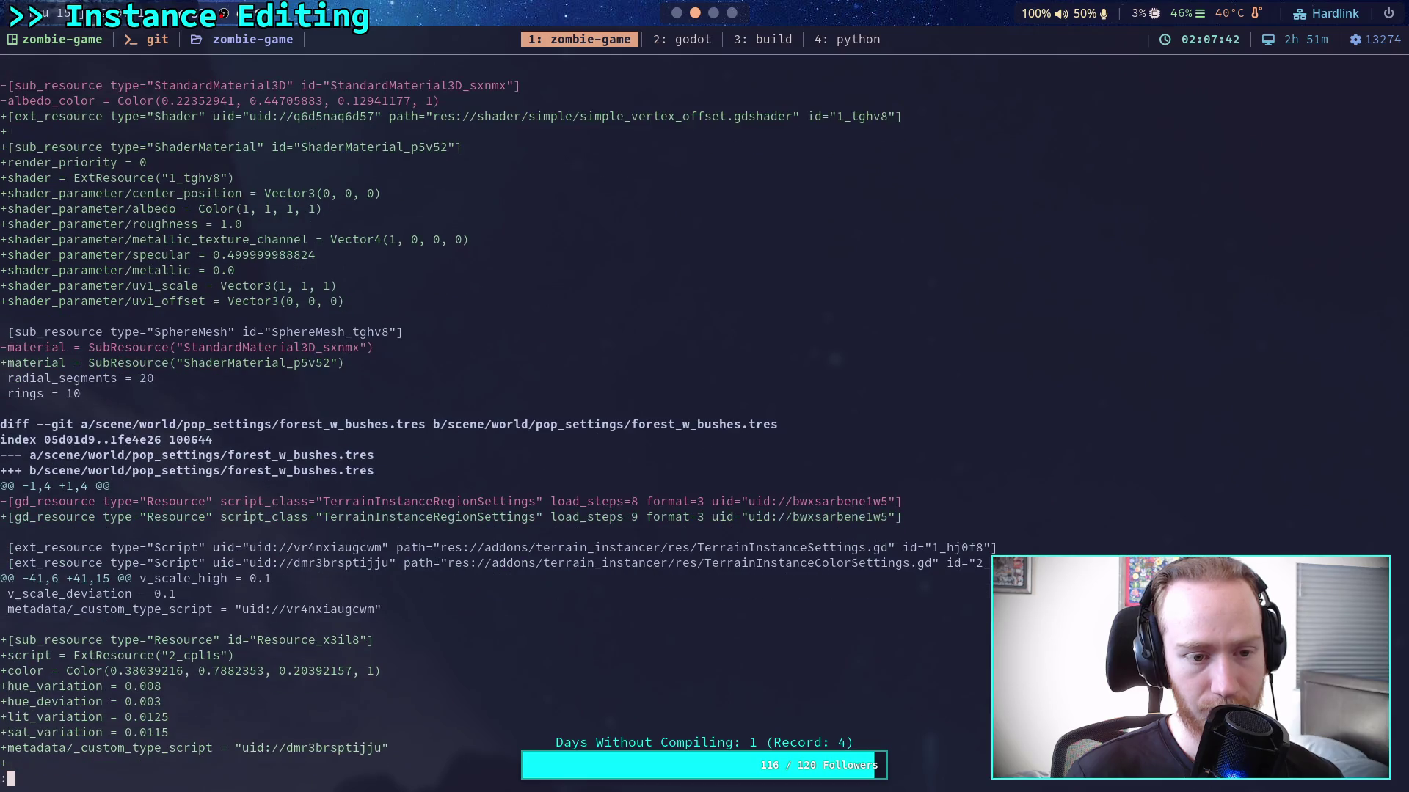
pyautogui.scroll(-5, 495, 417)
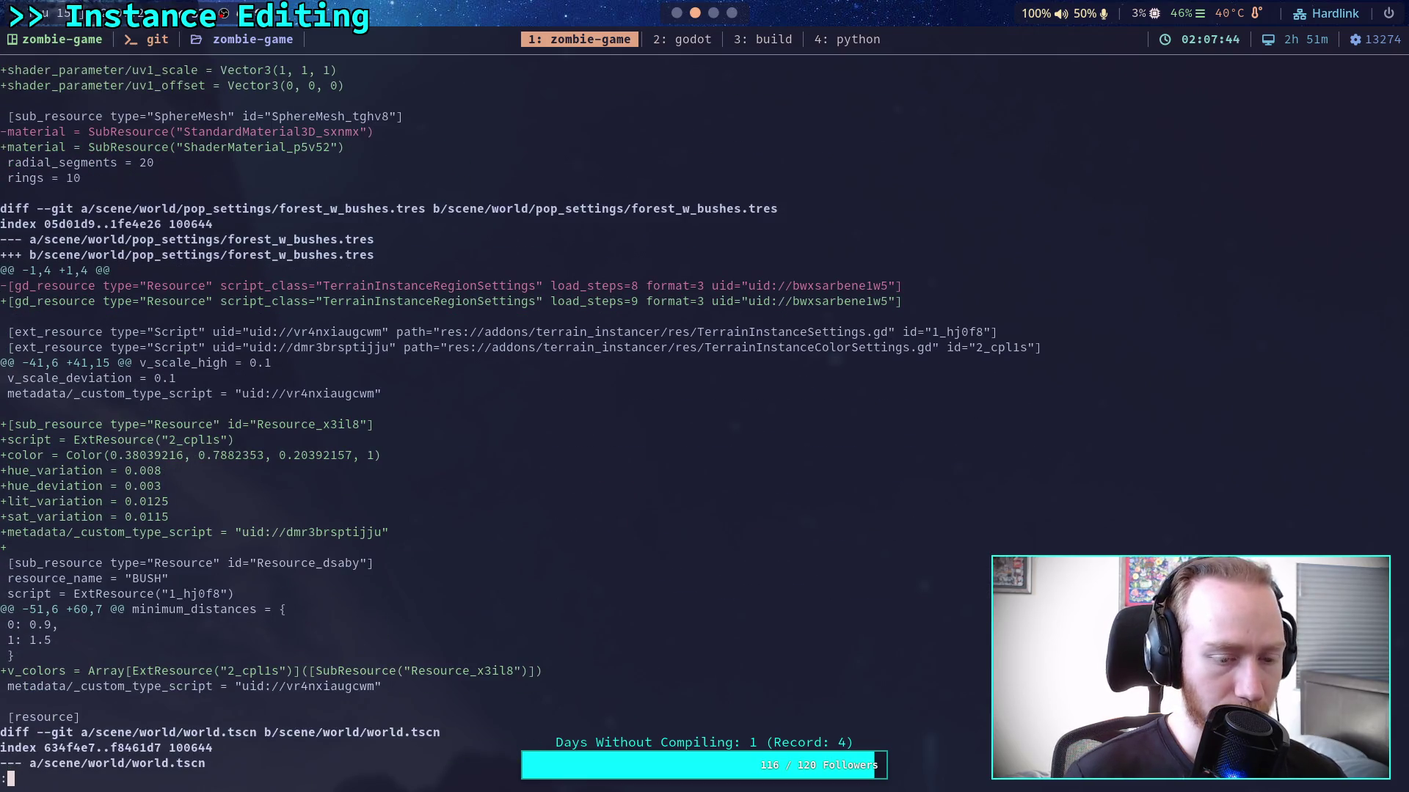
pyautogui.scroll(-3, 496, 417)
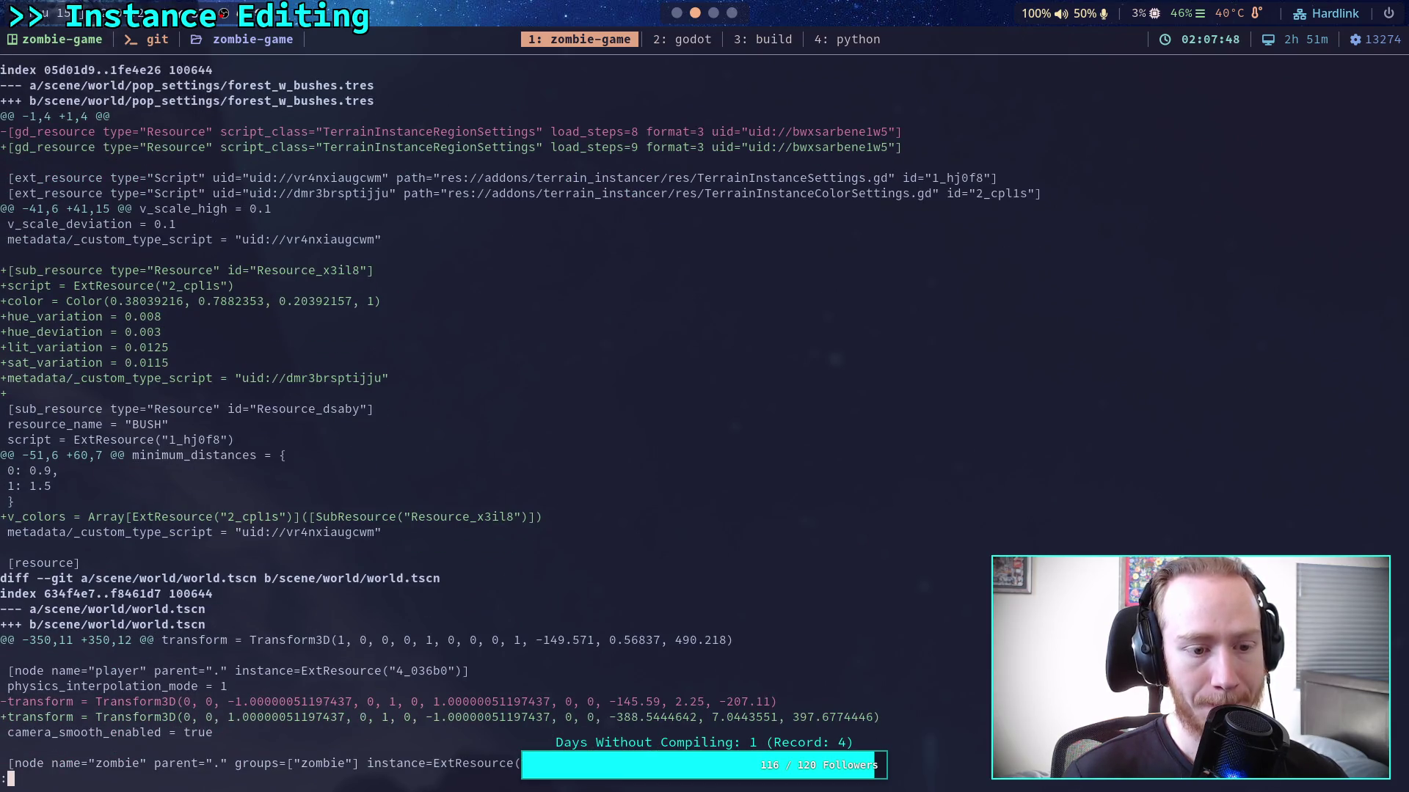
pyautogui.scroll(-2, 495, 417)
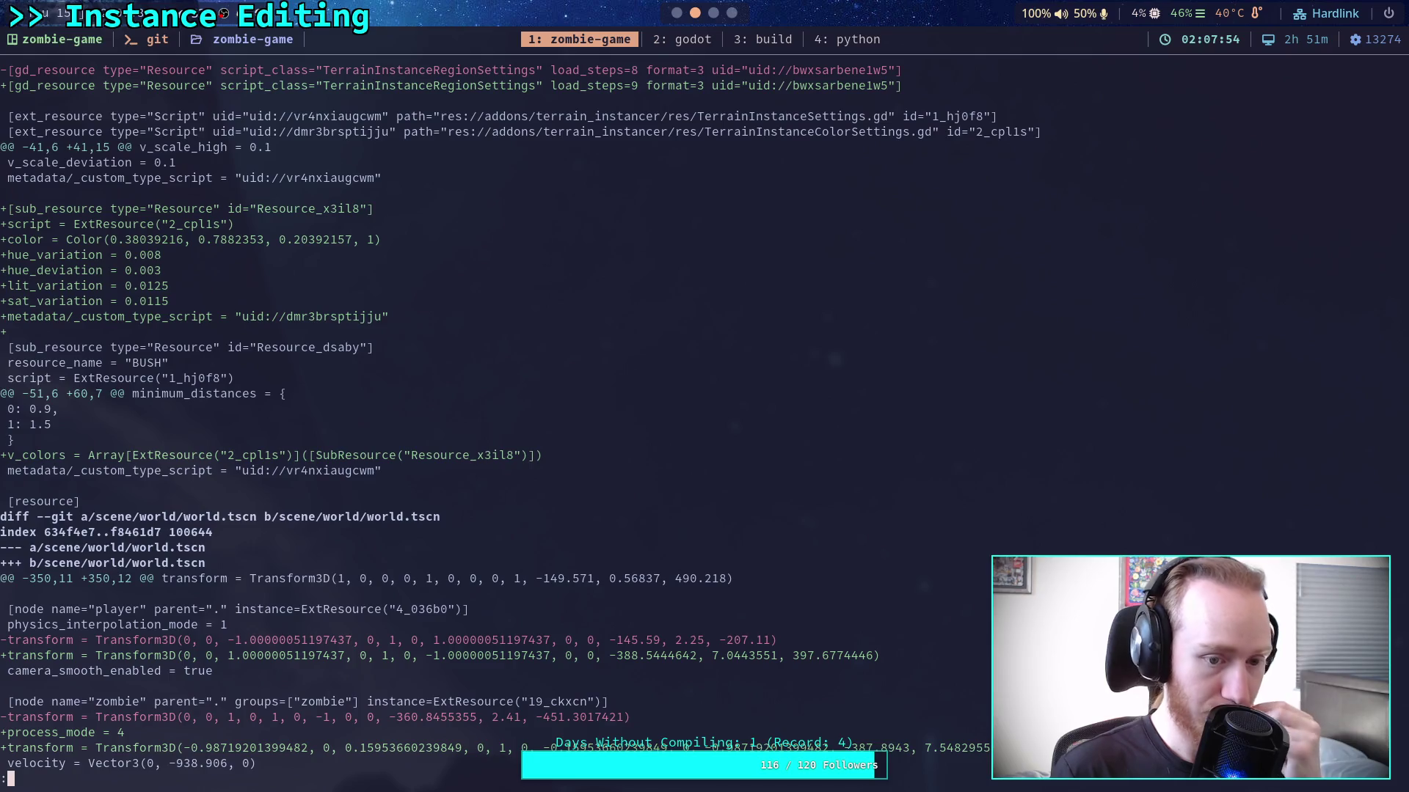
pyautogui.scroll(-15, 495, 417)
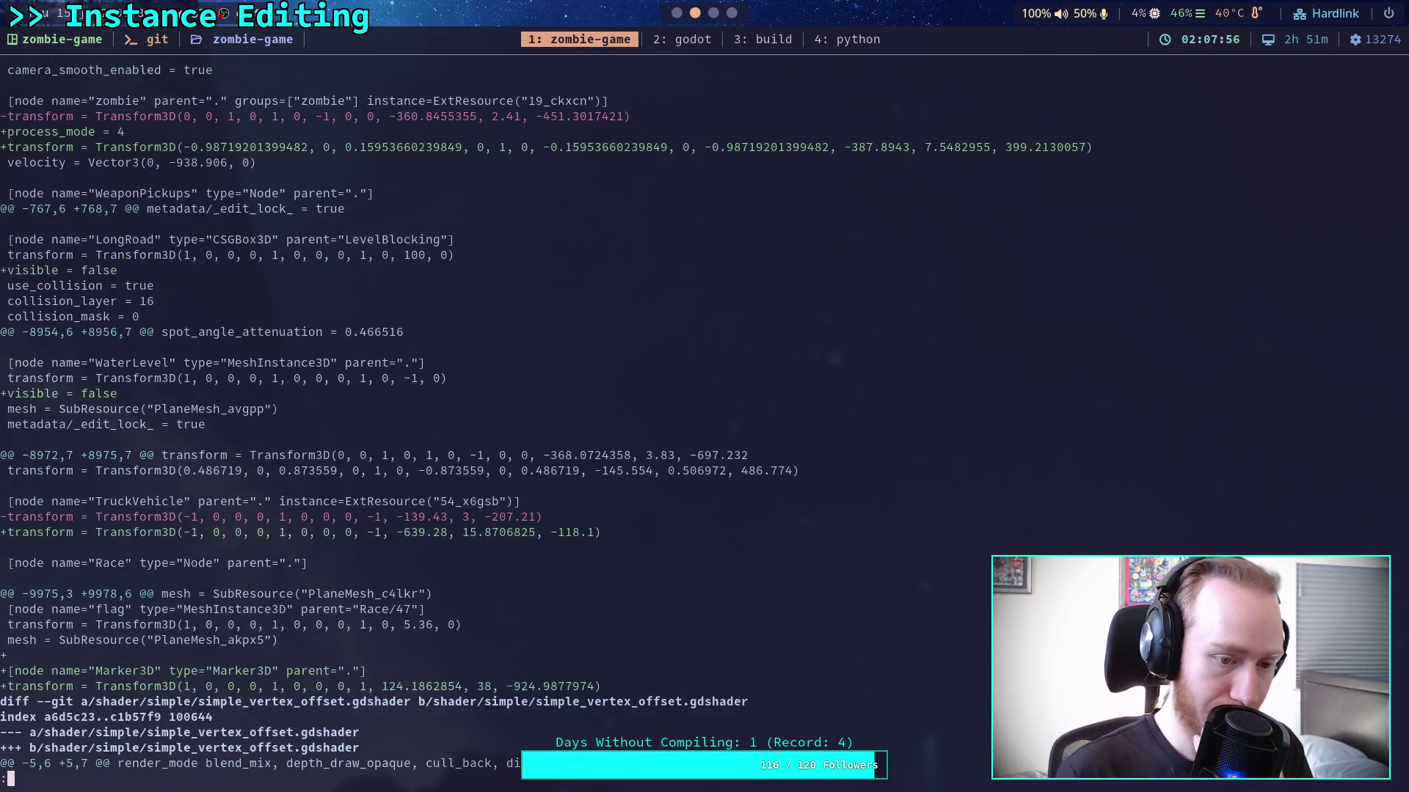
pyautogui.scroll(-9, 495, 417)
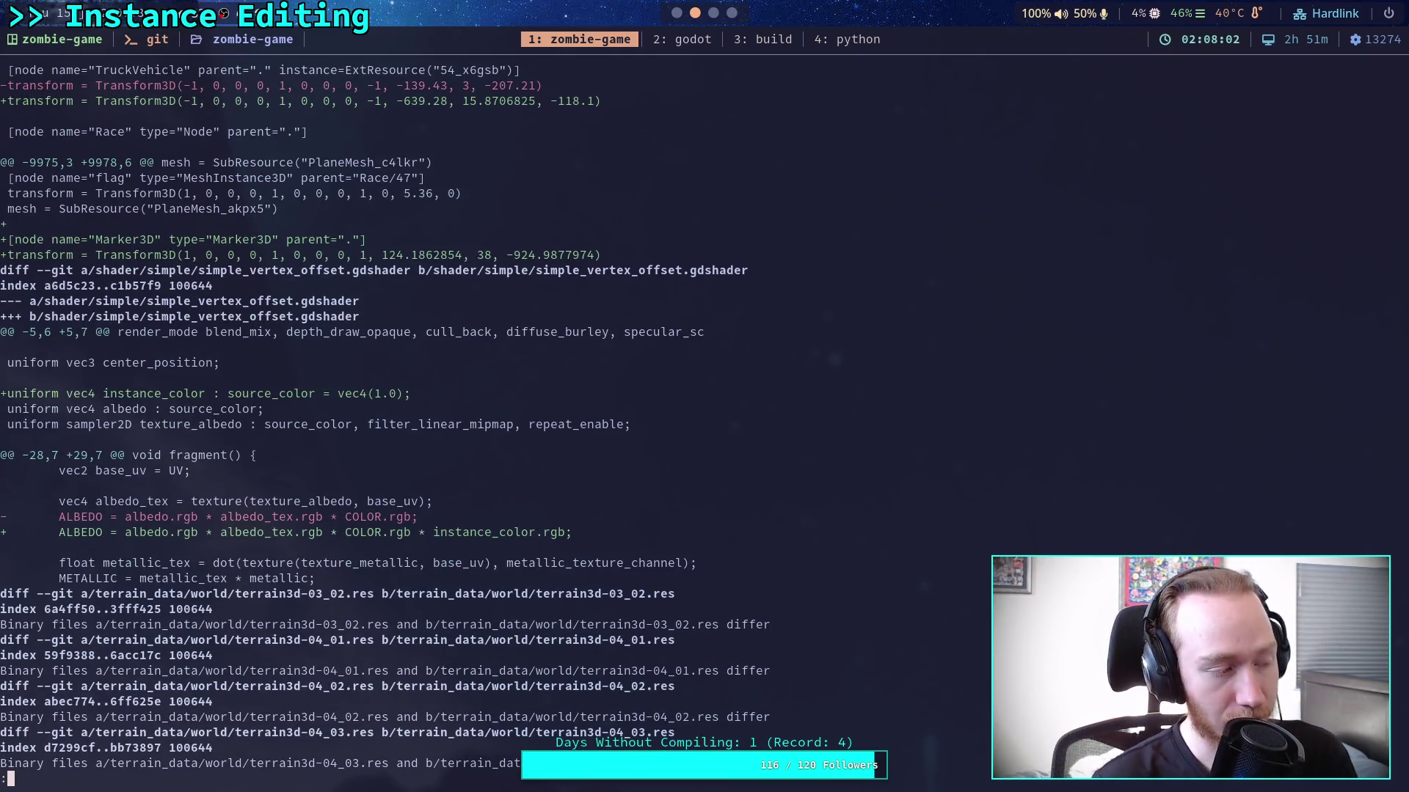
pyautogui.scroll(-3, 495, 417)
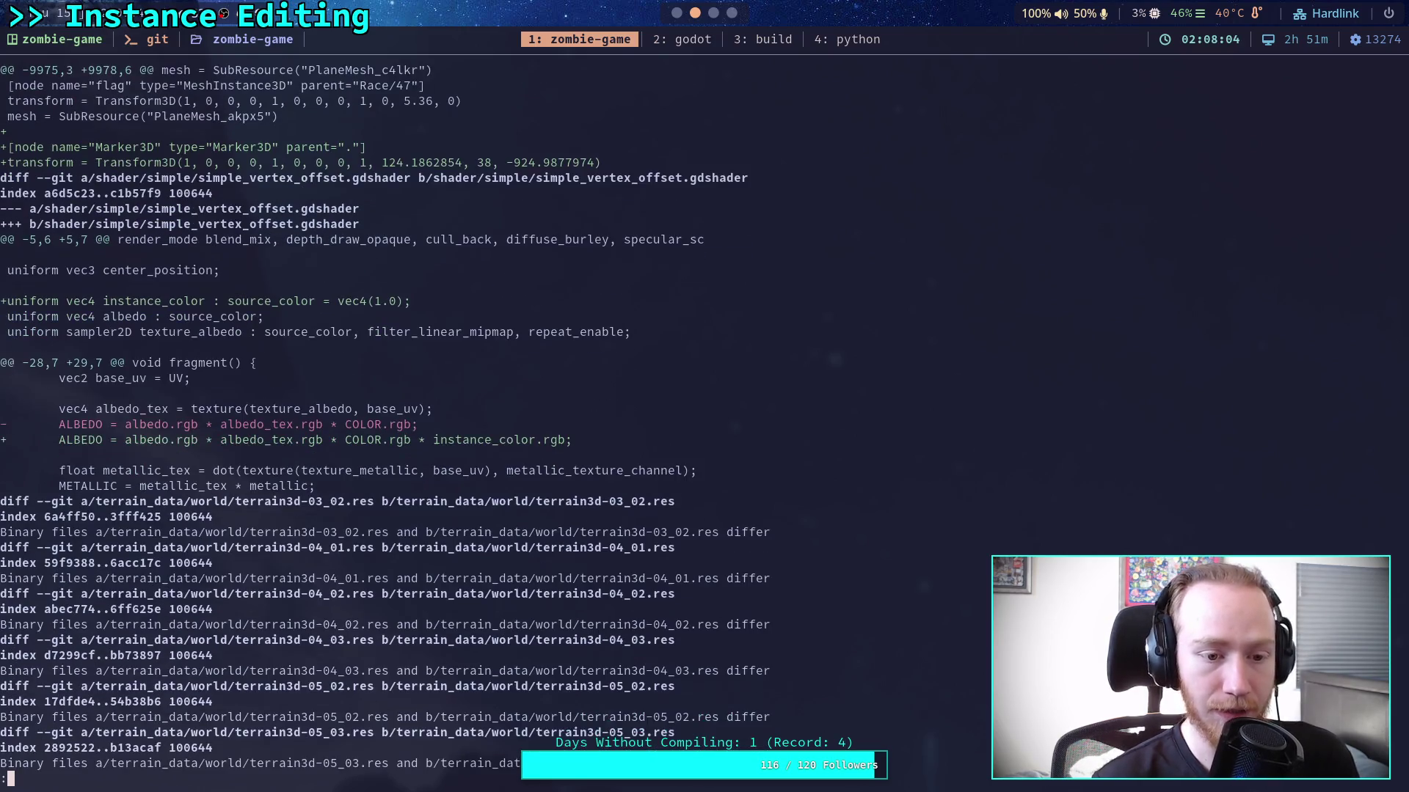
pyautogui.write('q')
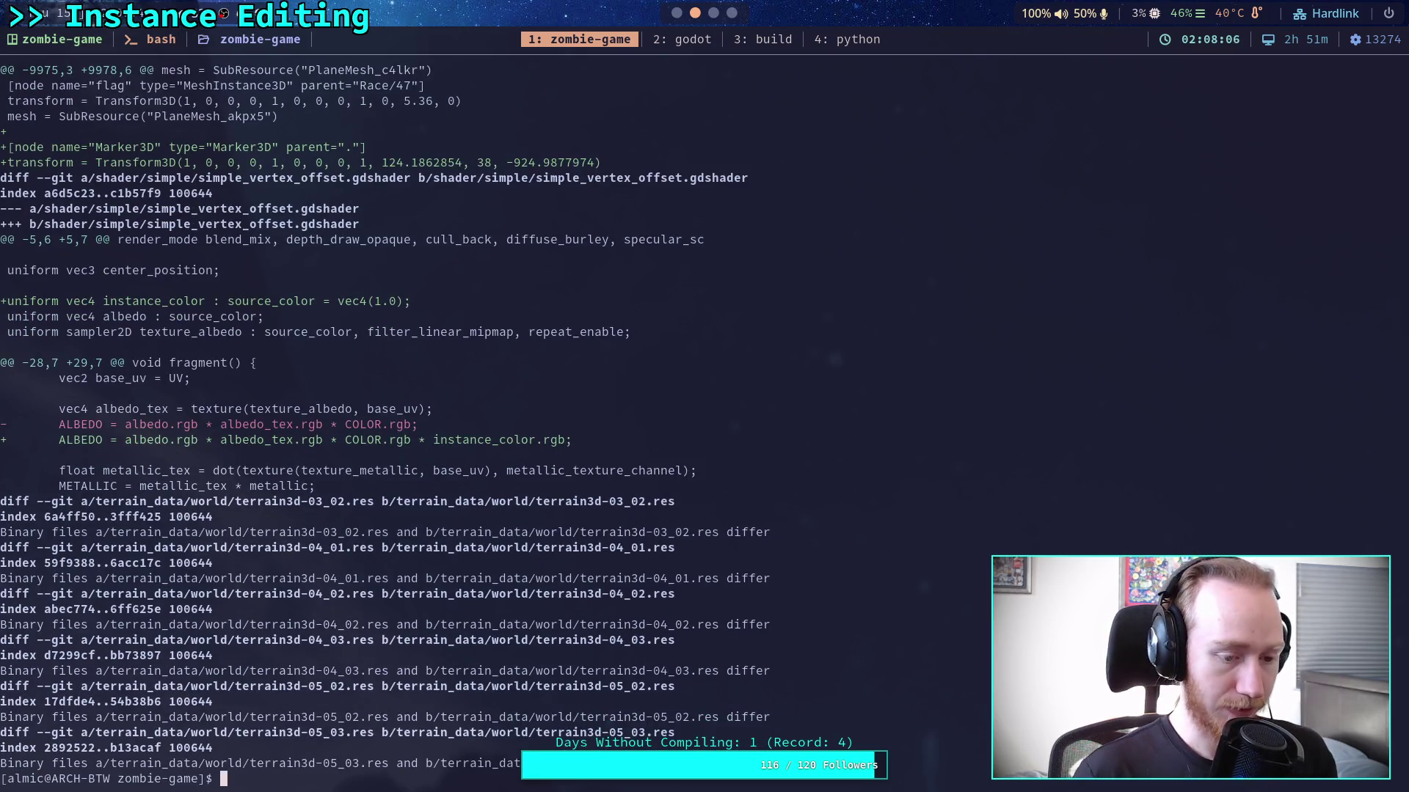
pyautogui.write('git statu')
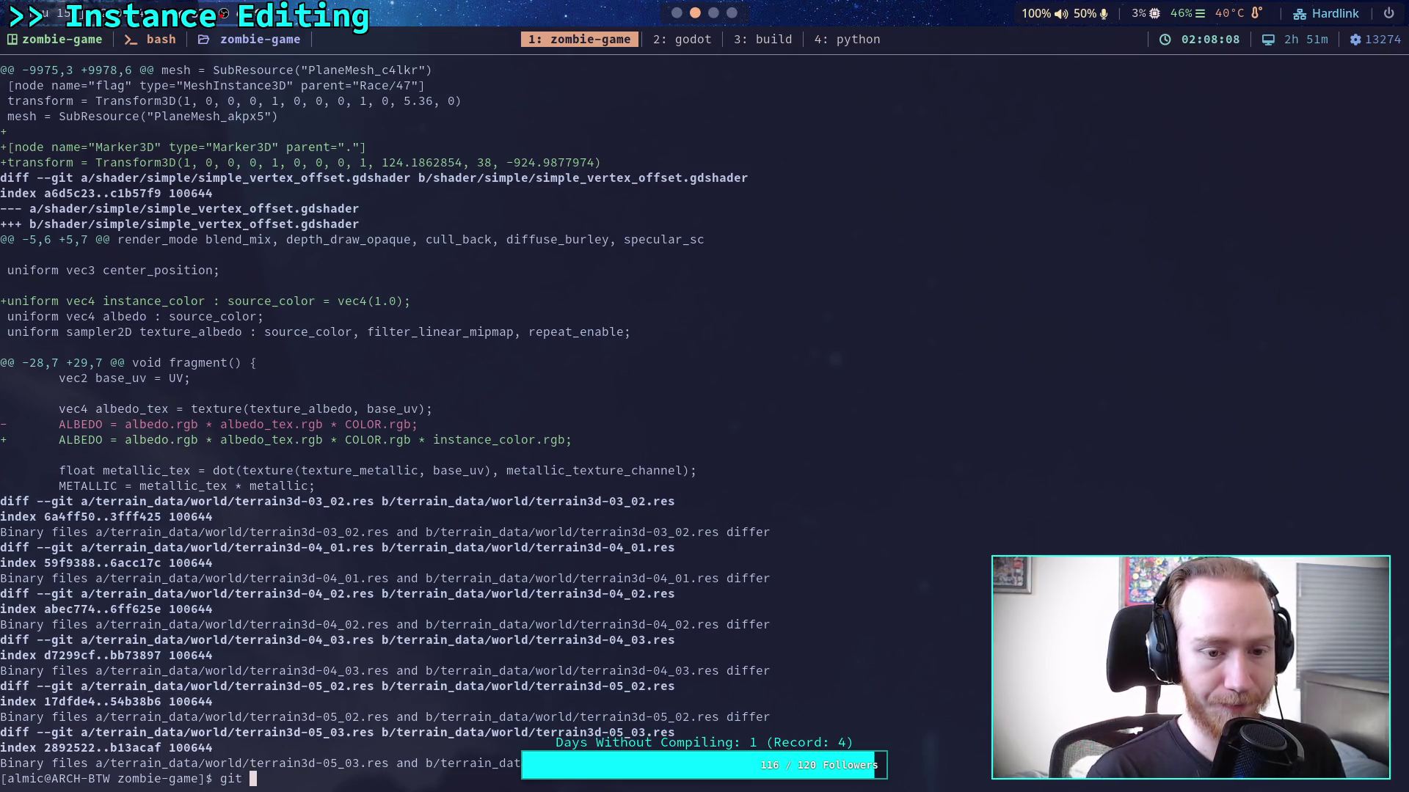
pyautogui.write('s')
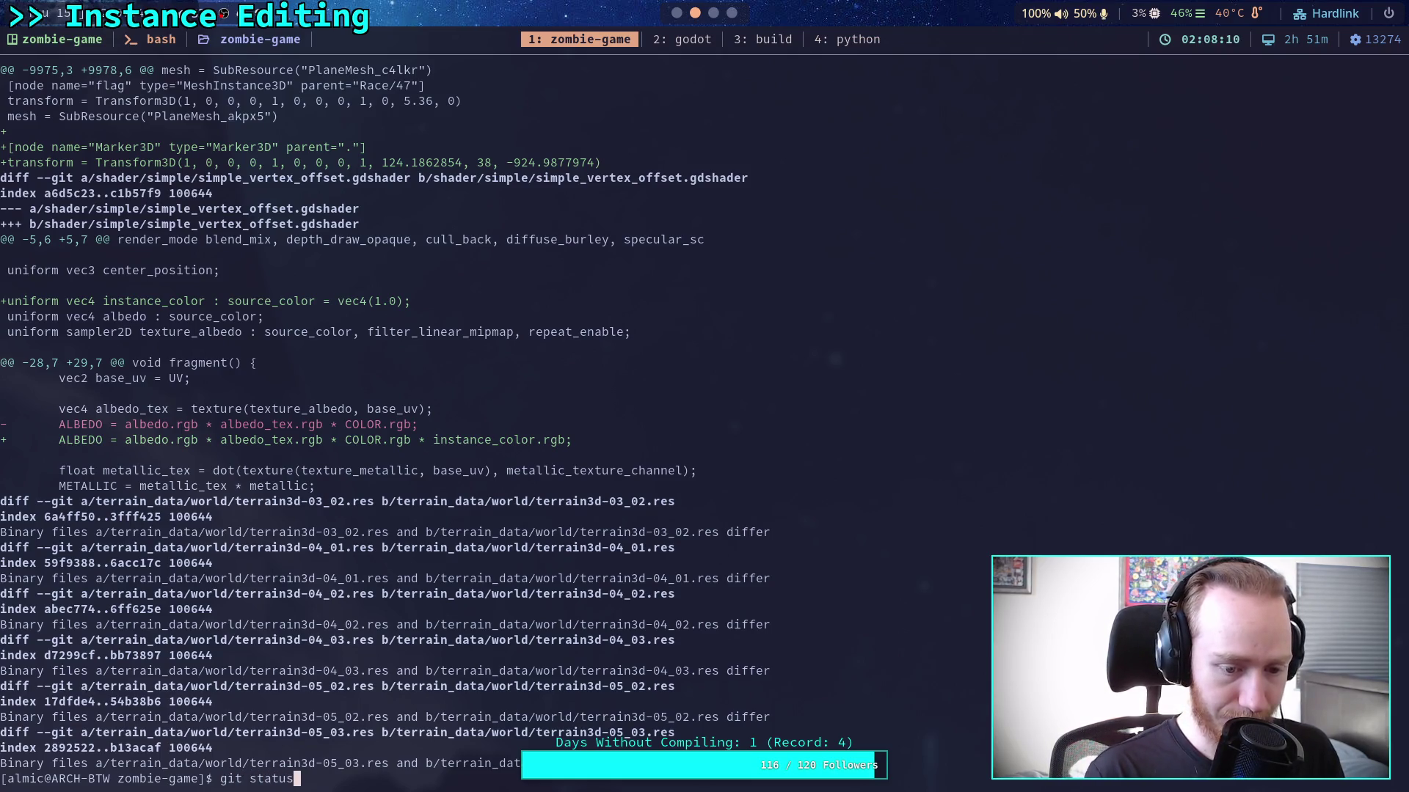
# Step: List the changed files and stage the addons/terrain_instancer folder
pyautogui.press('Return')
pyautogui.write('git add addons/')
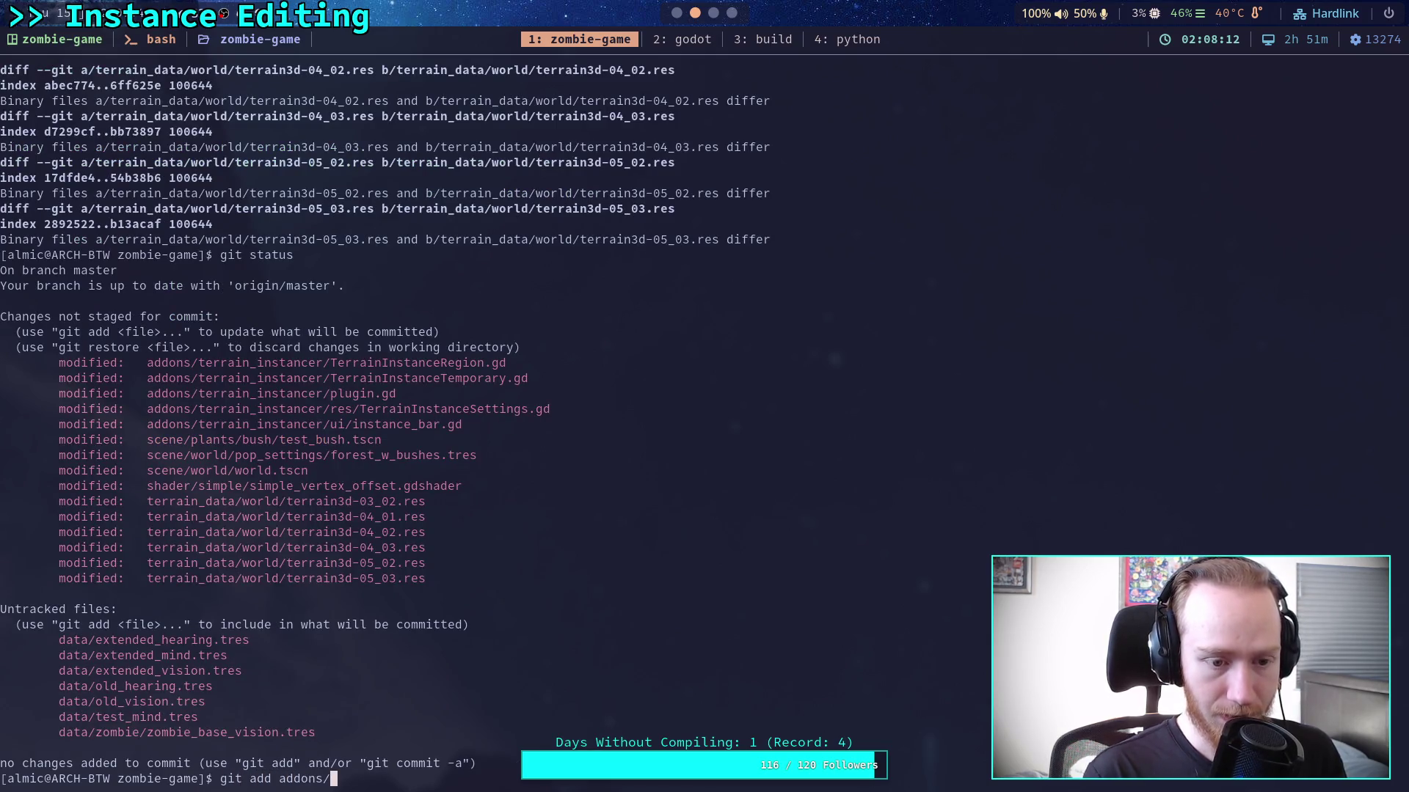
pyautogui.write('ter')
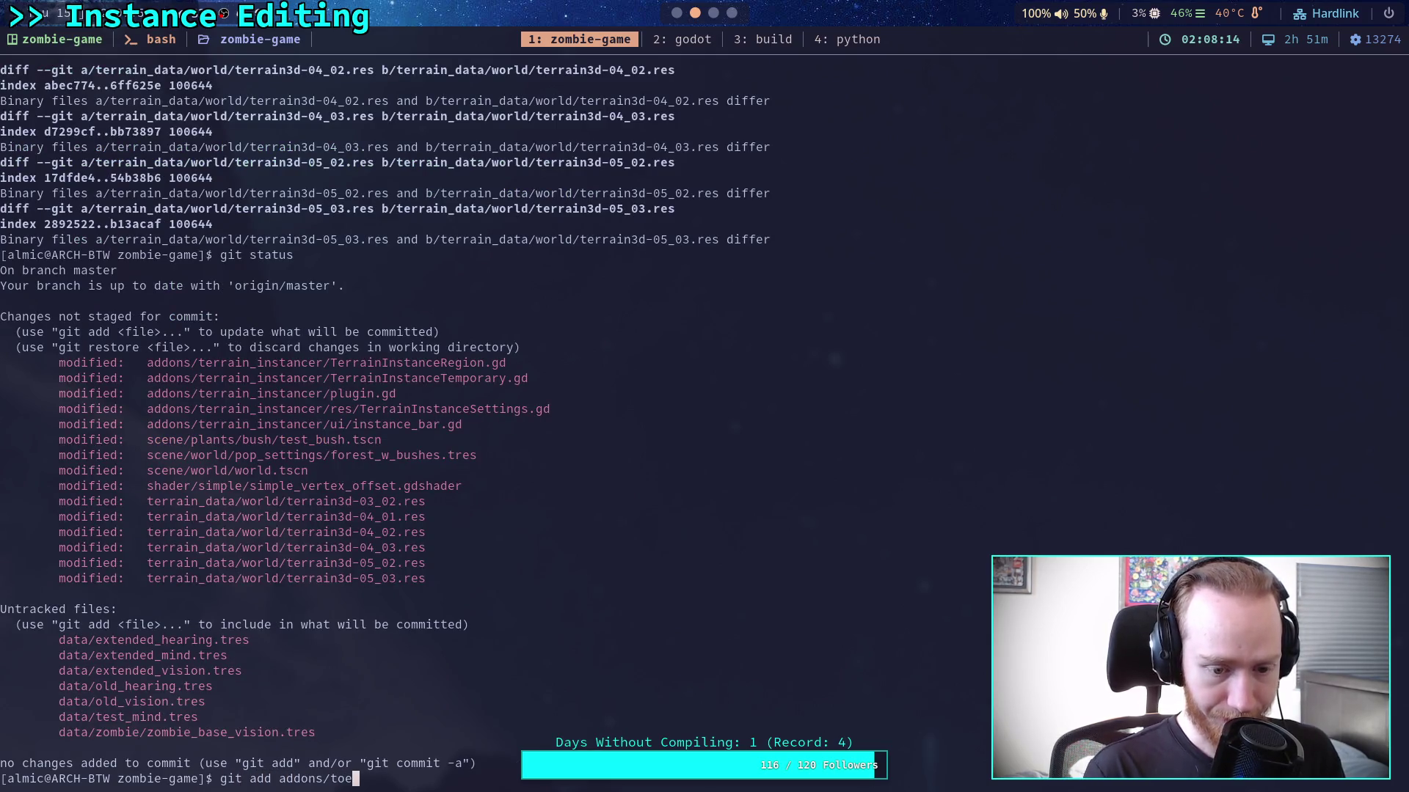
pyautogui.press('Tab')
pyautogui.write('in')
pyautogui.press('Tab')
pyautogui.press('Return')
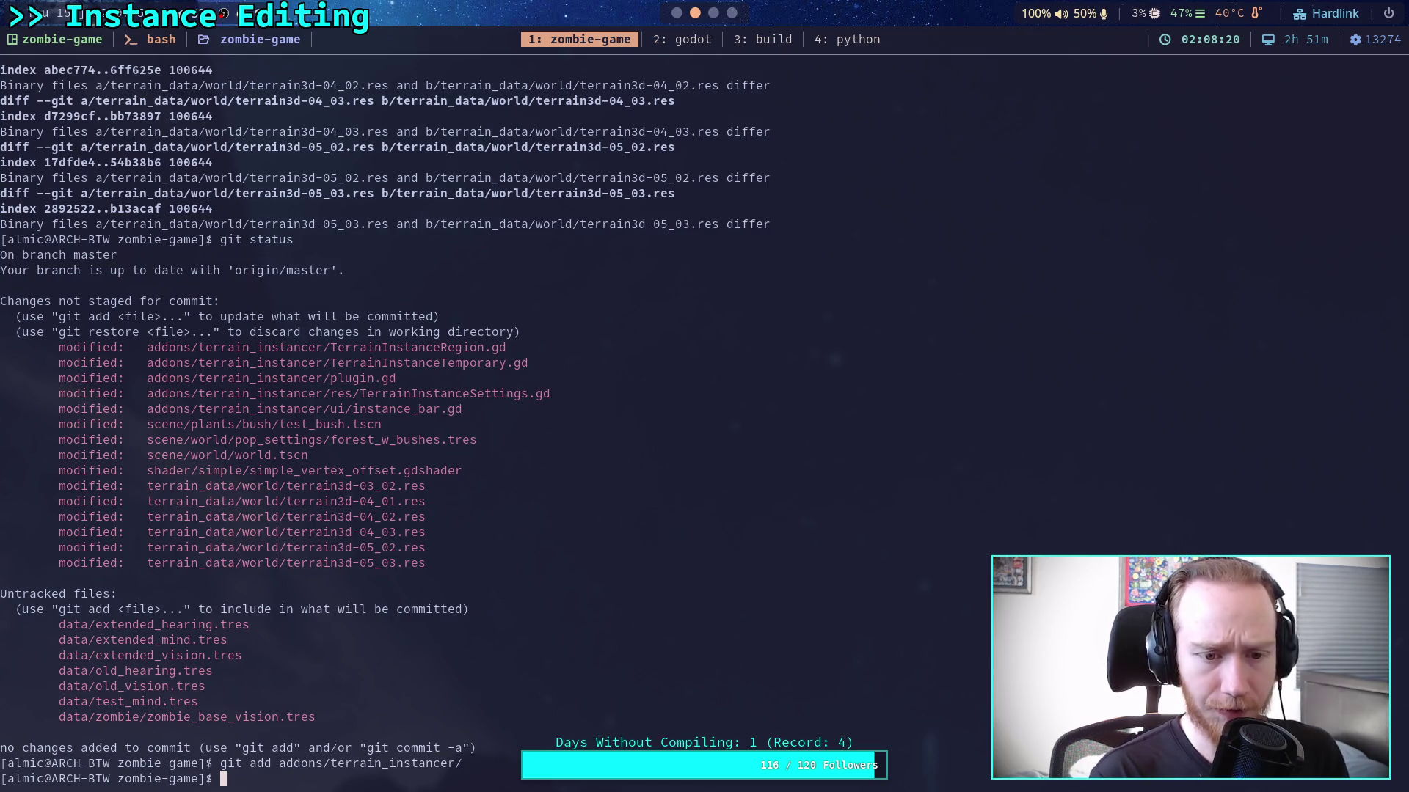
# Step: Stage scene/plants/bush/test_bush.tscn and the forest_w_bushes.tres settings file
pyautogui.write('git add ad')
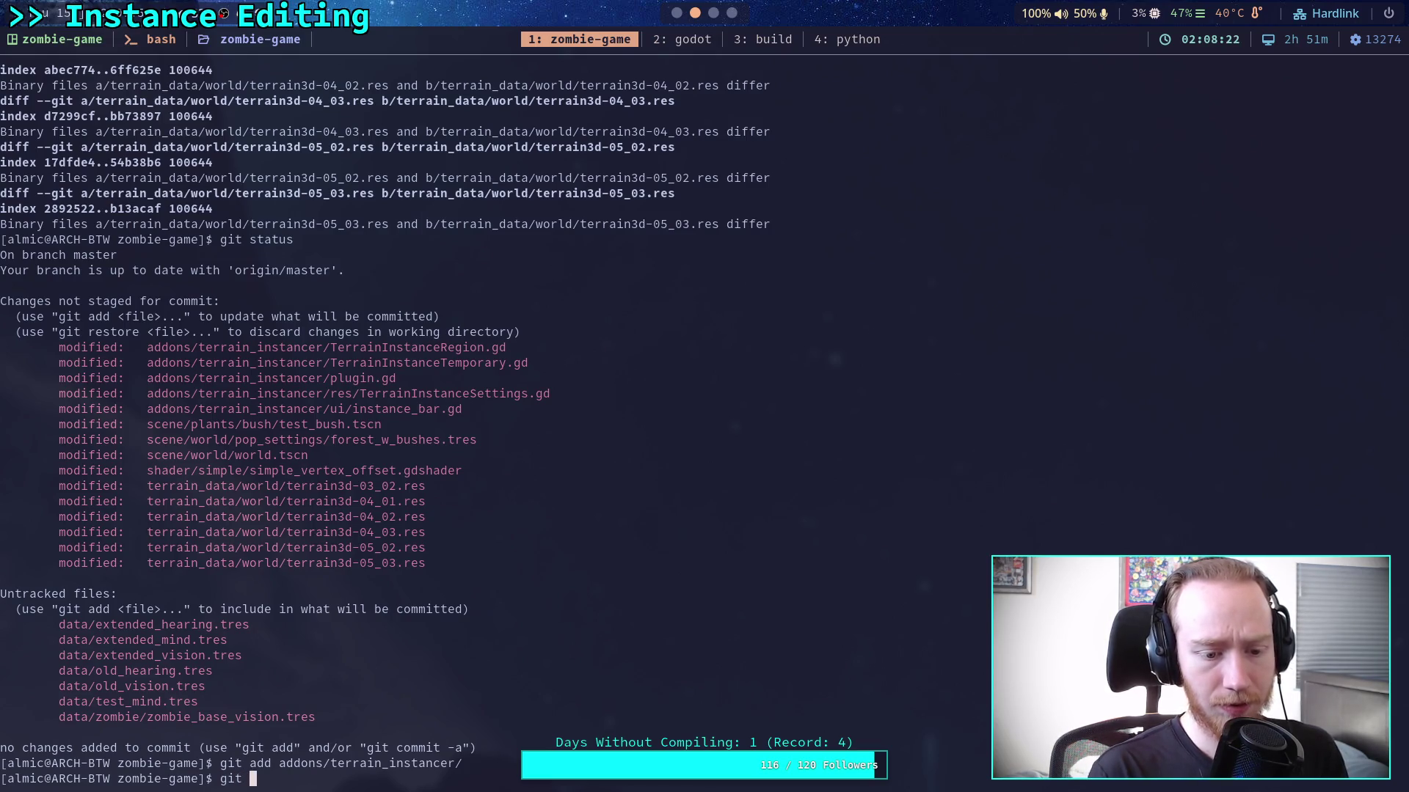
pyautogui.press('BackSpace')
pyautogui.press('BackSpace')
pyautogui.write('sce')
pyautogui.press('Tab')
pyautogui.write('plants/bush/')
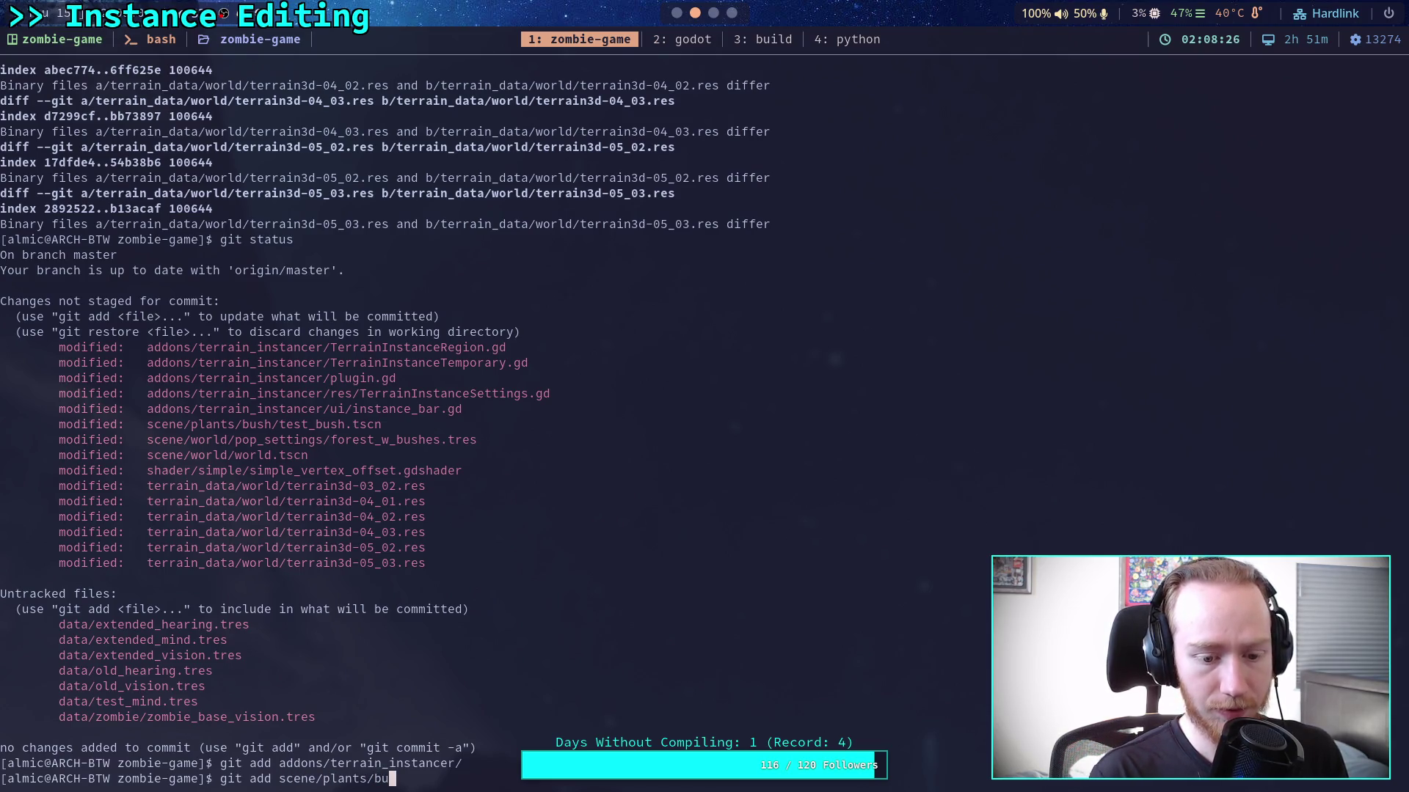
pyautogui.write('t')
pyautogui.press('Tab')
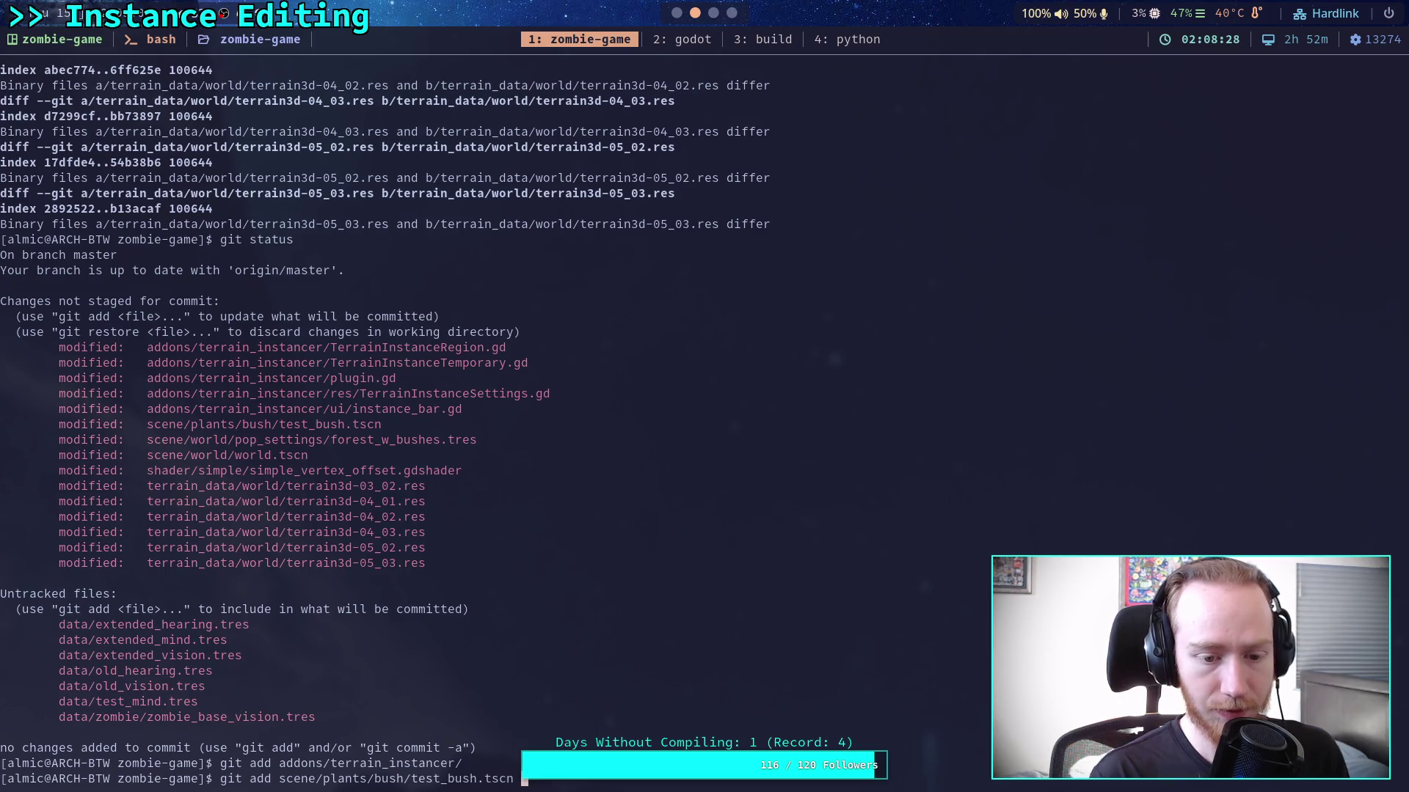
pyautogui.press('Return')
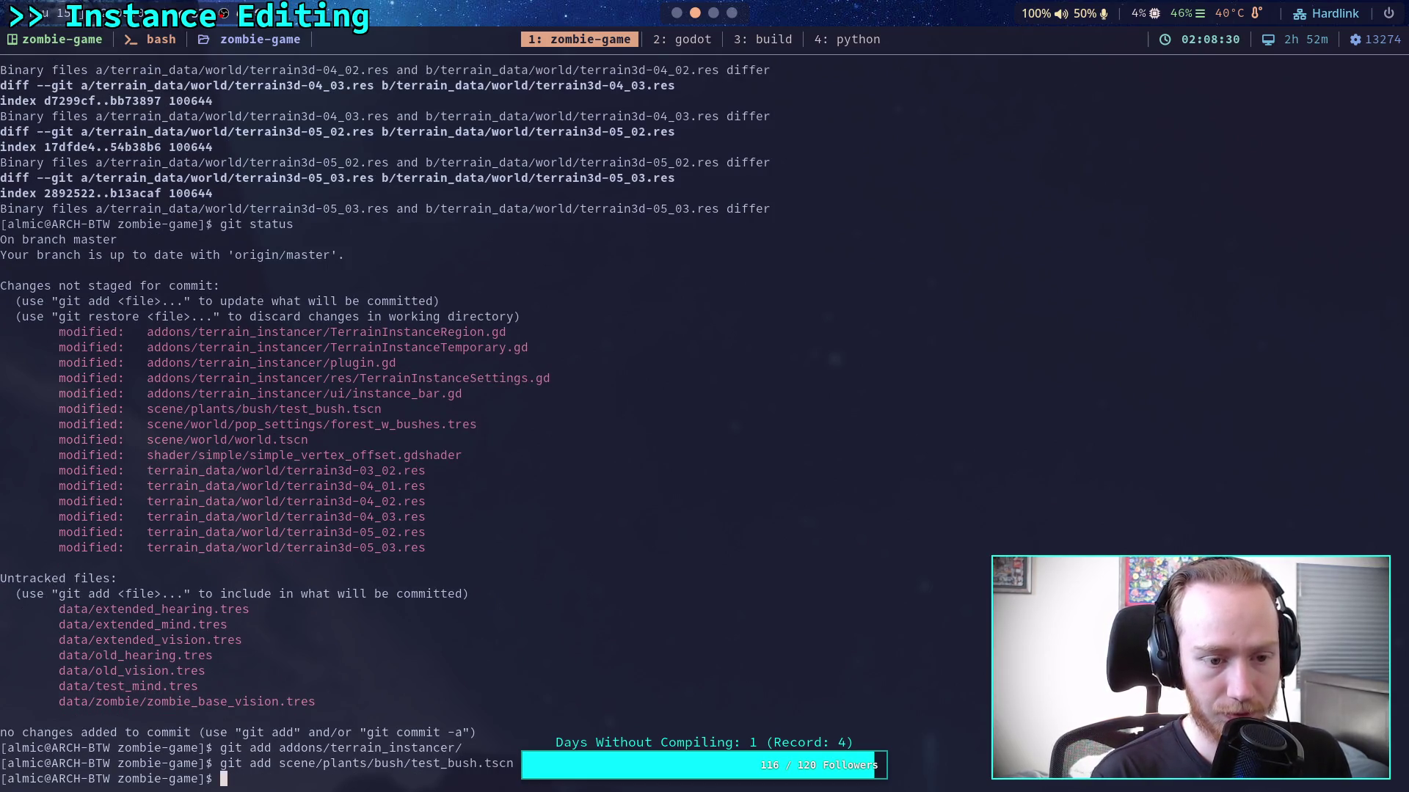
pyautogui.write('git add ')
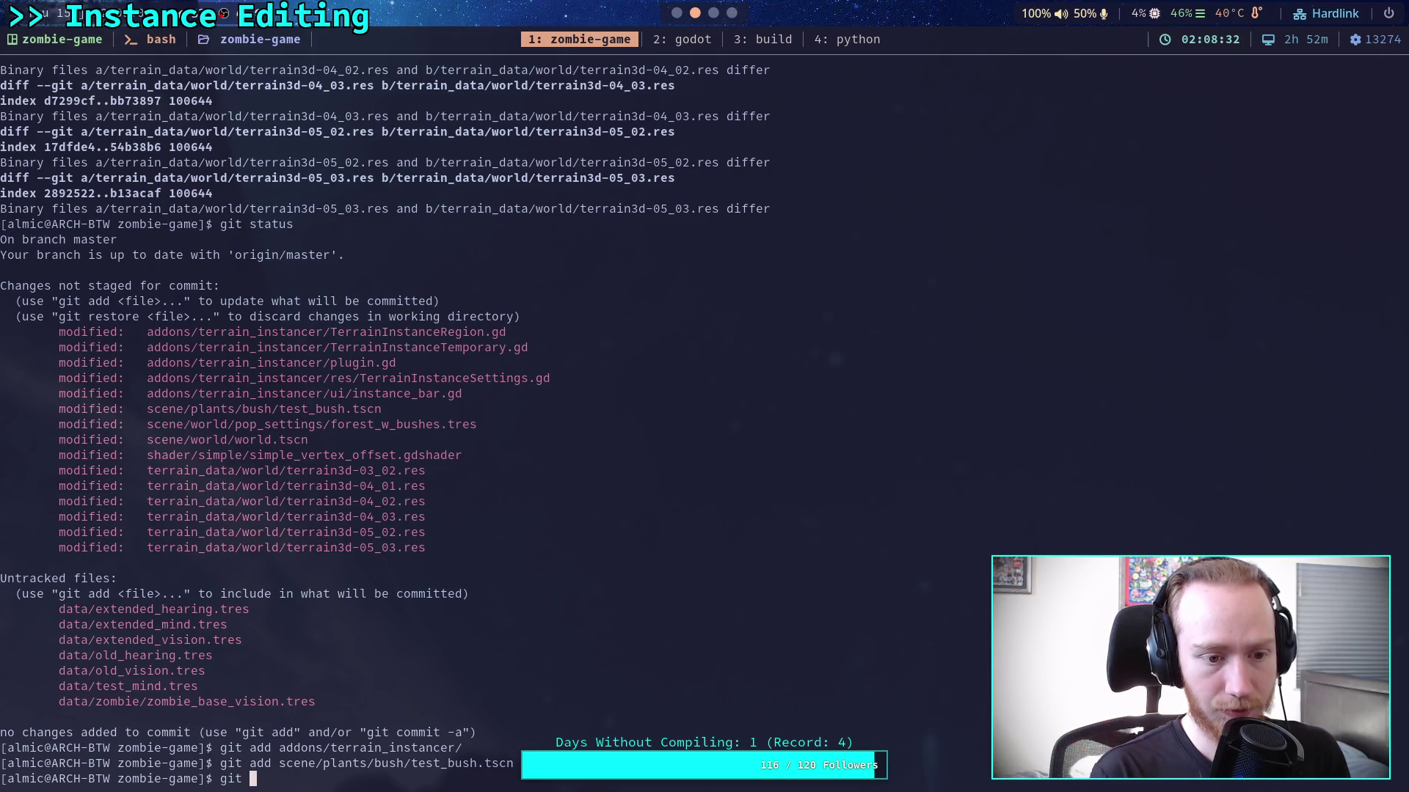
pyautogui.write('scene/')
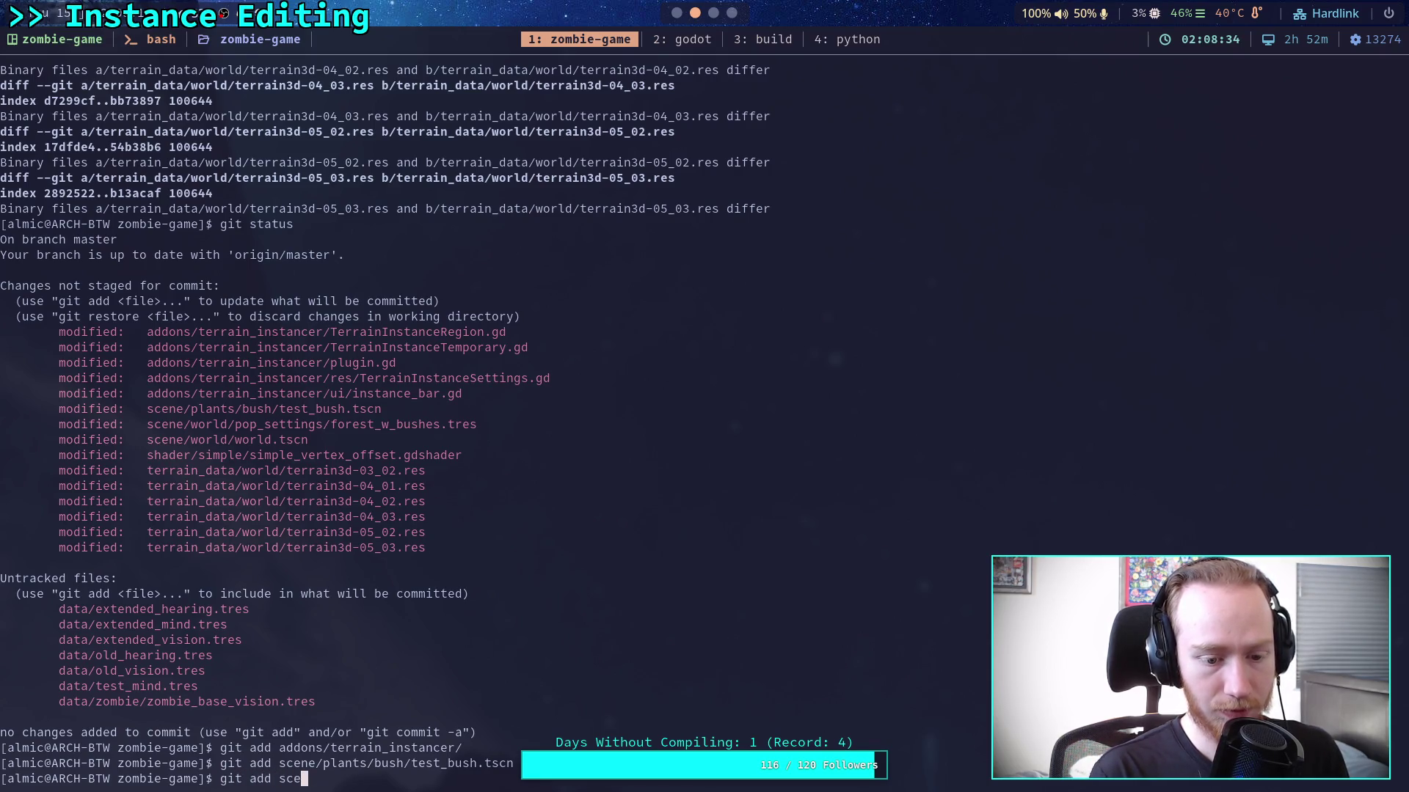
pyautogui.write('world/pop_settings/fo')
pyautogui.press('Tab')
pyautogui.press('Return')
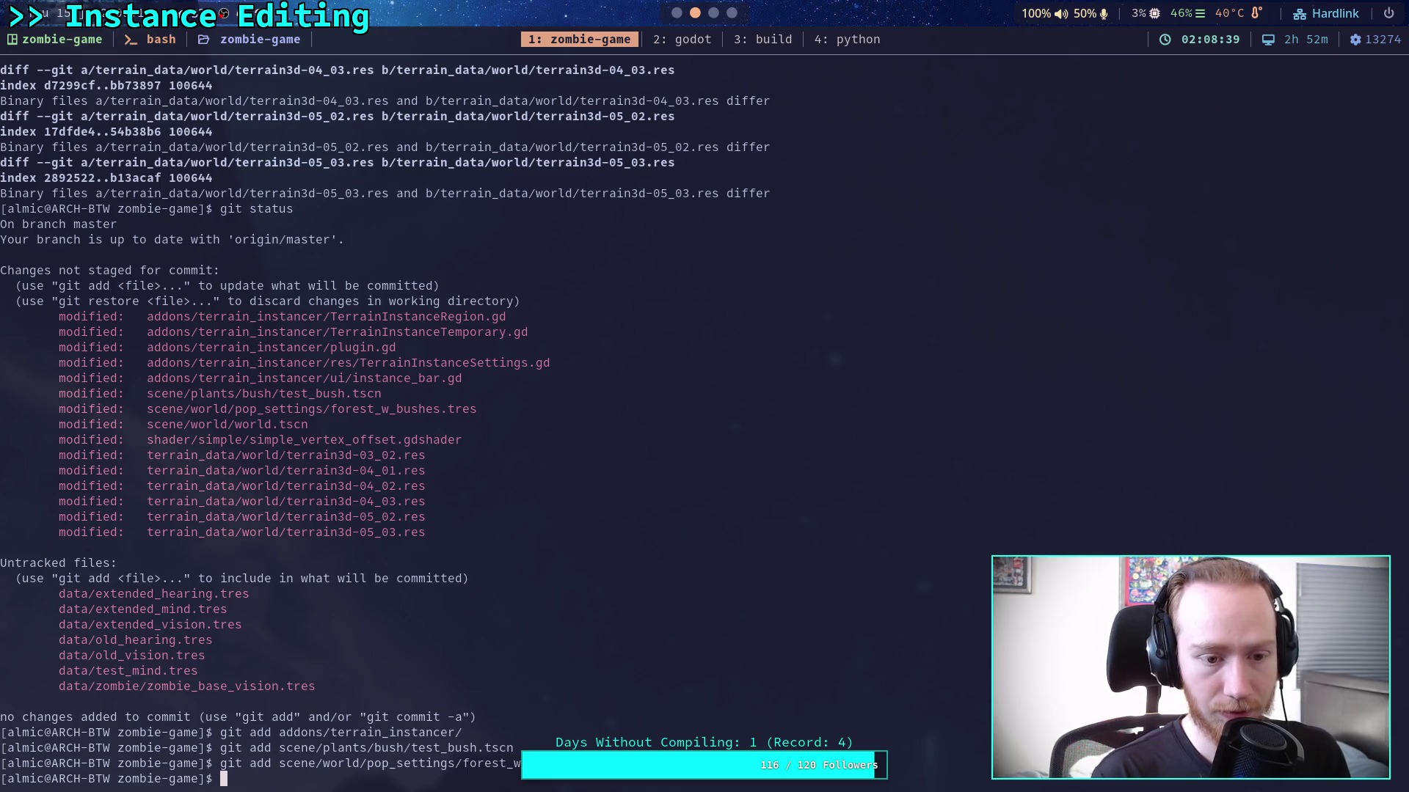
# Step: Stage simple_vertex_offset.gdshader and rerun git status to confirm what is staged
pyautogui.write('git add ')
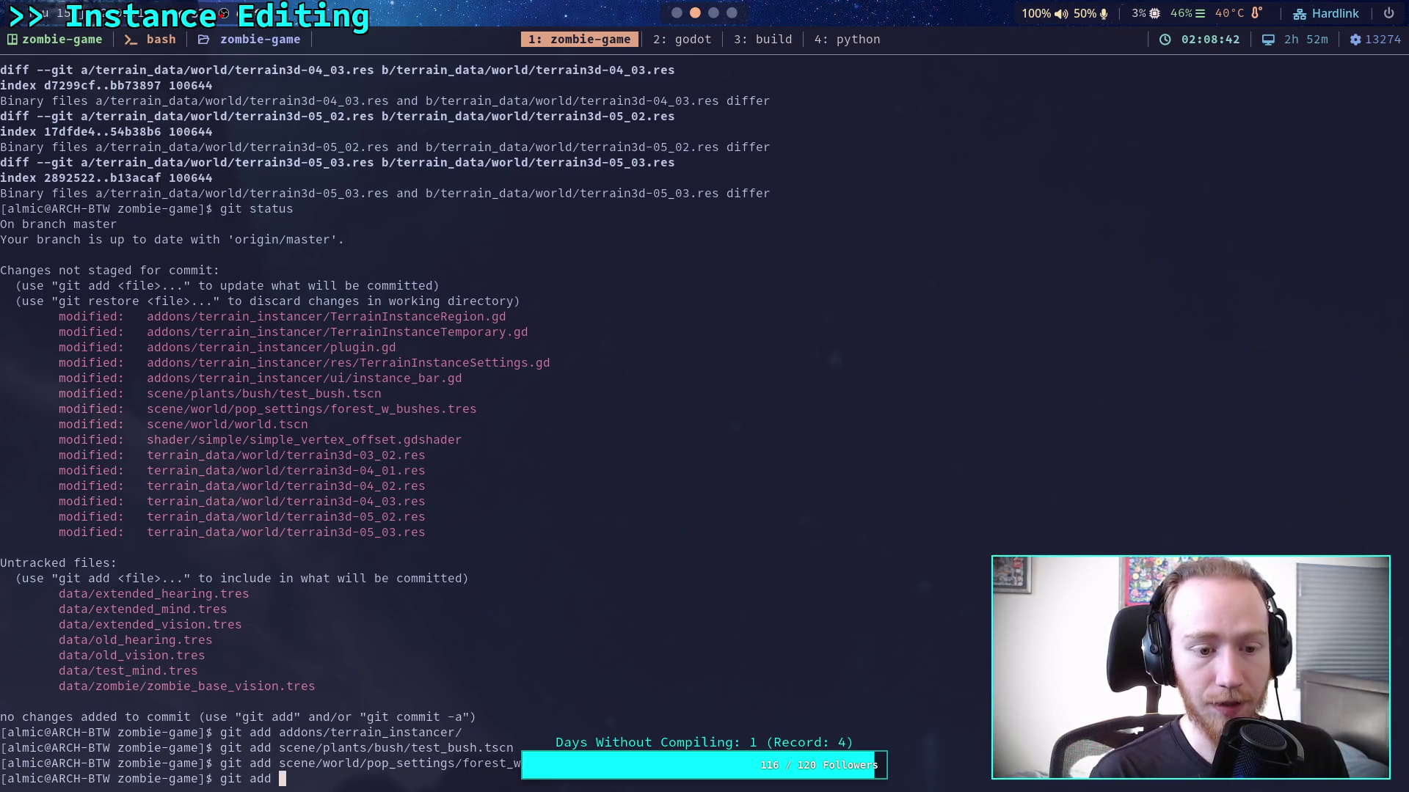
pyautogui.write('sha')
pyautogui.press('Tab')
pyautogui.write('si')
pyautogui.press('Tab')
pyautogui.write('si')
pyautogui.press('Tab')
pyautogui.press('Return')
pyautogui.write('git status')
pyautogui.press('Return')
# Step: Page through git diff --staged, then start git commit with a new message line open
pyautogui.write('git diff --staged')
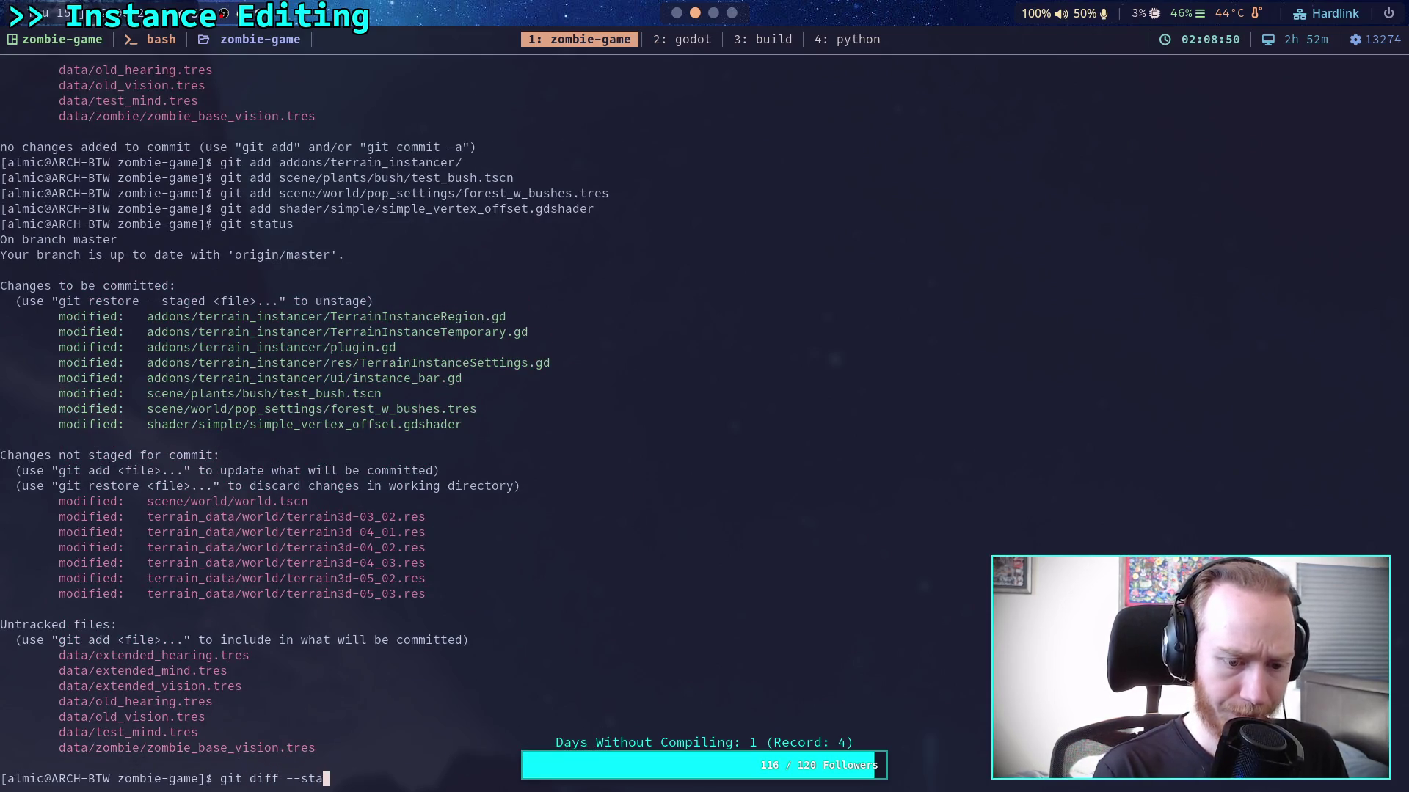
pyautogui.press('Return')
pyautogui.press('space')
pyautogui.press('space')
pyautogui.press('space')
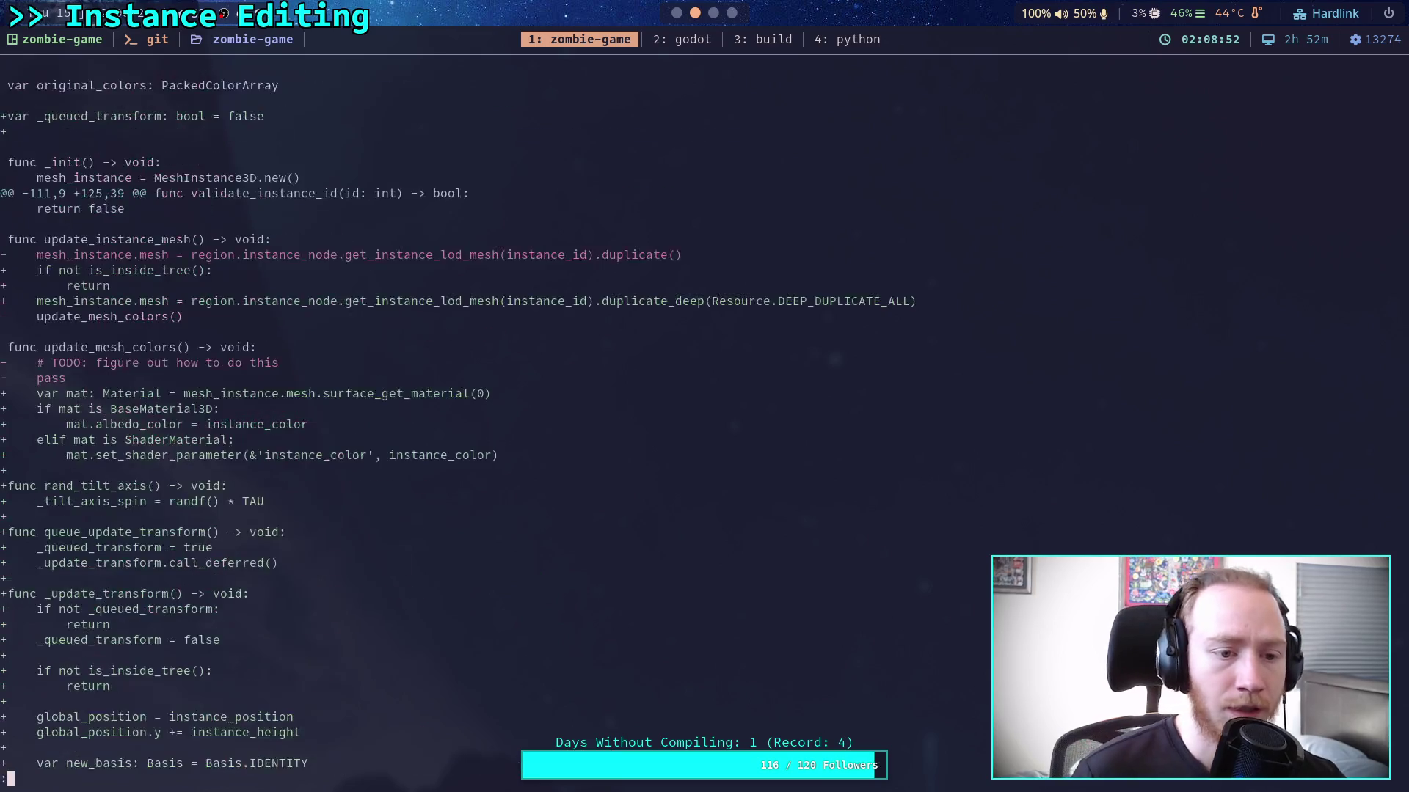
pyautogui.write('qgit ')
pyautogui.write('commit')
pyautogui.press('Return')
pyautogui.hotkey('shift', 'o')
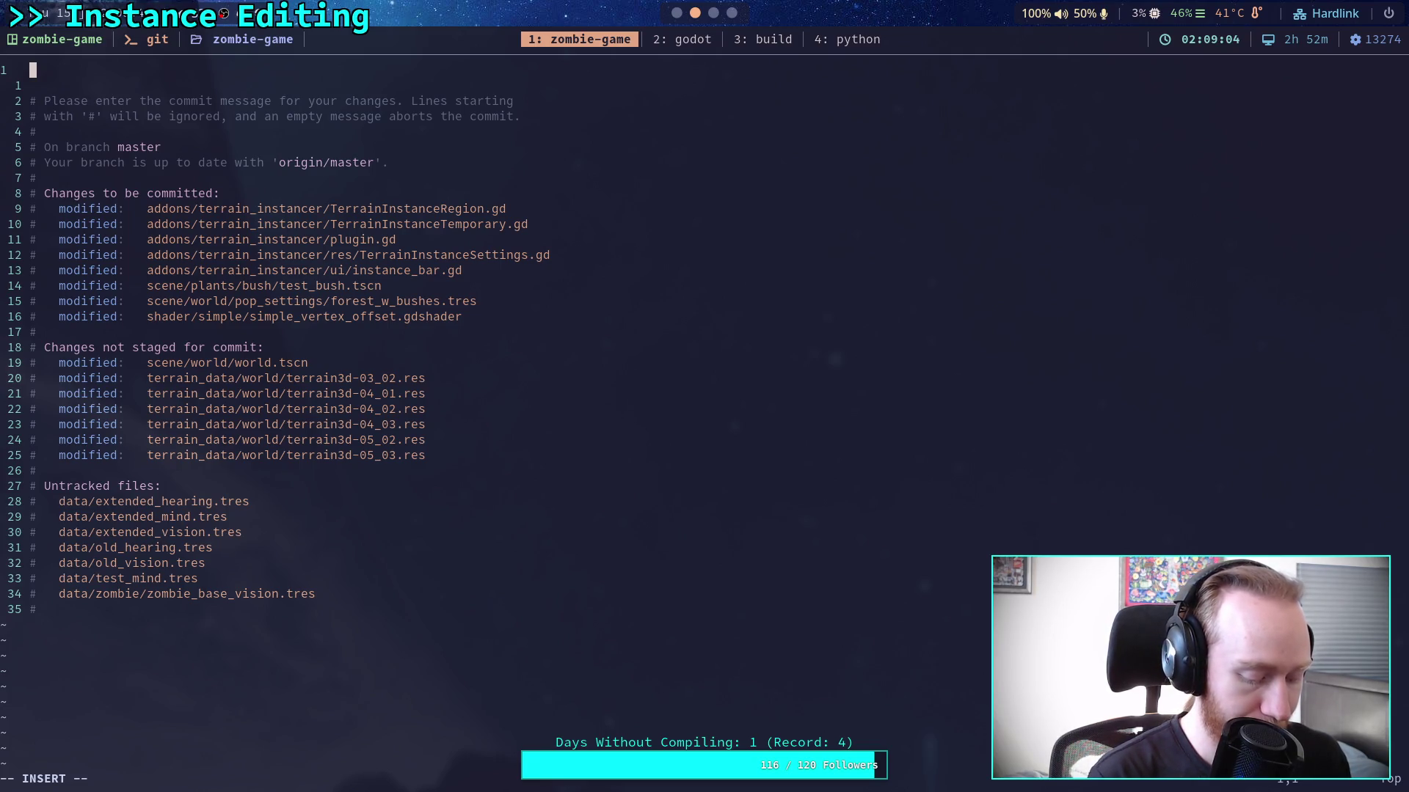
# Step: Write the subject line 'Fix instance colors, show preview colors' followed by a blank line
pyautogui.write('Add')
pyautogui.press('BackSpace')
pyautogui.press('BackSpace')
pyautogui.press('BackSpace')
pyautogui.write('FGx instance ')
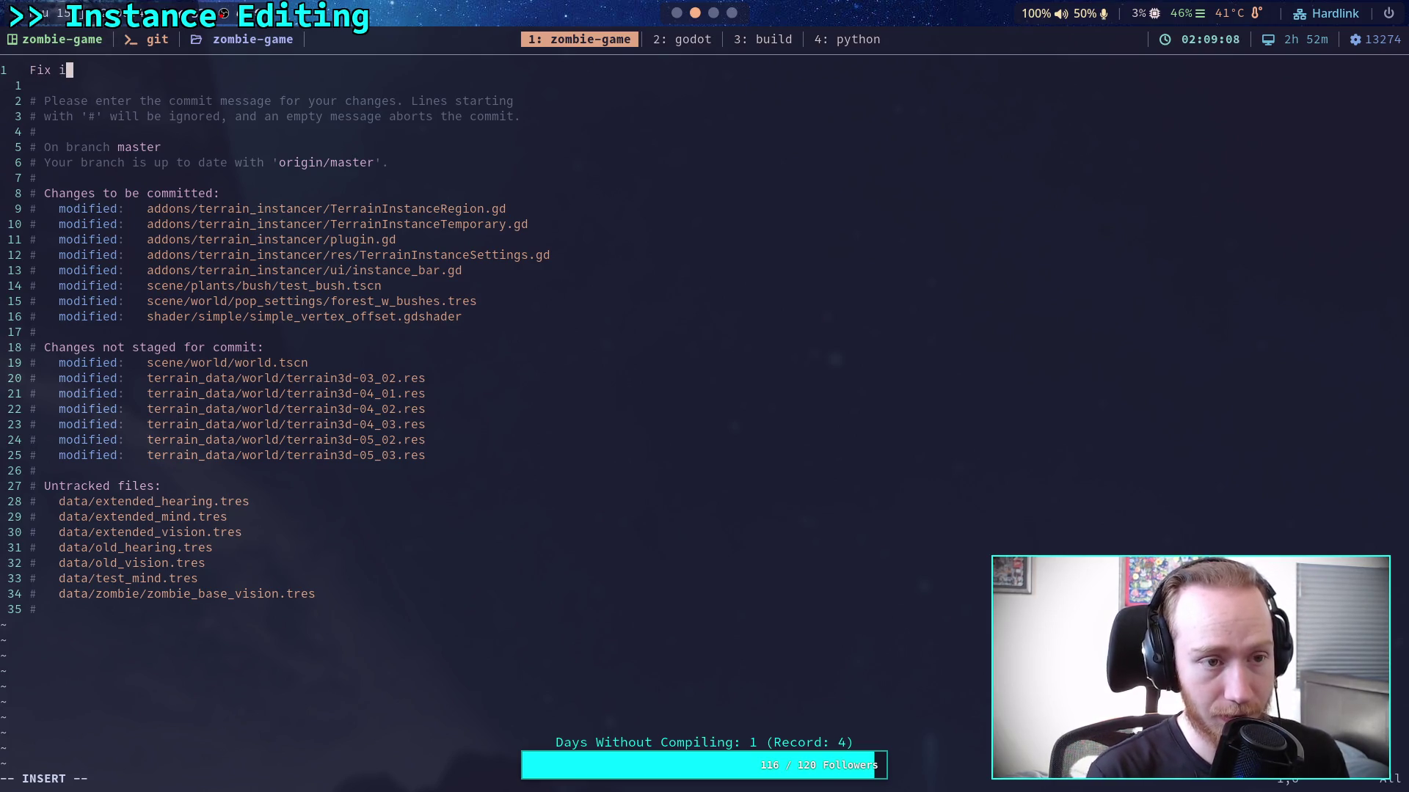
pyautogui.write('colors,')
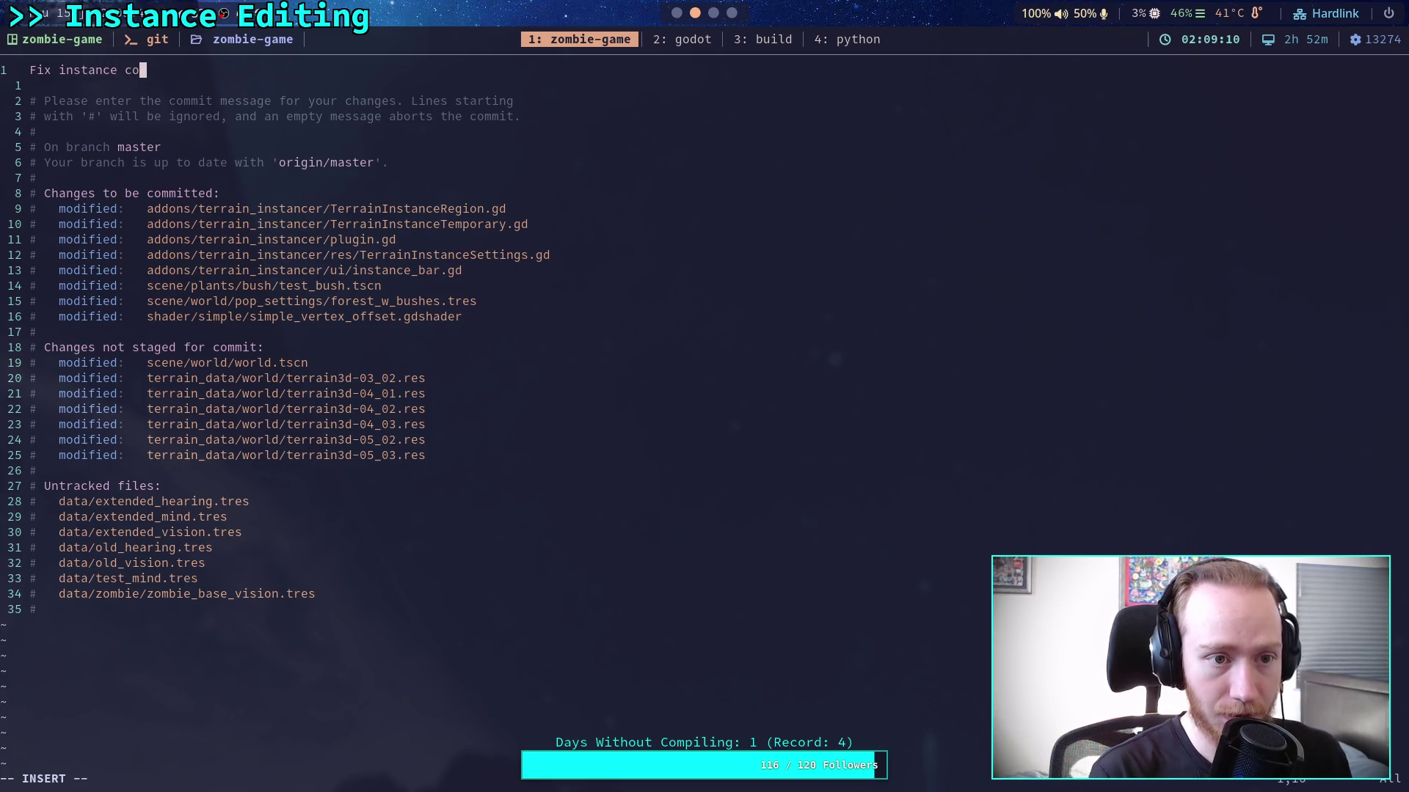
pyautogui.write(' sho')
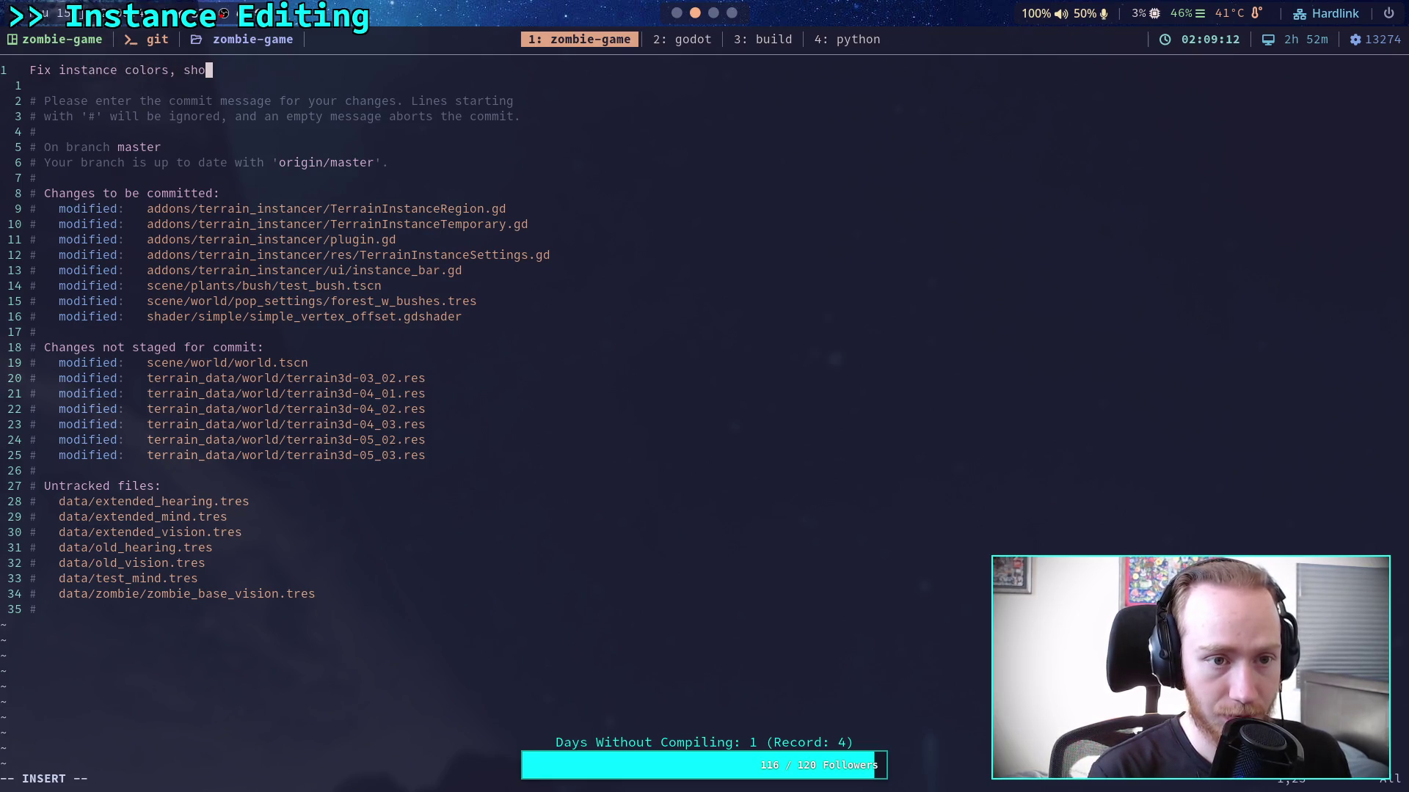
pyautogui.write('w prev')
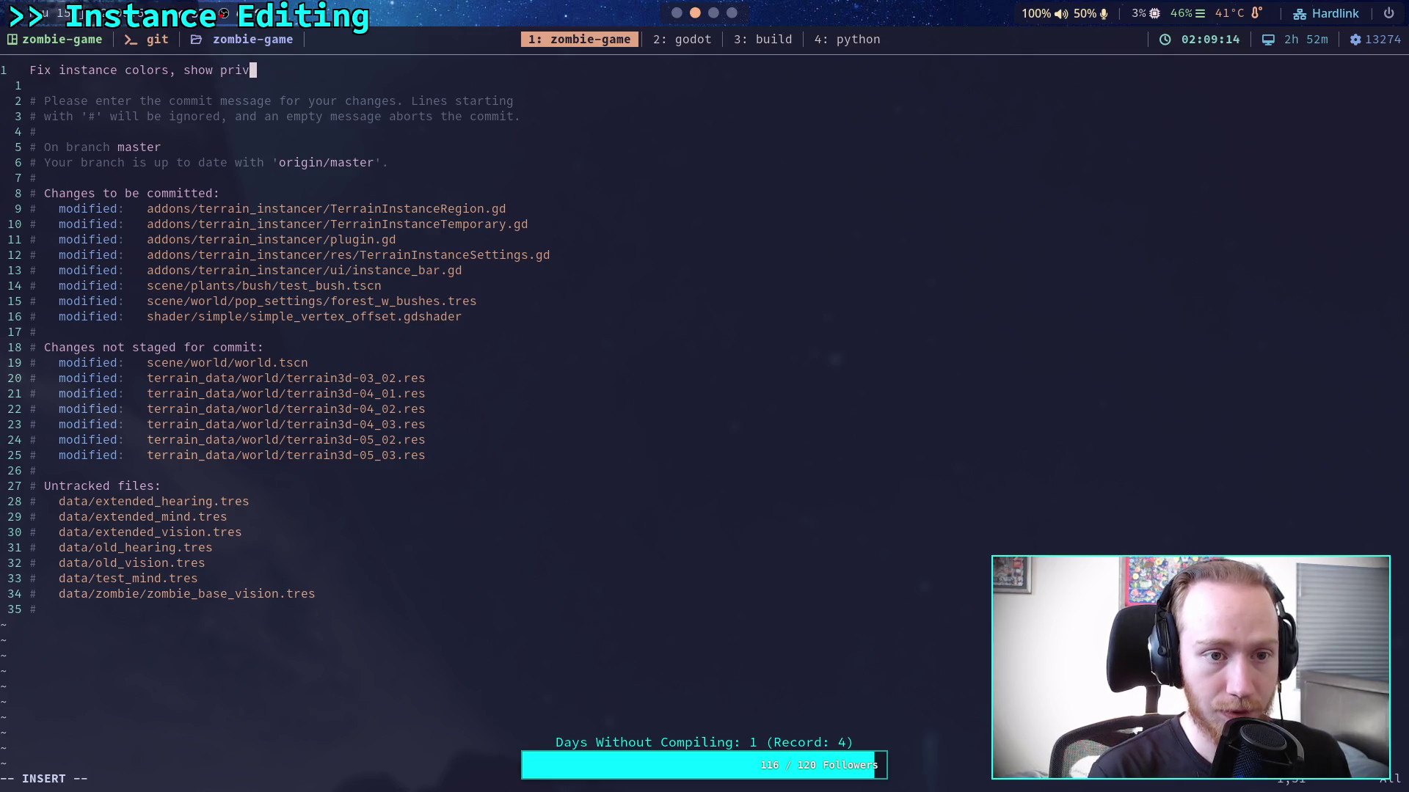
pyautogui.write('iew ')
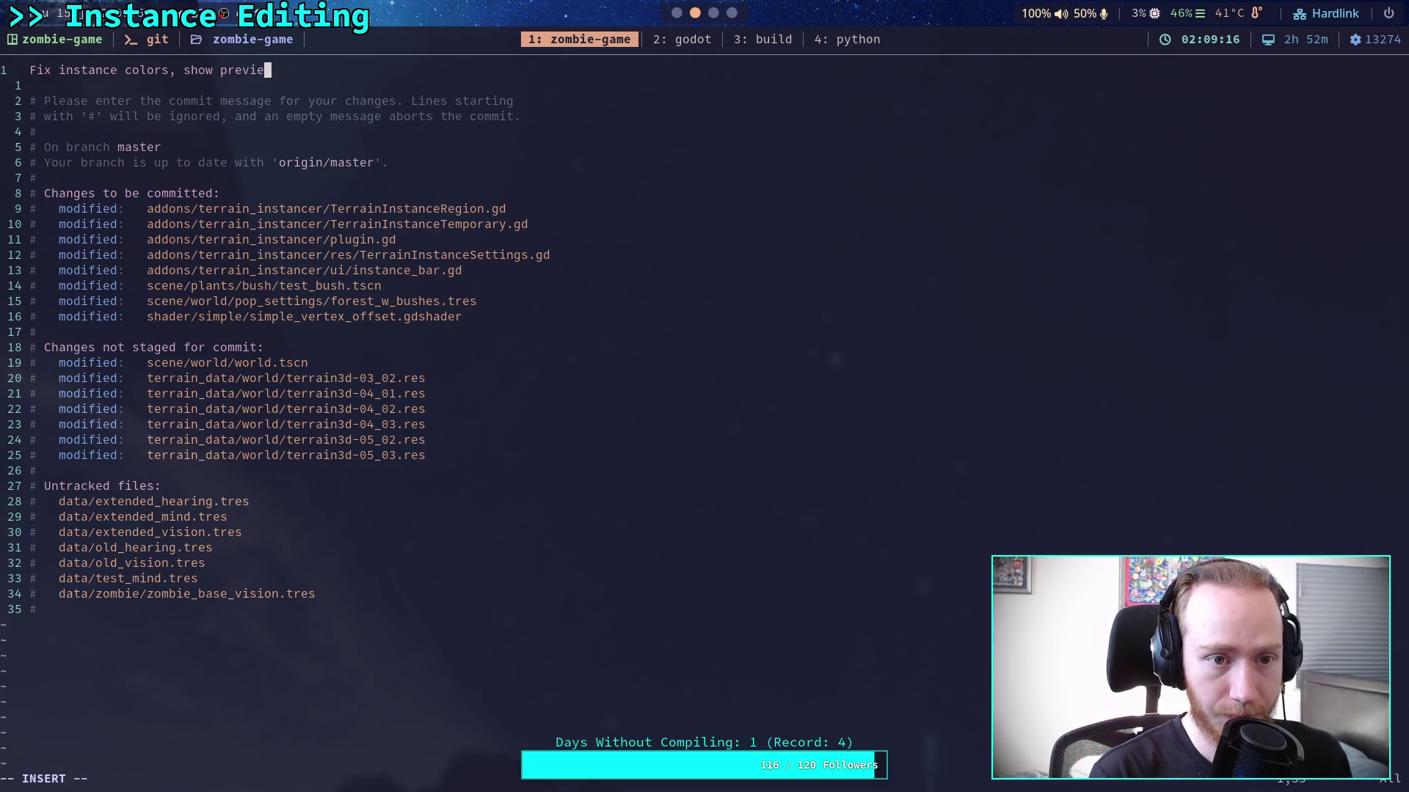
pyautogui.write('colors')
pyautogui.press('Return')
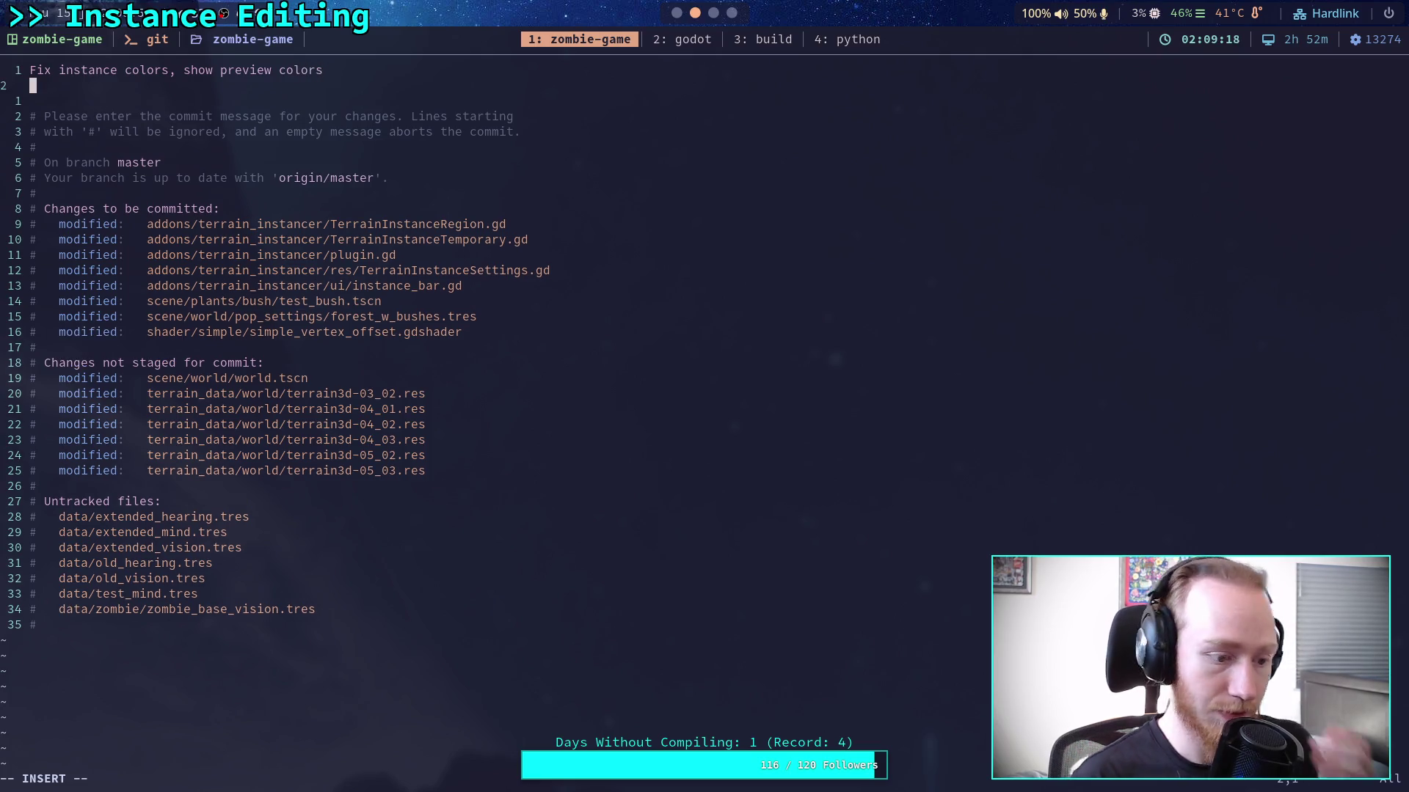
pyautogui.press('Return')
# Step: Add the bullet 'Instance colors needed to be converted to linear for multimesh rendering' and begin a second
pyautogui.write('- ')
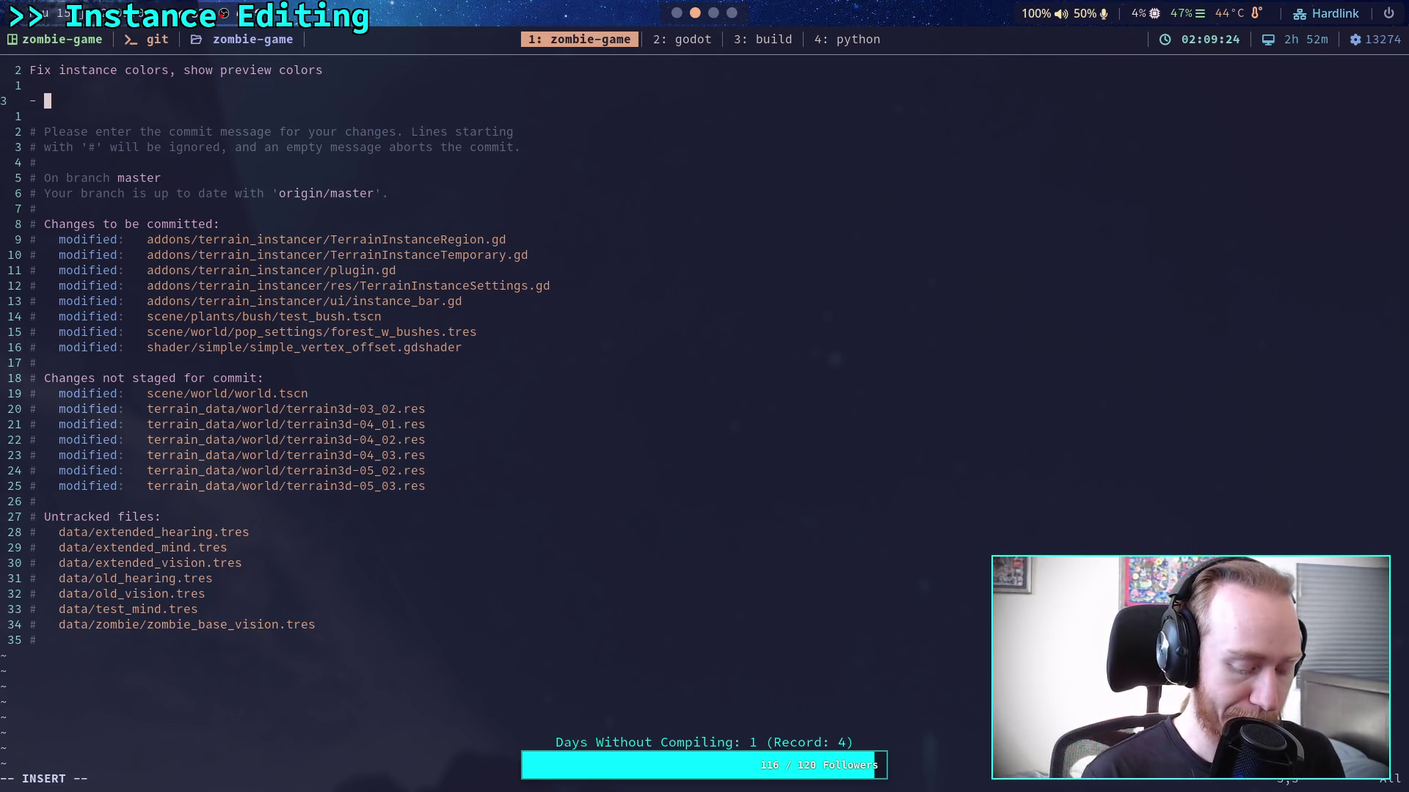
pyautogui.write('Instance colors ')
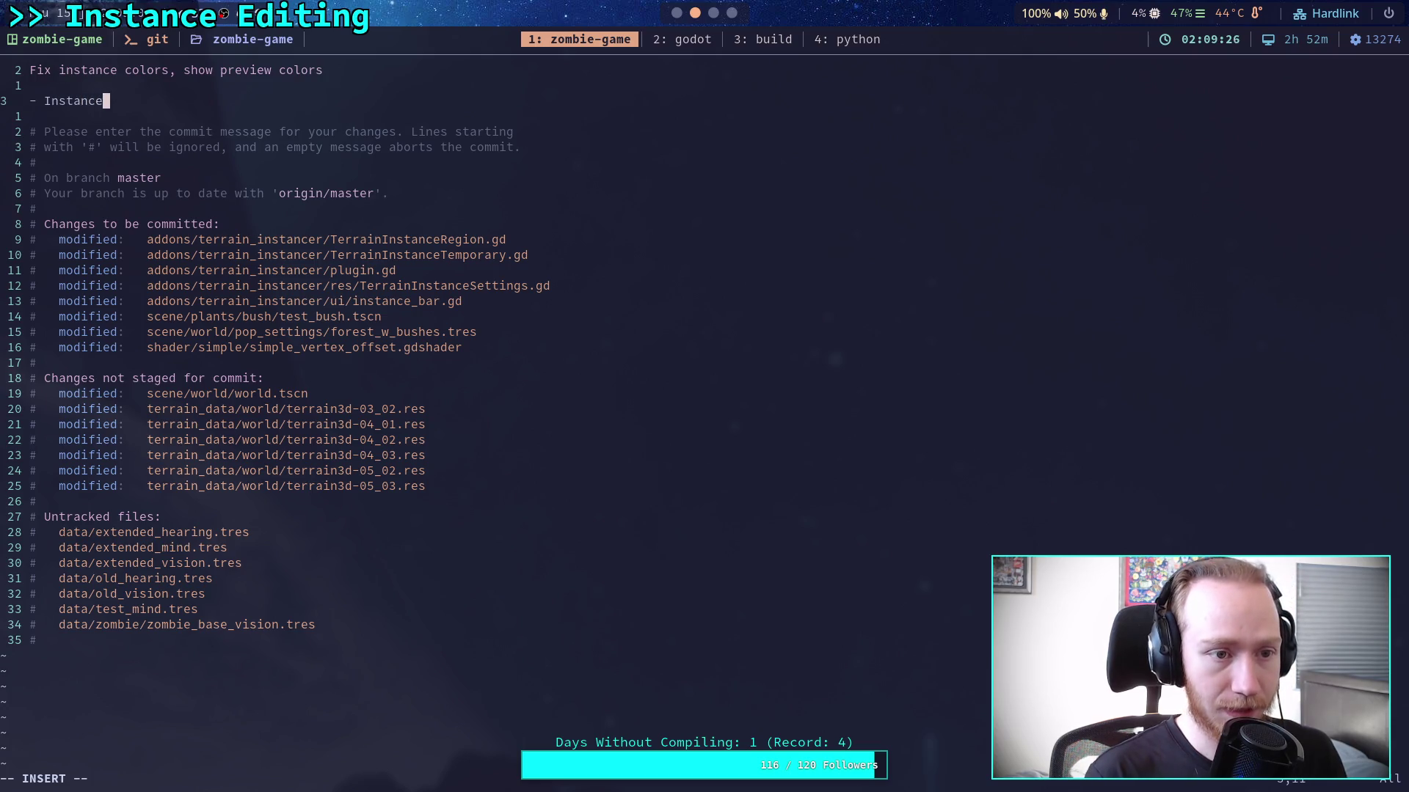
pyautogui.write('are applie')
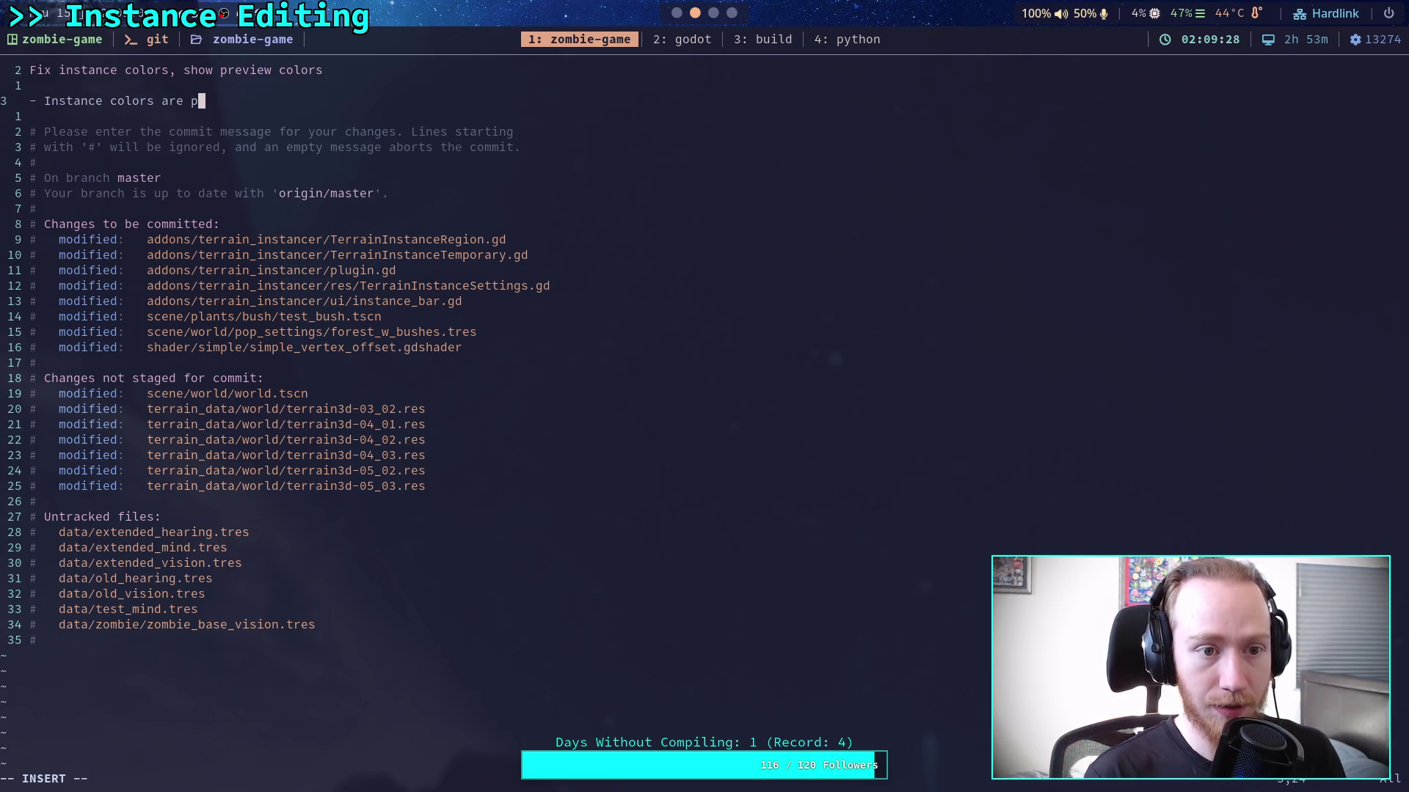
pyautogui.press('BackSpace')
pyautogui.press('BackSpace')
pyautogui.press('BackSpace')
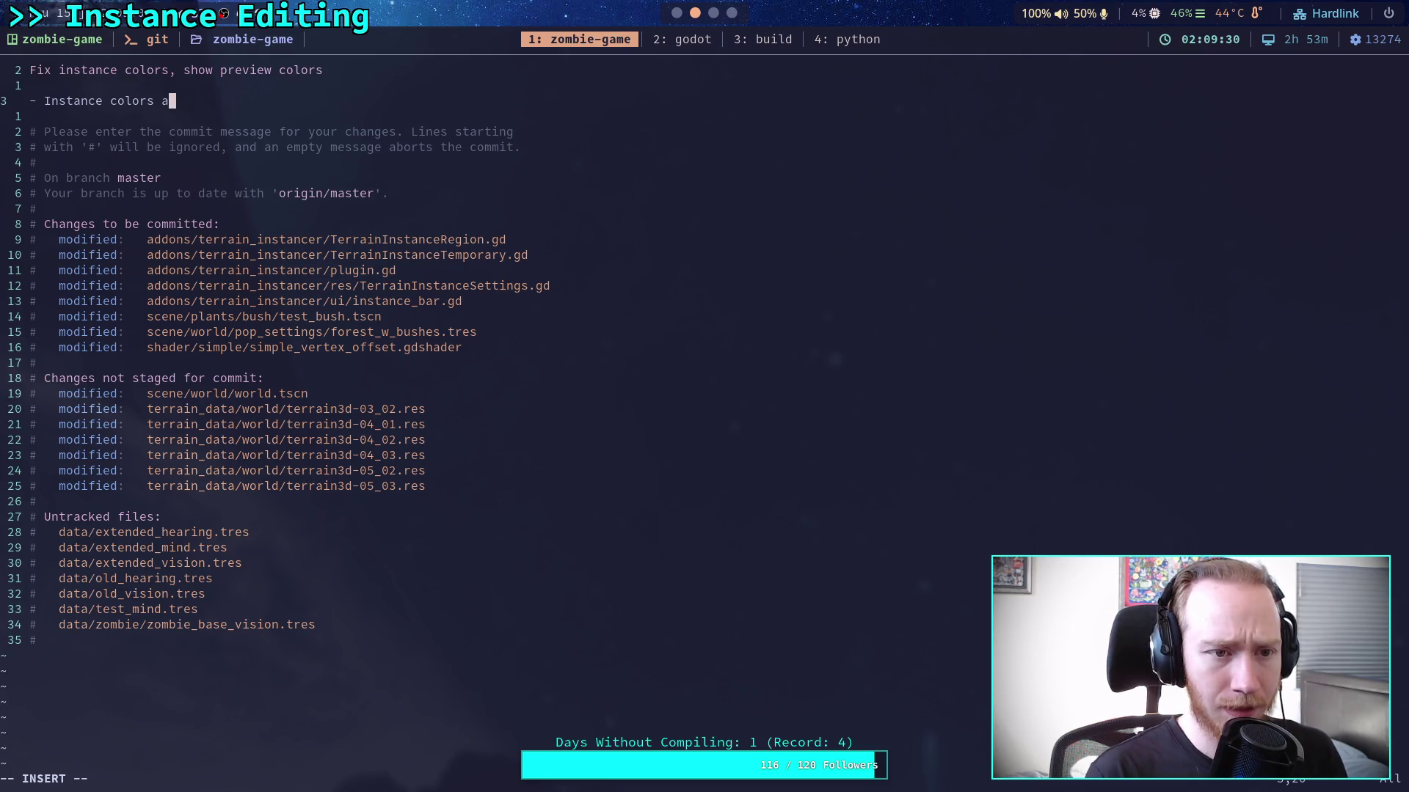
pyautogui.write('needed to be con')
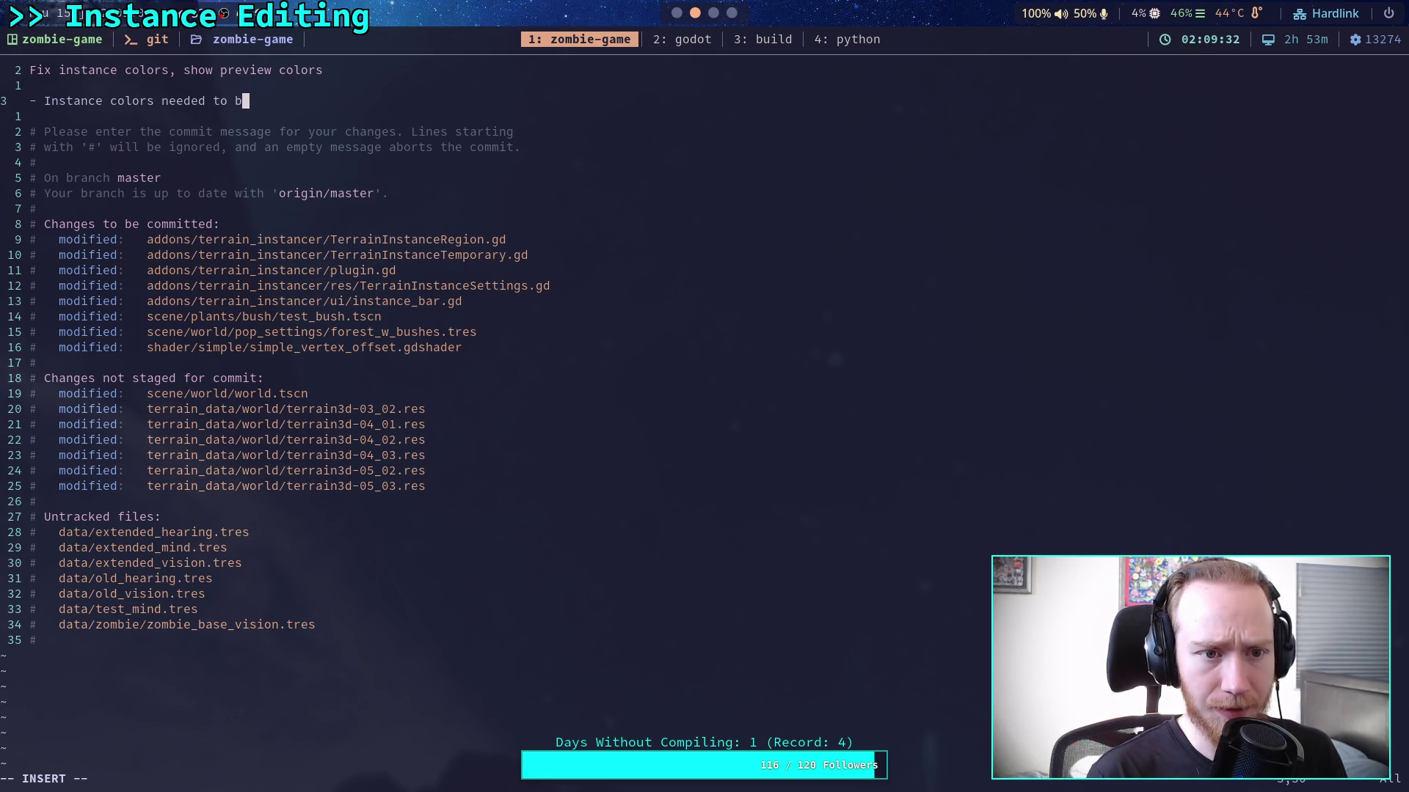
pyautogui.write('verted to li')
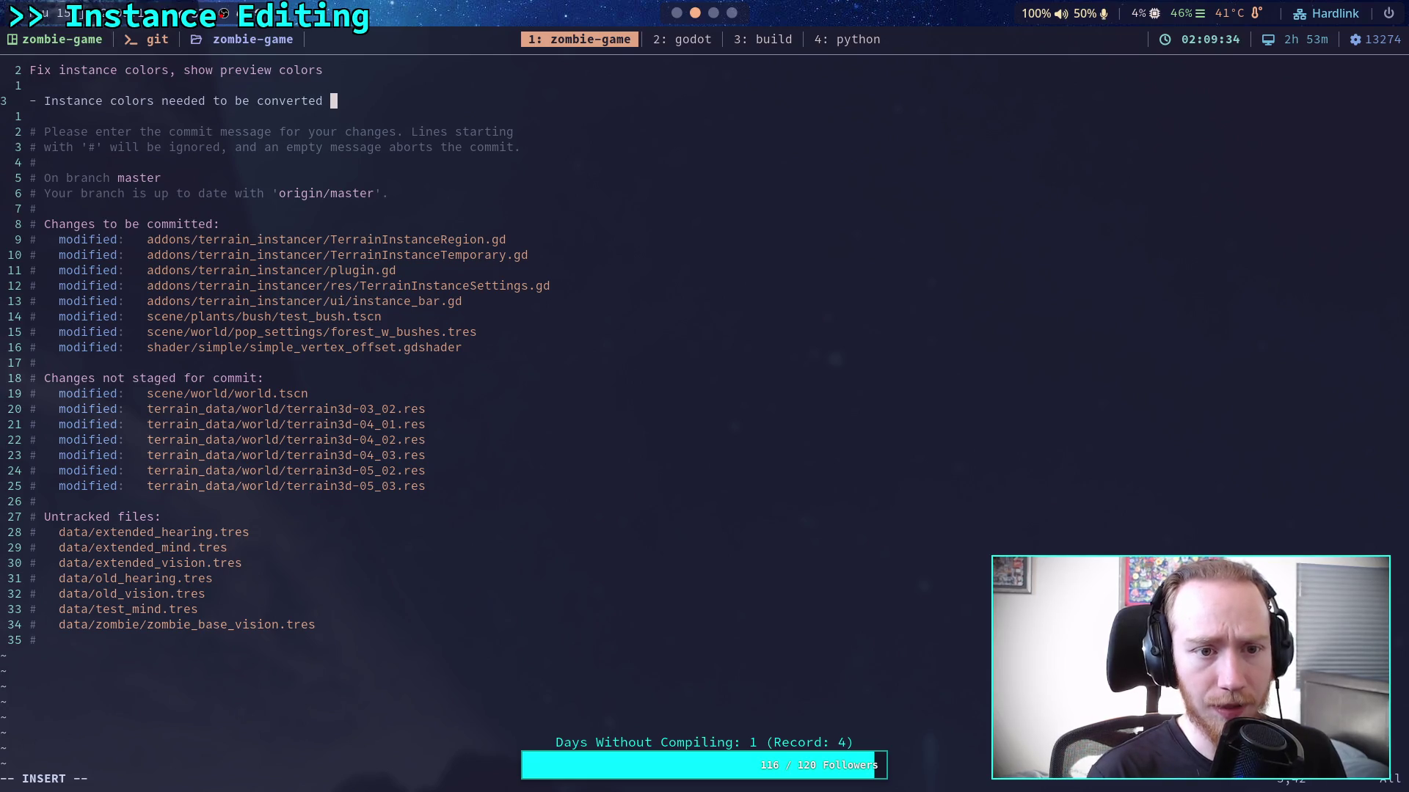
pyautogui.write('near')
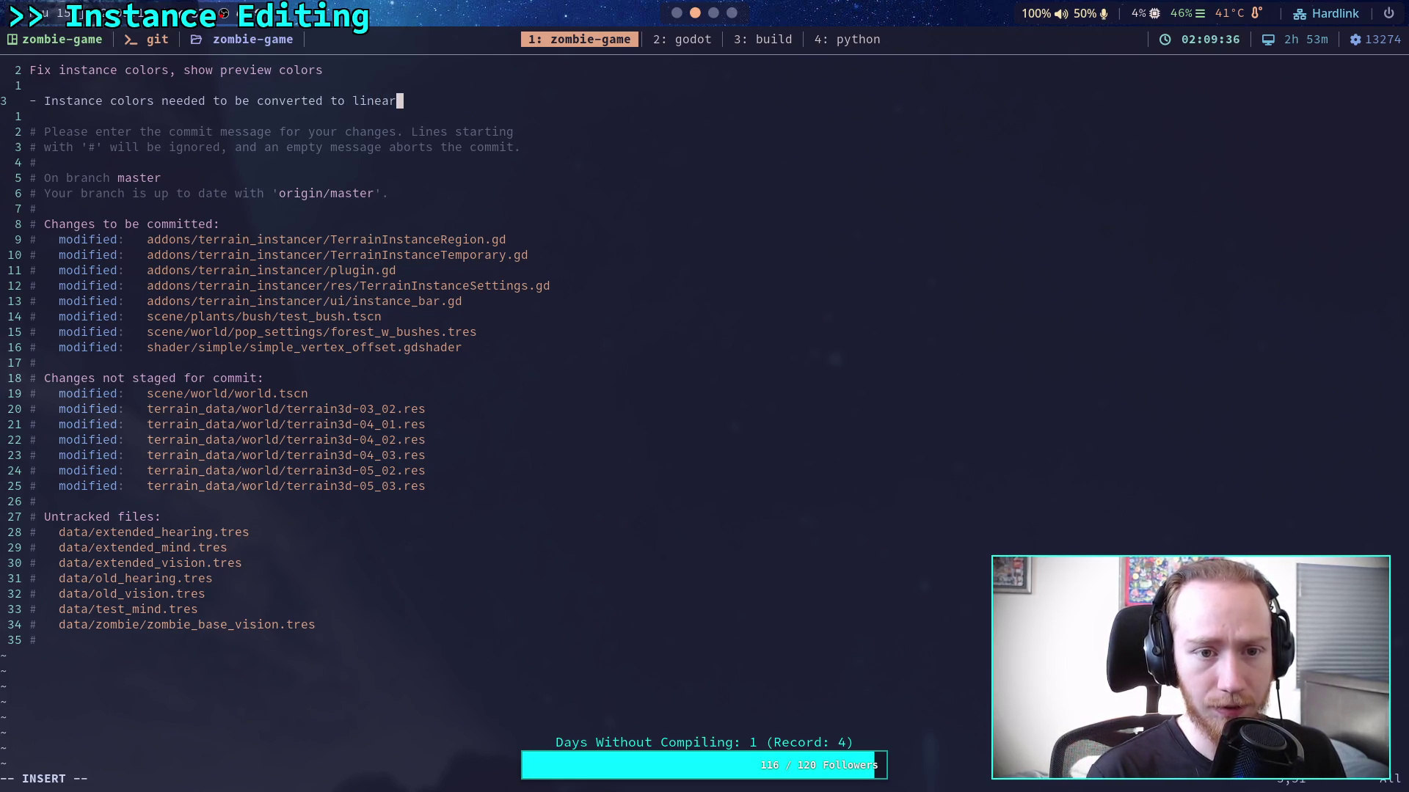
pyautogui.write(' for c')
pyautogui.press('BackSpace')
pyautogui.press('BackSpace')
pyautogui.press('BackSpace')
pyautogui.write('r')
pyautogui.press('BackSpace')
pyautogui.press('BackSpace')
pyautogui.press('BackSpace')
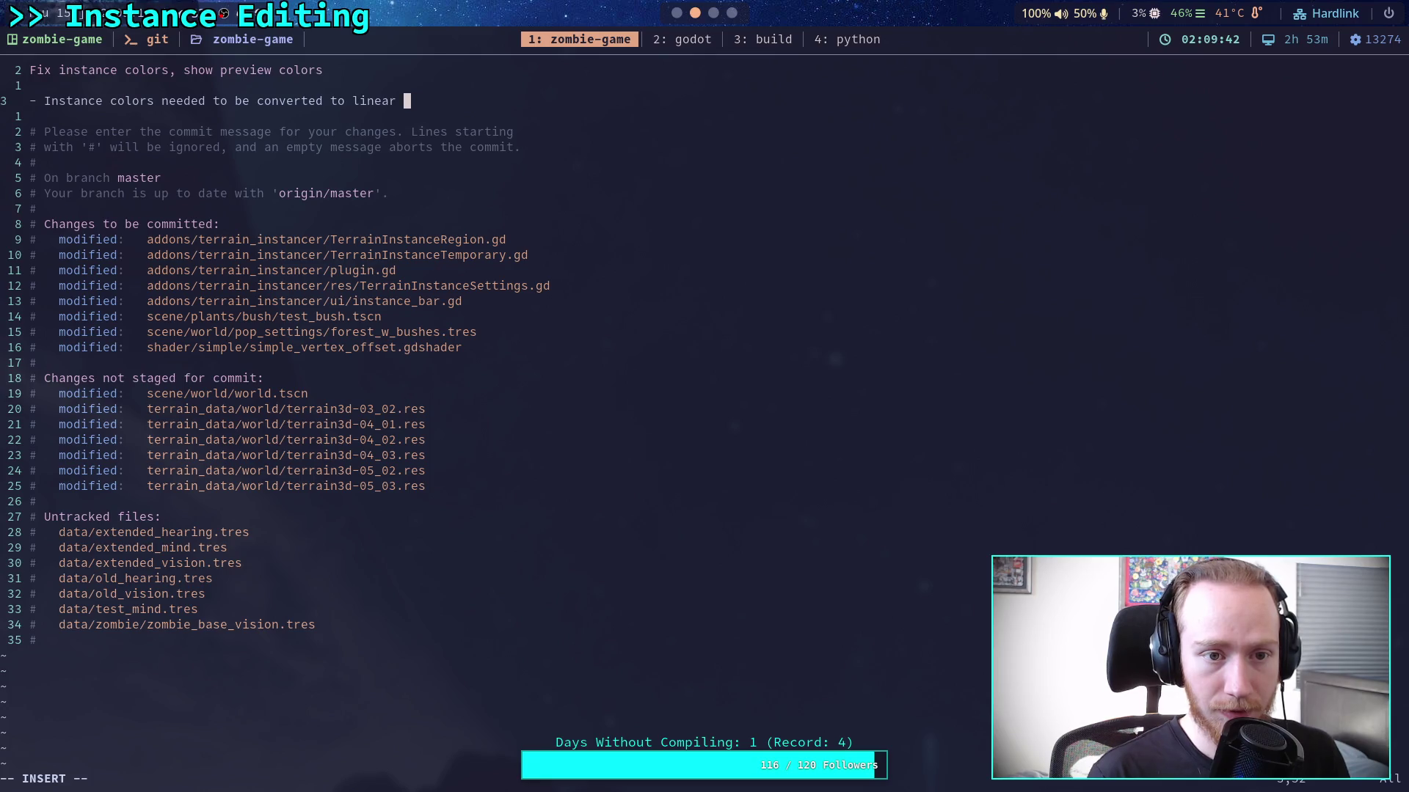
pyautogui.write('for')
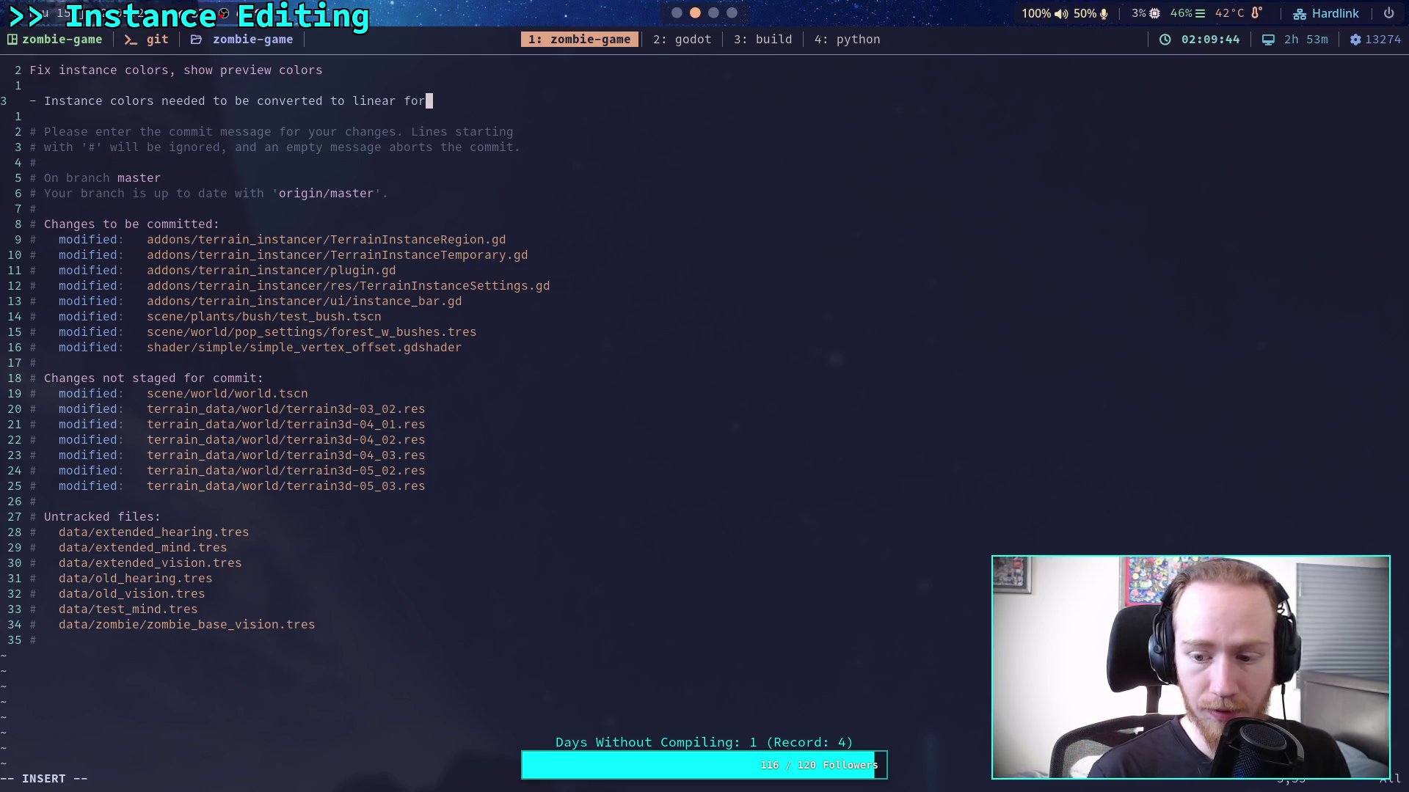
pyautogui.press('Return')
pyautogui.write('mult')
pyautogui.press('BackSpace')
pyautogui.press('BackSpace')
pyautogui.press('BackSpace')
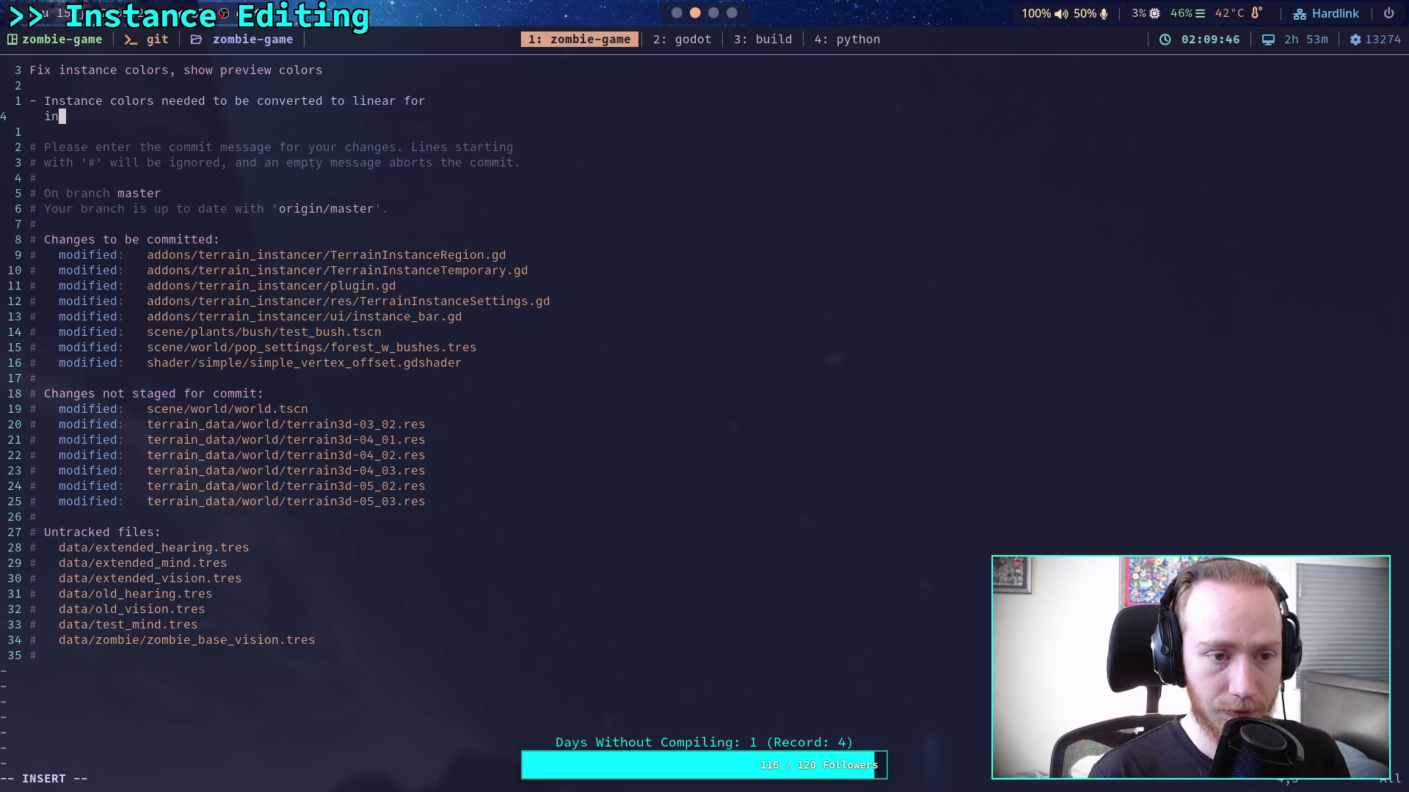
pyautogui.write('multimesh render')
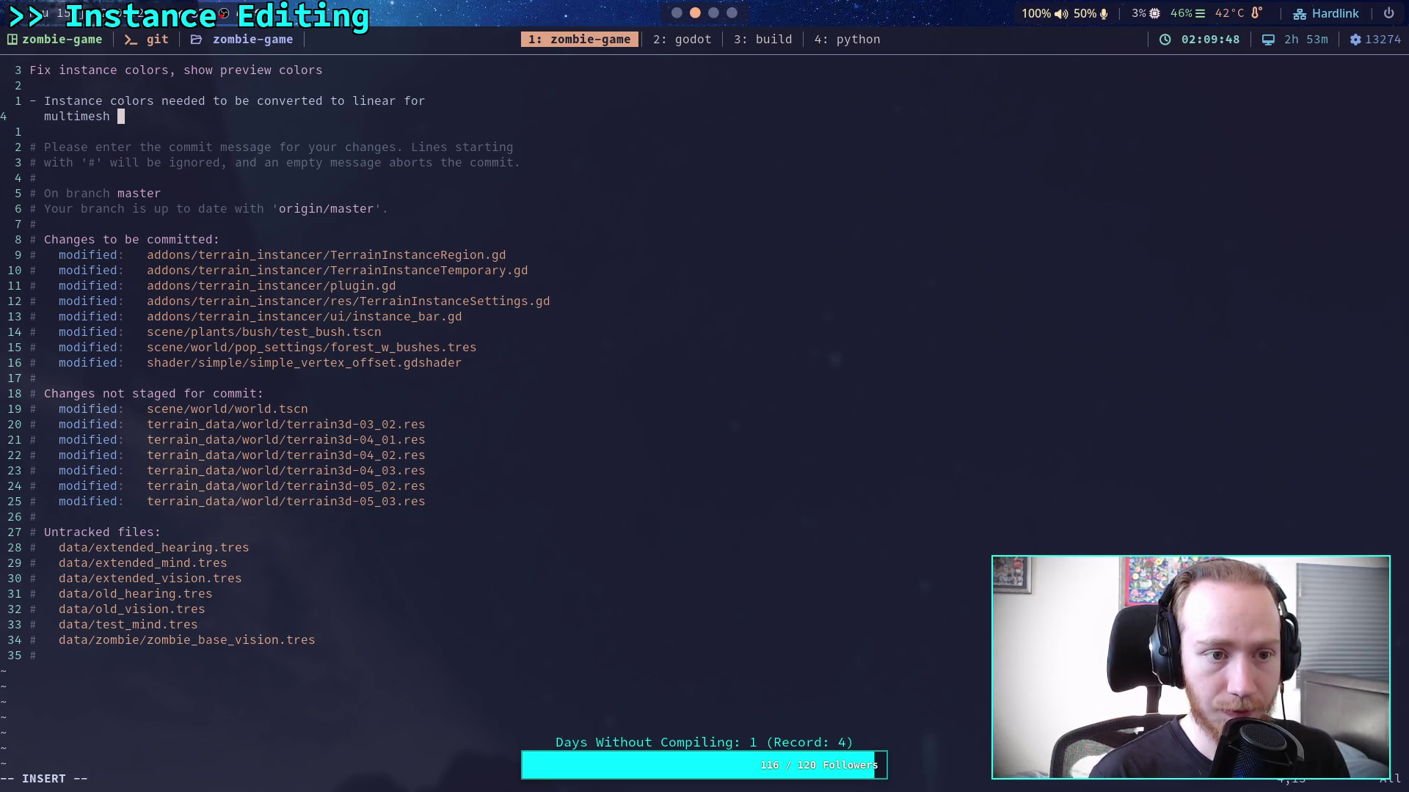
pyautogui.write('ing')
pyautogui.press('Return')
pyautogui.write('- ')
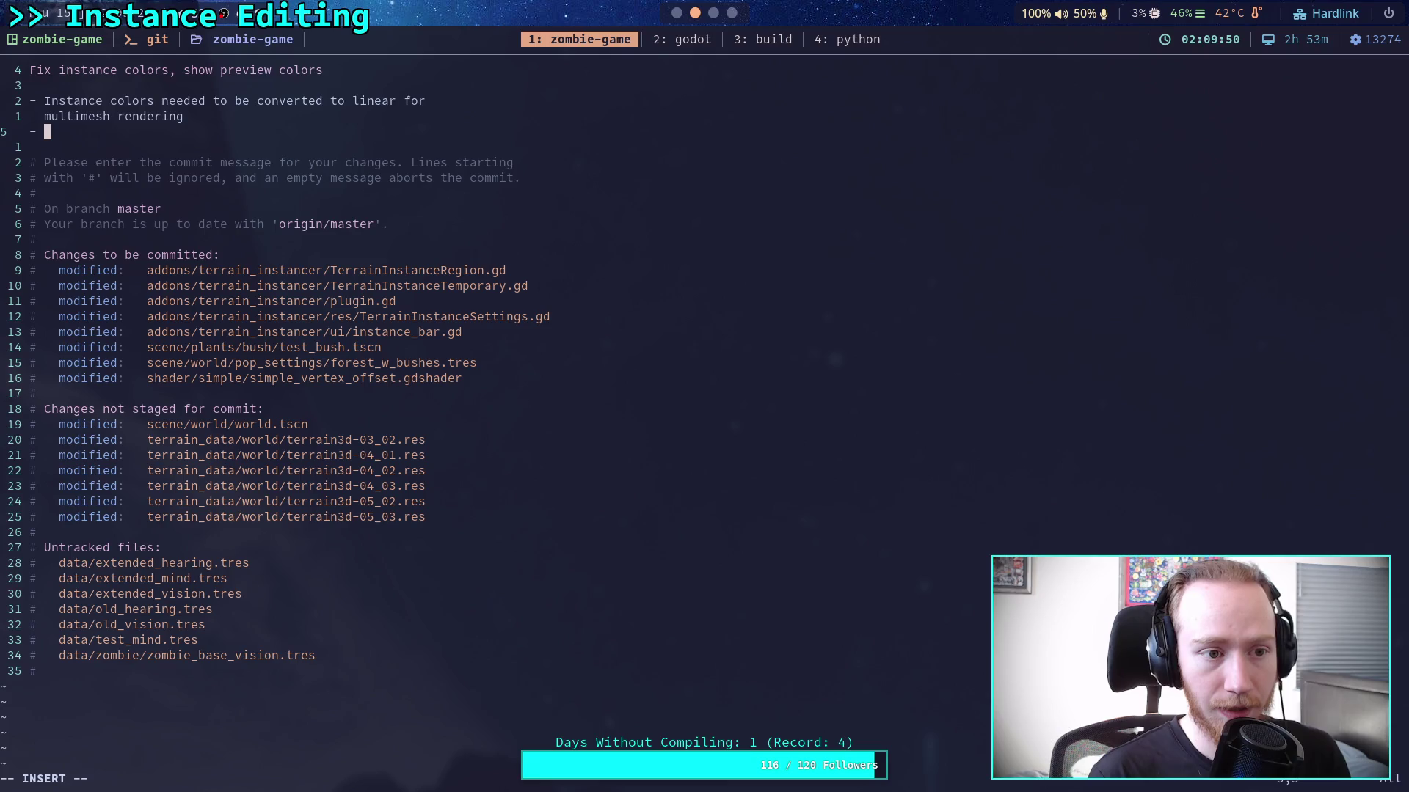
pyautogui.write('Add ')
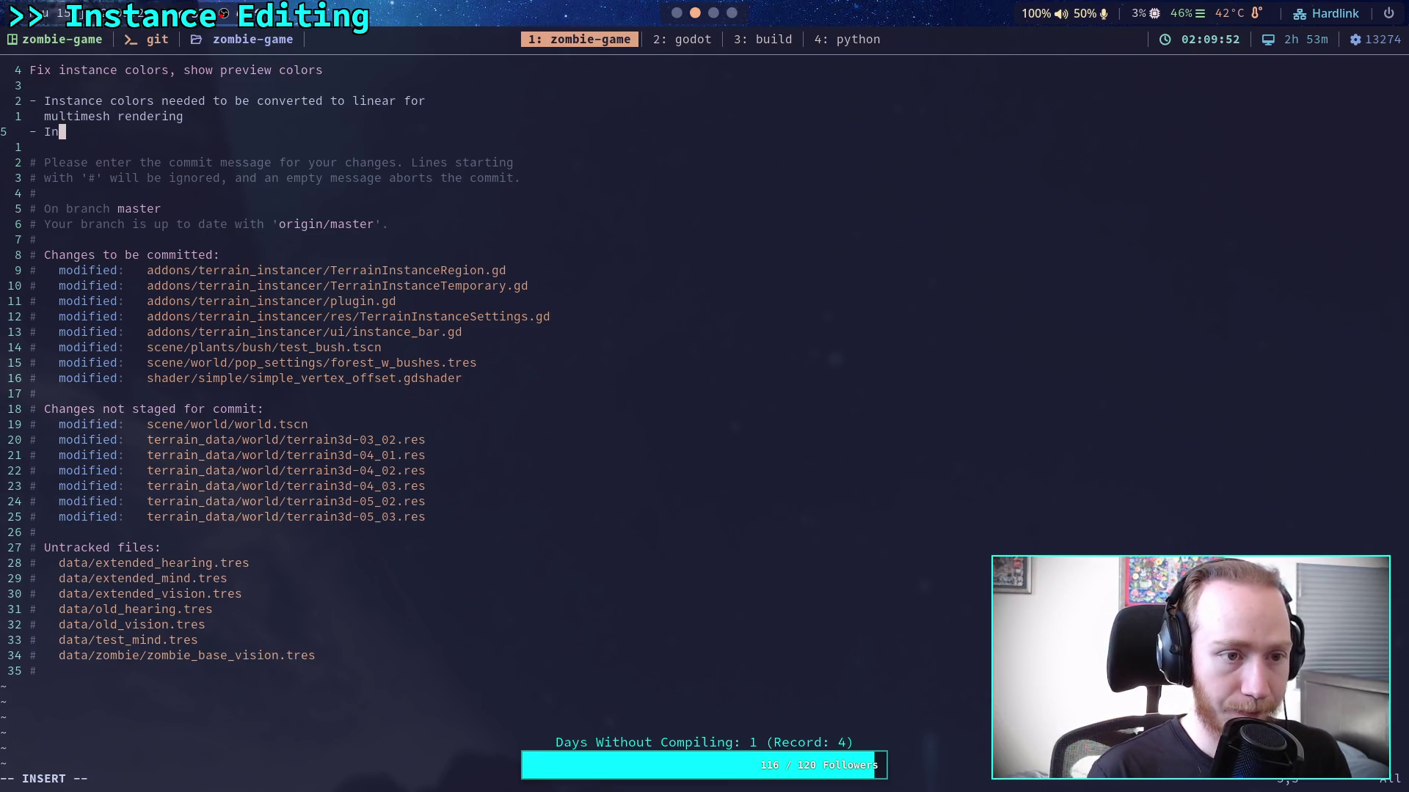
pyautogui.write('instance pr')
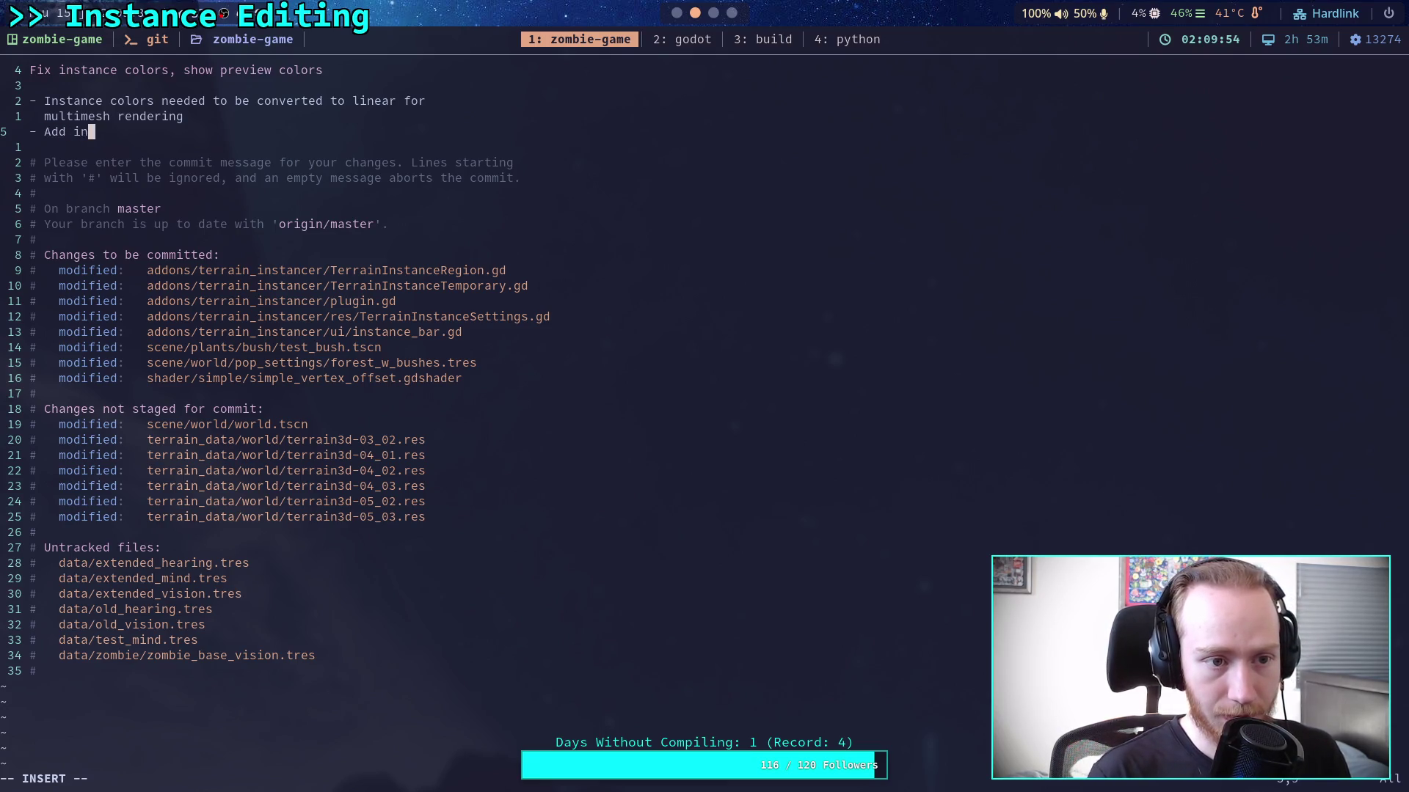
pyautogui.write('eview f')
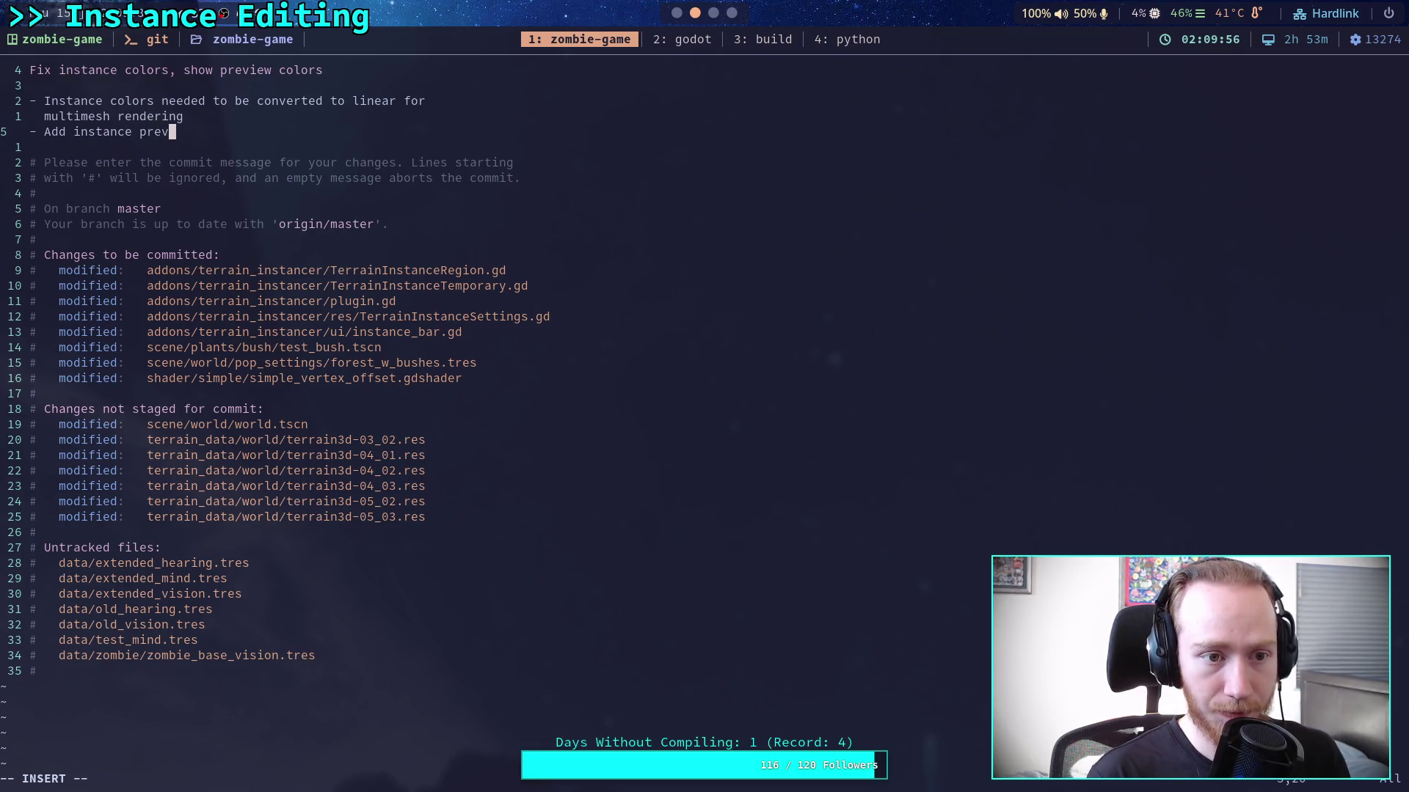
pyautogui.write('or')
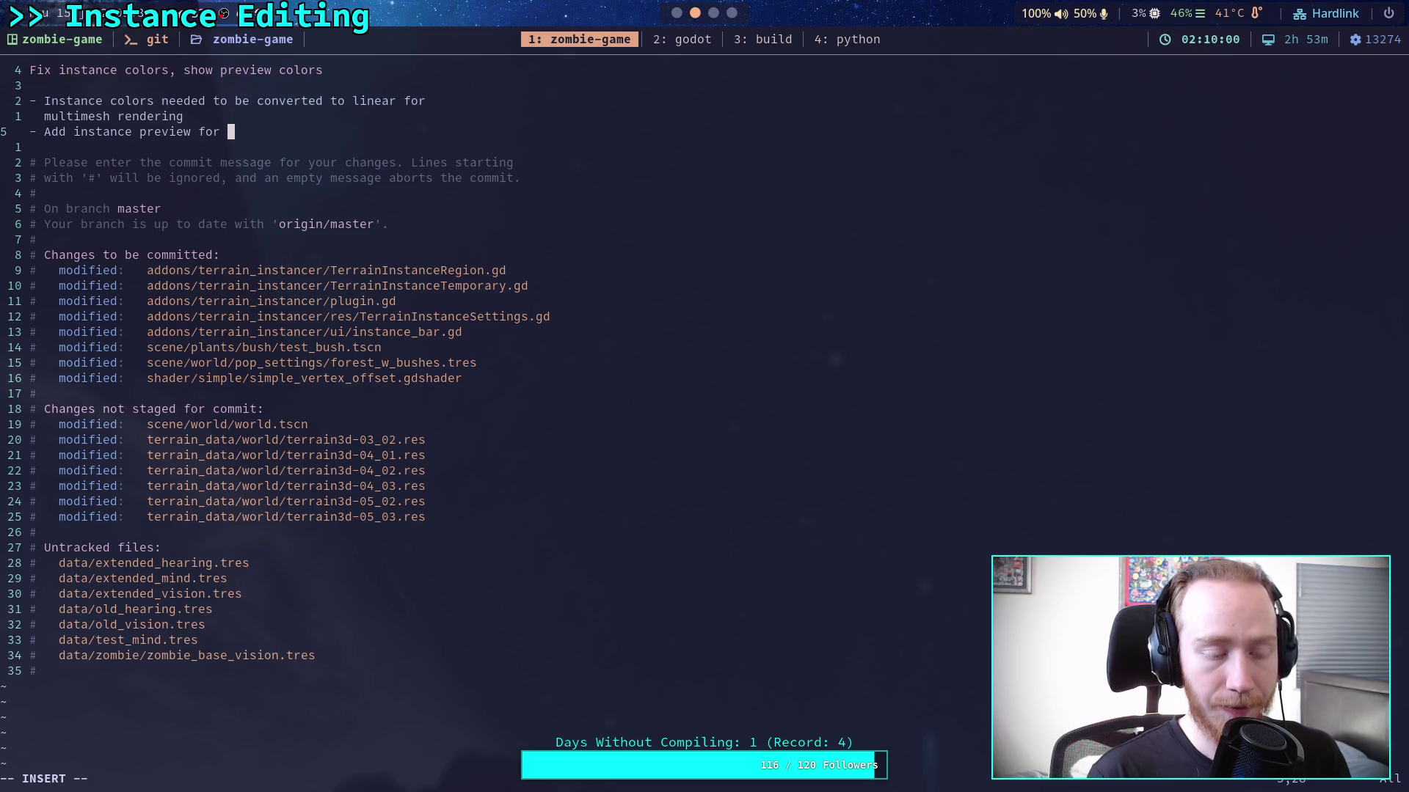
# Step: Reword the second bullet: instance color preview now shows, requires special shader setup to work
pyautogui.press('BackSpace')
pyautogui.press('BackSpace')
pyautogui.press('BackSpace')
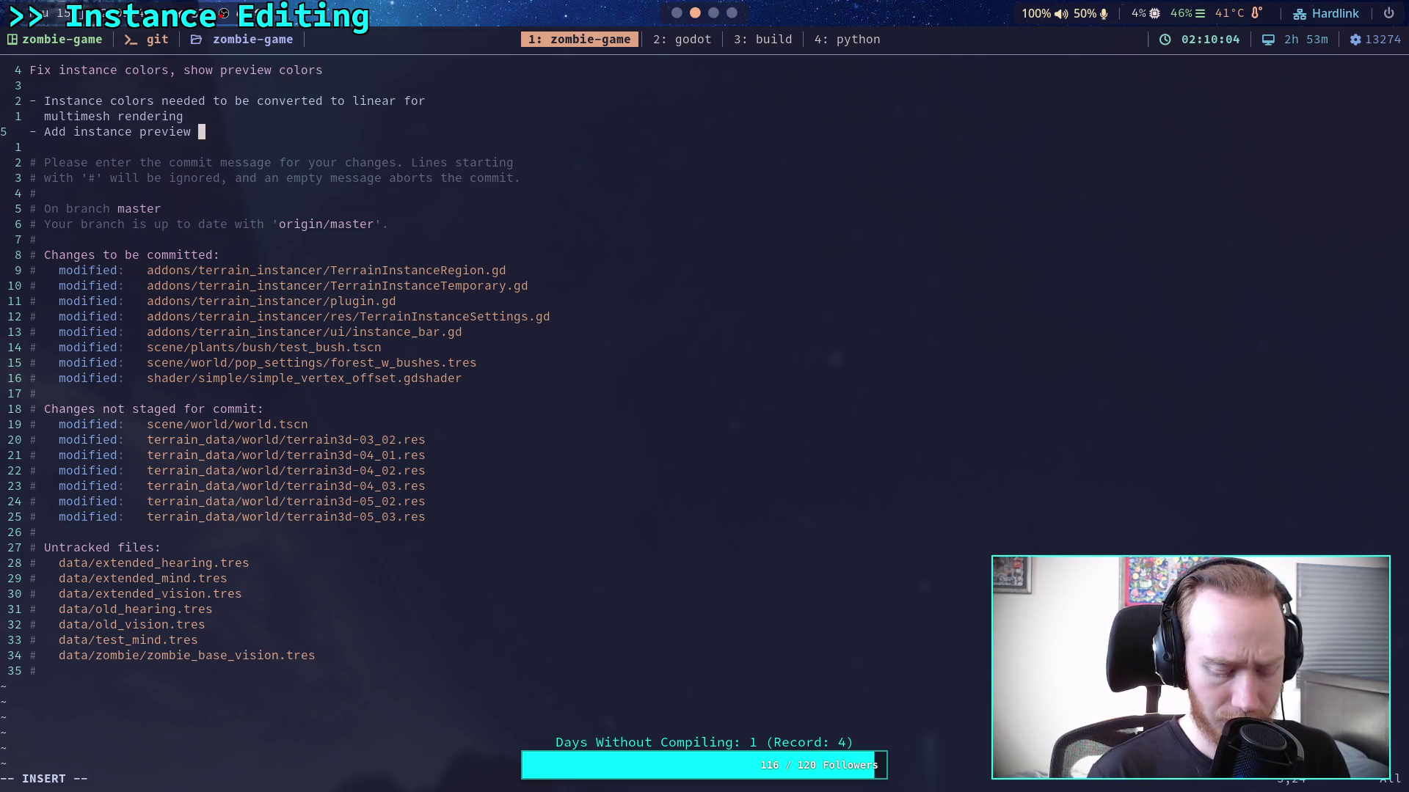
pyautogui.press('BackSpace')
pyautogui.press('BackSpace')
pyautogui.press('BackSpace')
pyautogui.write('colo')
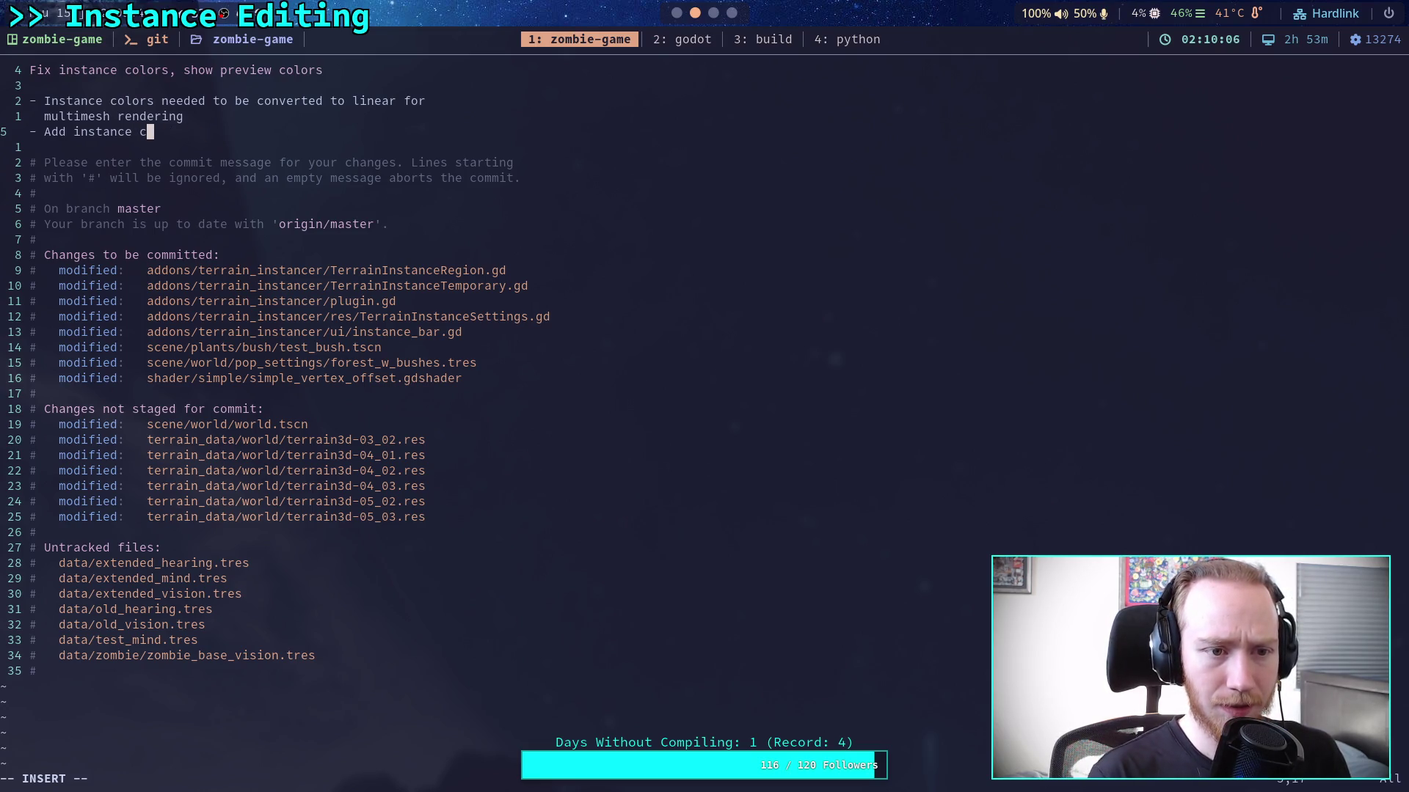
pyautogui.write('r preview')
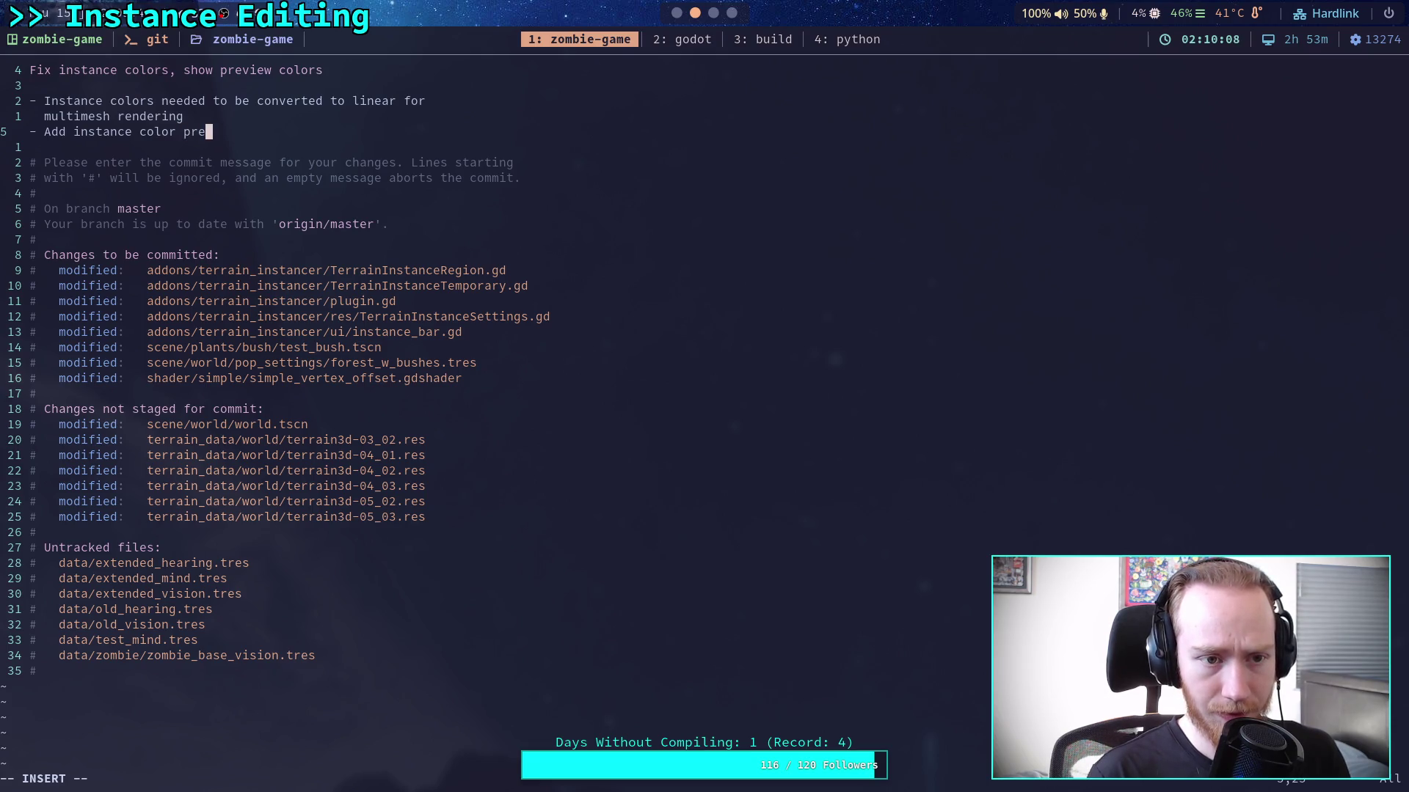
pyautogui.write(' now sho')
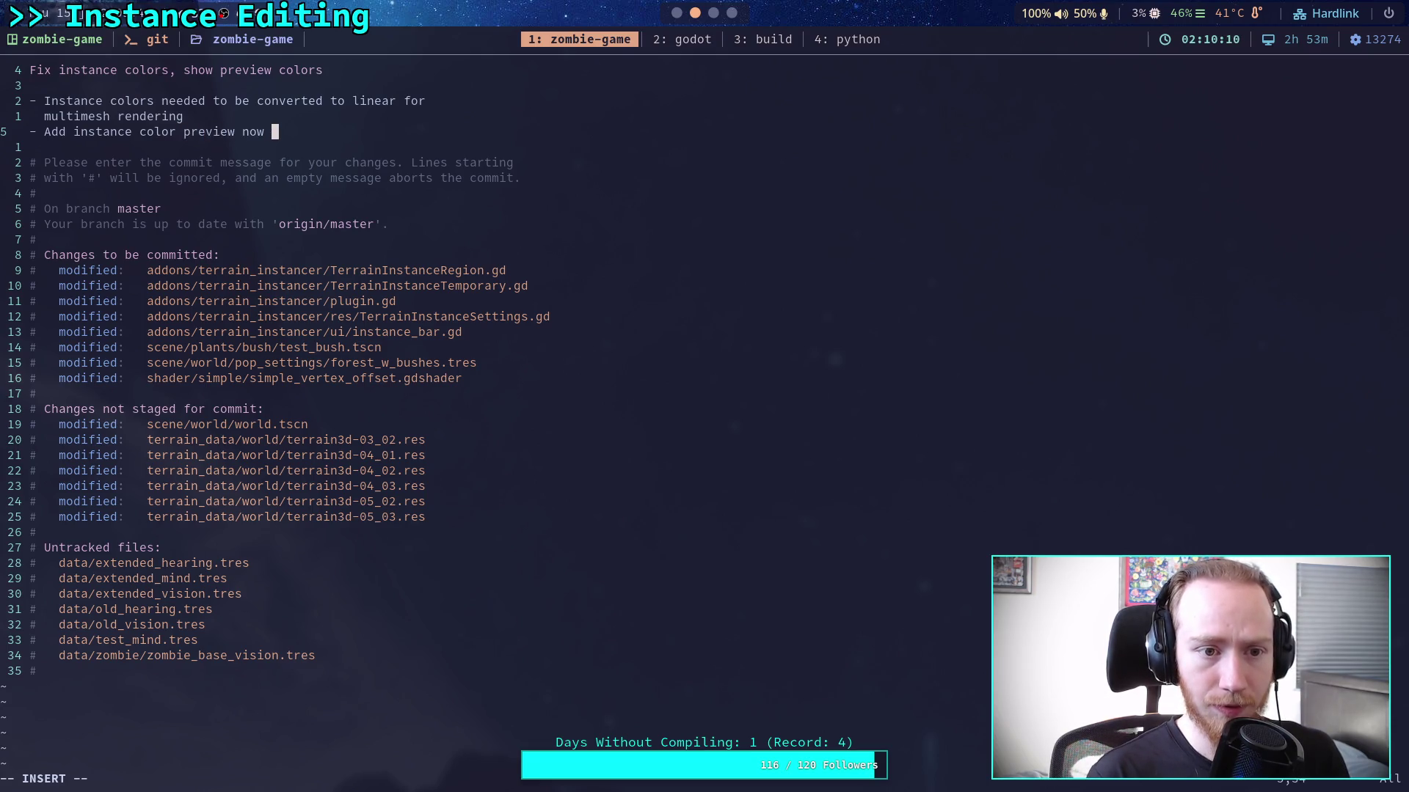
pyautogui.write('ws, requ')
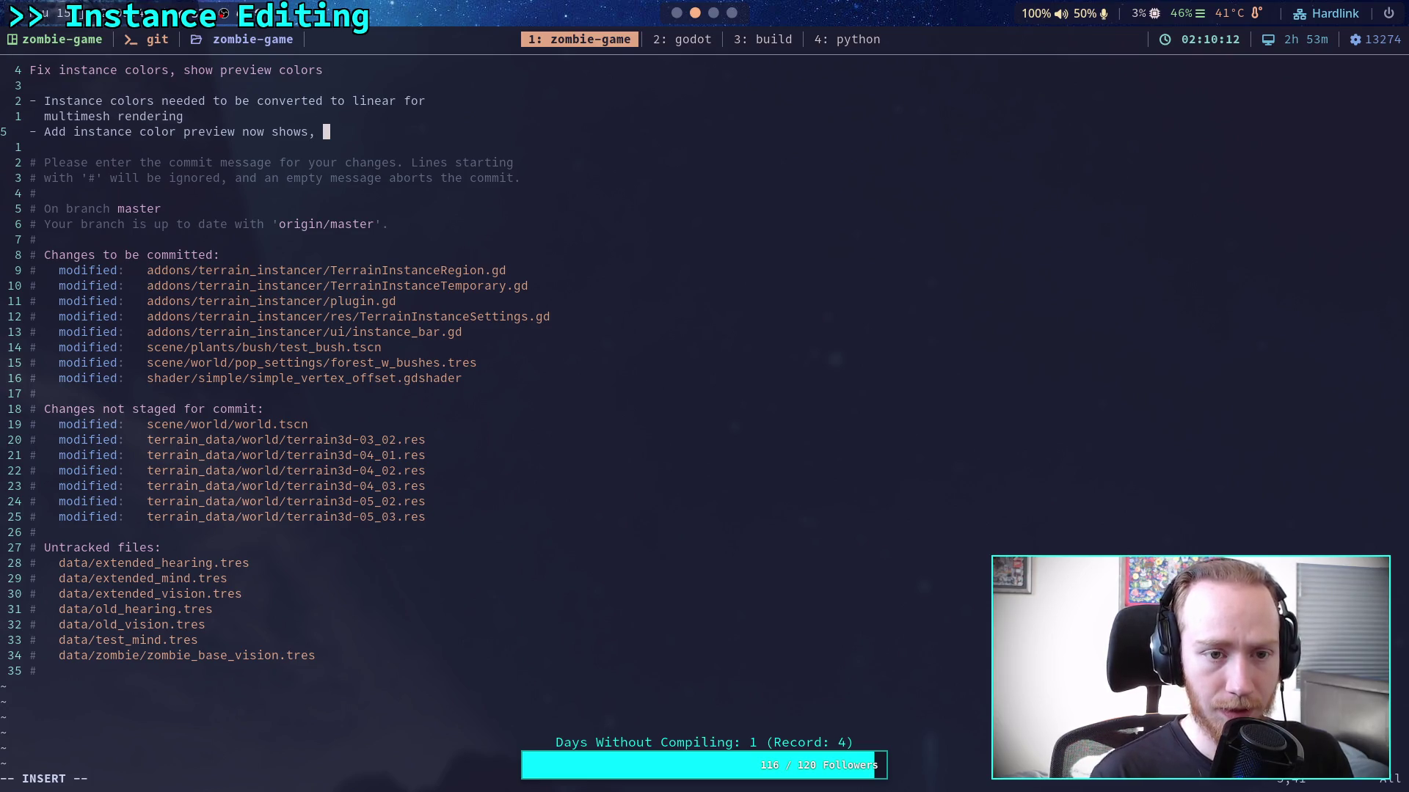
pyautogui.write('ires ')
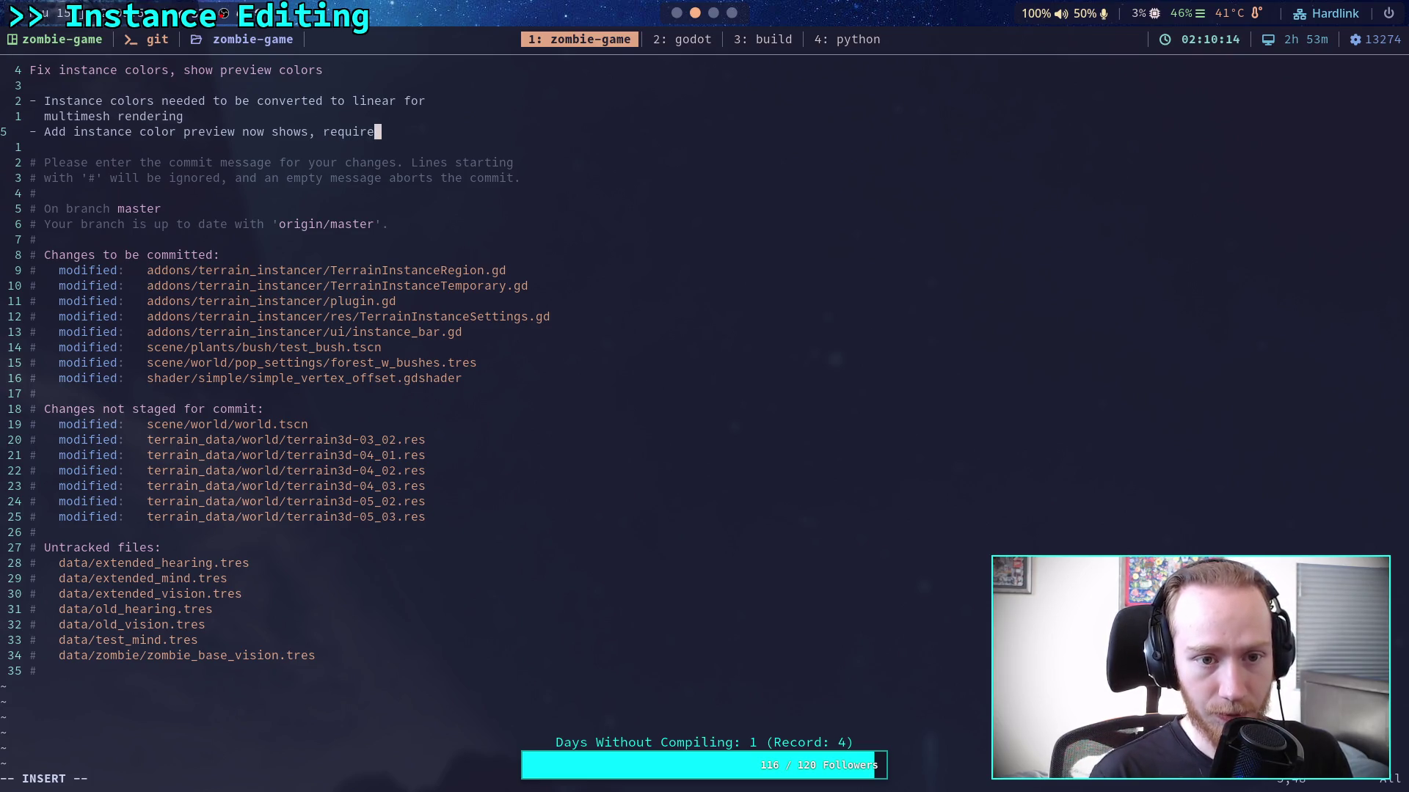
pyautogui.write('special   ')
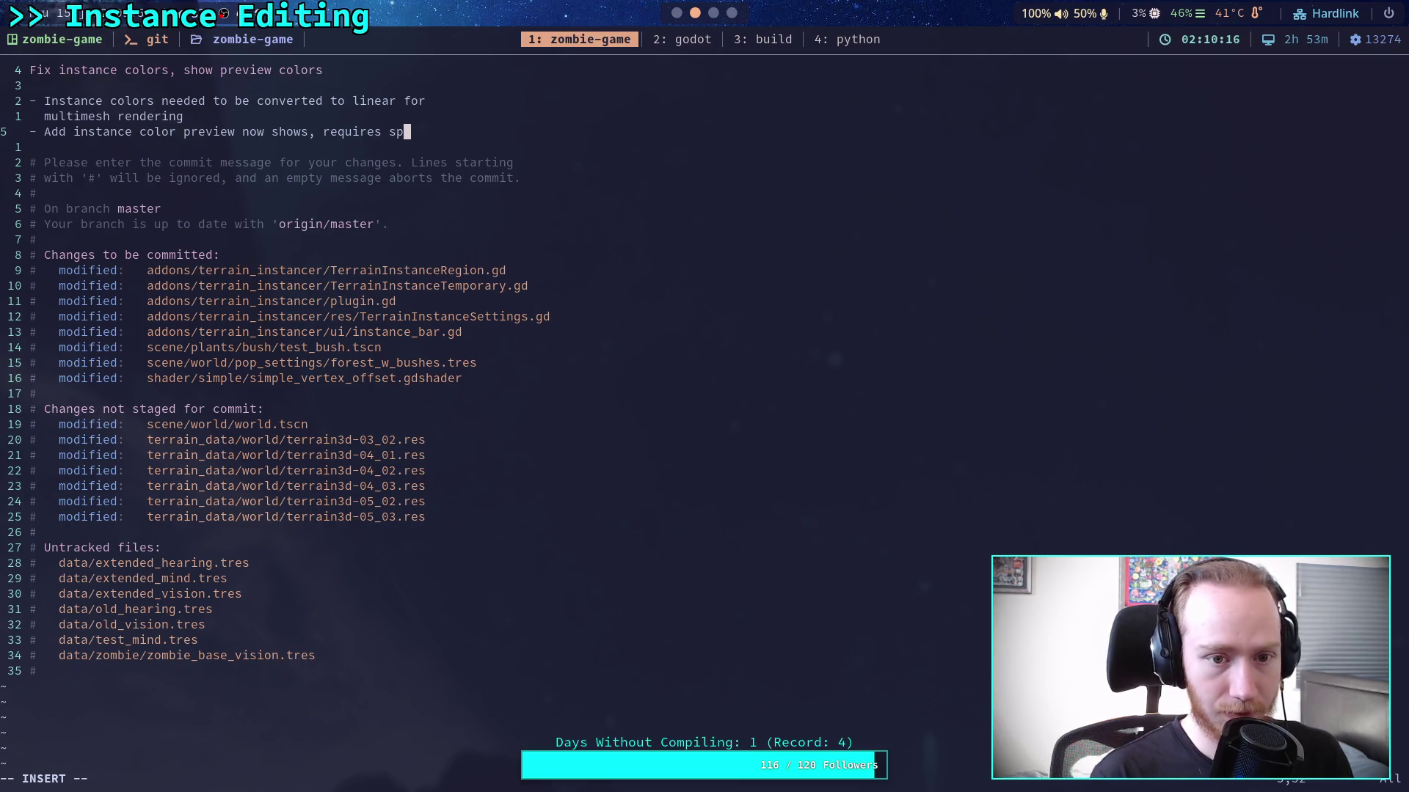
pyautogui.write('shader ')
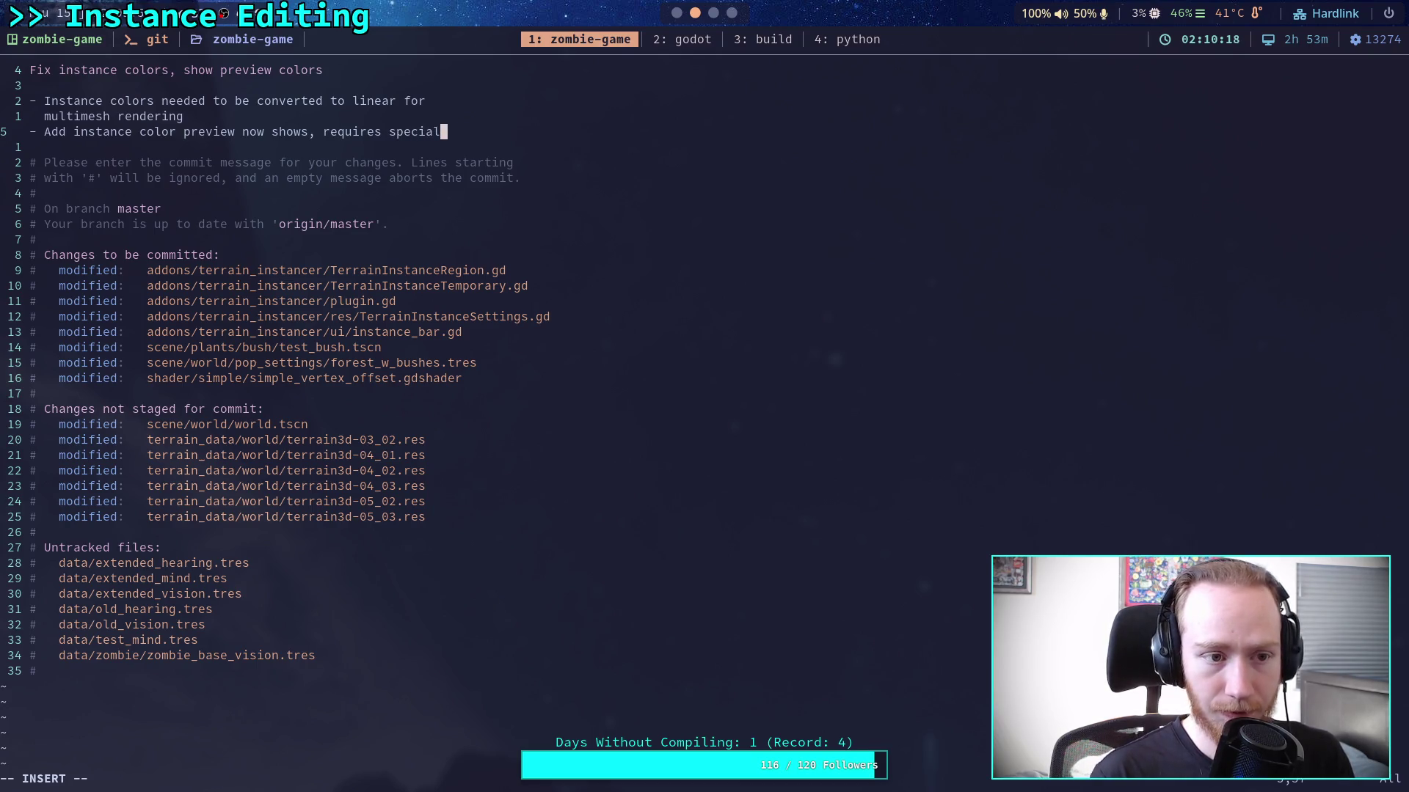
pyautogui.write('setup te')
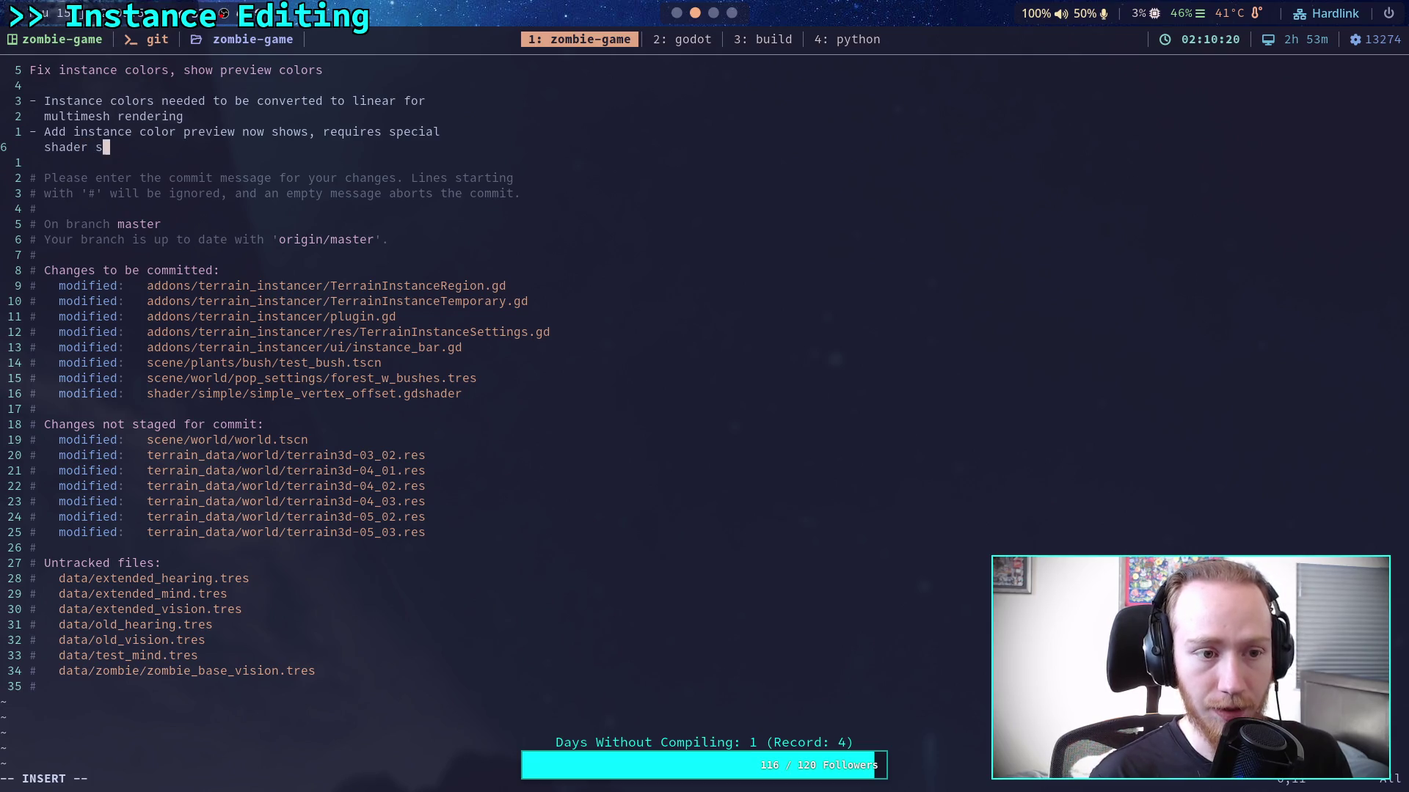
pyautogui.press('BackSpace')
pyautogui.press('BackSpace')
pyautogui.write('o work')
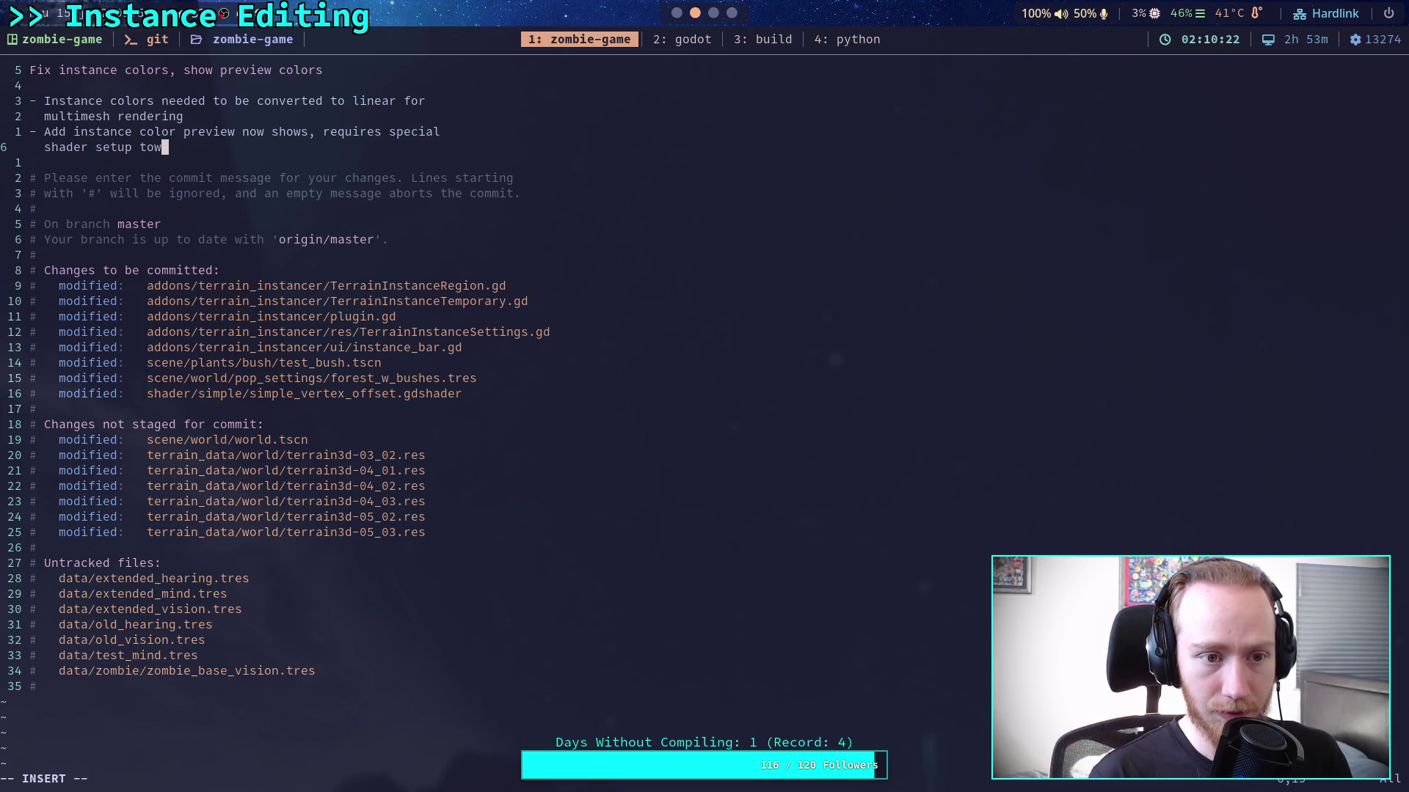
# Step: Save the commit with :wq, git push it to master, and return to Godot
pyautogui.press('Escape')
pyautogui.write(':q')
pyautogui.press('BackSpace')
pyautogui.write('wq')
pyautogui.press('Return')
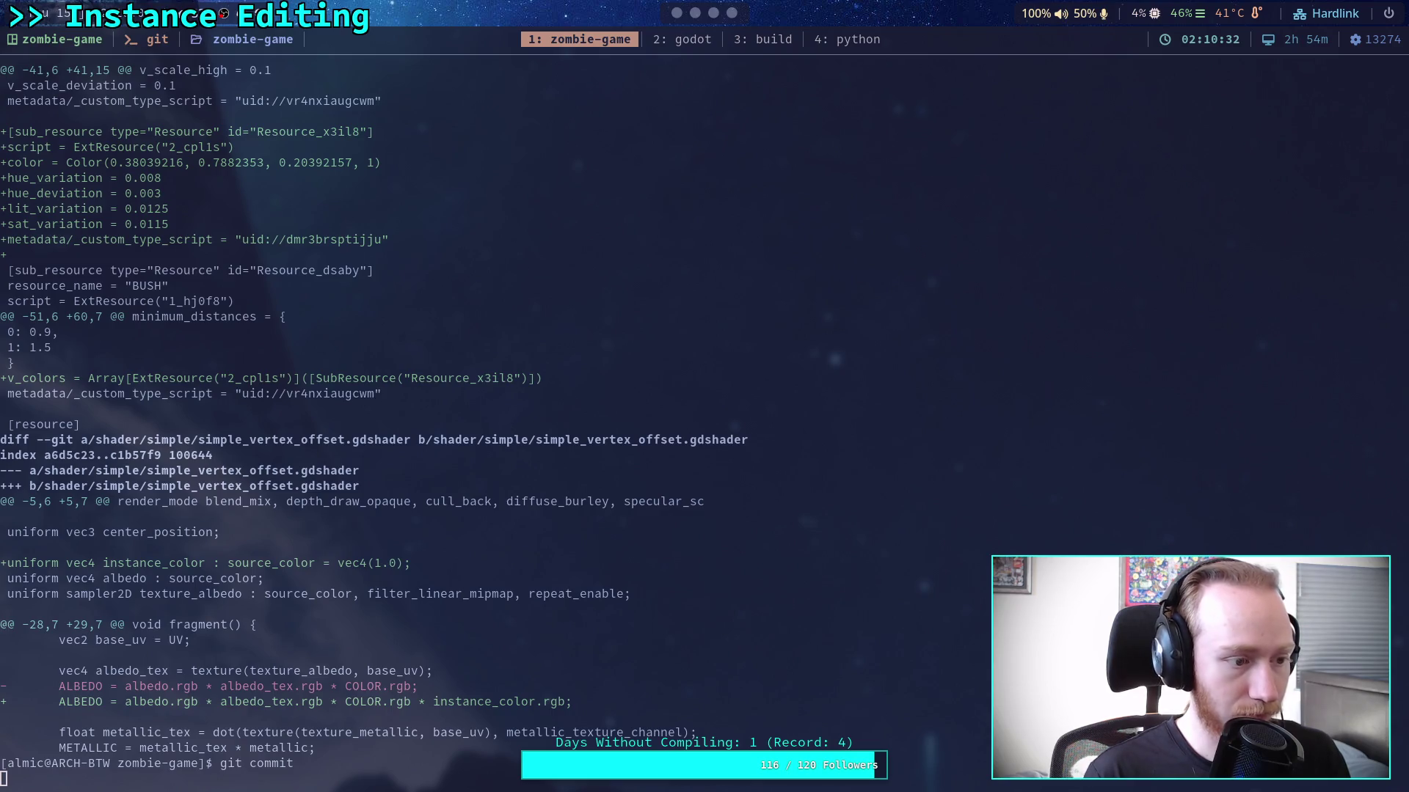
pyautogui.write('git push')
pyautogui.press('Return')
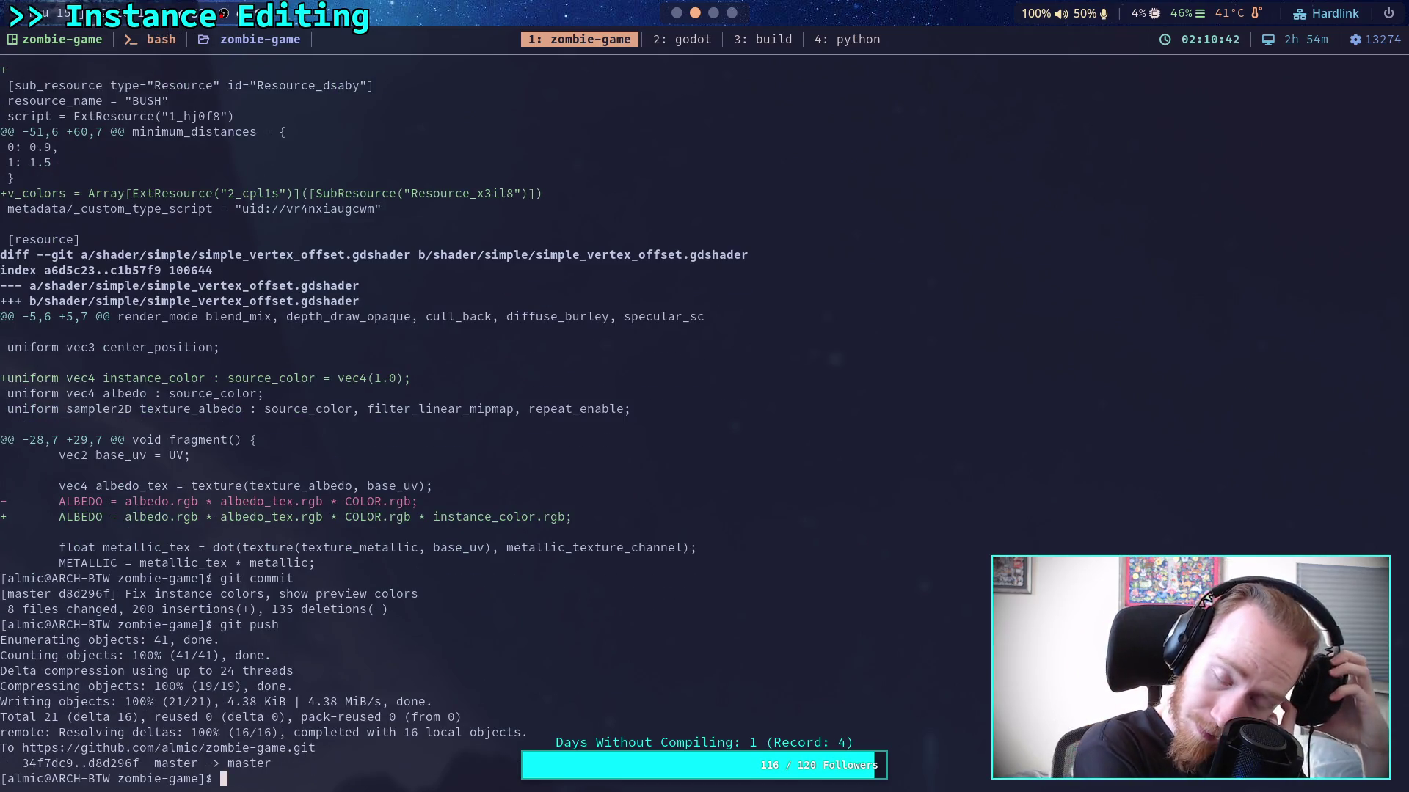
pyautogui.press('super+2')
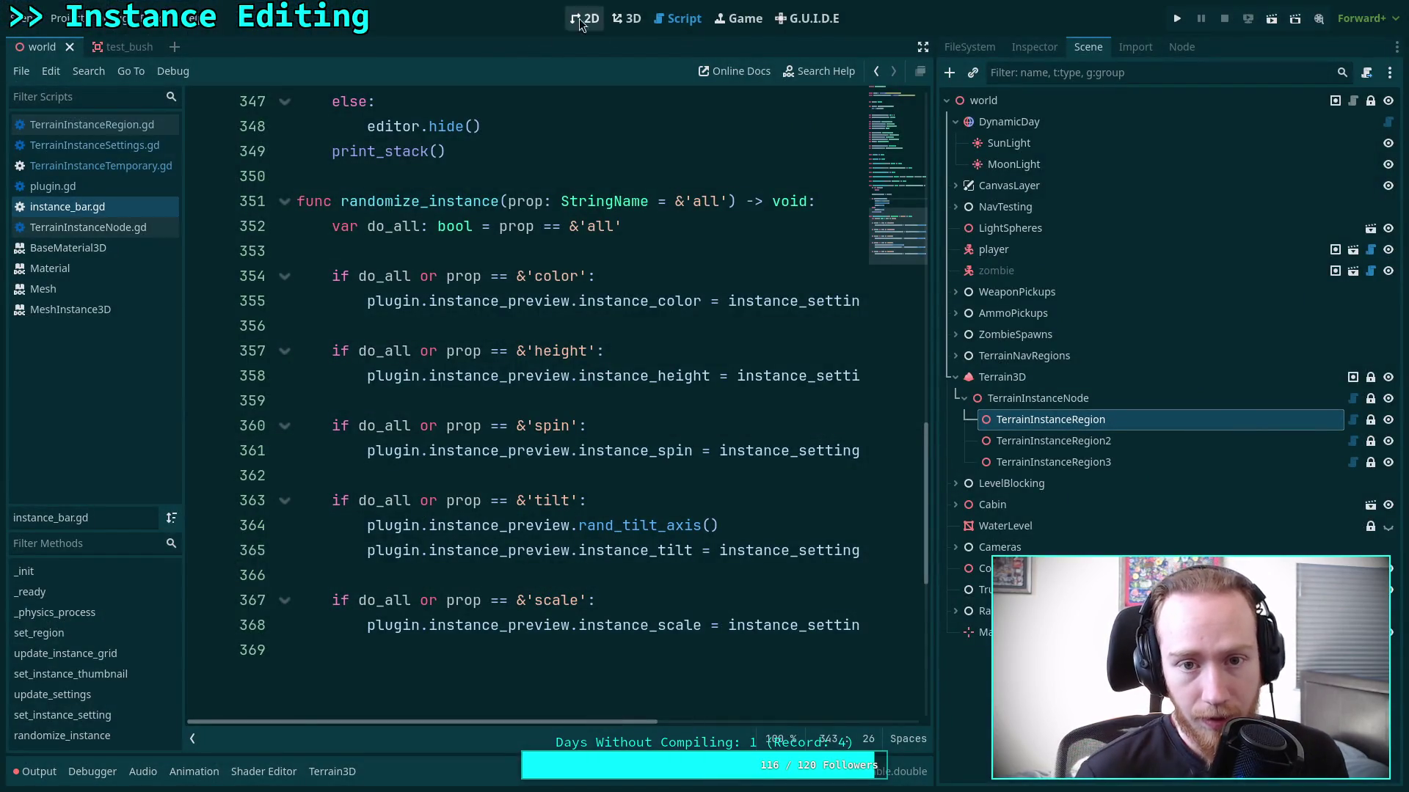
# Step: In the 3D view, re-roll the preview tree's colour and height offset, then show TerrainInstanceRegion's properties
pyautogui.click(626, 18)
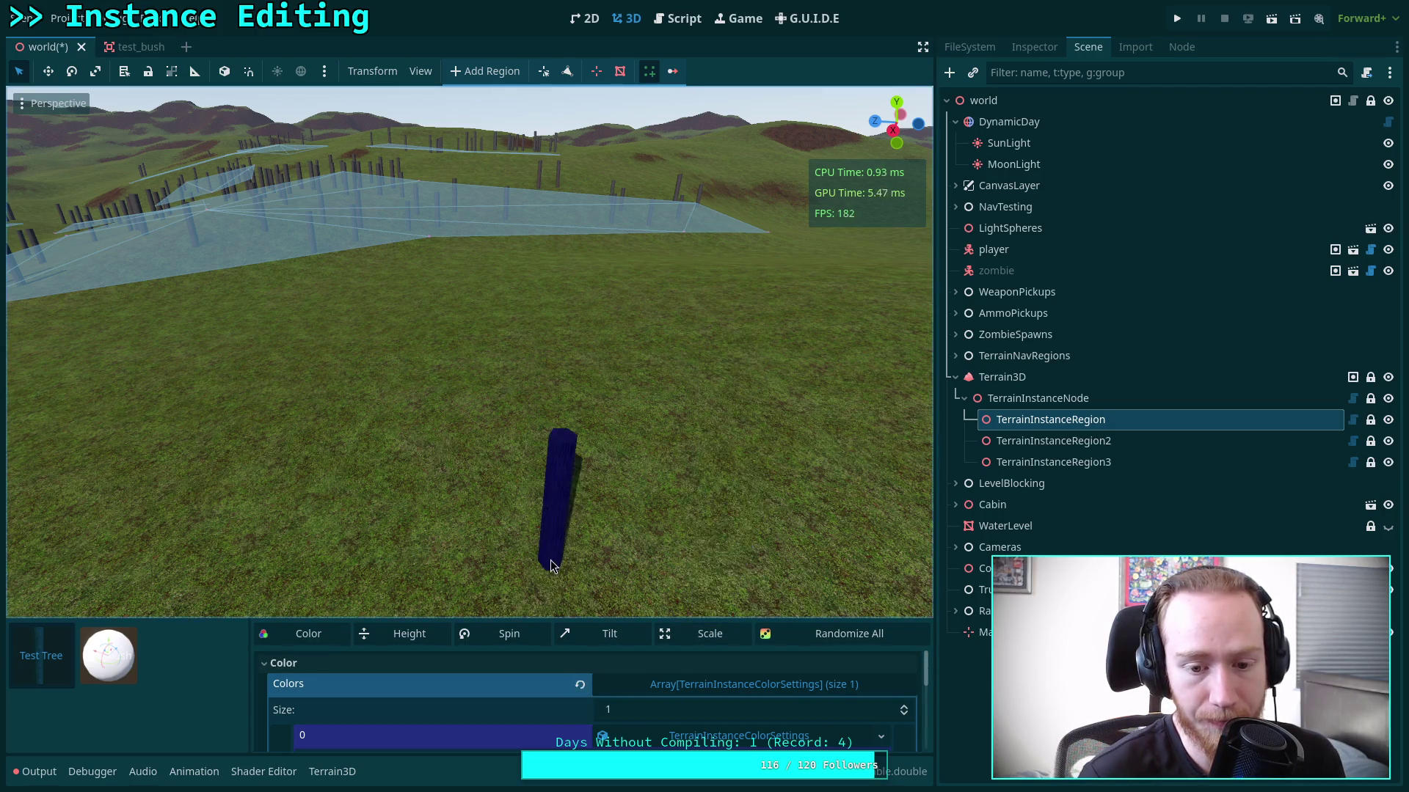
pyautogui.click(530, 636)
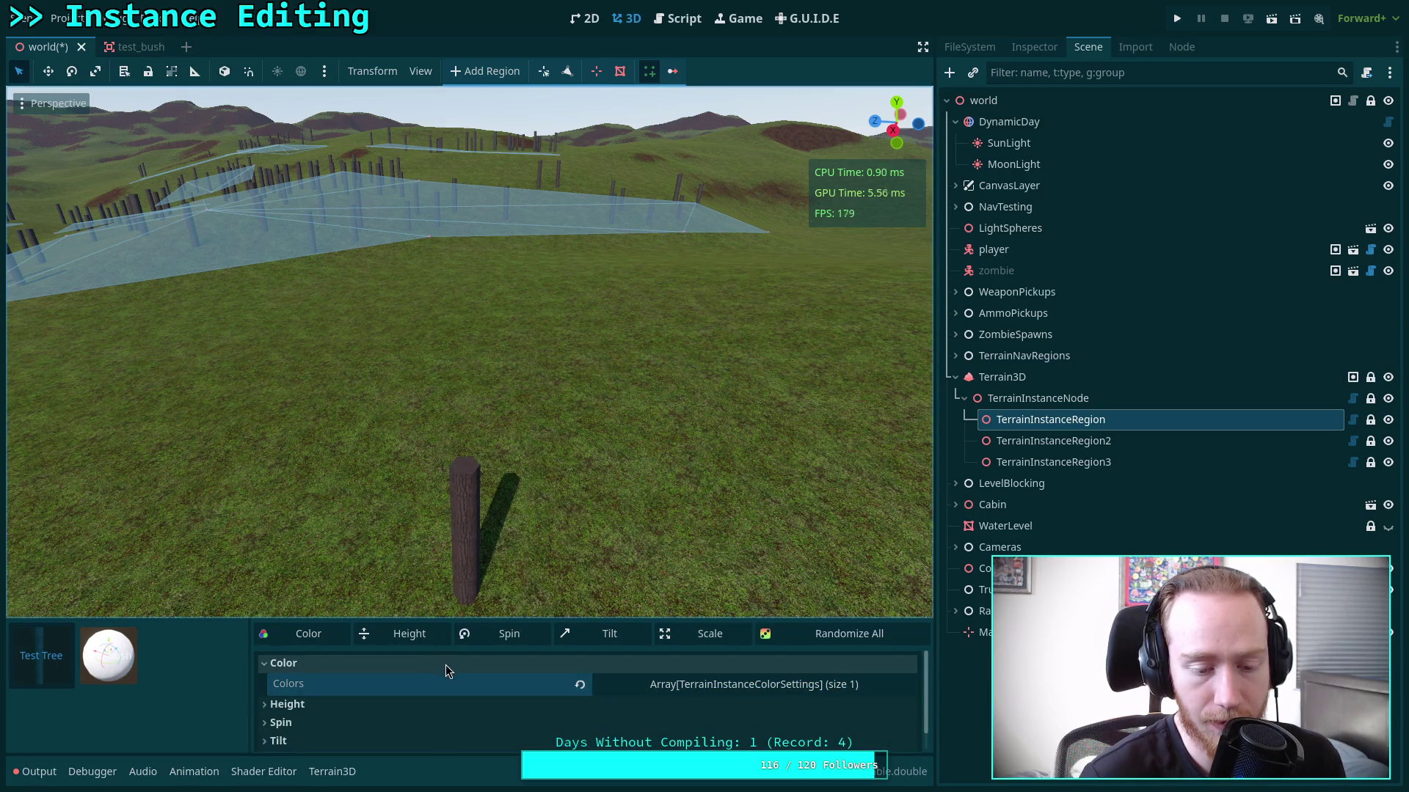
pyautogui.click(330, 637)
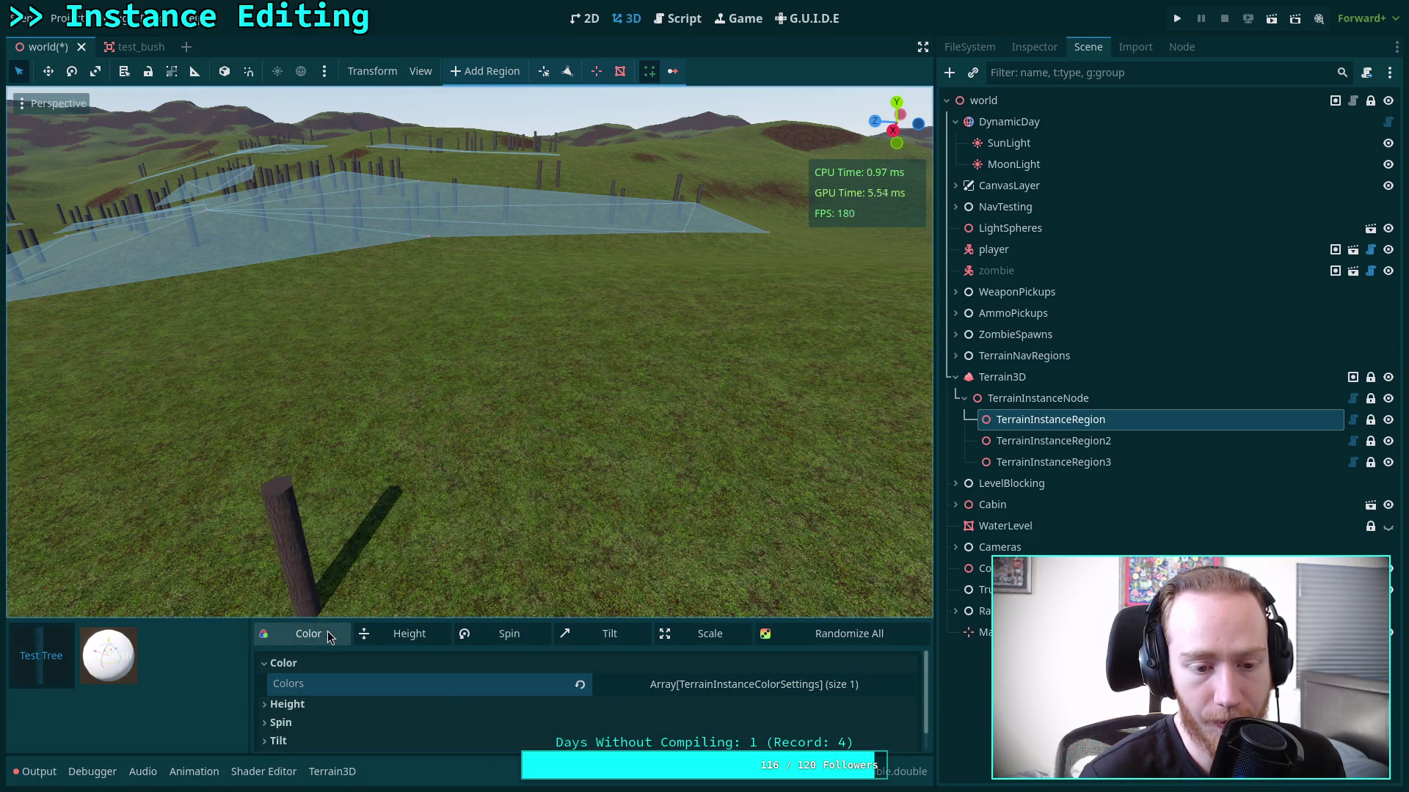
pyautogui.click(331, 637)
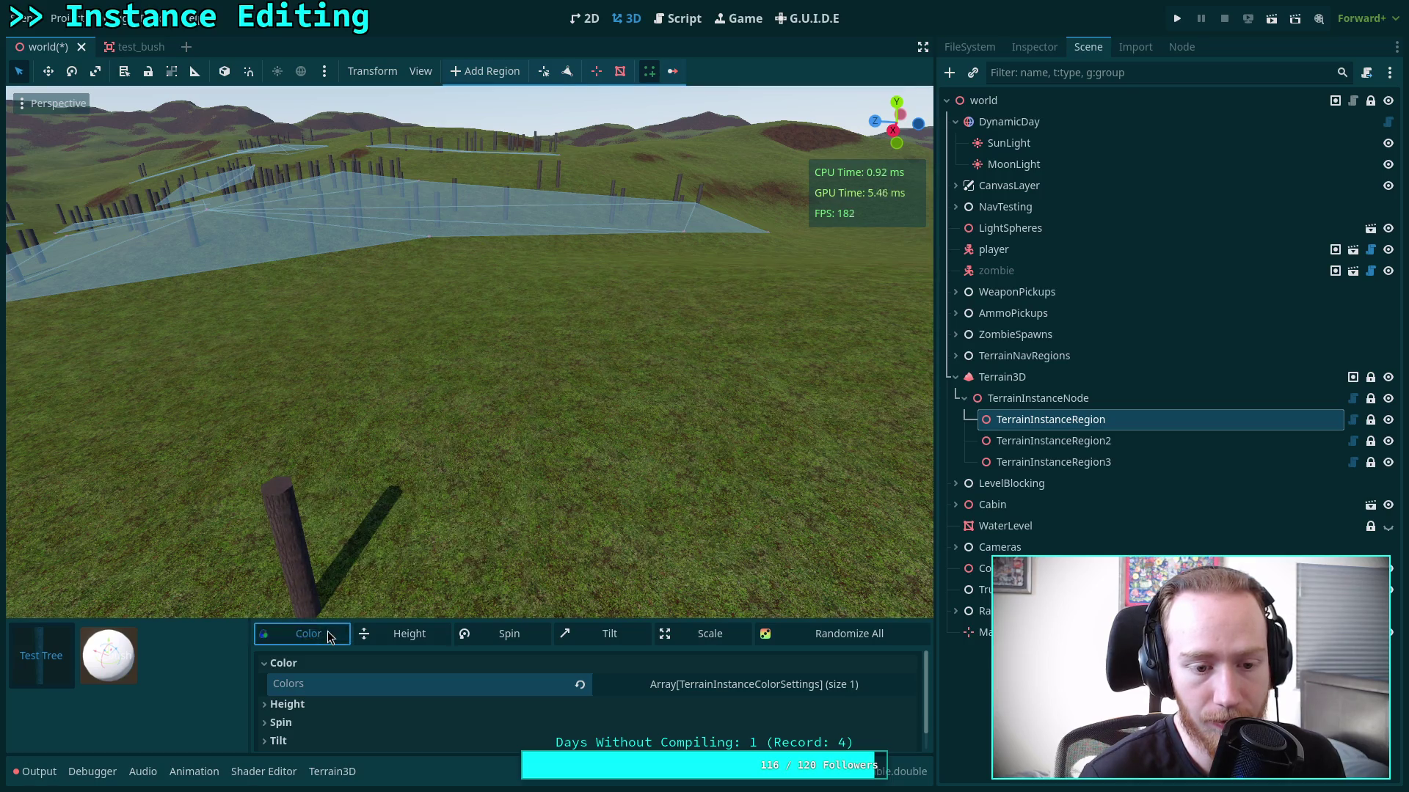
pyautogui.click(331, 637)
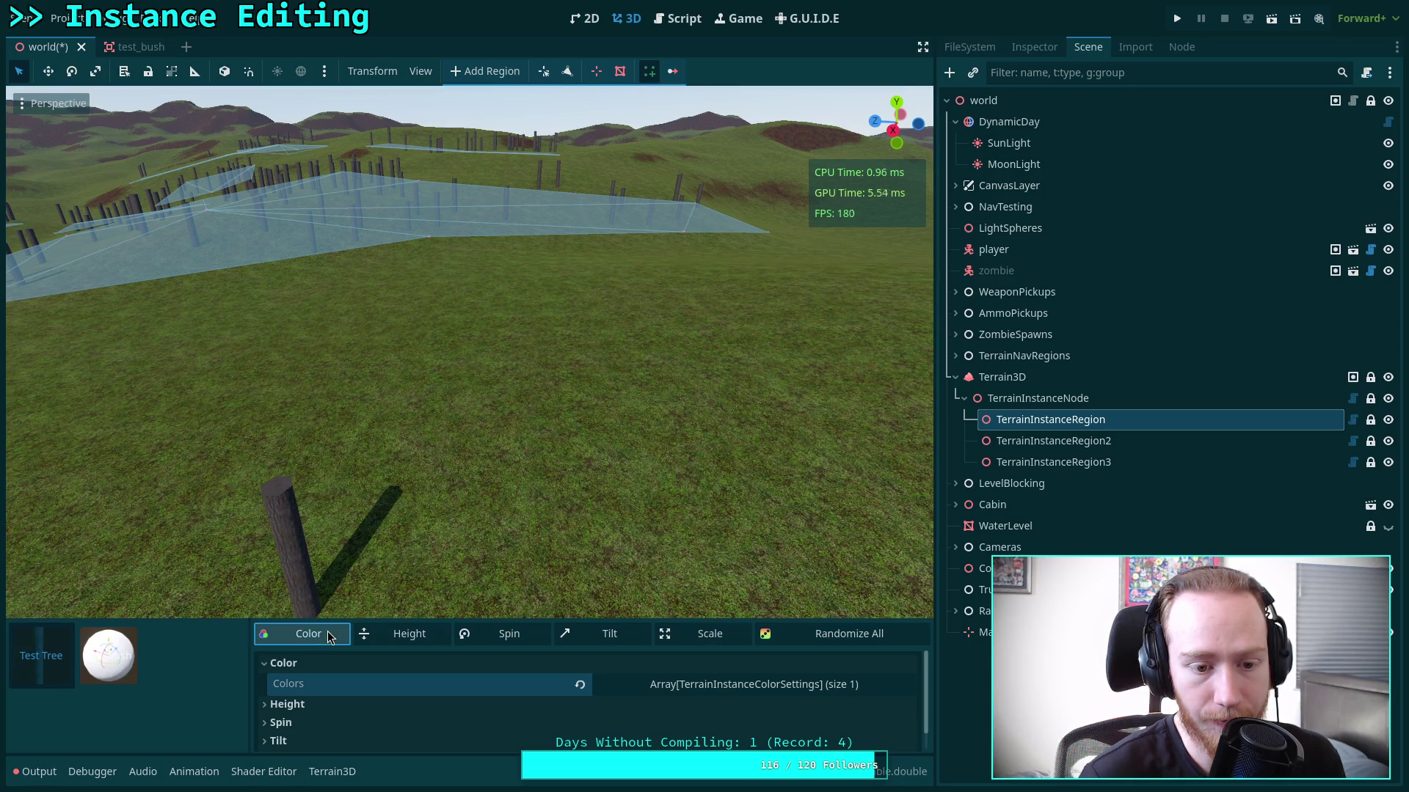
pyautogui.click(400, 634)
pyautogui.click(1035, 46)
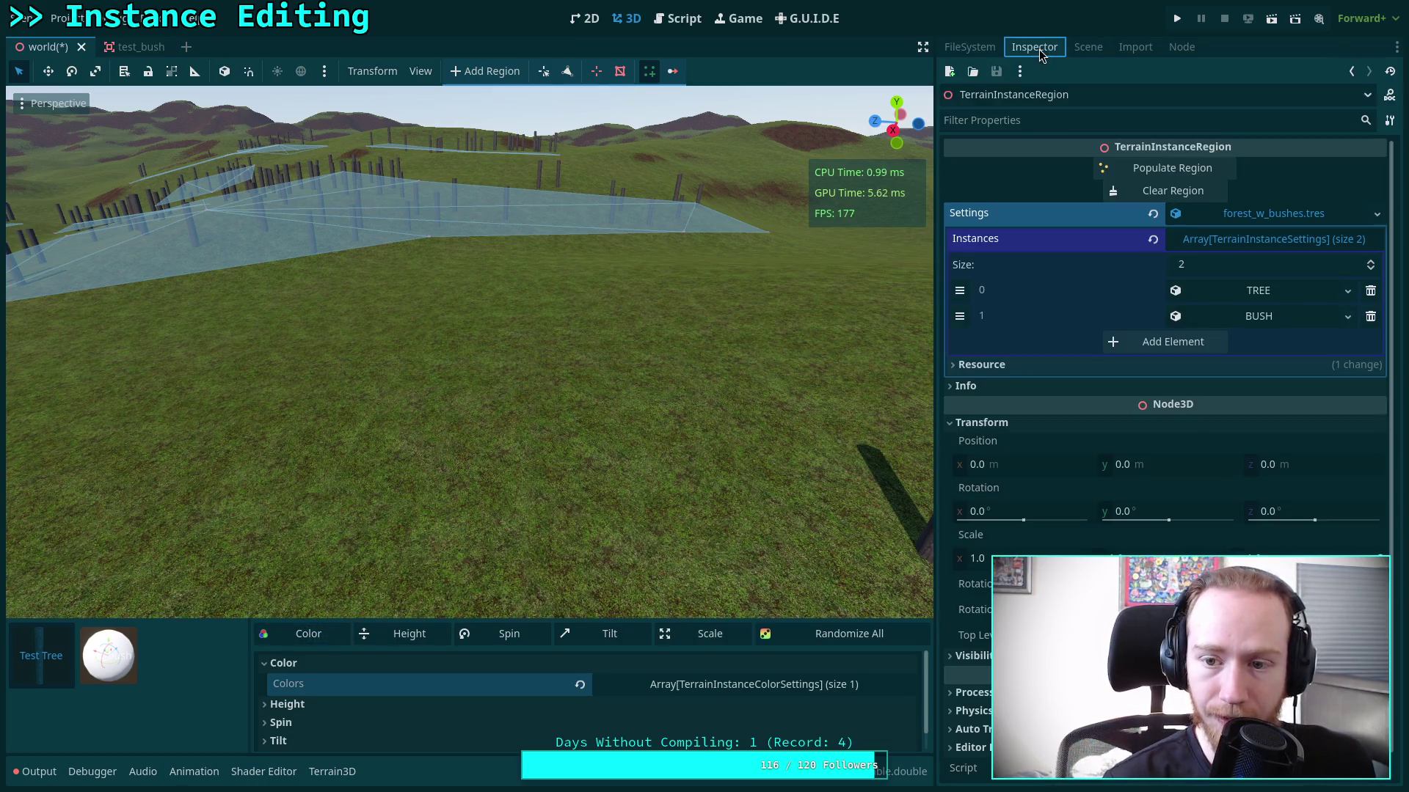
# Step: Expand the TREE instance's Variation > Color > Colors > 0 entry to its hue, saturation and lightness settings
pyautogui.click(1237, 280)
pyautogui.click(1191, 488)
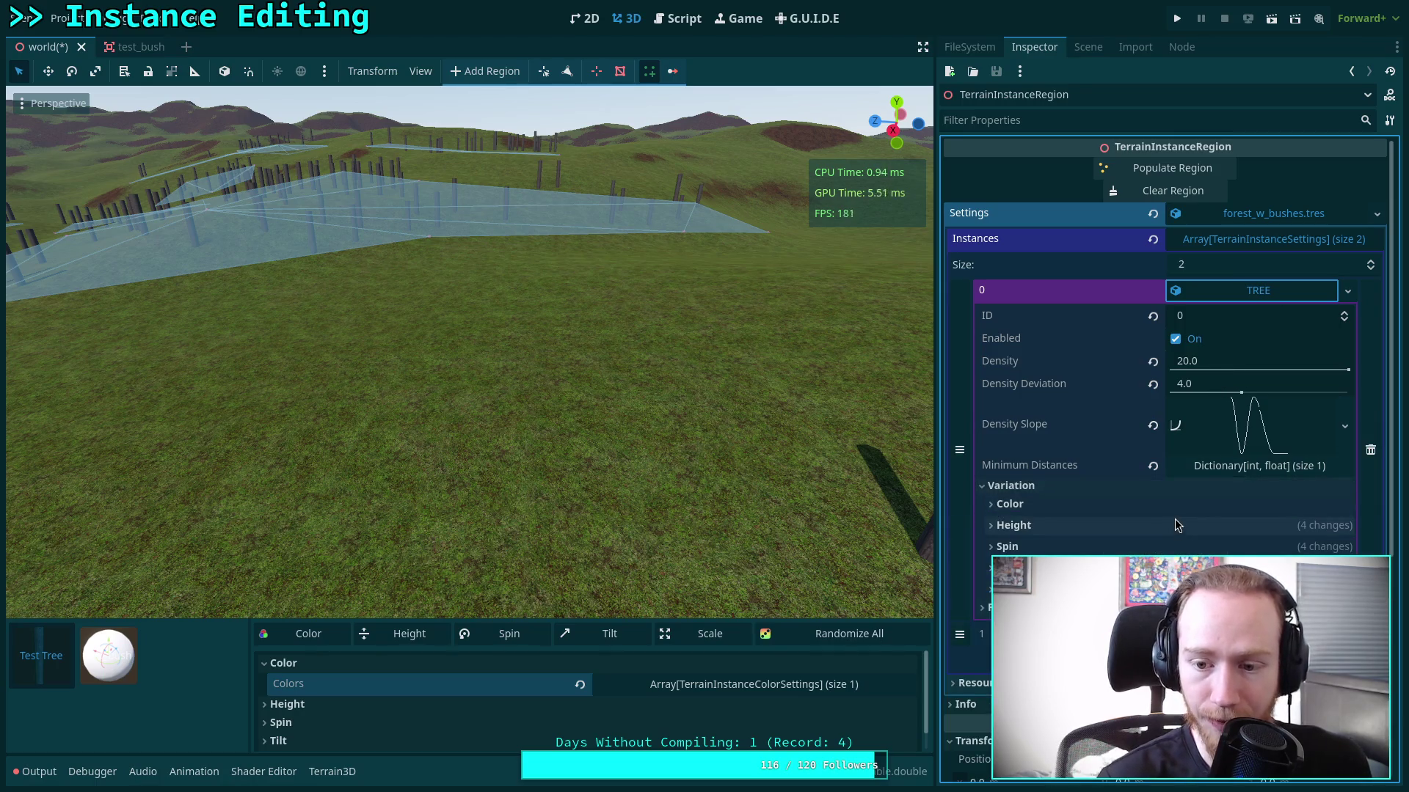
pyautogui.click(1174, 525)
pyautogui.click(1174, 526)
pyautogui.click(1174, 504)
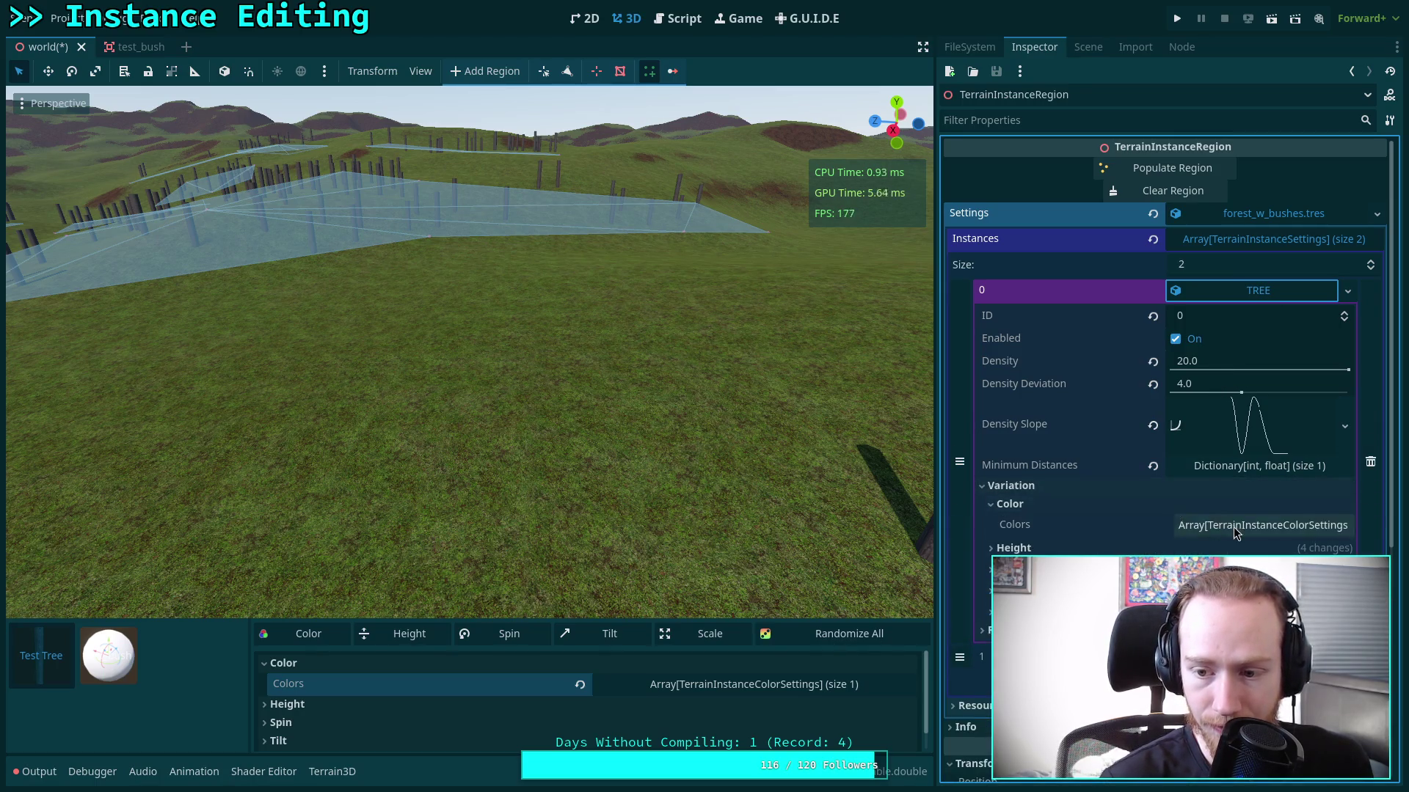
pyautogui.click(1255, 525)
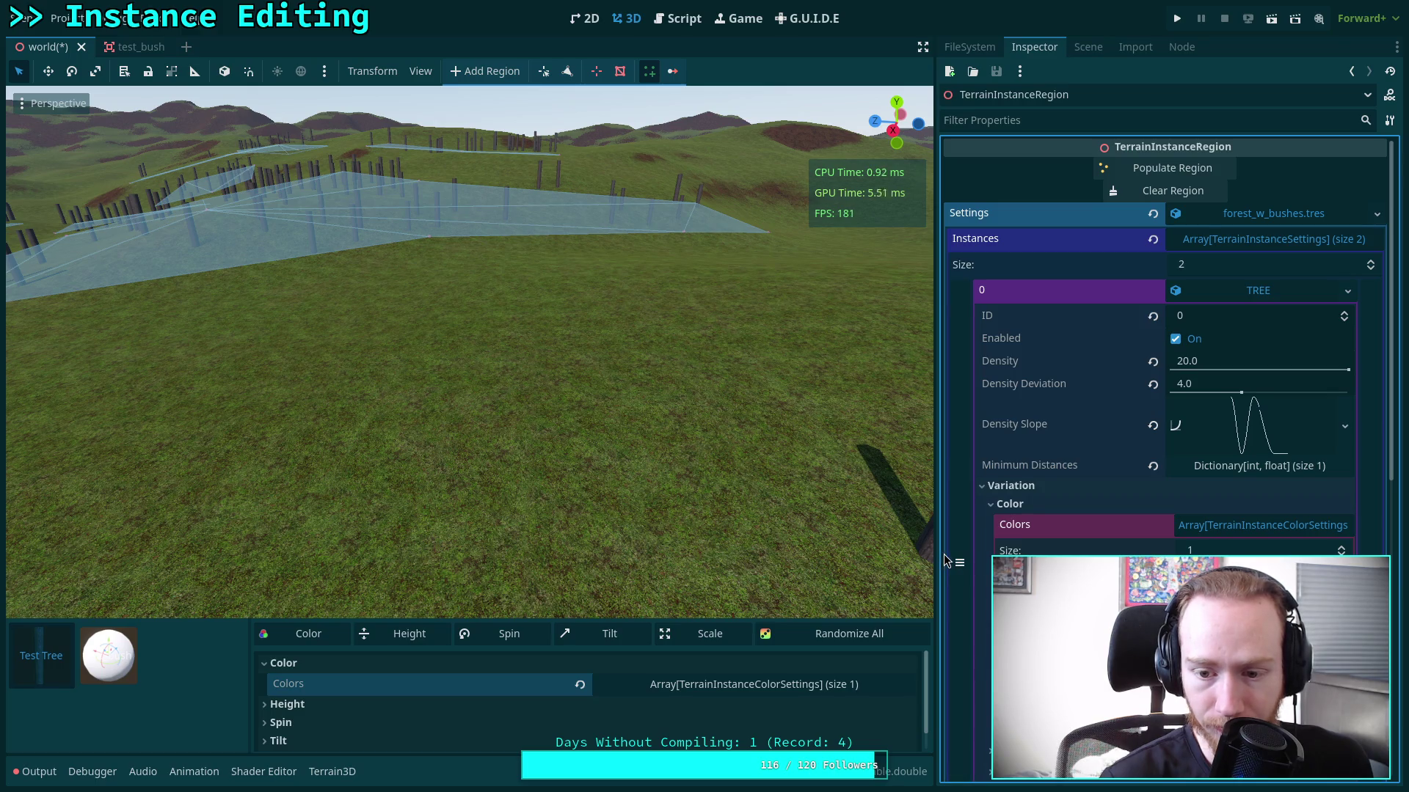
pyautogui.moveTo(936, 556); pyautogui.dragTo(859, 555)
pyautogui.scroll(-3, 1100, 477)
pyautogui.click(1027, 416)
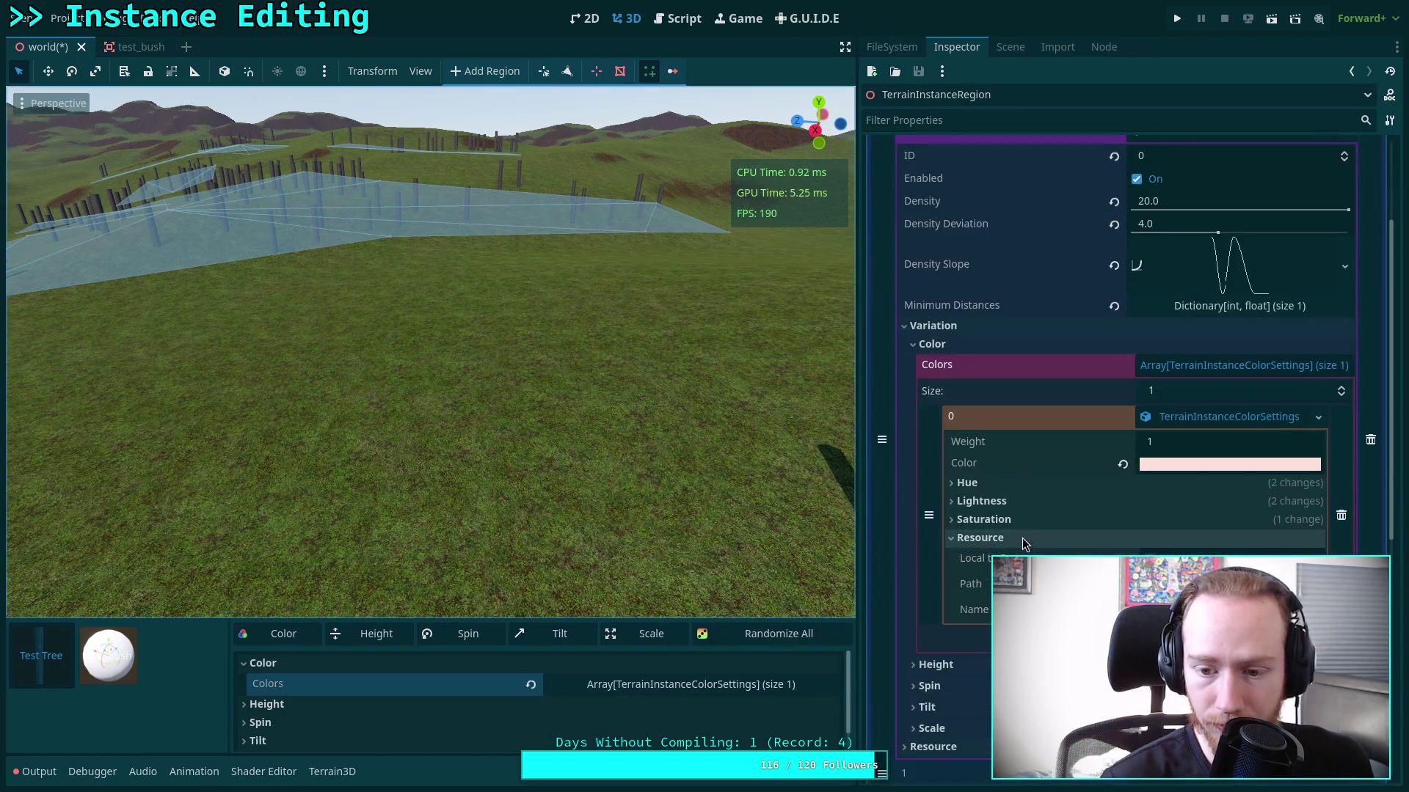
pyautogui.click(1019, 522)
pyautogui.click(1008, 501)
pyautogui.click(1007, 482)
pyautogui.scroll(-2, 1006, 517)
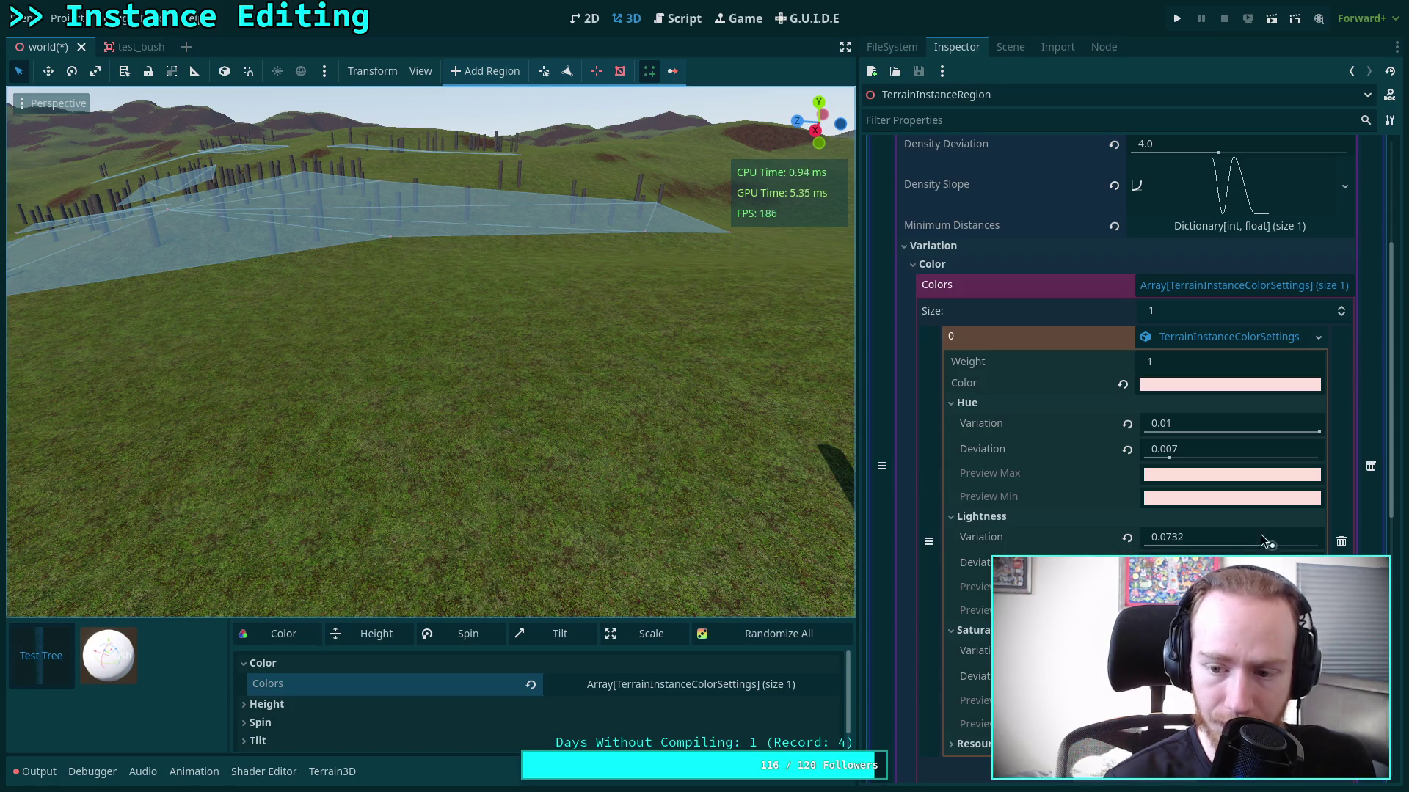
# Step: Lower the Lightness Variation from 0.0732 to 0.0157, previewing the resulting tree colour
pyautogui.moveTo(1267, 544); pyautogui.dragTo(1220, 544)
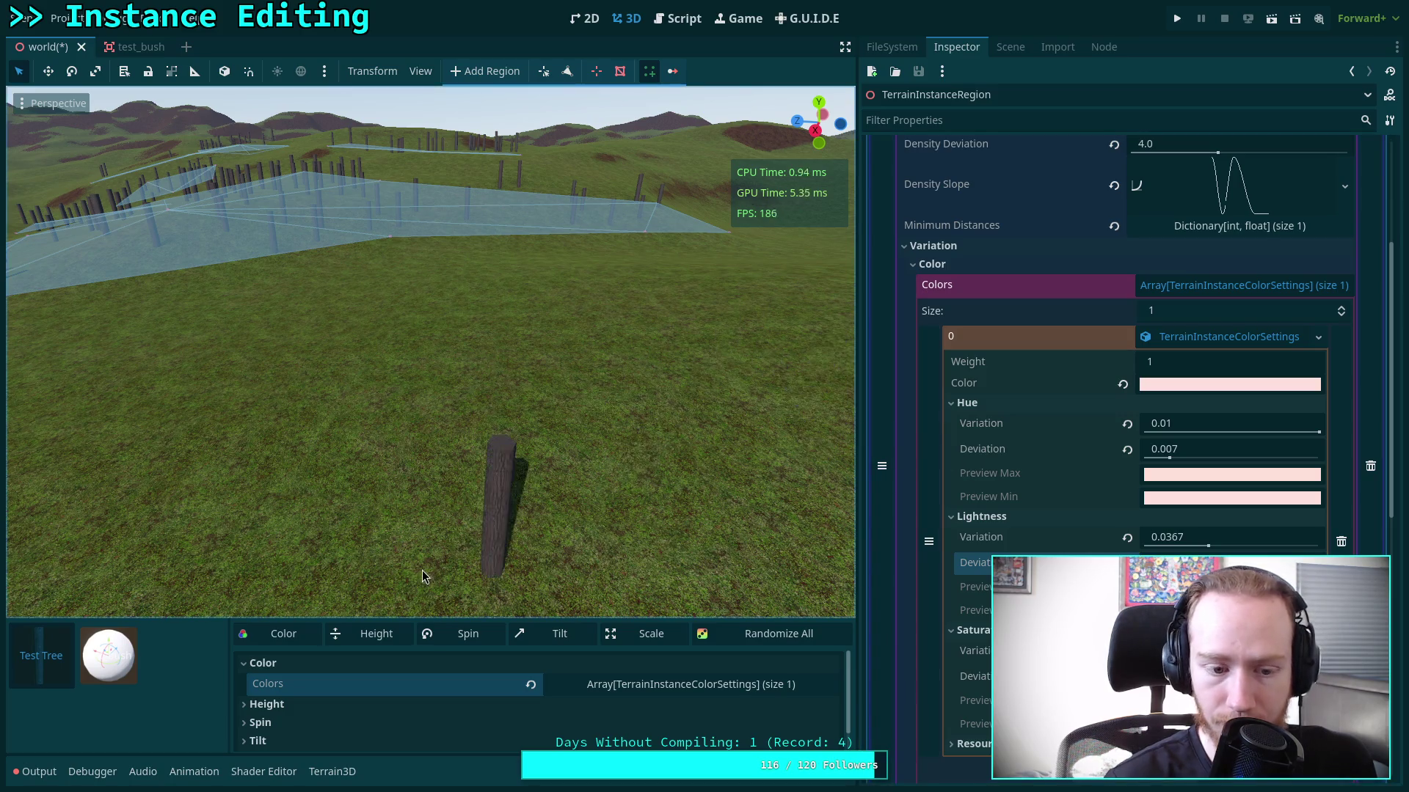
pyautogui.click(299, 642)
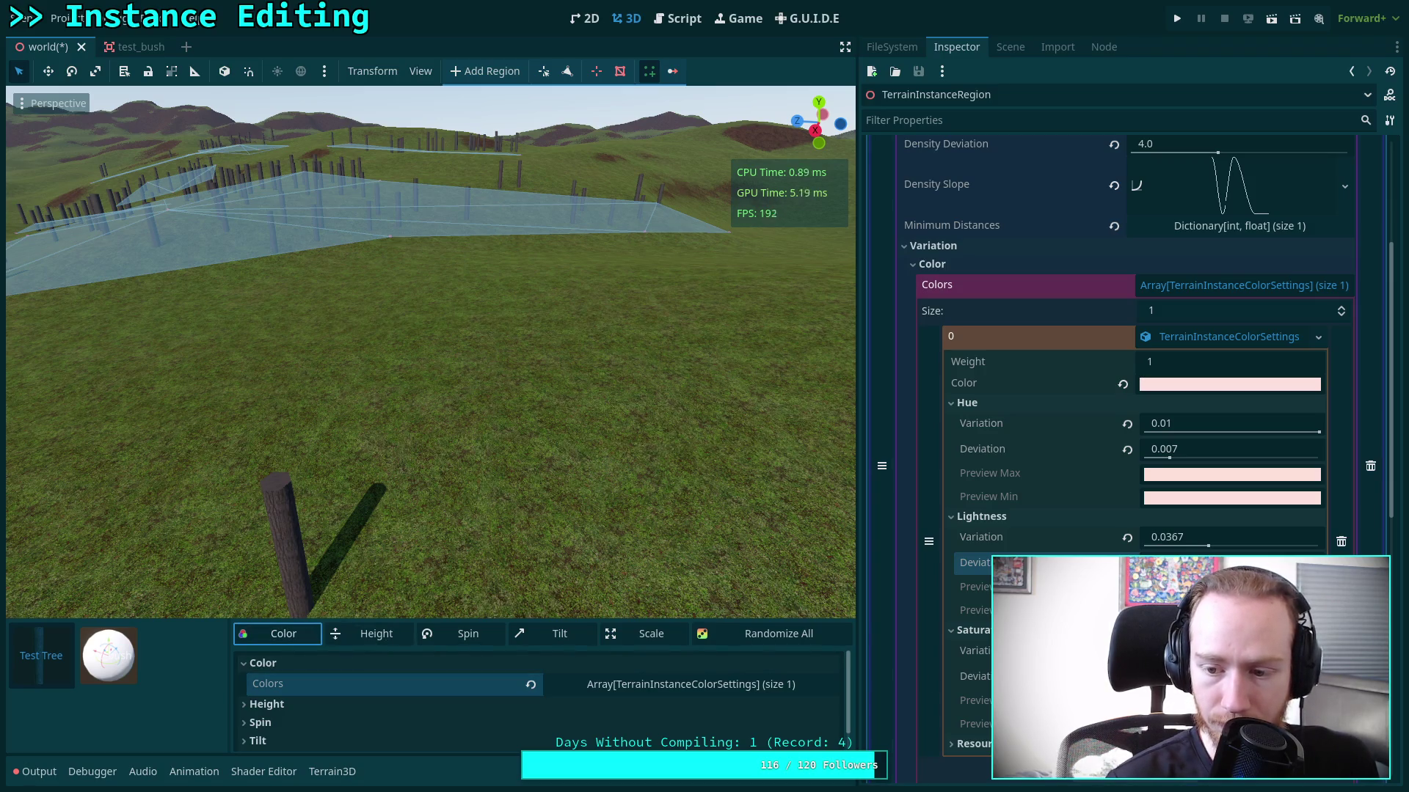
pyautogui.click(1197, 538)
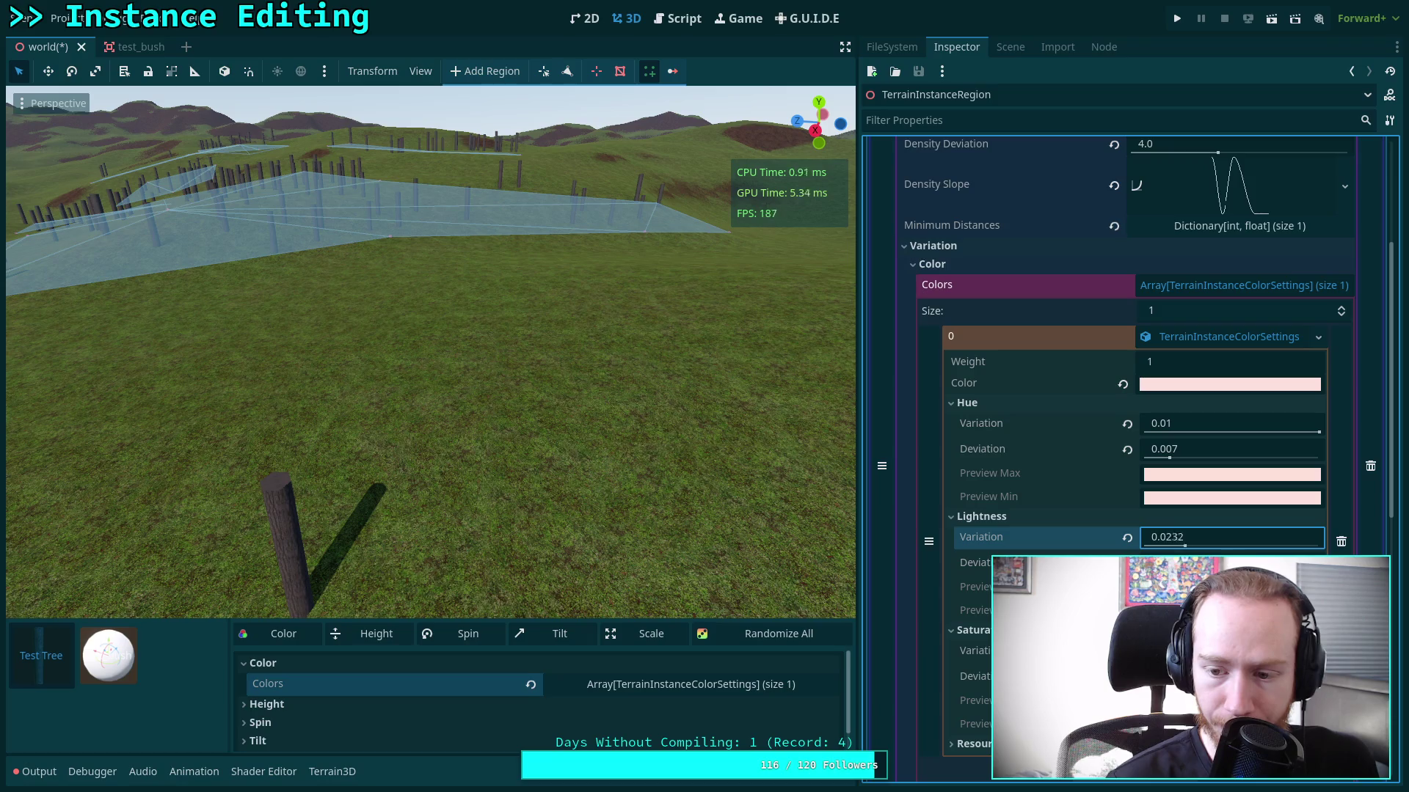
pyautogui.press('Tab')
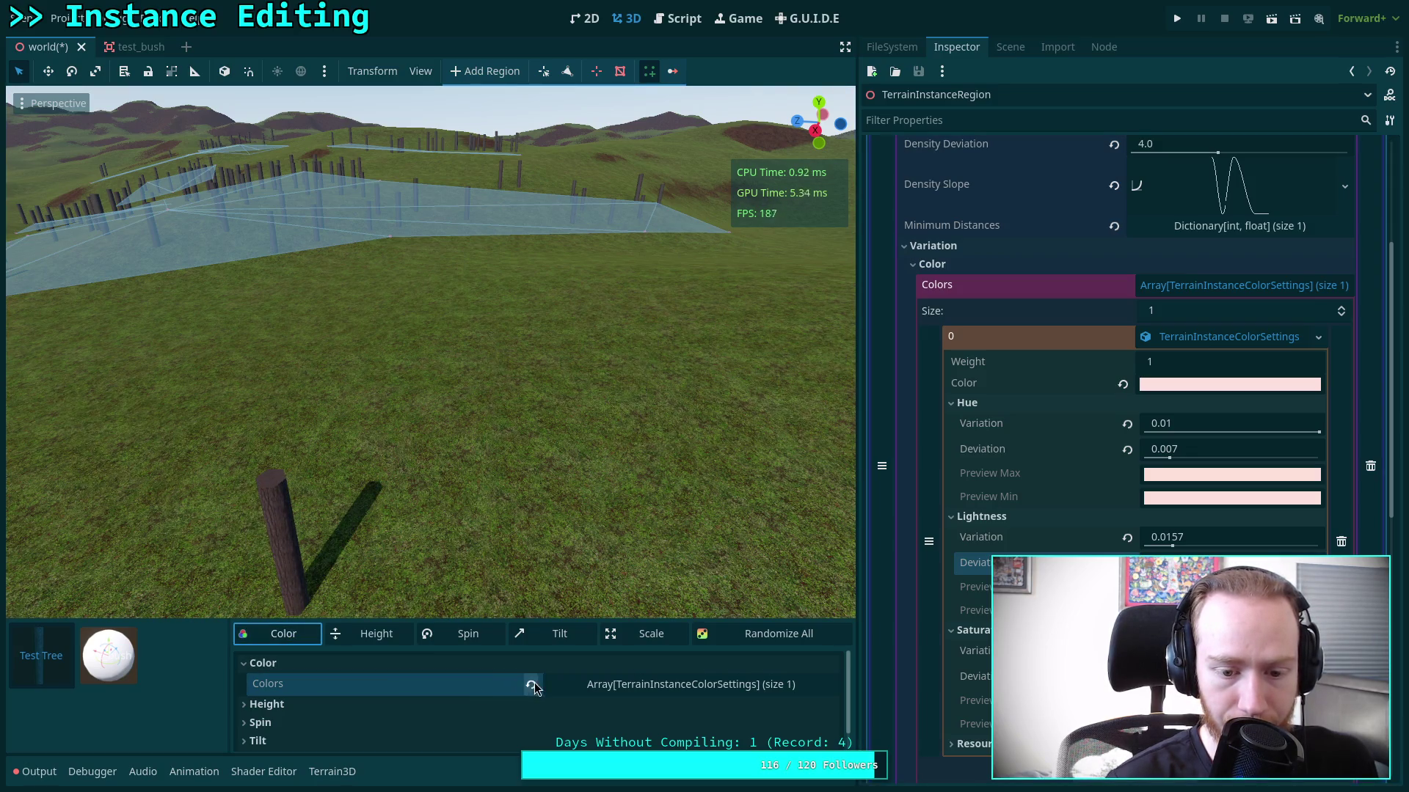
pyautogui.click(270, 640)
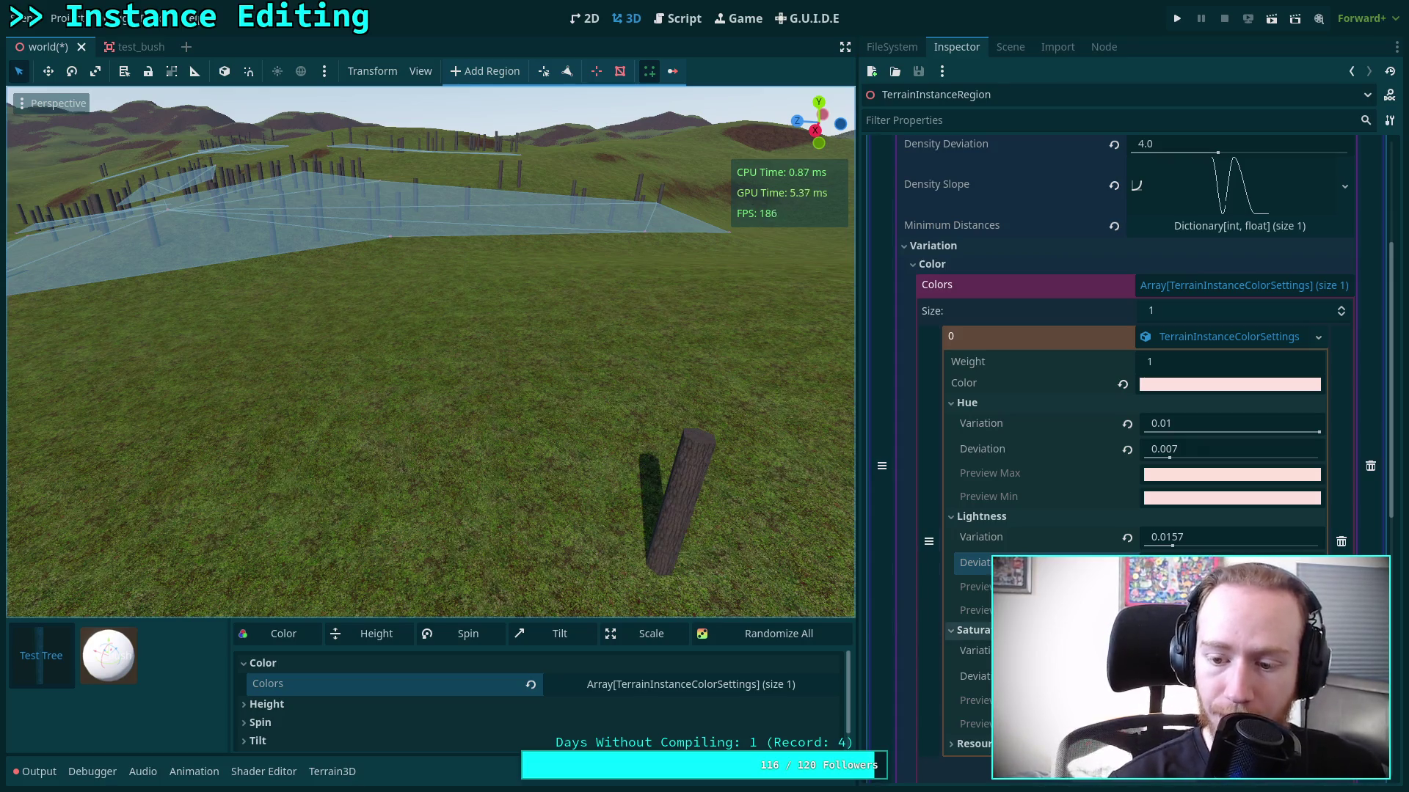
# Step: Check the saturation variation and deviation settings and re-randomize the preview colour several times
pyautogui.click(975, 651)
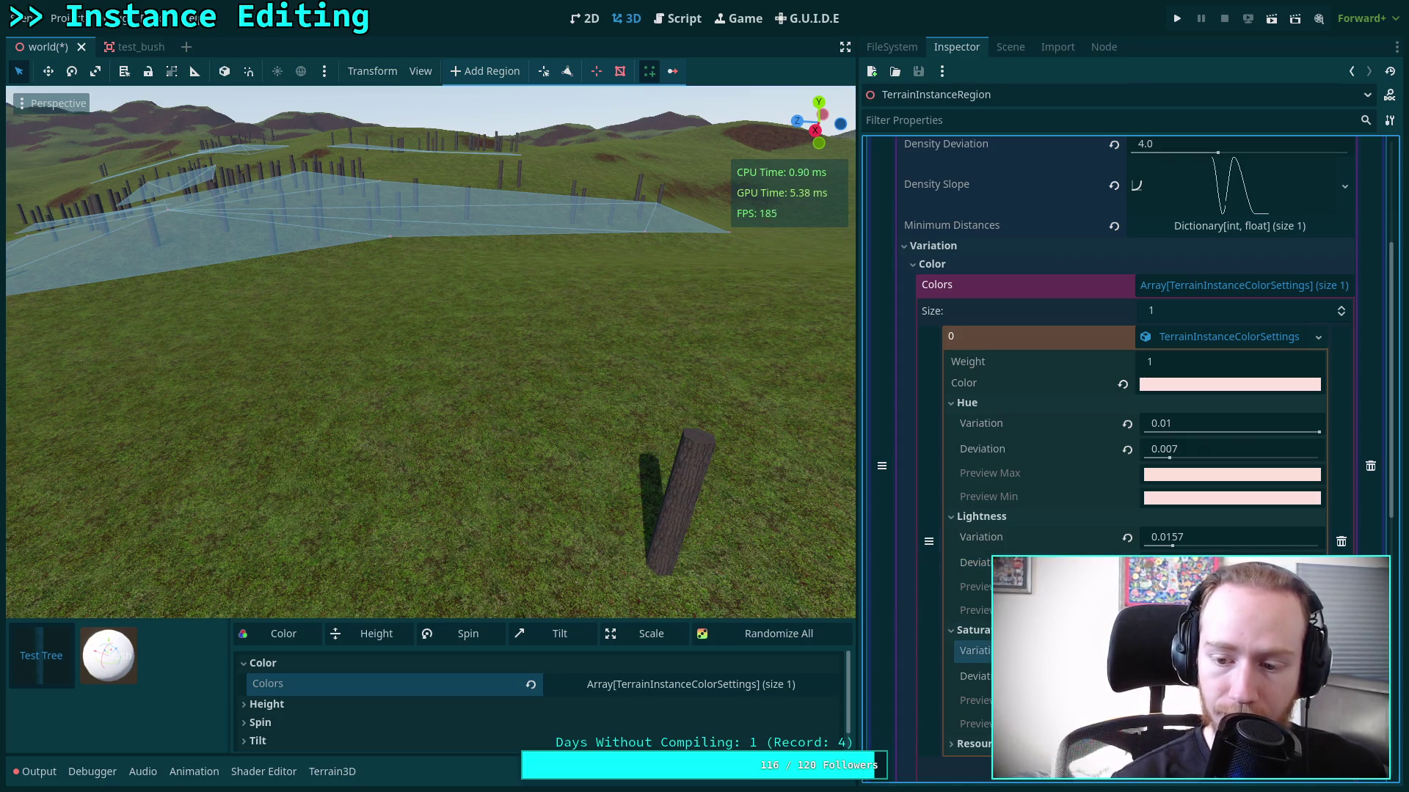
pyautogui.click(974, 677)
pyautogui.click(974, 651)
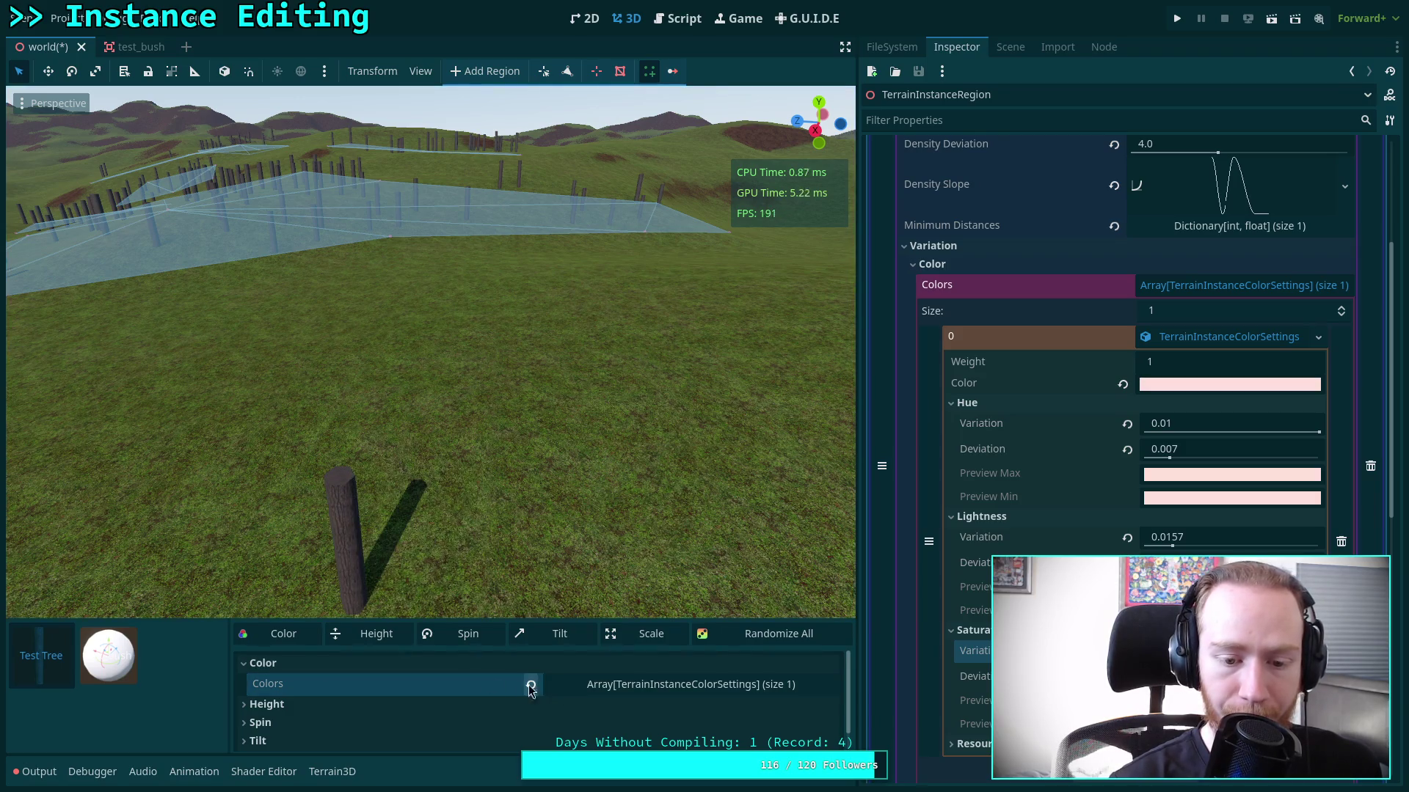
pyautogui.click(272, 640)
pyautogui.click(272, 640)
pyautogui.click(272, 640)
pyautogui.click(272, 640)
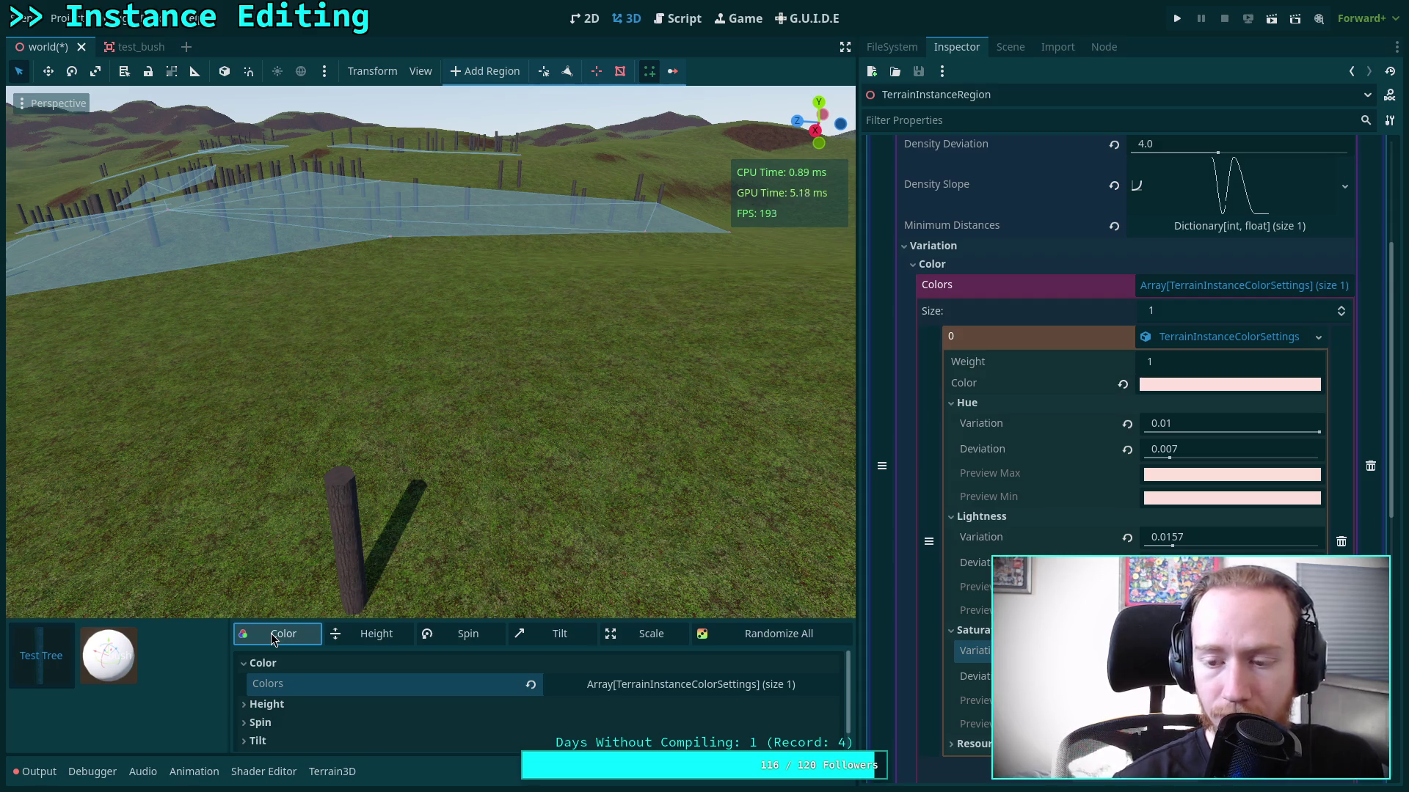
pyautogui.click(272, 639)
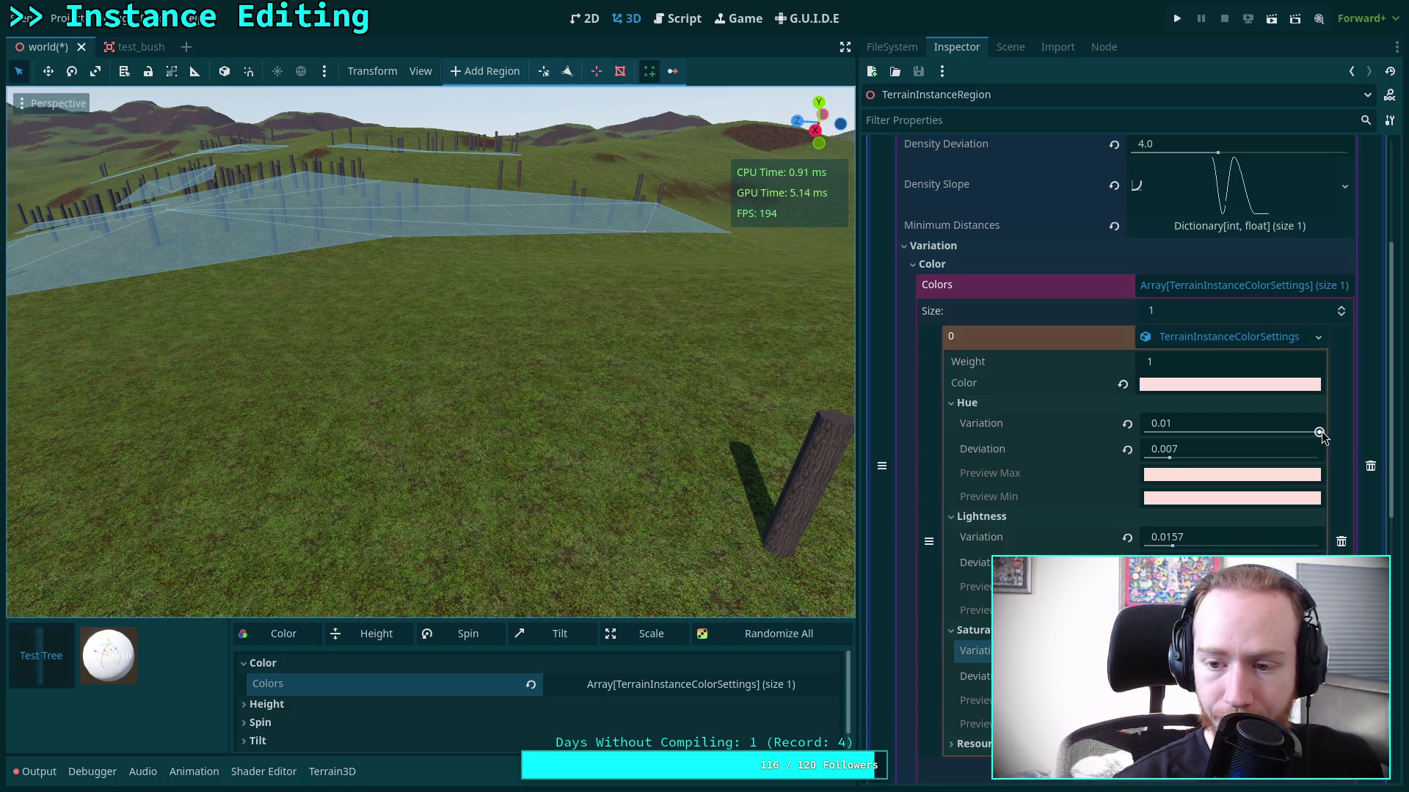
# Step: Lower Hue Variation to 0.0063, Hue Deviation to 0.0022 and Lightness Variation to 0.0098
pyautogui.moveTo(1319, 433); pyautogui.dragTo(1305, 433)
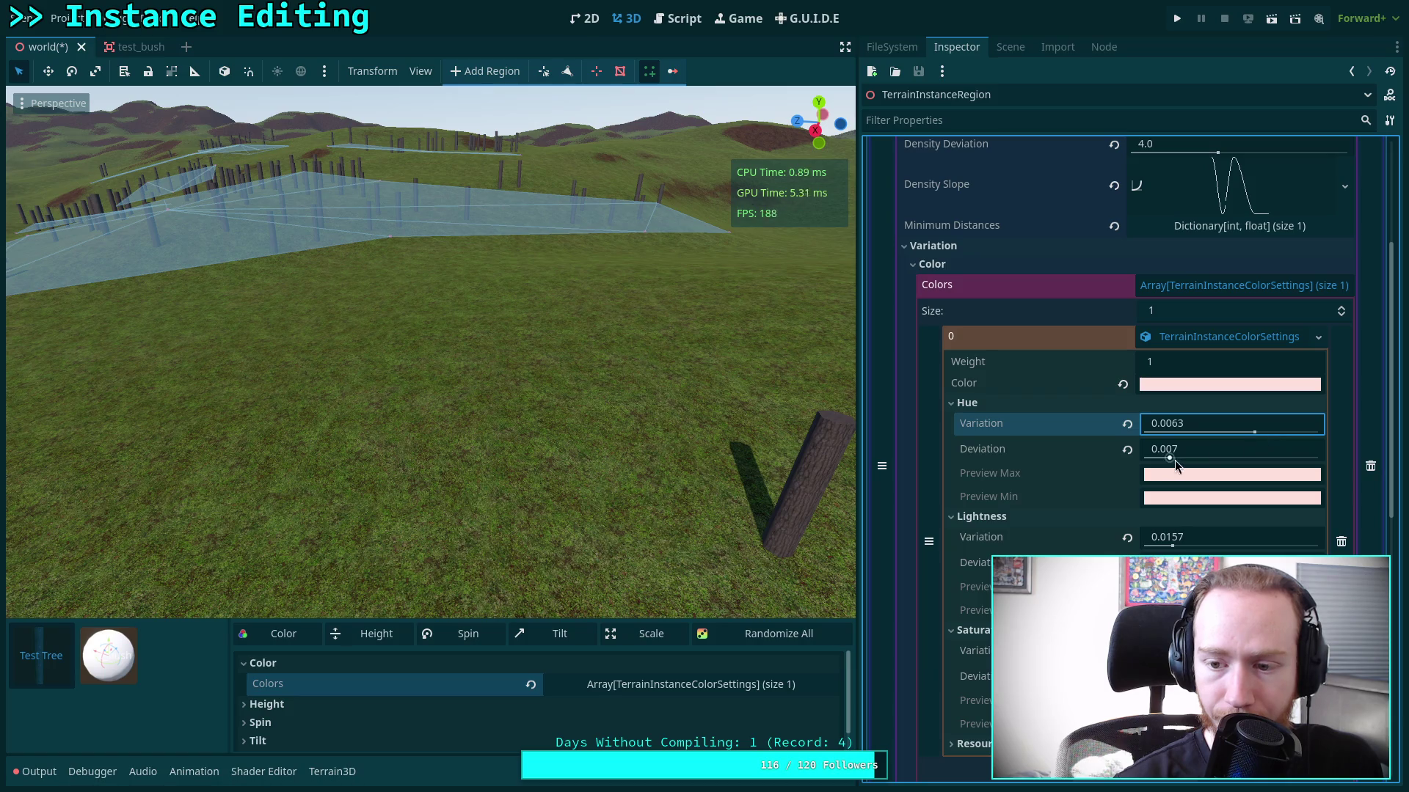
pyautogui.moveTo(1175, 461); pyautogui.dragTo(1167, 458)
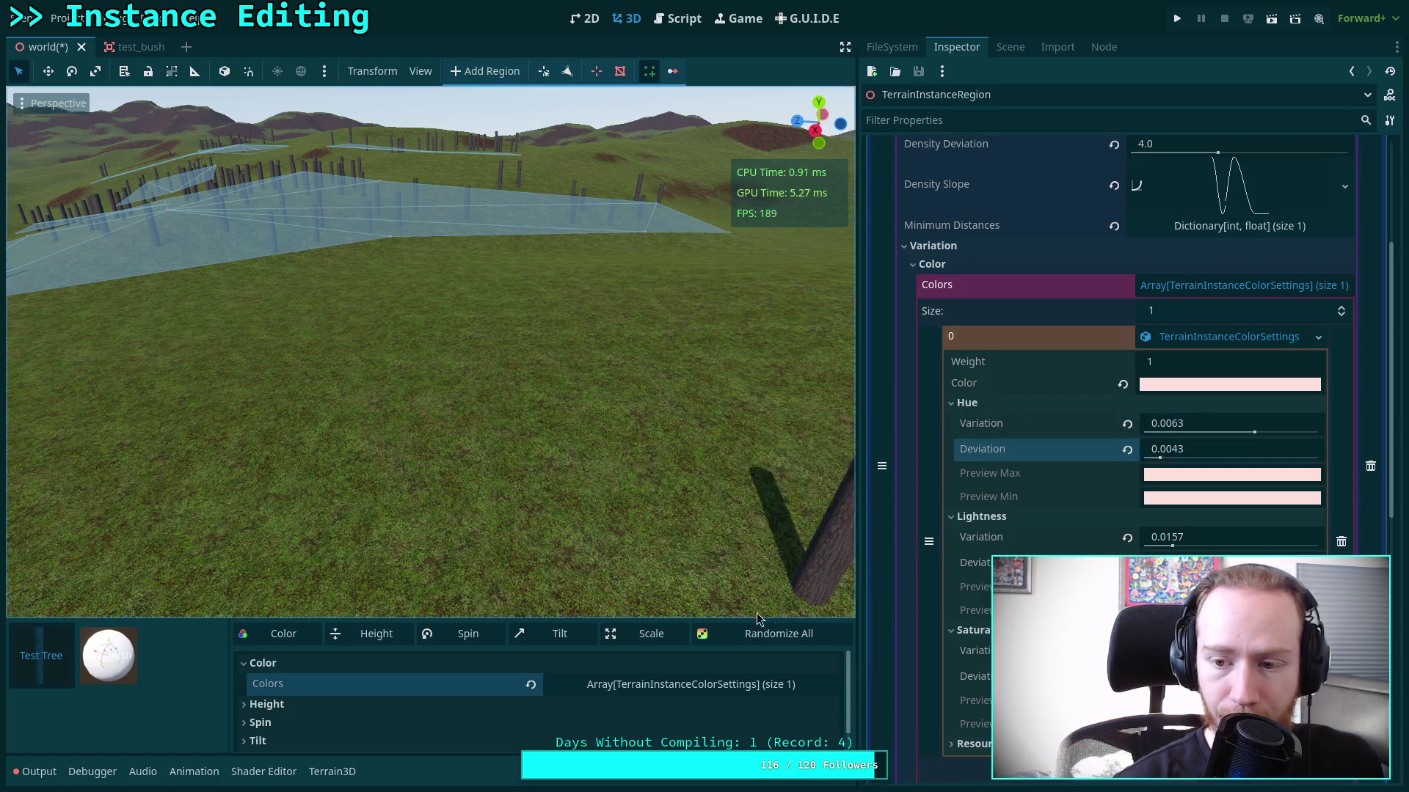
pyautogui.moveTo(1154, 458); pyautogui.dragTo(1152, 459)
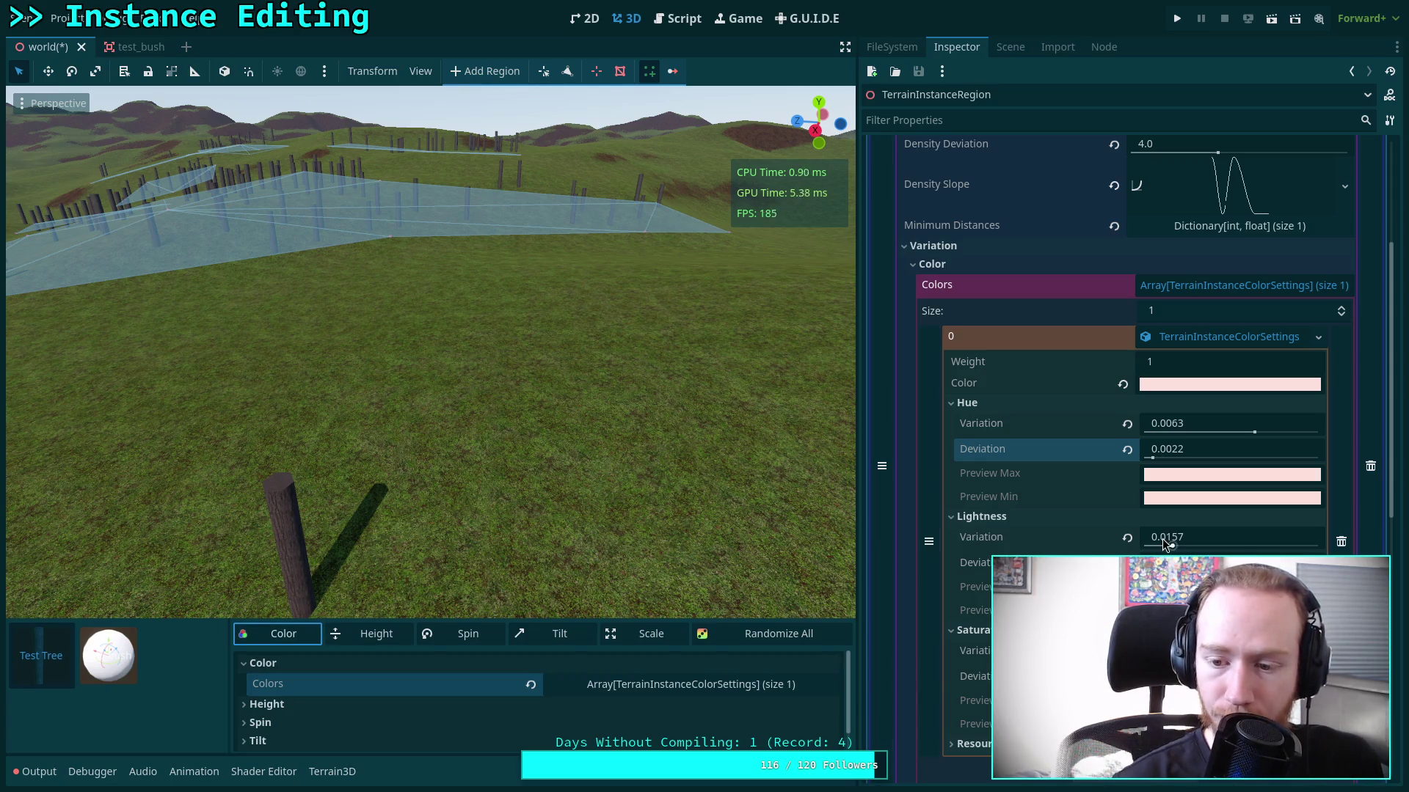
pyautogui.moveTo(1172, 546); pyautogui.dragTo(1163, 546)
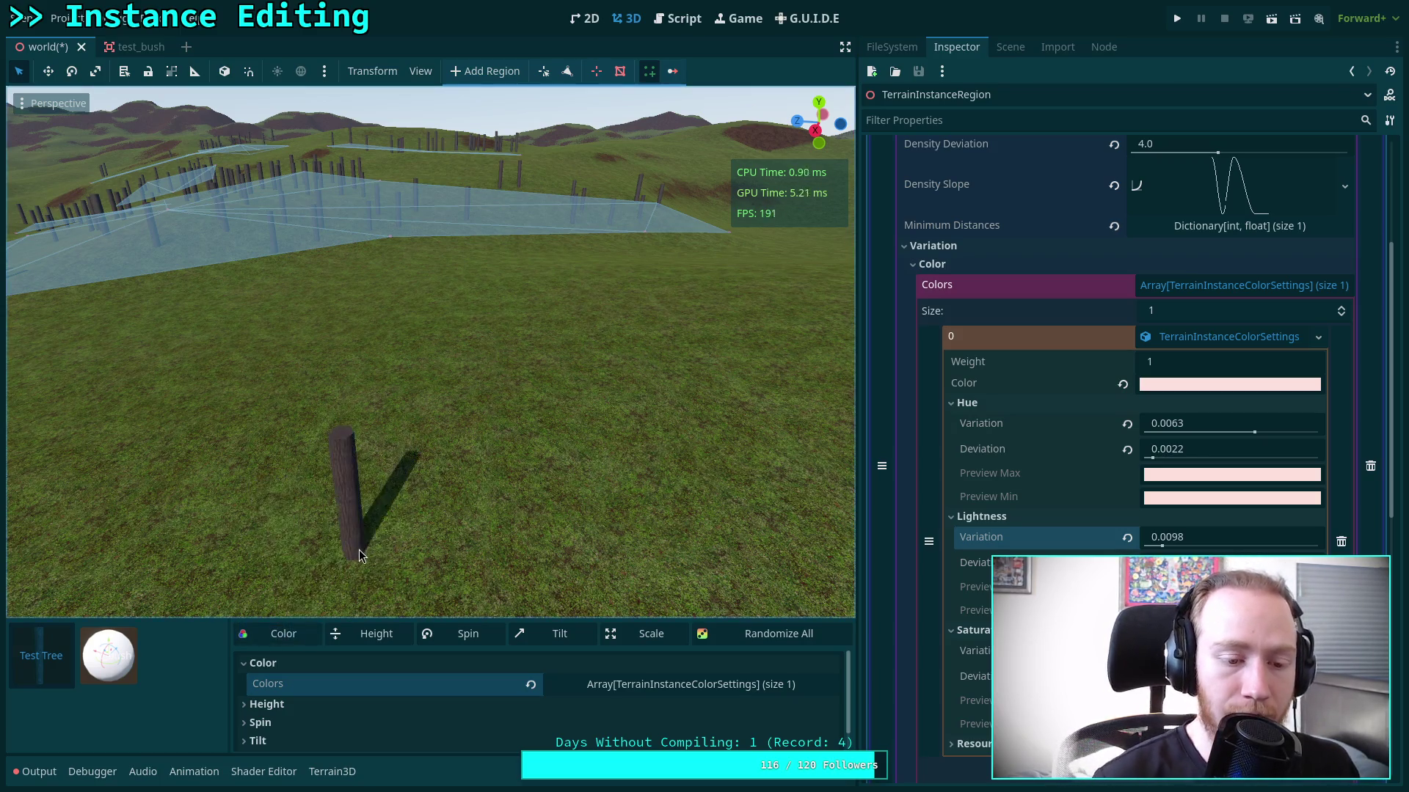
# Step: Fly the camera up to the tilted tree trunks and around them to examine their lean
pyautogui.press('w')
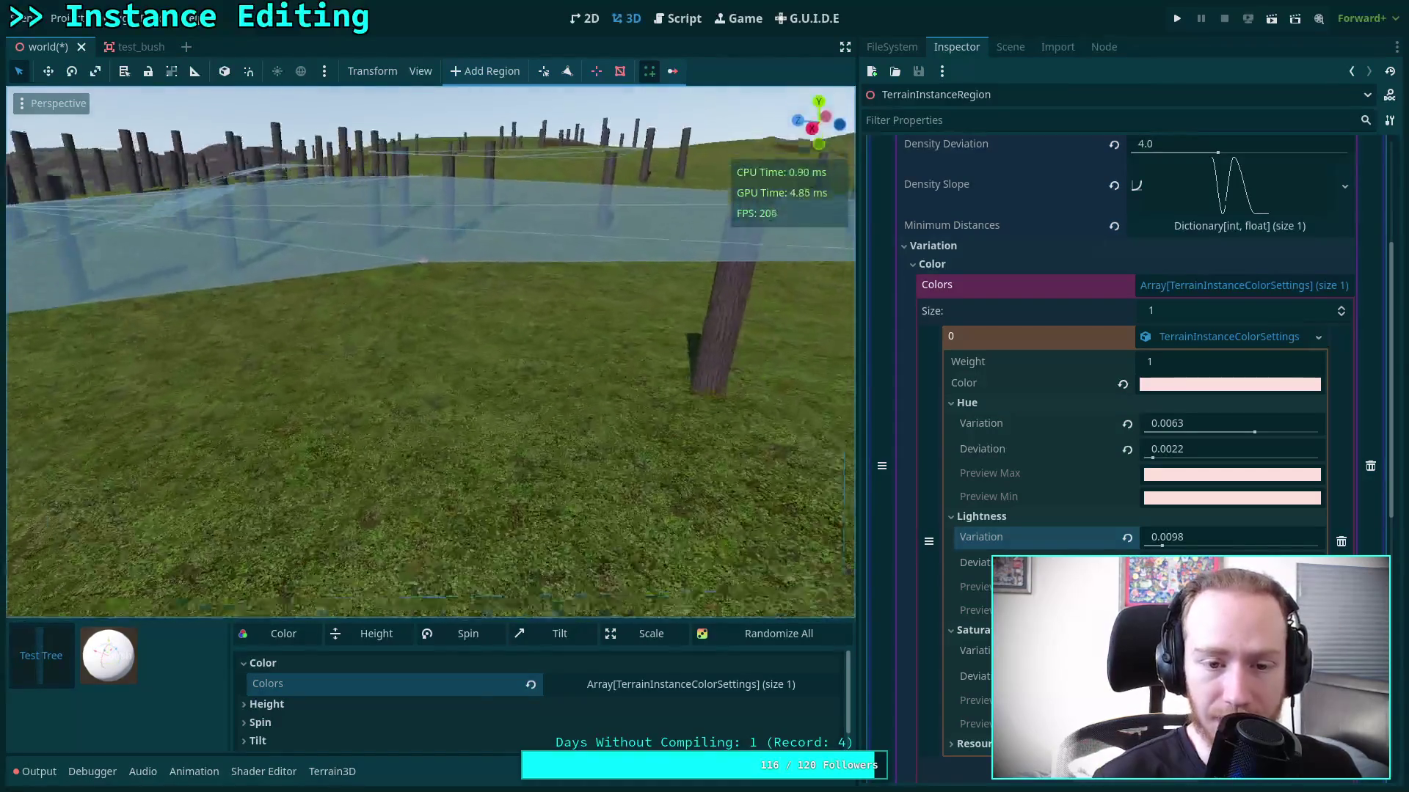
pyautogui.press('w')
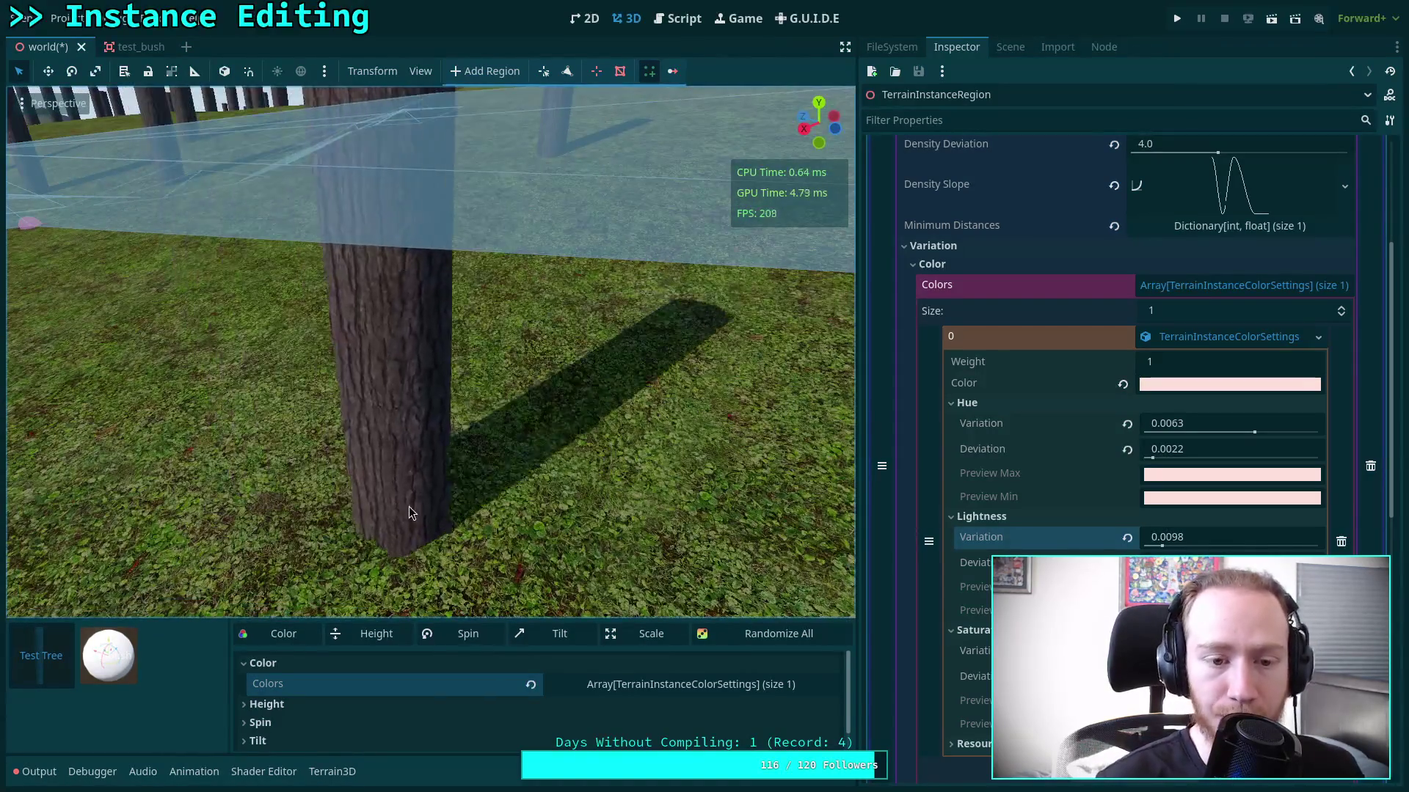
pyautogui.press('w')
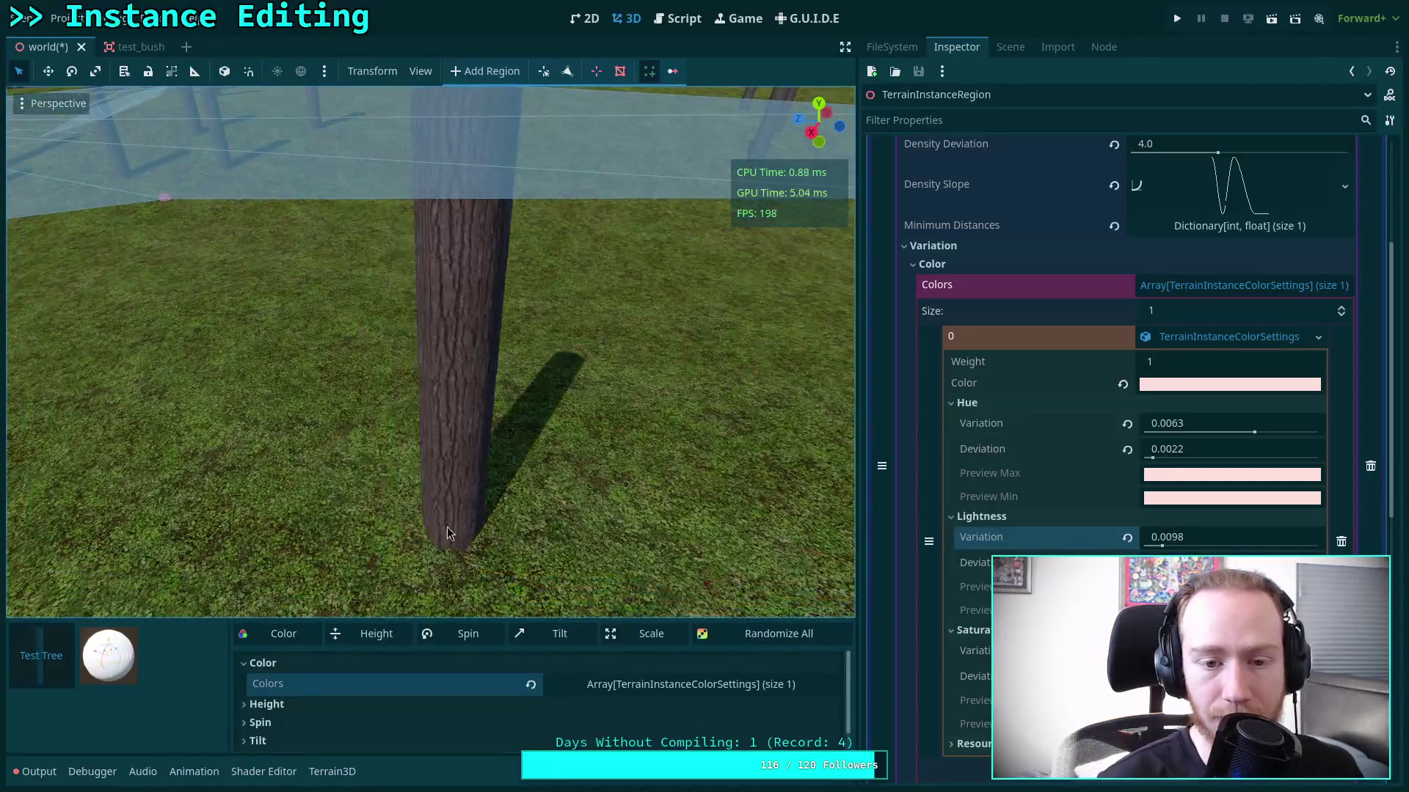
pyautogui.press('w')
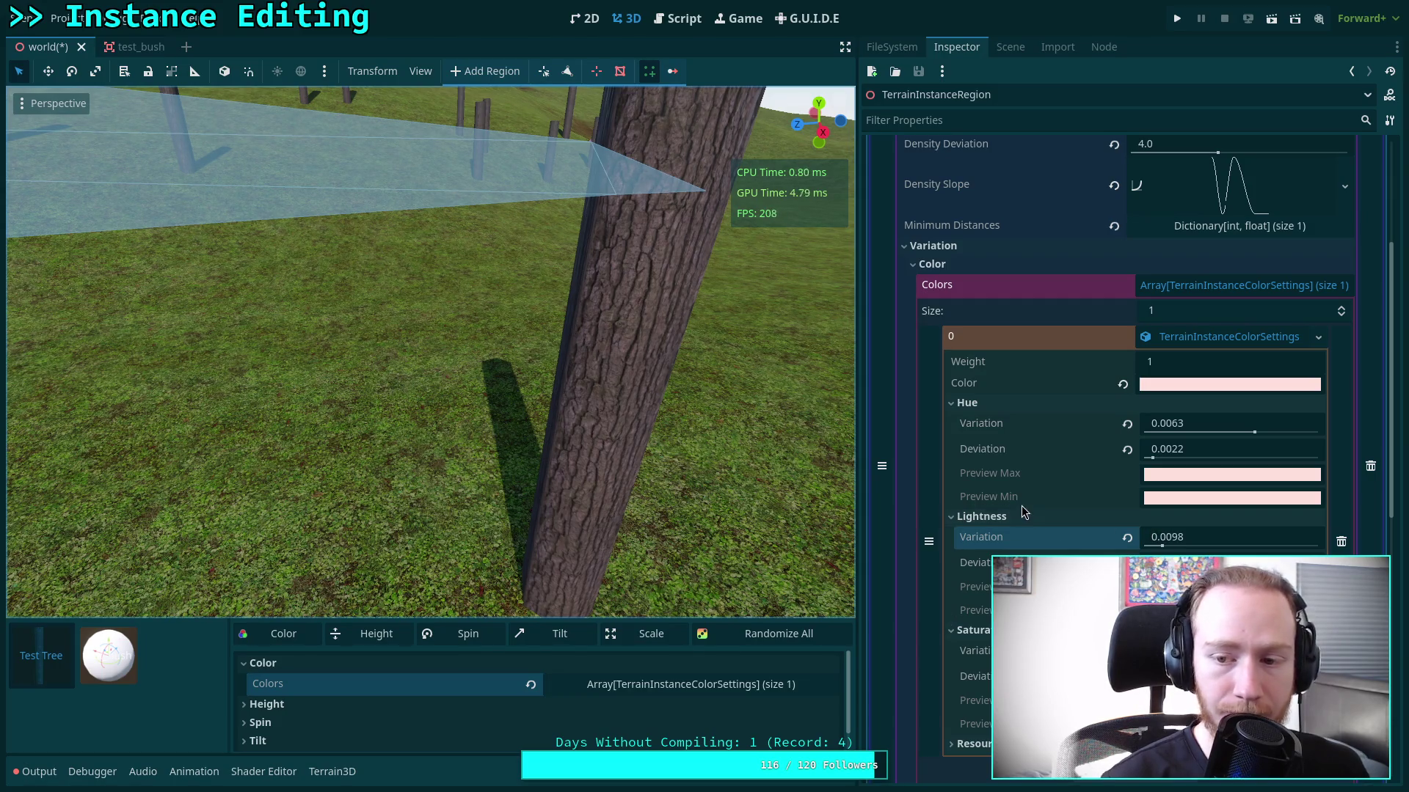
pyautogui.moveTo(1022, 508)
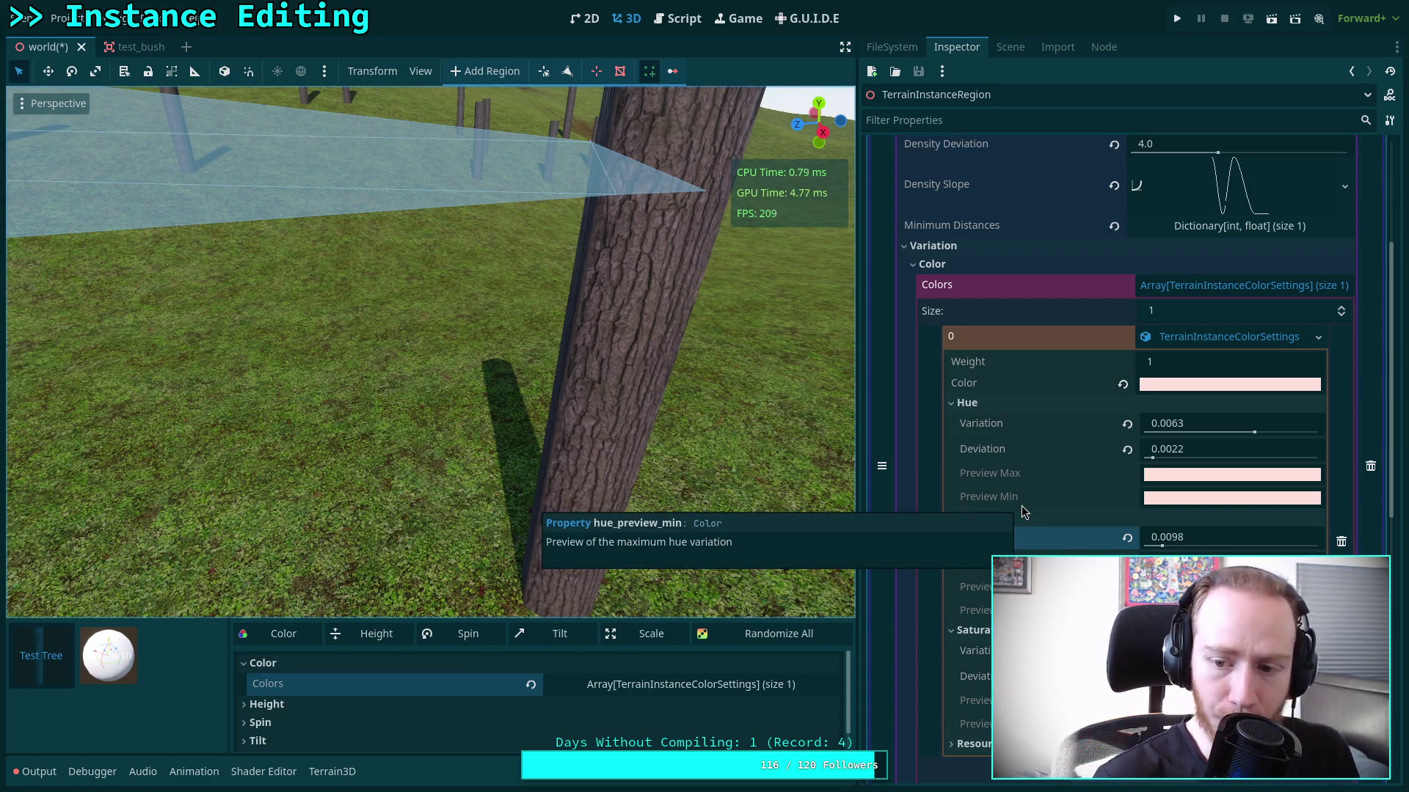
pyautogui.moveTo(1030, 477)
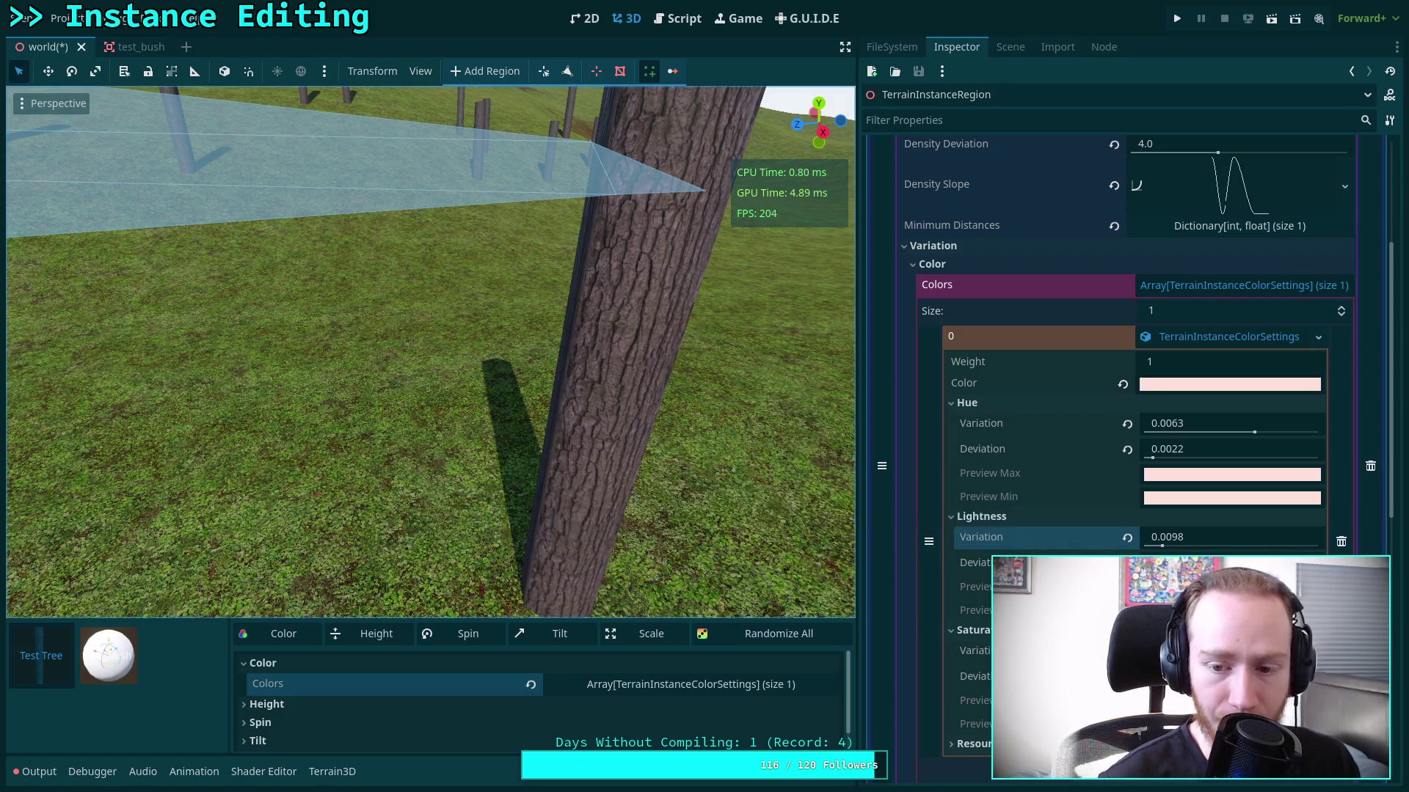
pyautogui.moveTo(1027, 574)
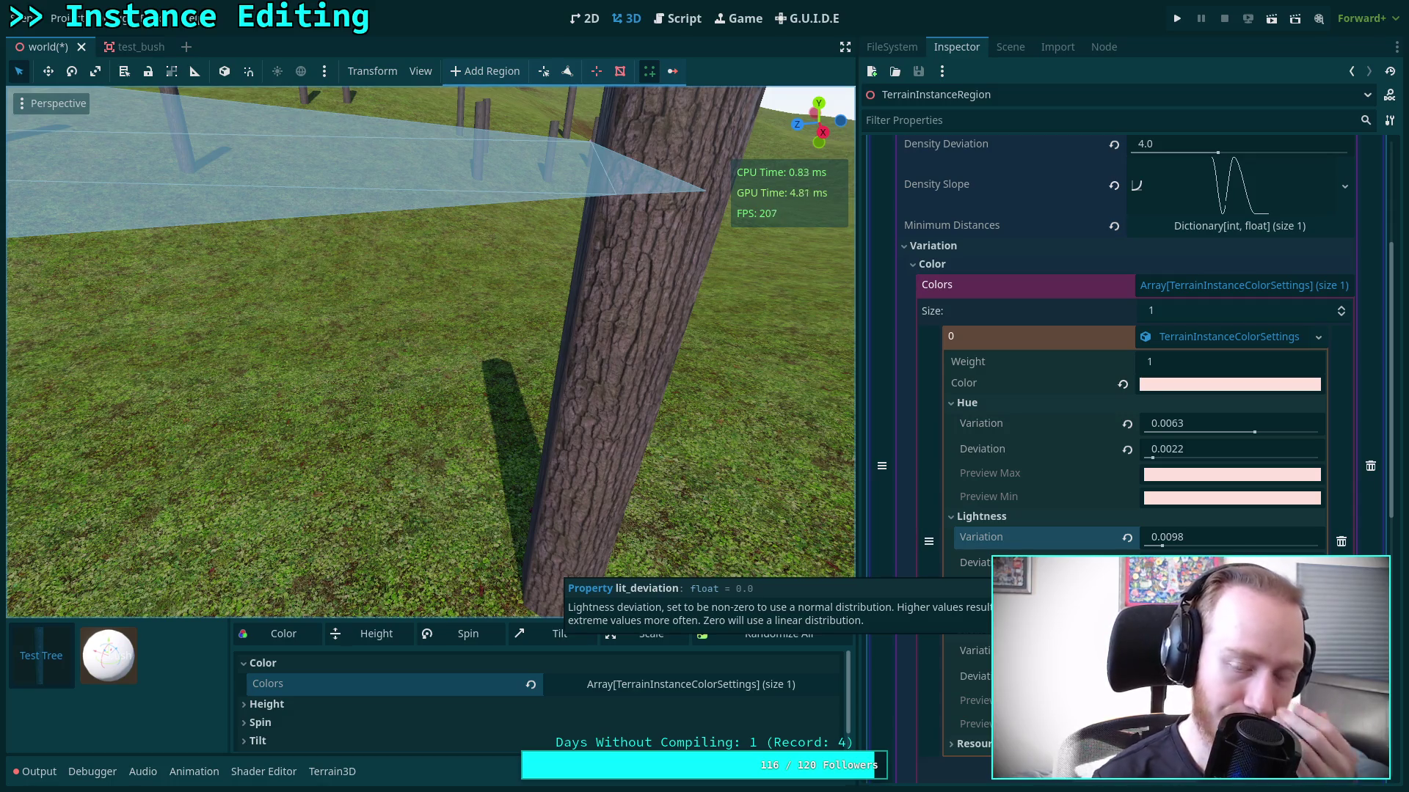
pyautogui.press('d')
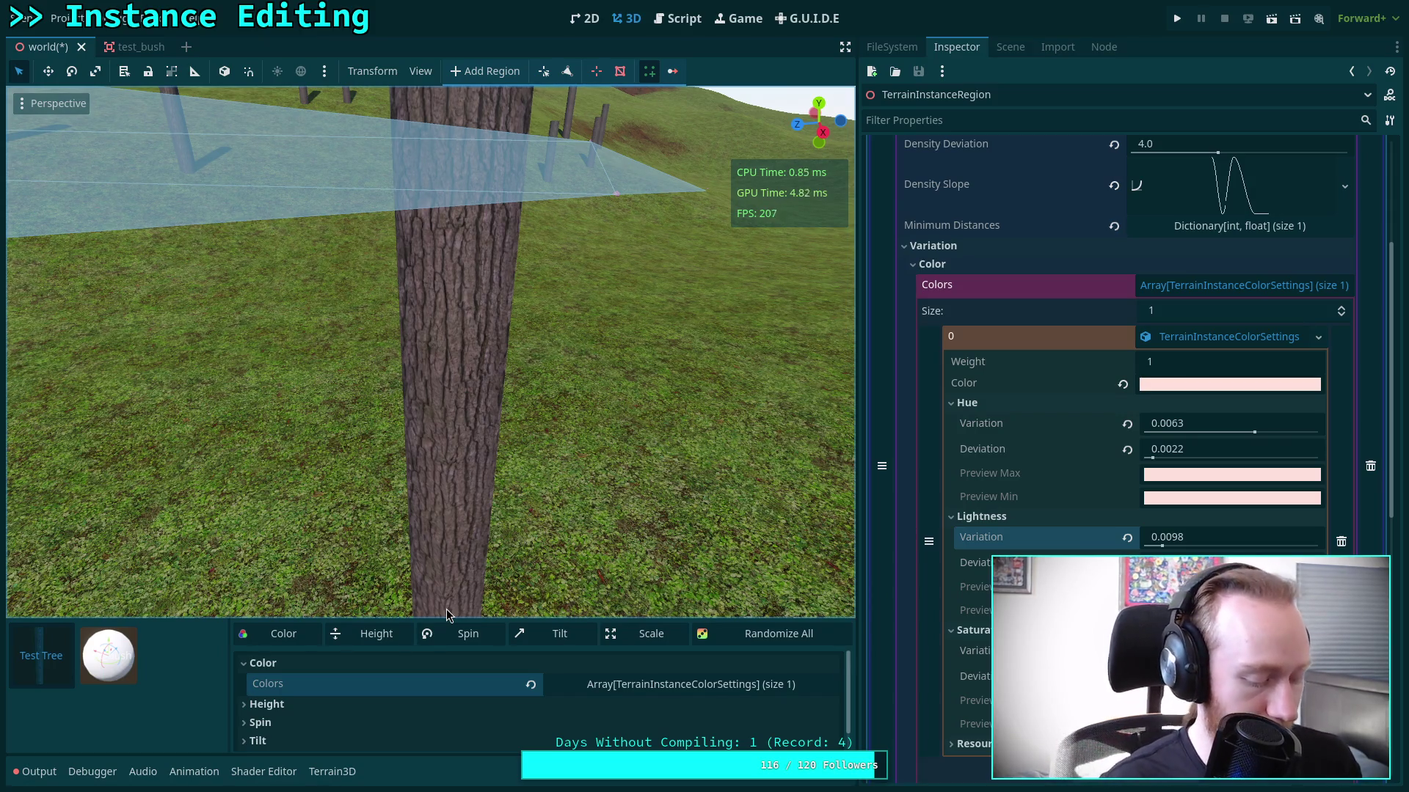
pyautogui.press('a')
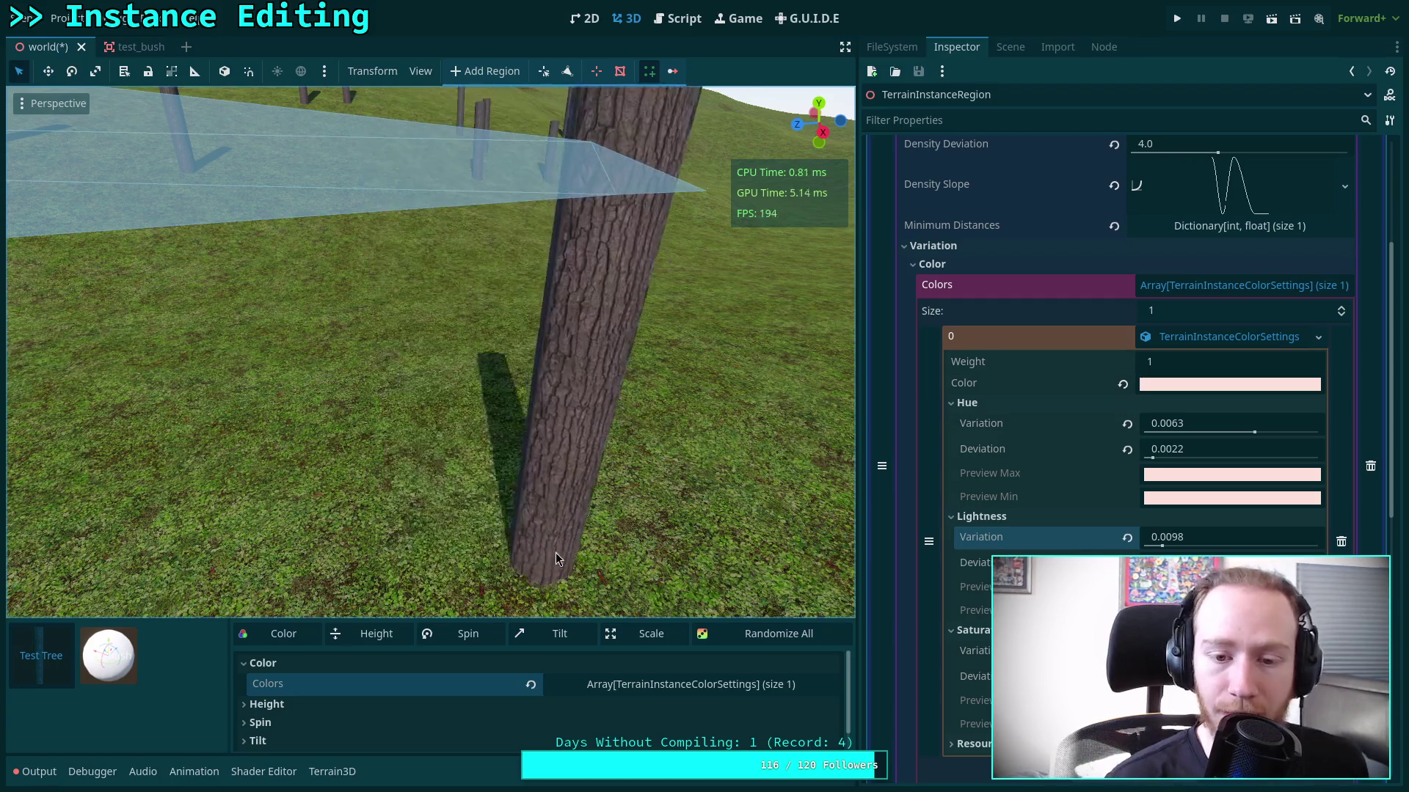
pyautogui.press('d')
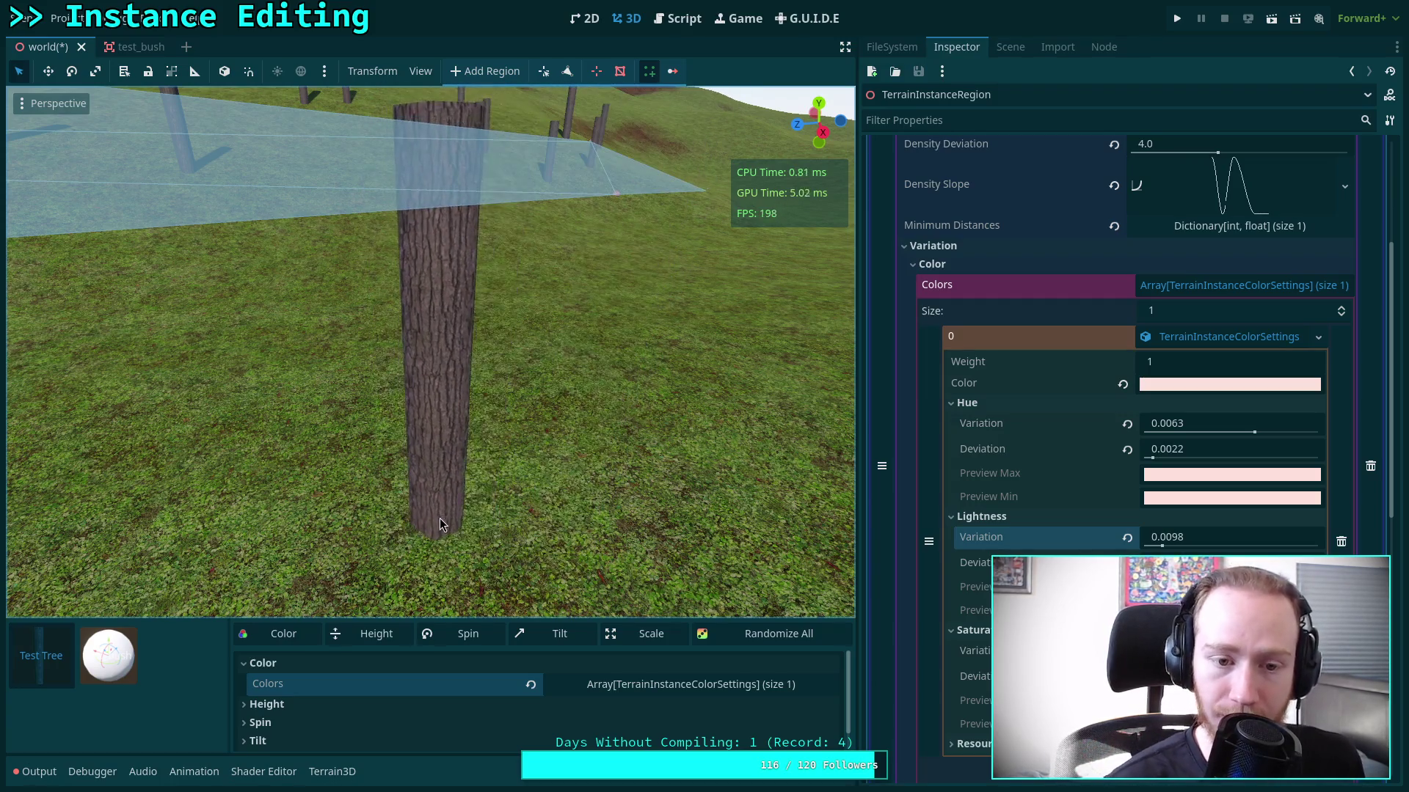
pyautogui.press('s')
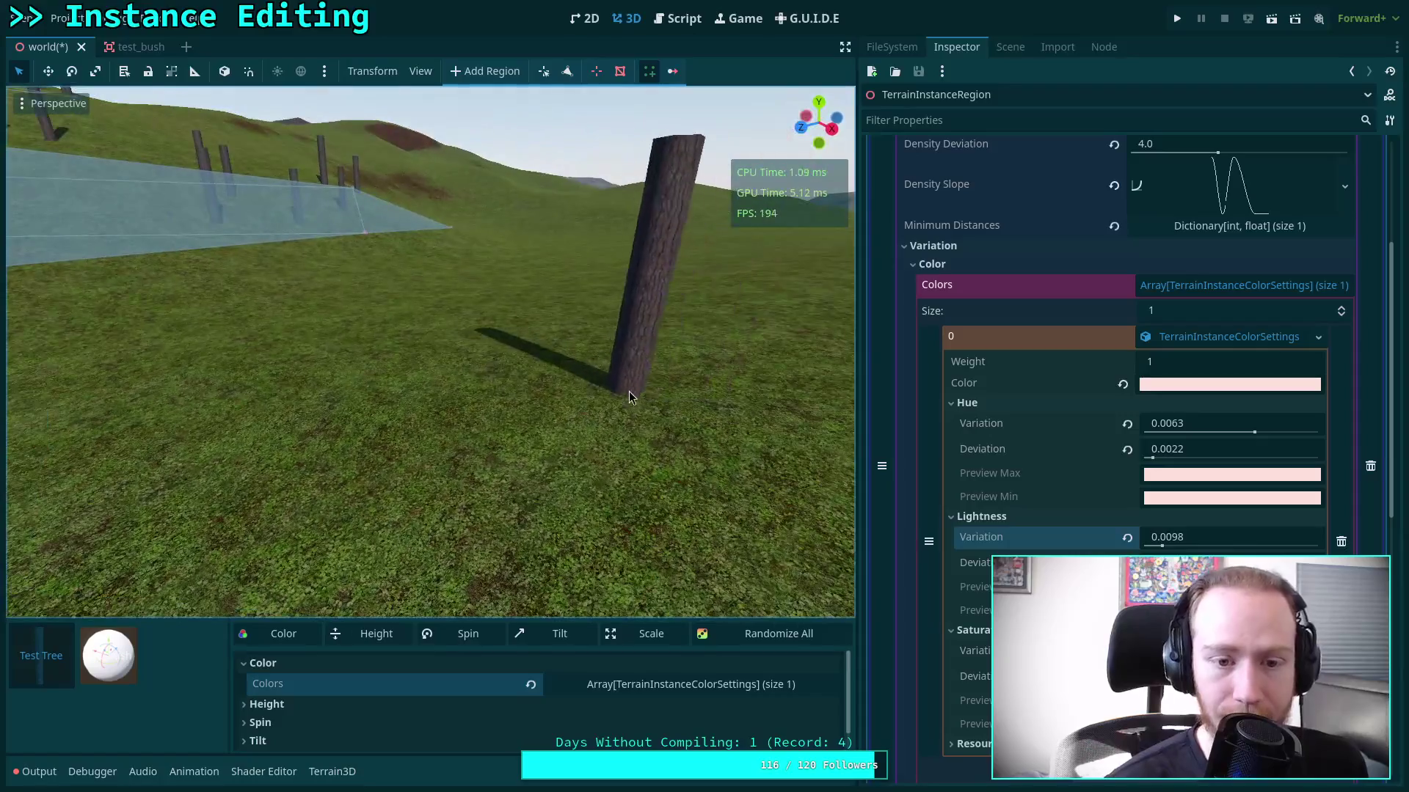
pyautogui.press('w')
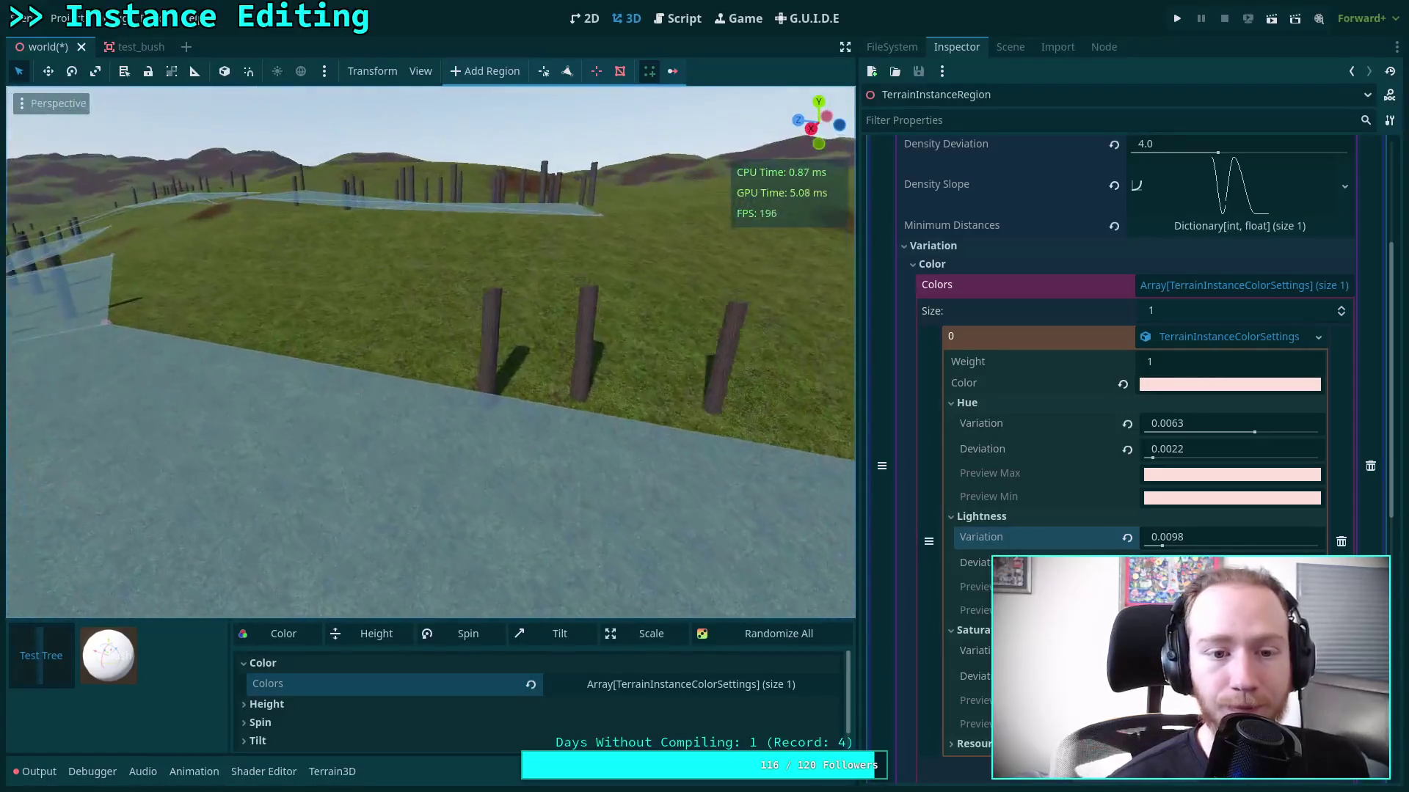
pyautogui.press('w')
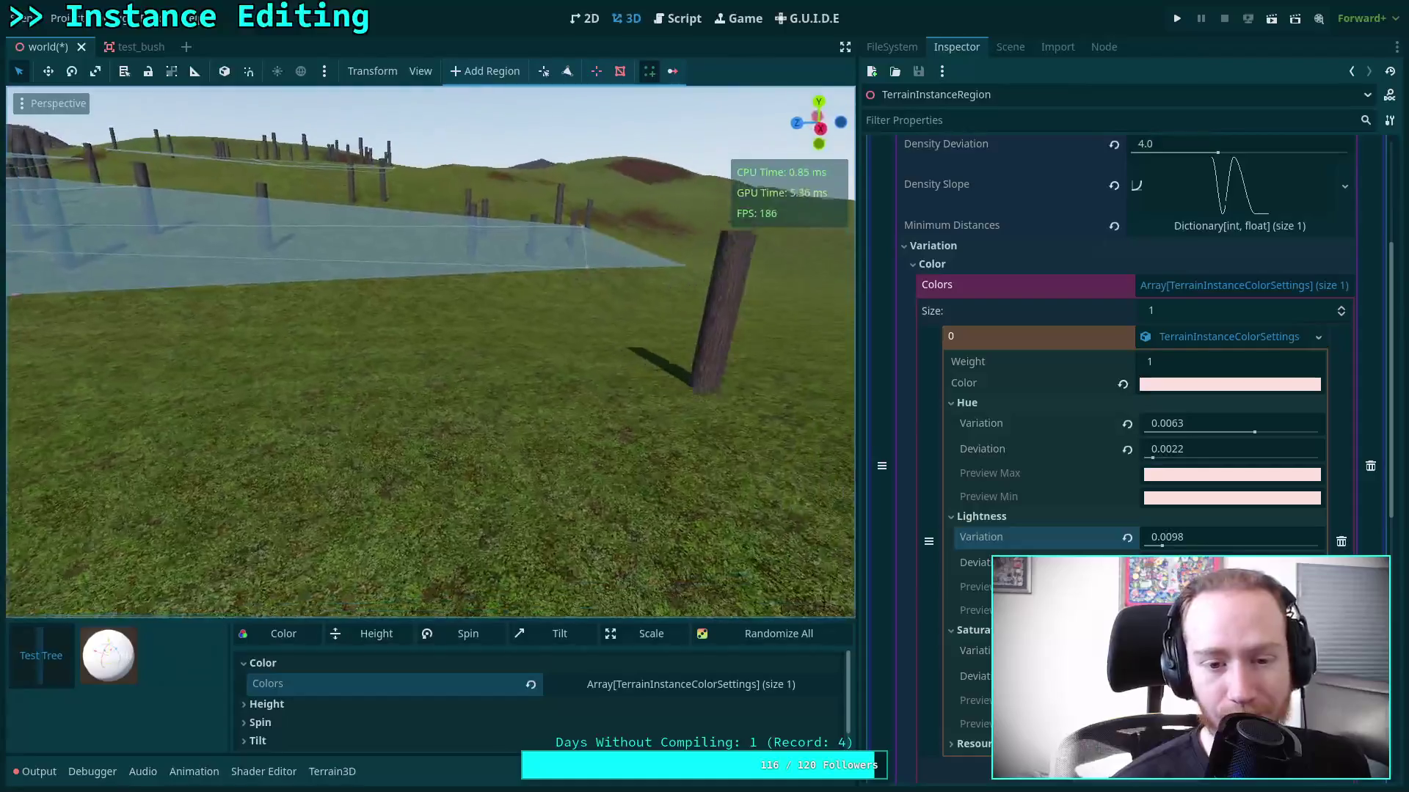
pyautogui.press('s')
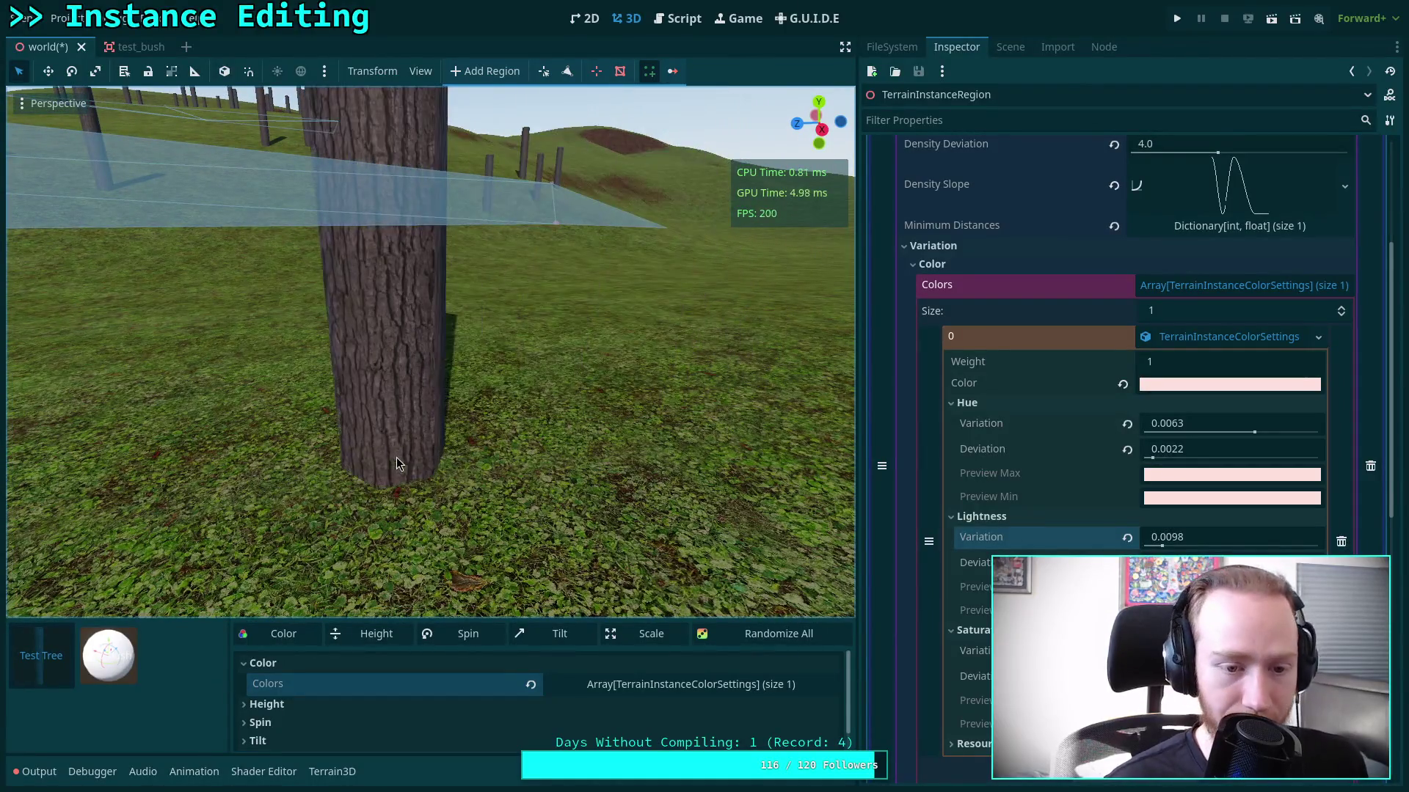
pyautogui.press('w')
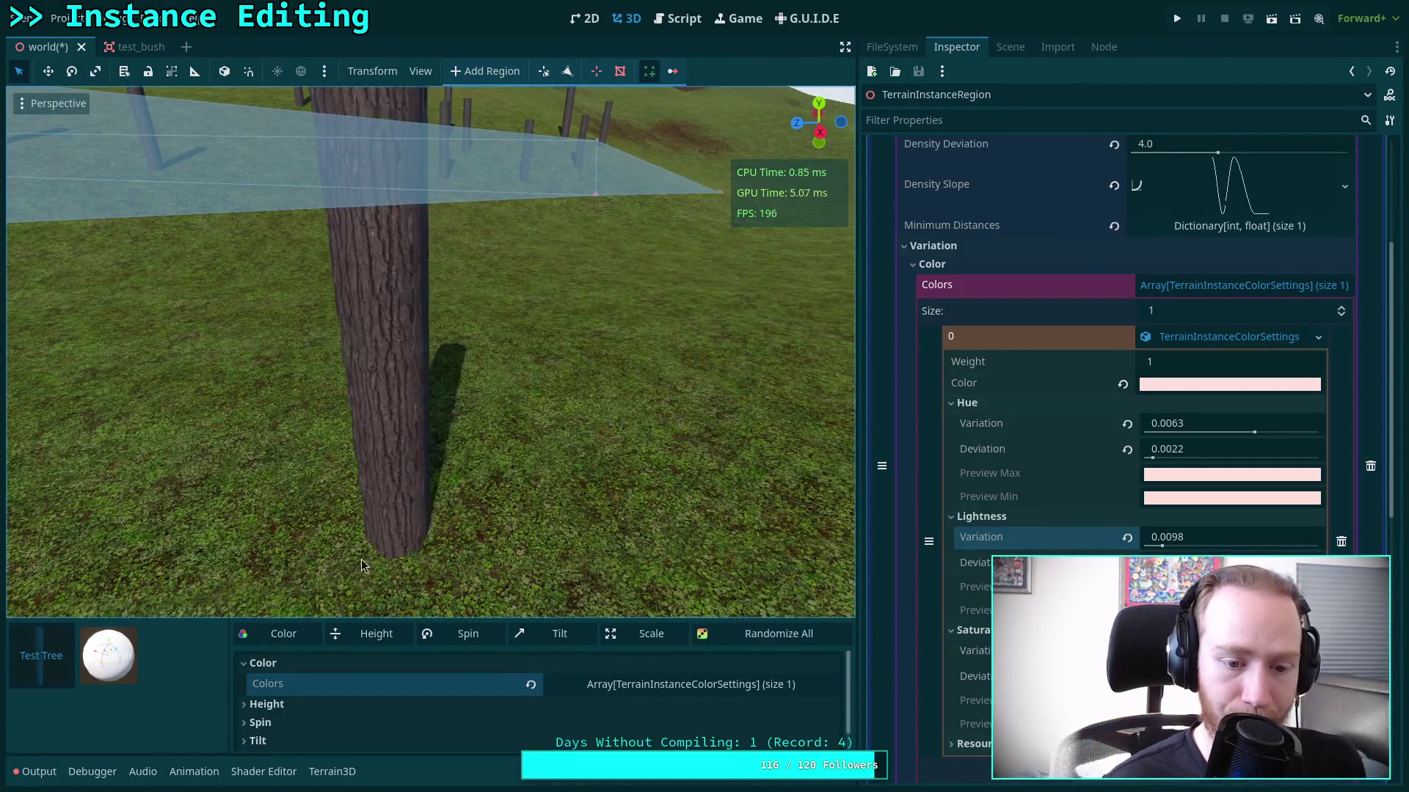
# Step: Fly along the region toward the hills to view more trees, then save the scene
pyautogui.click(351, 574)
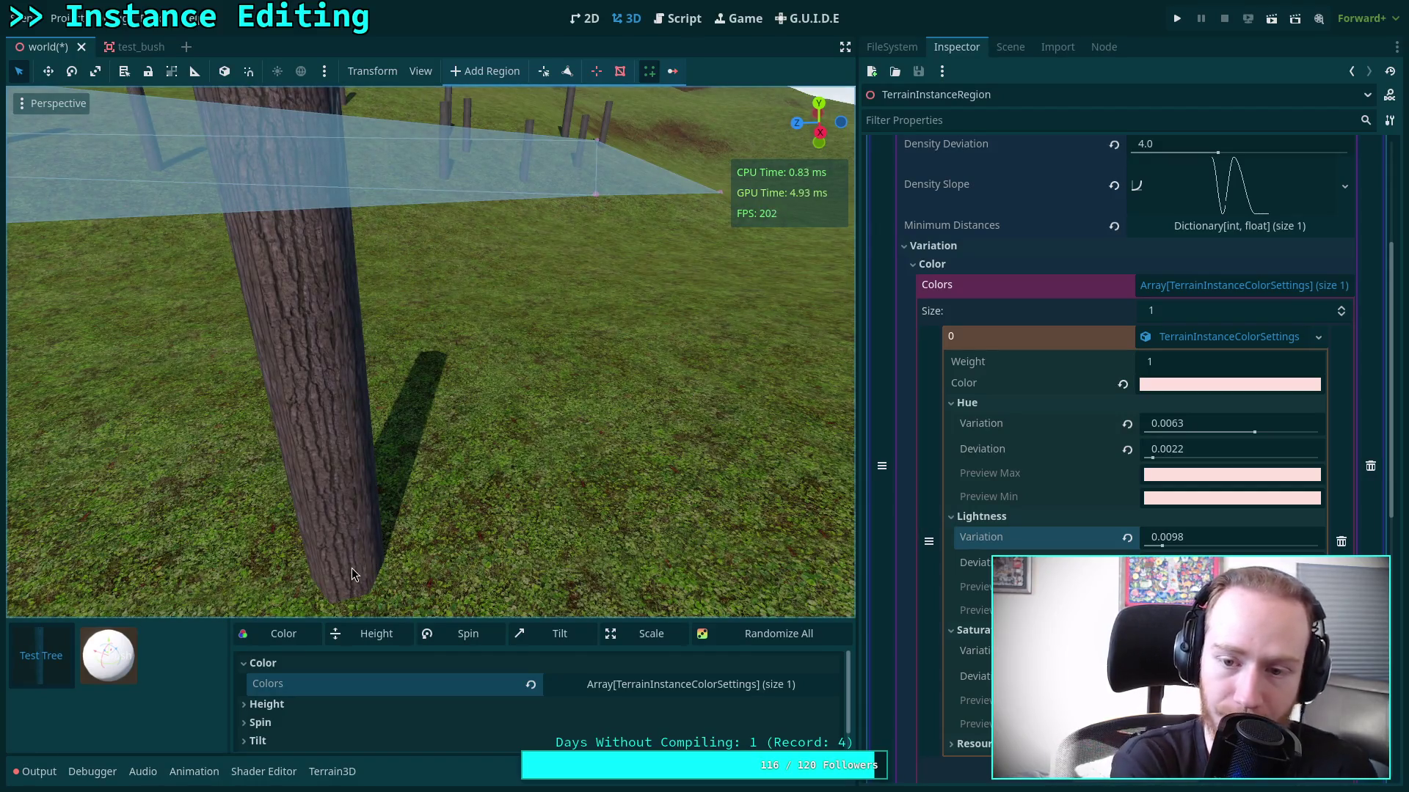
pyautogui.press('w')
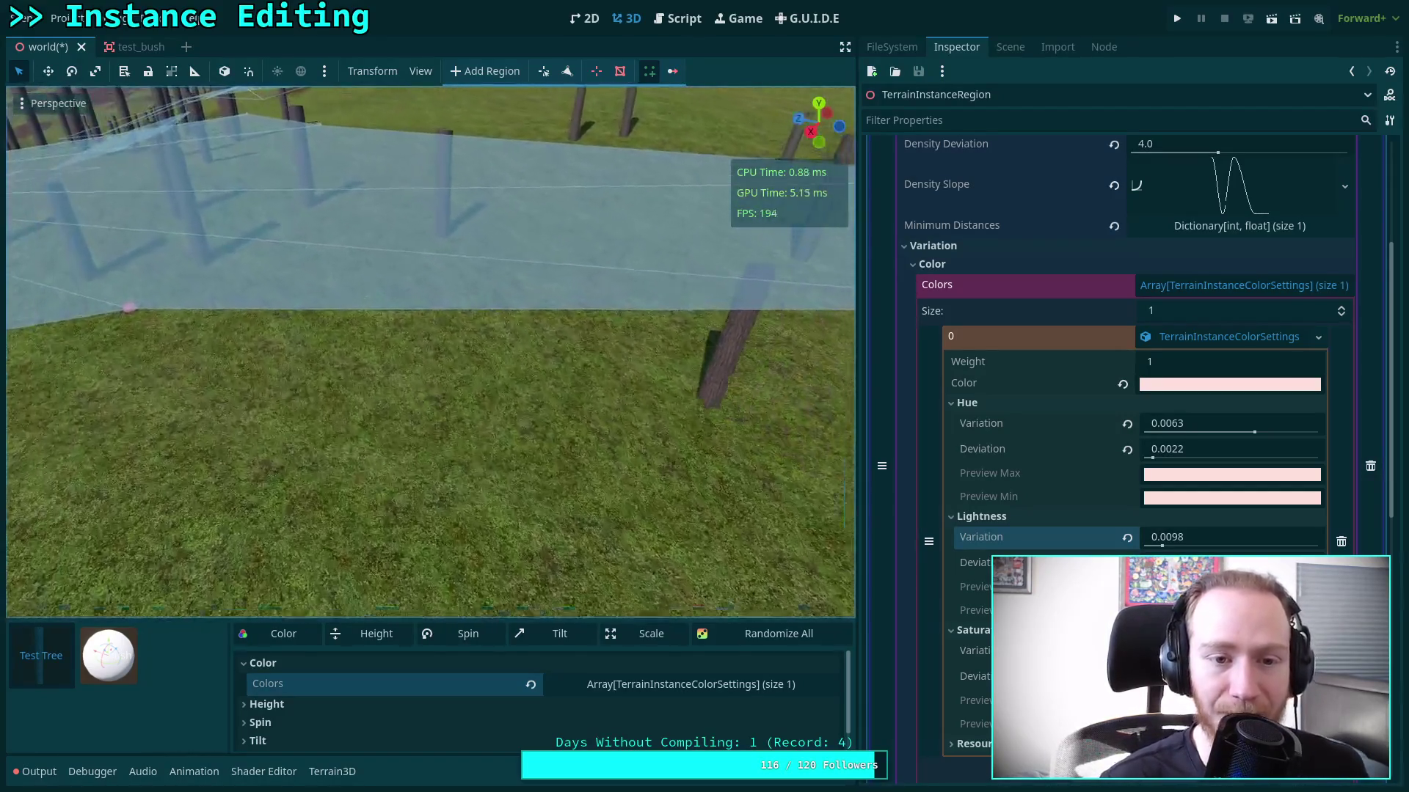
pyautogui.press('w')
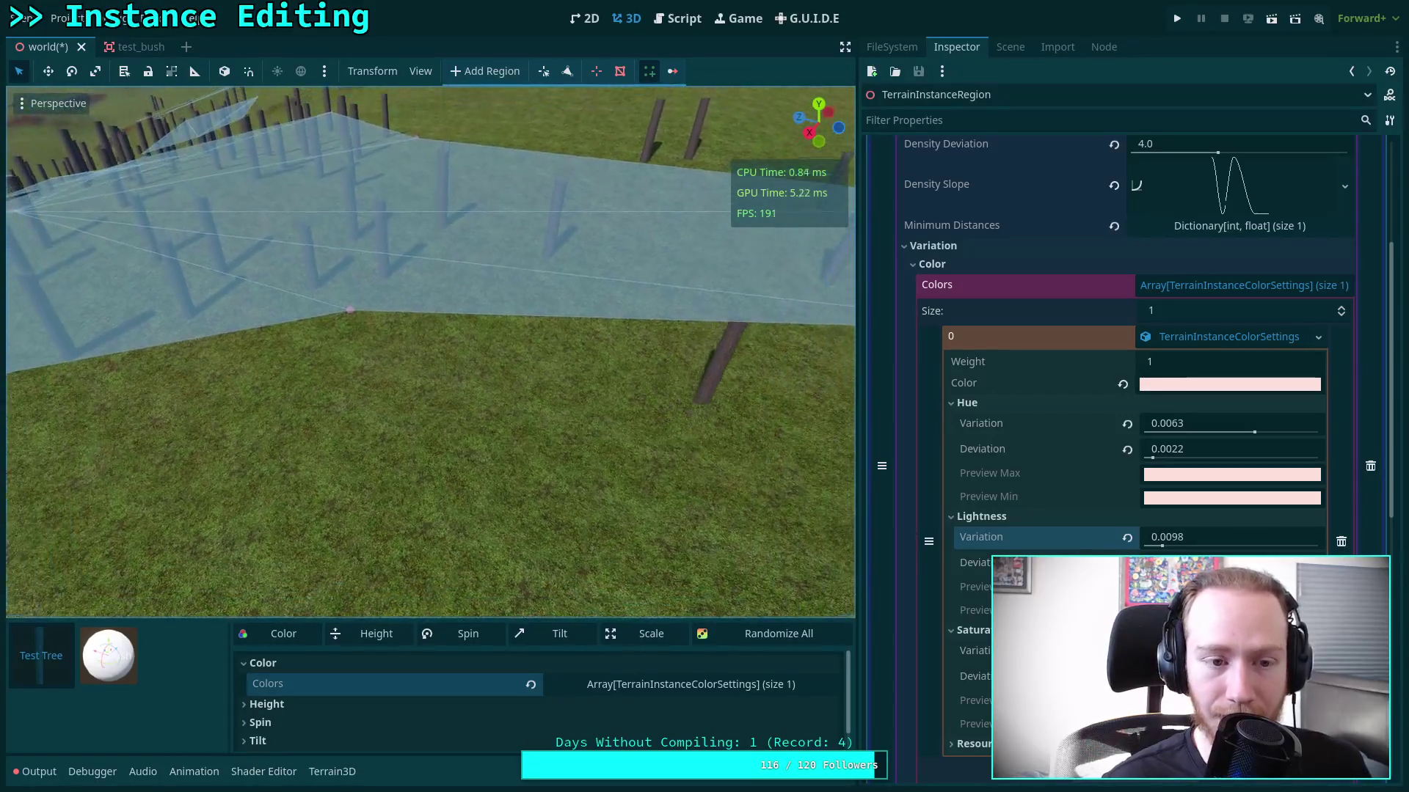
pyautogui.press('w')
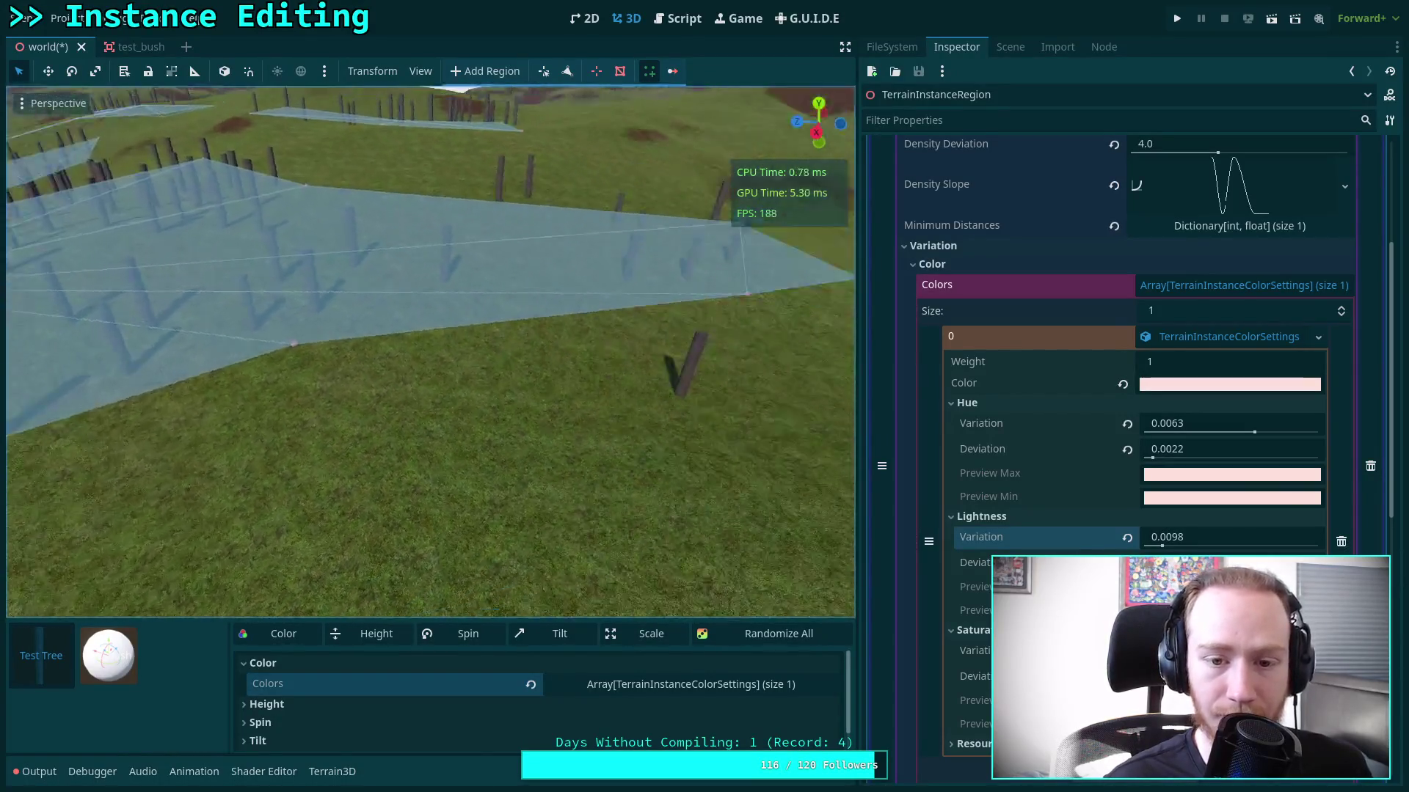
pyautogui.press('w')
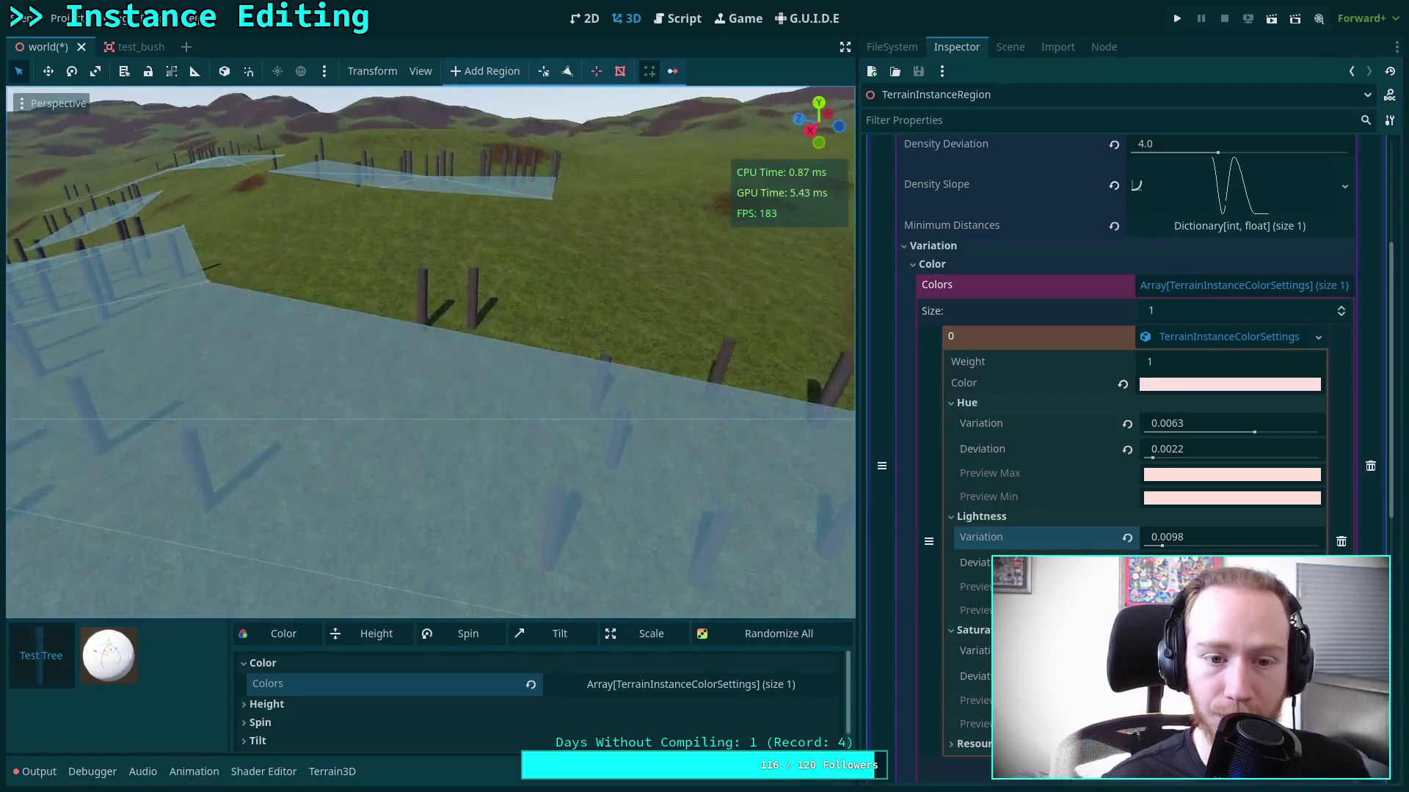
pyautogui.press('w')
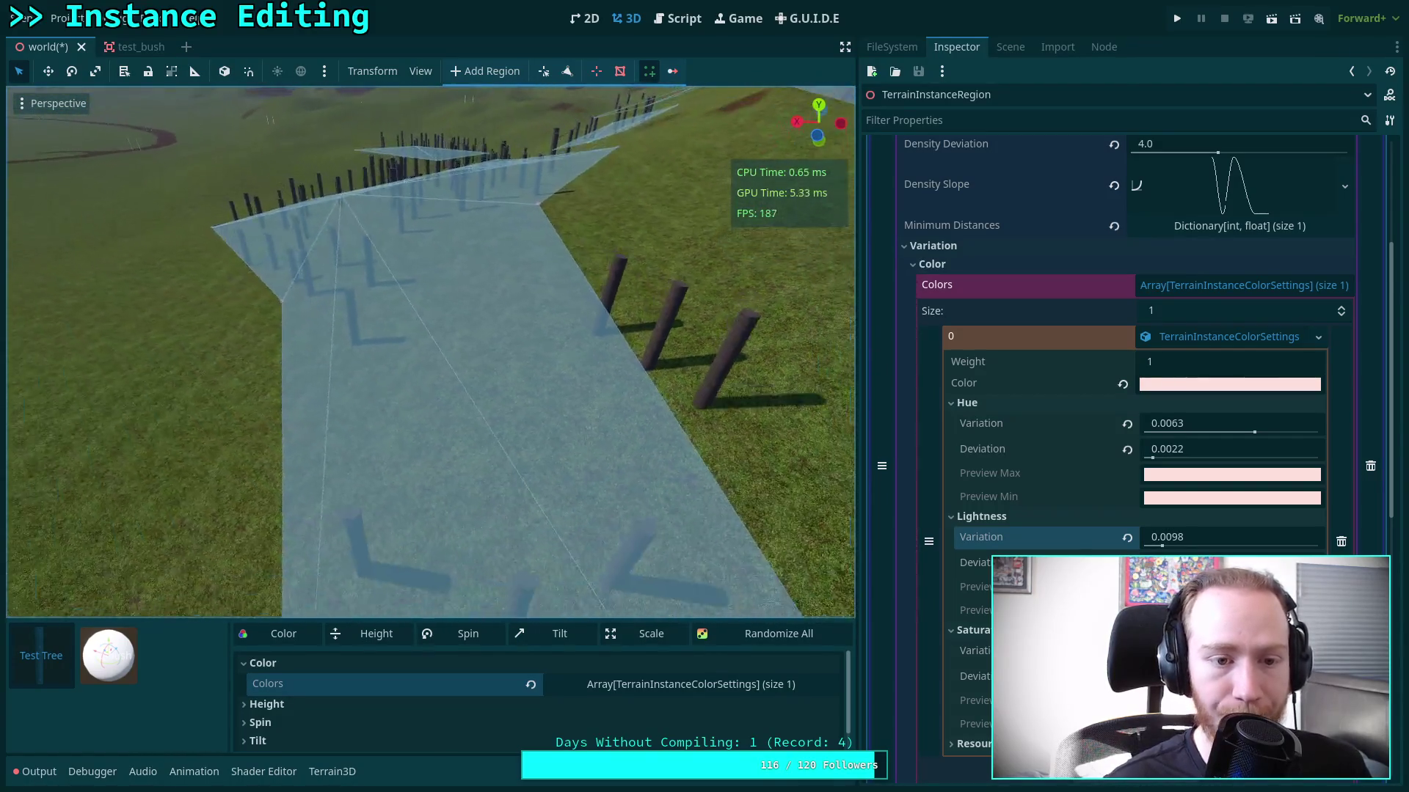
pyautogui.press('w')
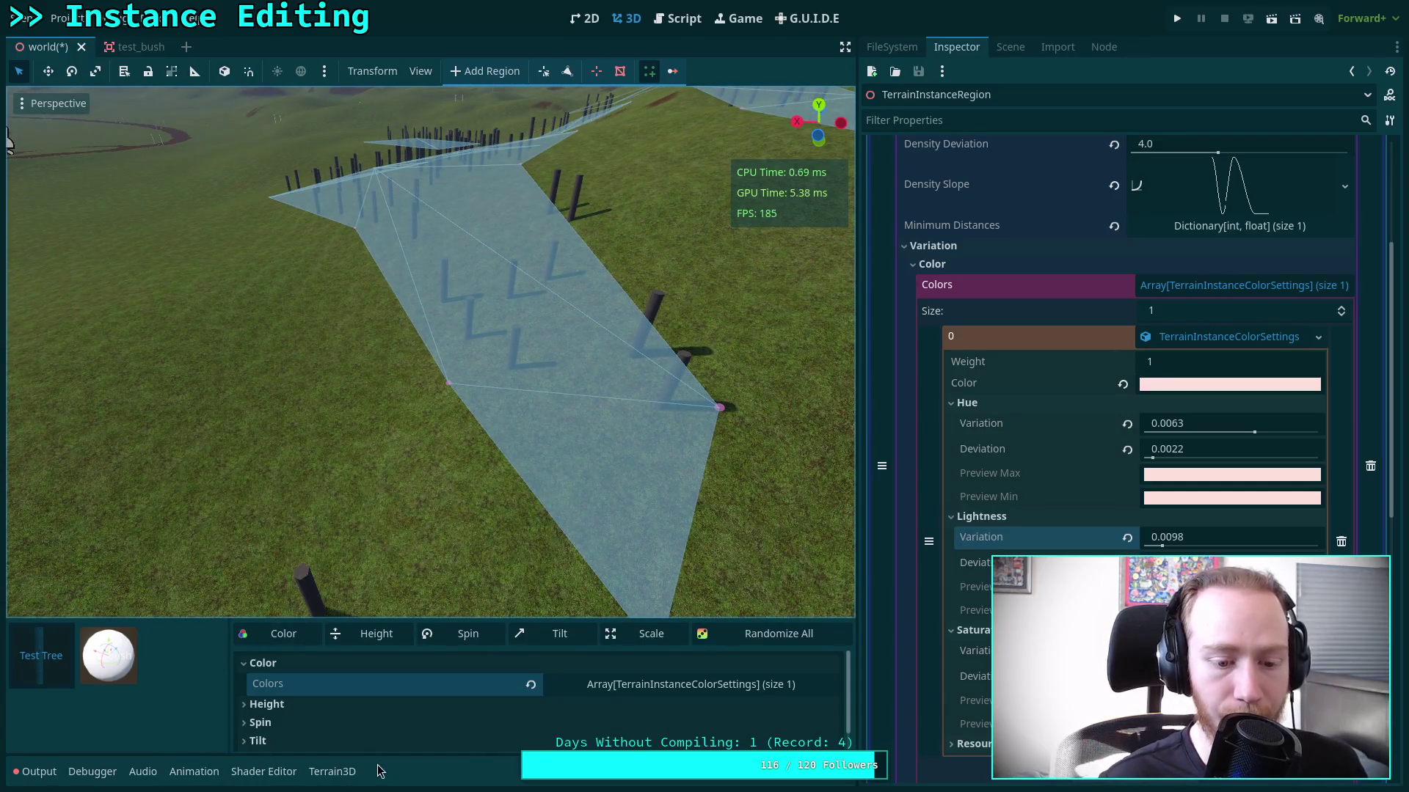
pyautogui.hotkey('ctrl', 's')
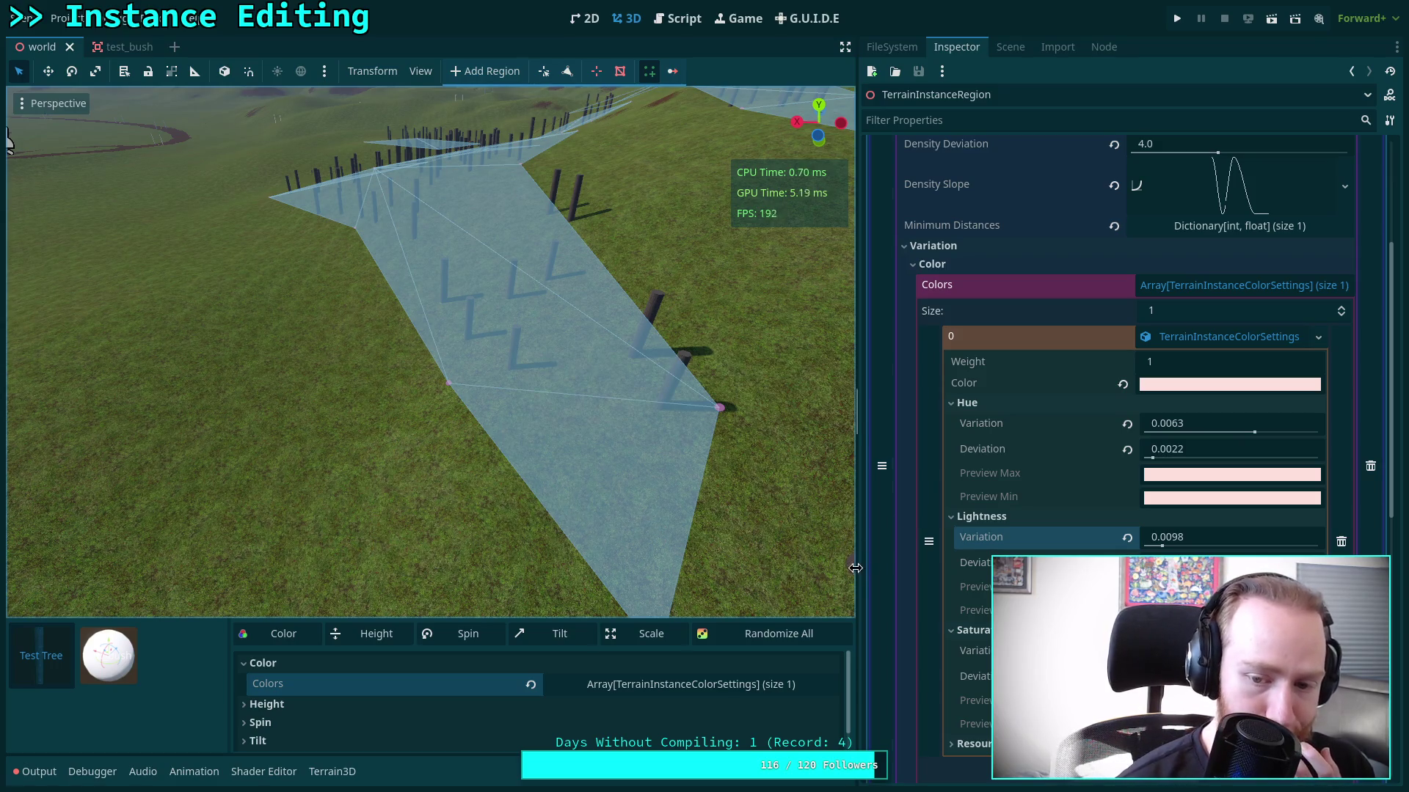
# Step: Widen the 3D viewport and collapse the Colors list to show the forest_w_bushes.tres region settings
pyautogui.moveTo(856, 568); pyautogui.dragTo(970, 568)
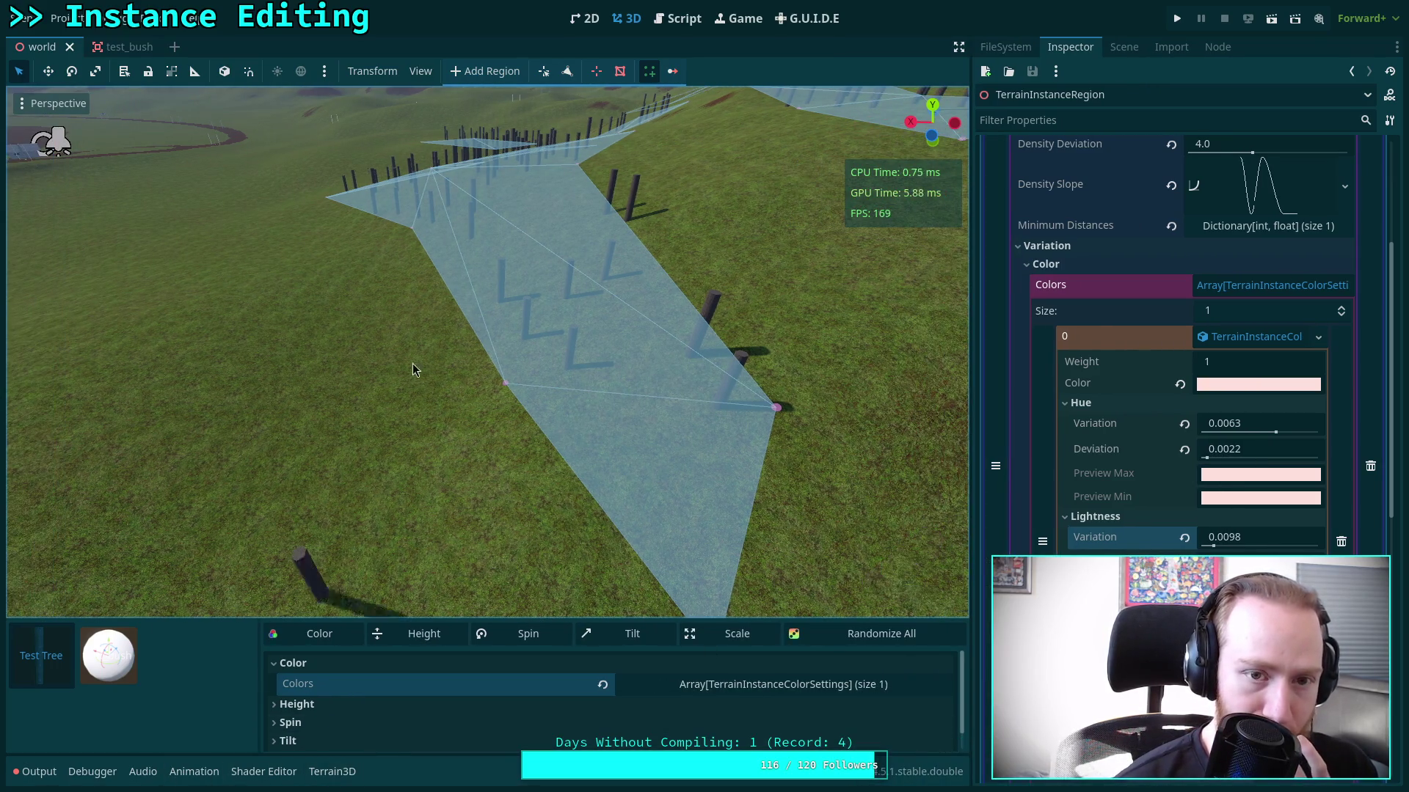
pyautogui.scroll(2, 562, 464)
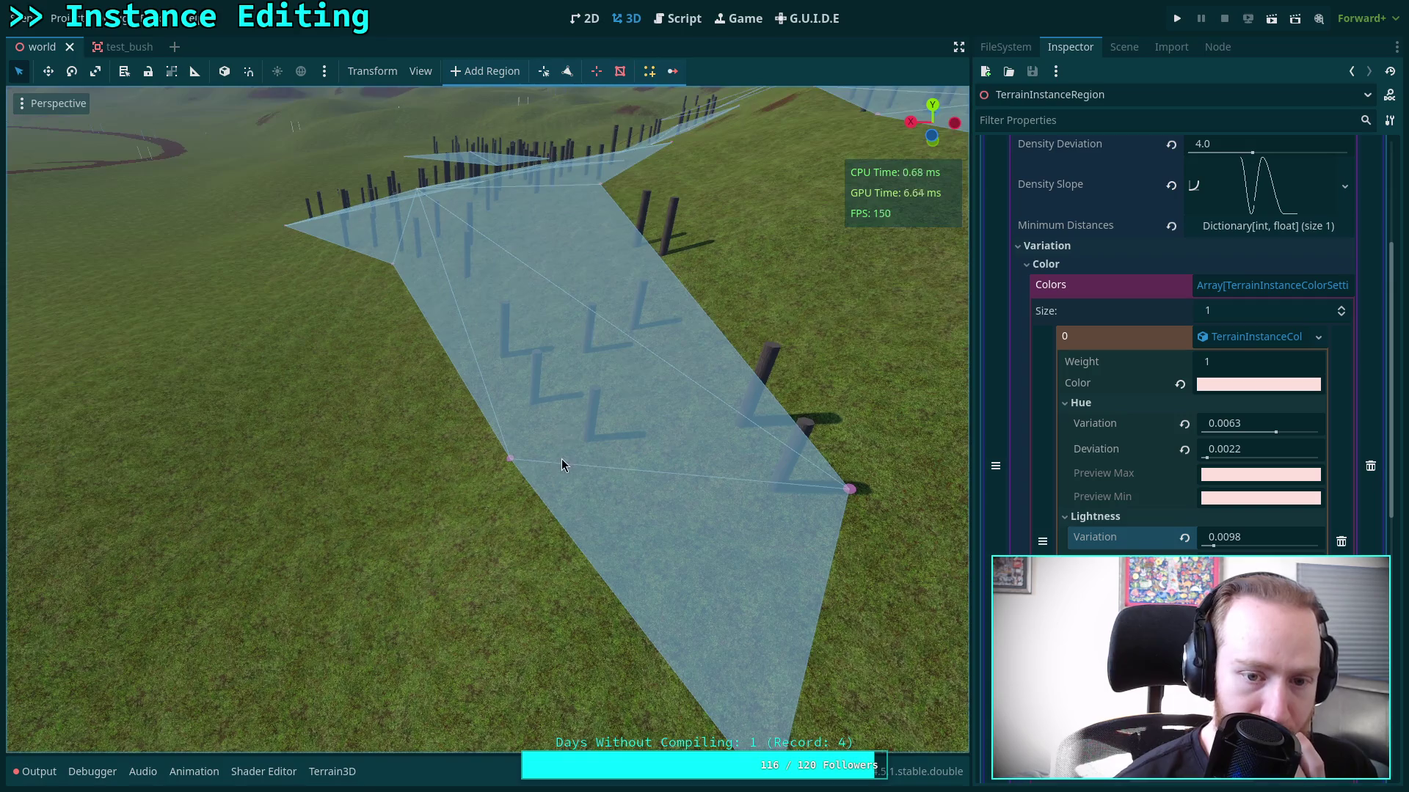
pyautogui.click(1242, 291)
pyautogui.scroll(5, 1155, 477)
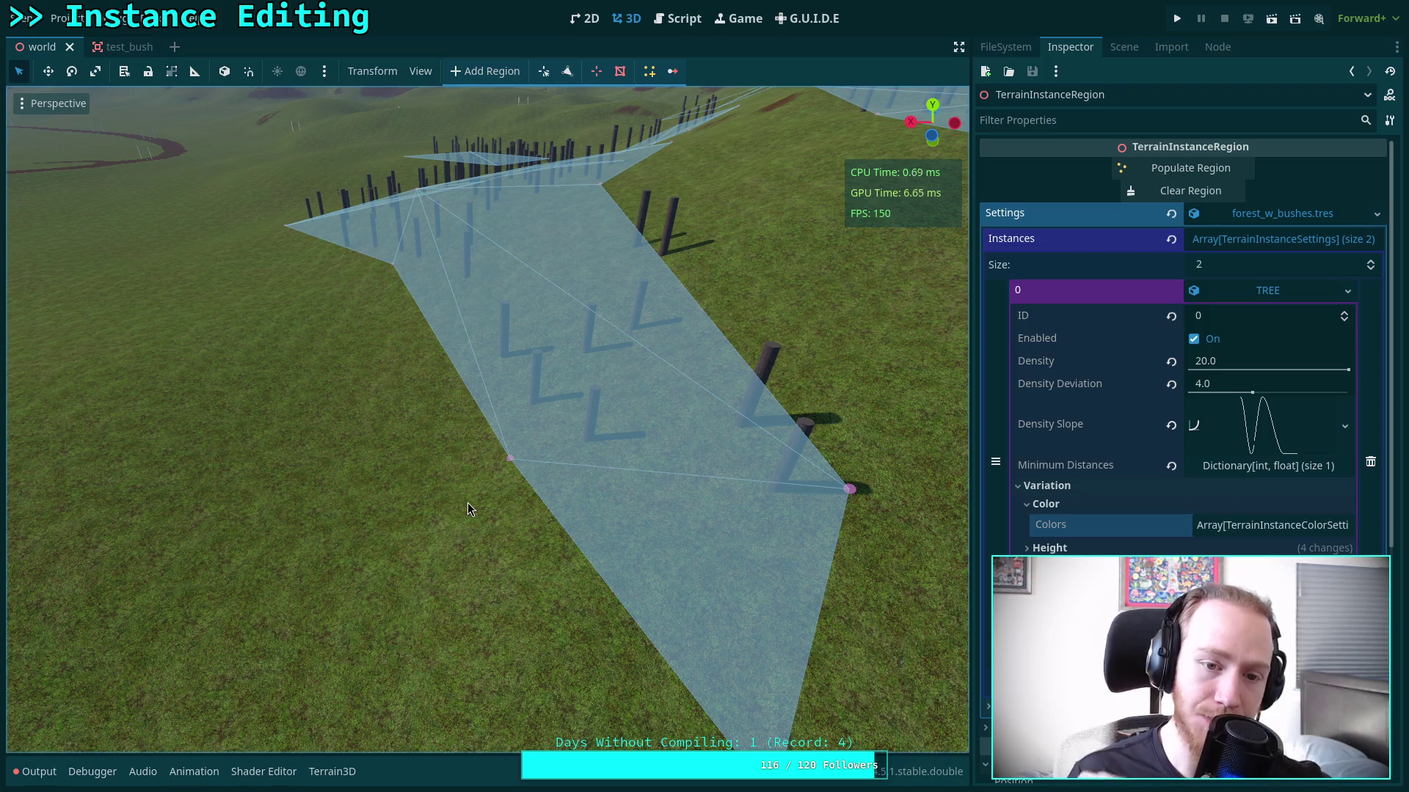
# Step: Enable instance editing, tilt one front tree post over sharply with the rotation ring, and save
pyautogui.click(672, 71)
pyautogui.click(744, 434)
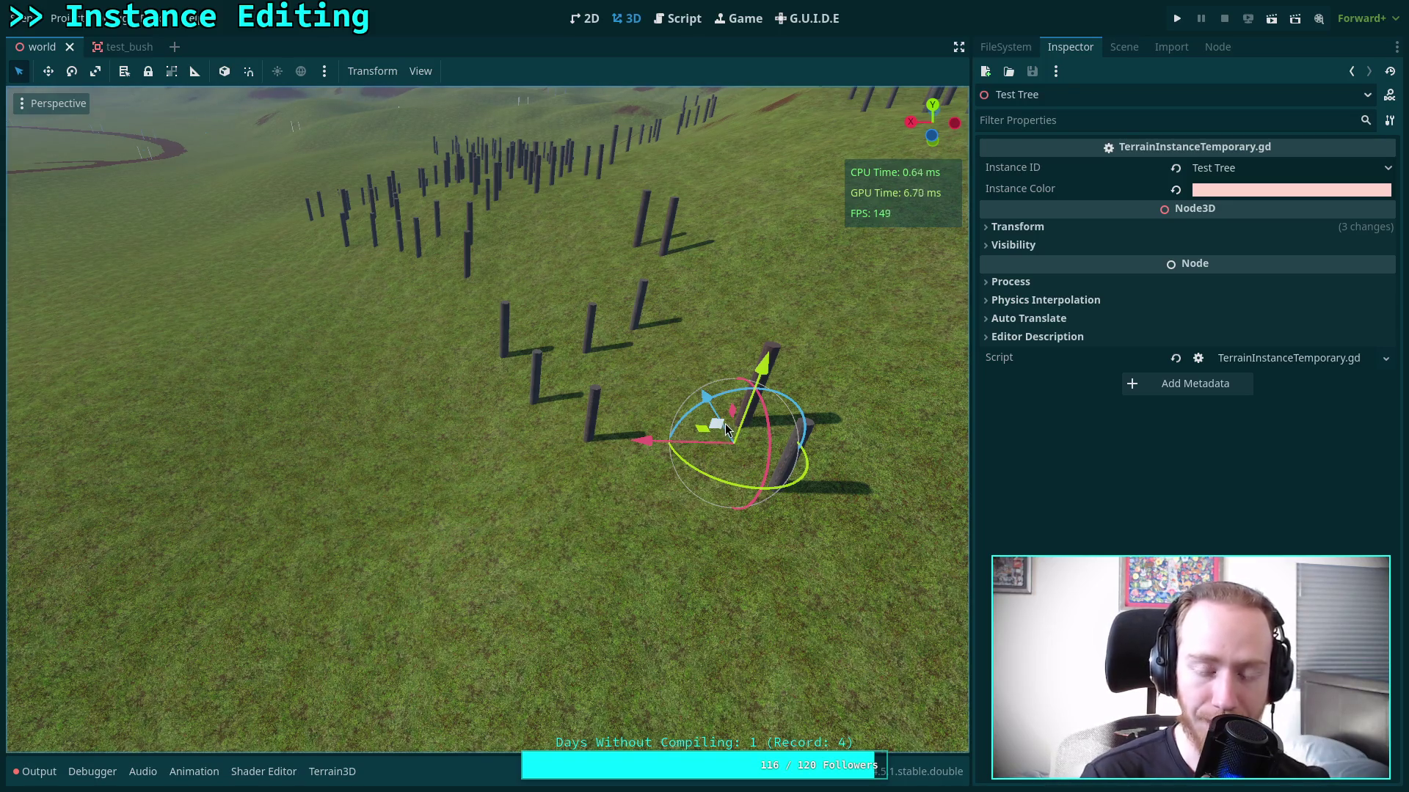
pyautogui.moveTo(760, 379); pyautogui.dragTo(777, 317)
pyautogui.hotkey('ctrl', 'z')
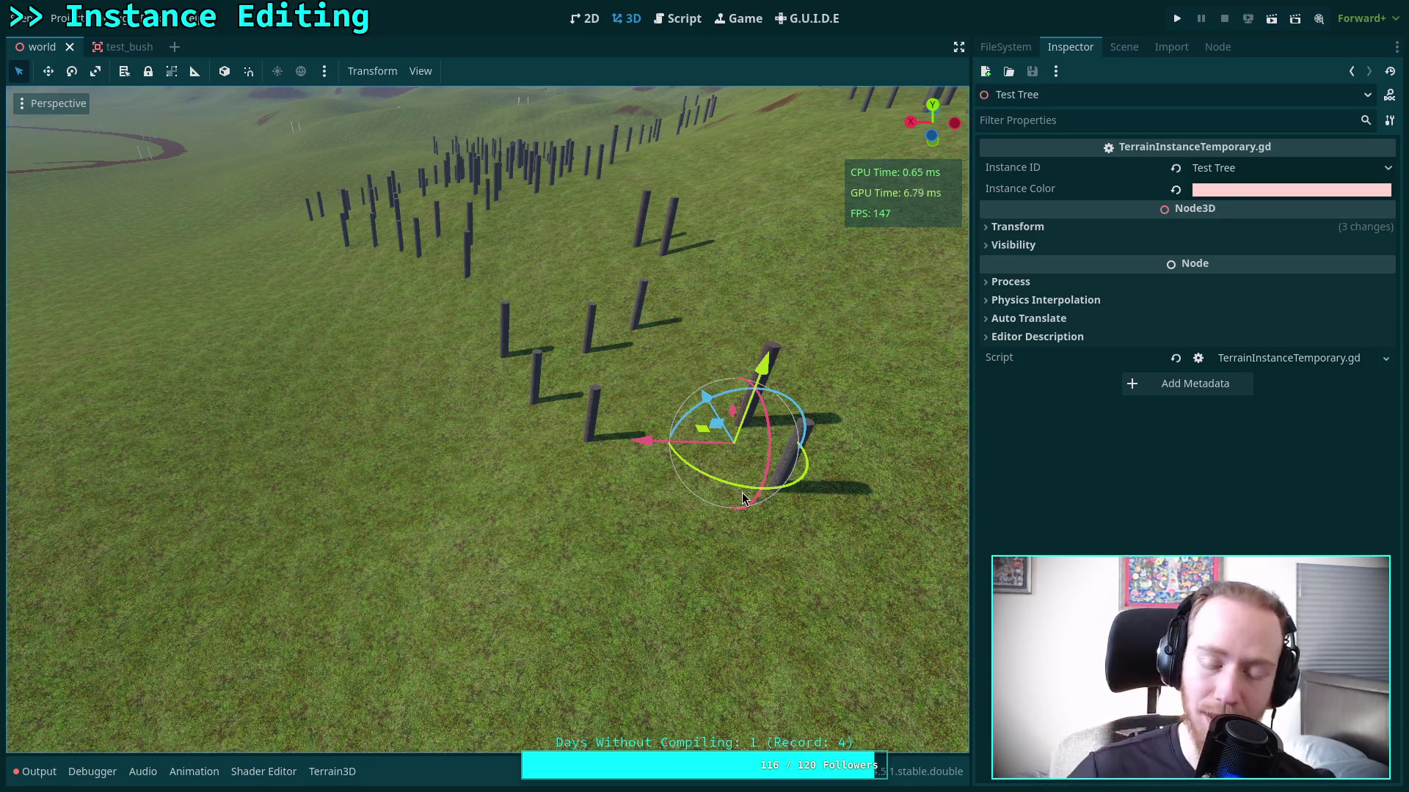
pyautogui.moveTo(704, 399); pyautogui.dragTo(709, 412)
pyautogui.click(735, 434)
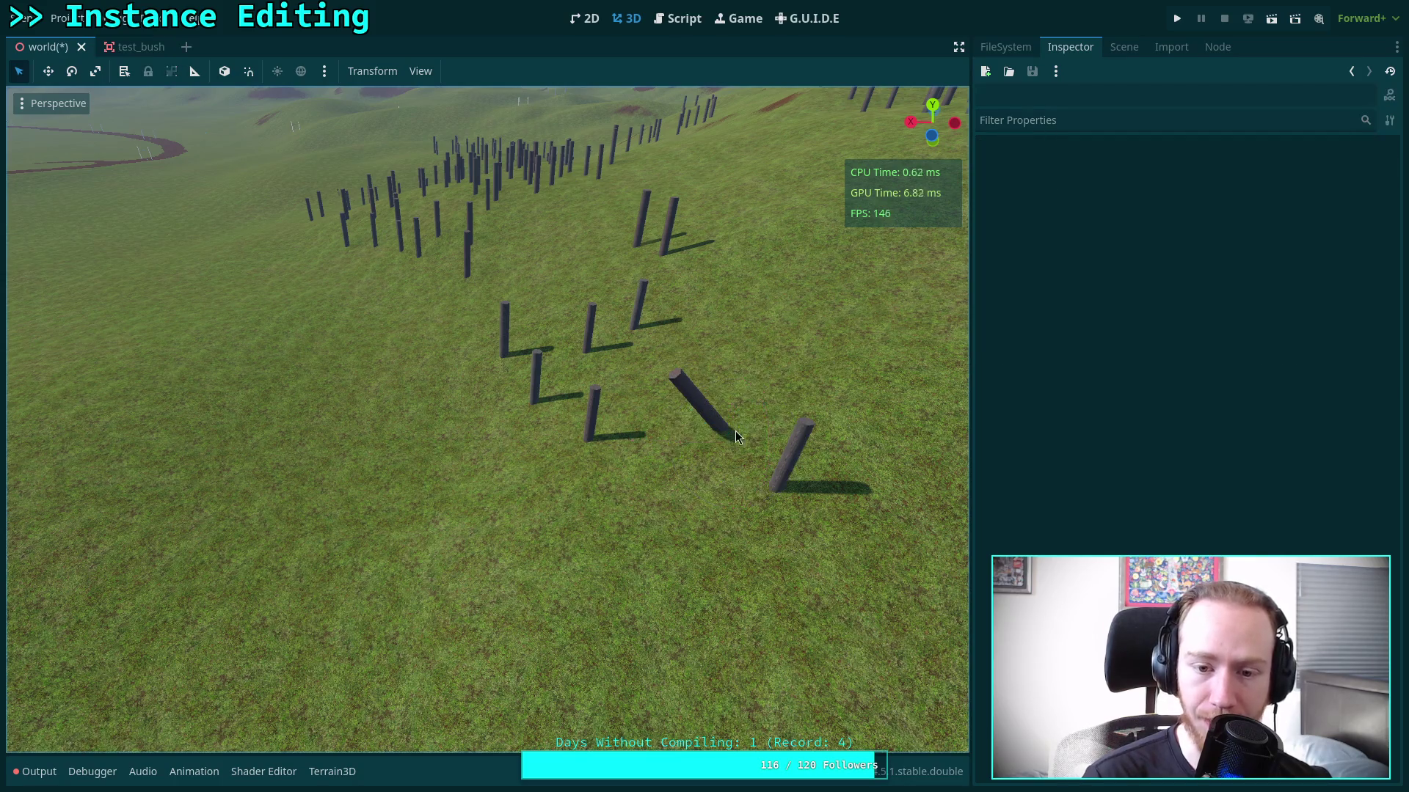
pyautogui.hotkey('ctrl', 's')
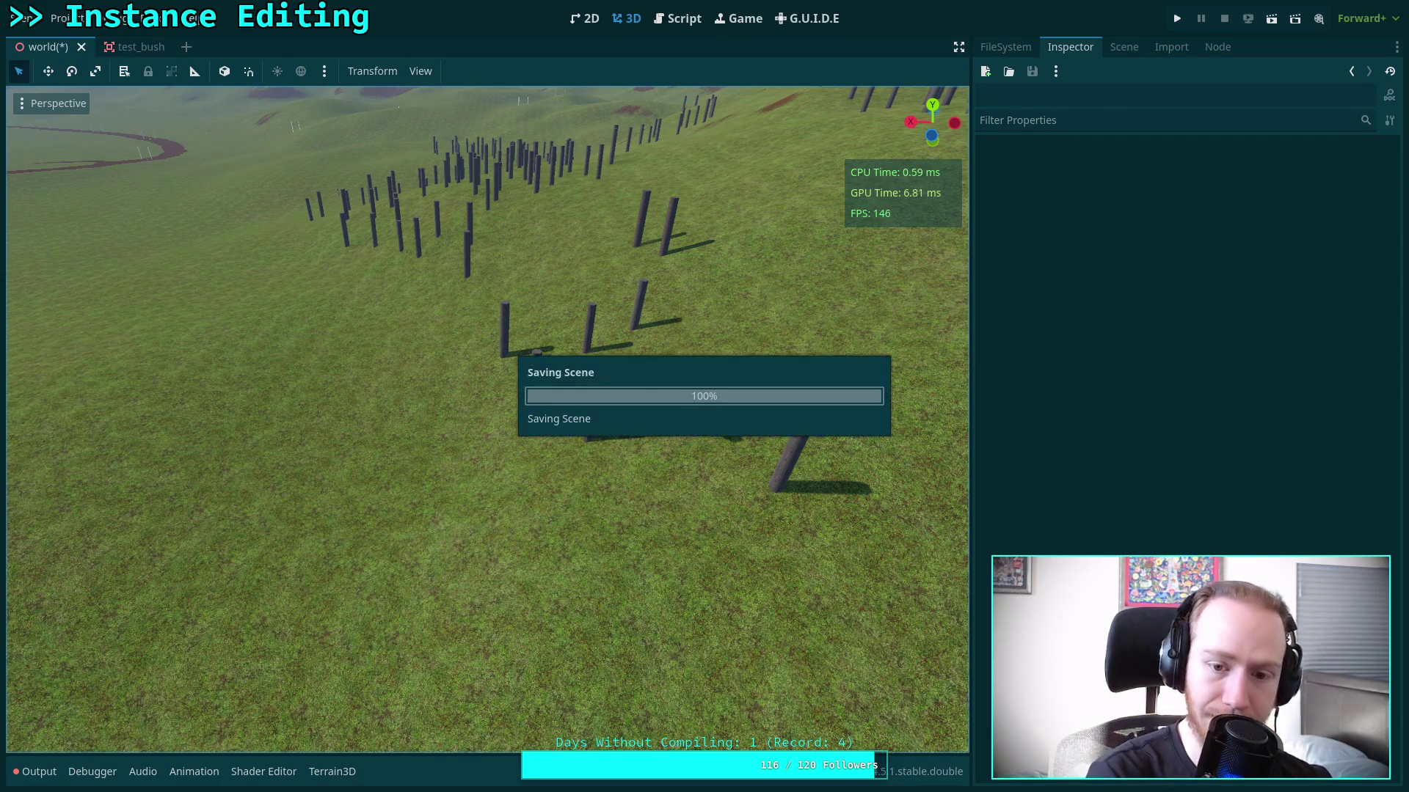
# Step: Select the tilted tree instance under TerrainInstanceRegion and save the world scene
pyautogui.click(1123, 46)
pyautogui.click(1126, 422)
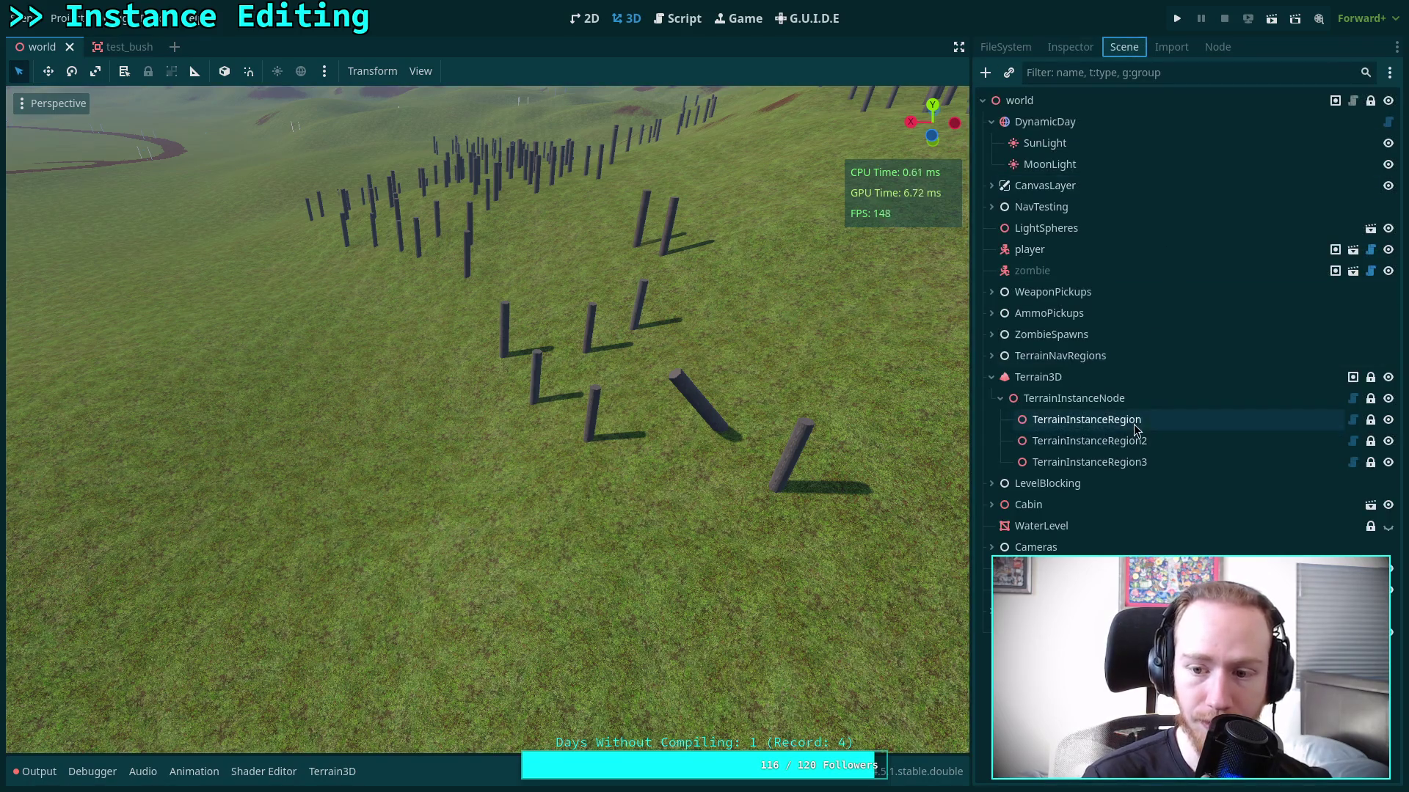
pyautogui.click(745, 433)
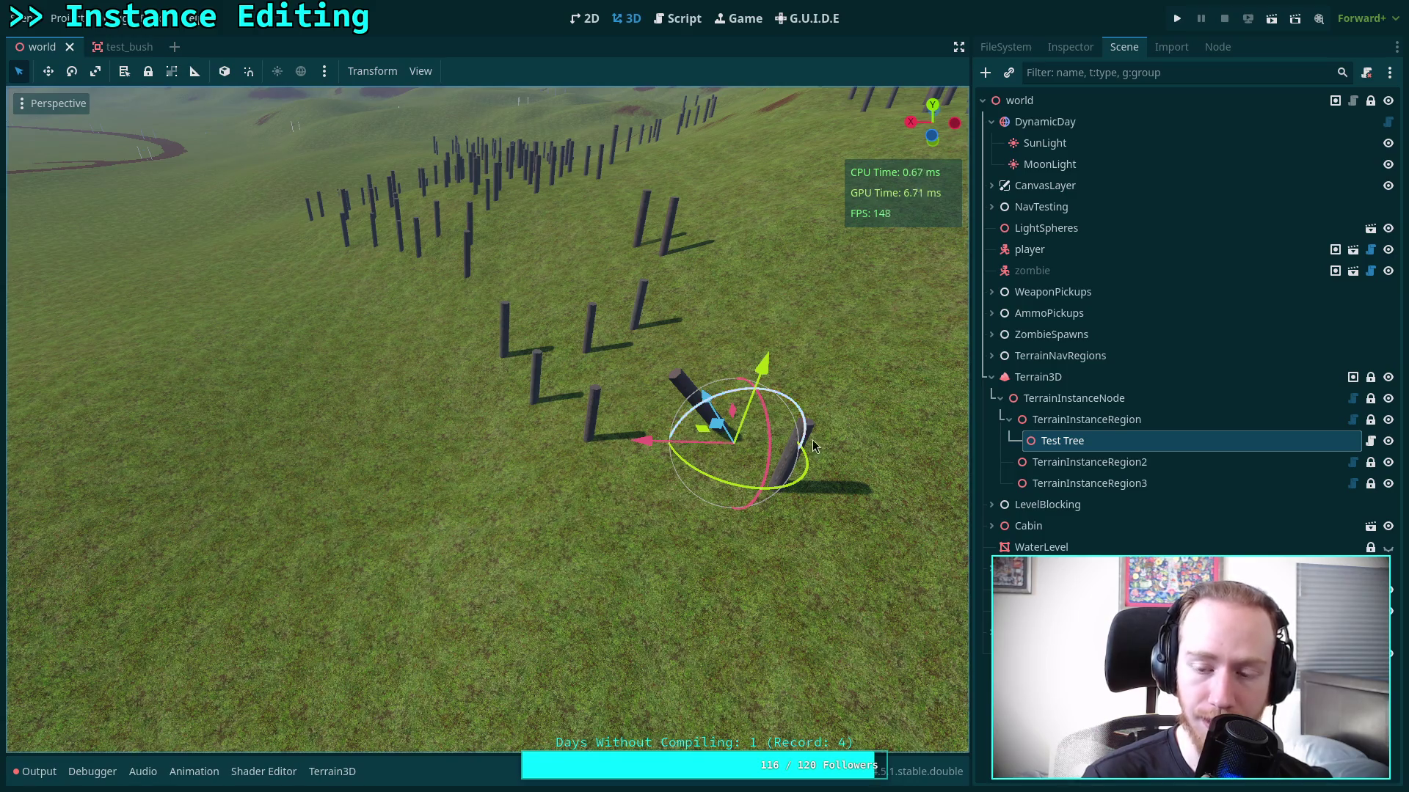
pyautogui.hotkey('ctrl', 's')
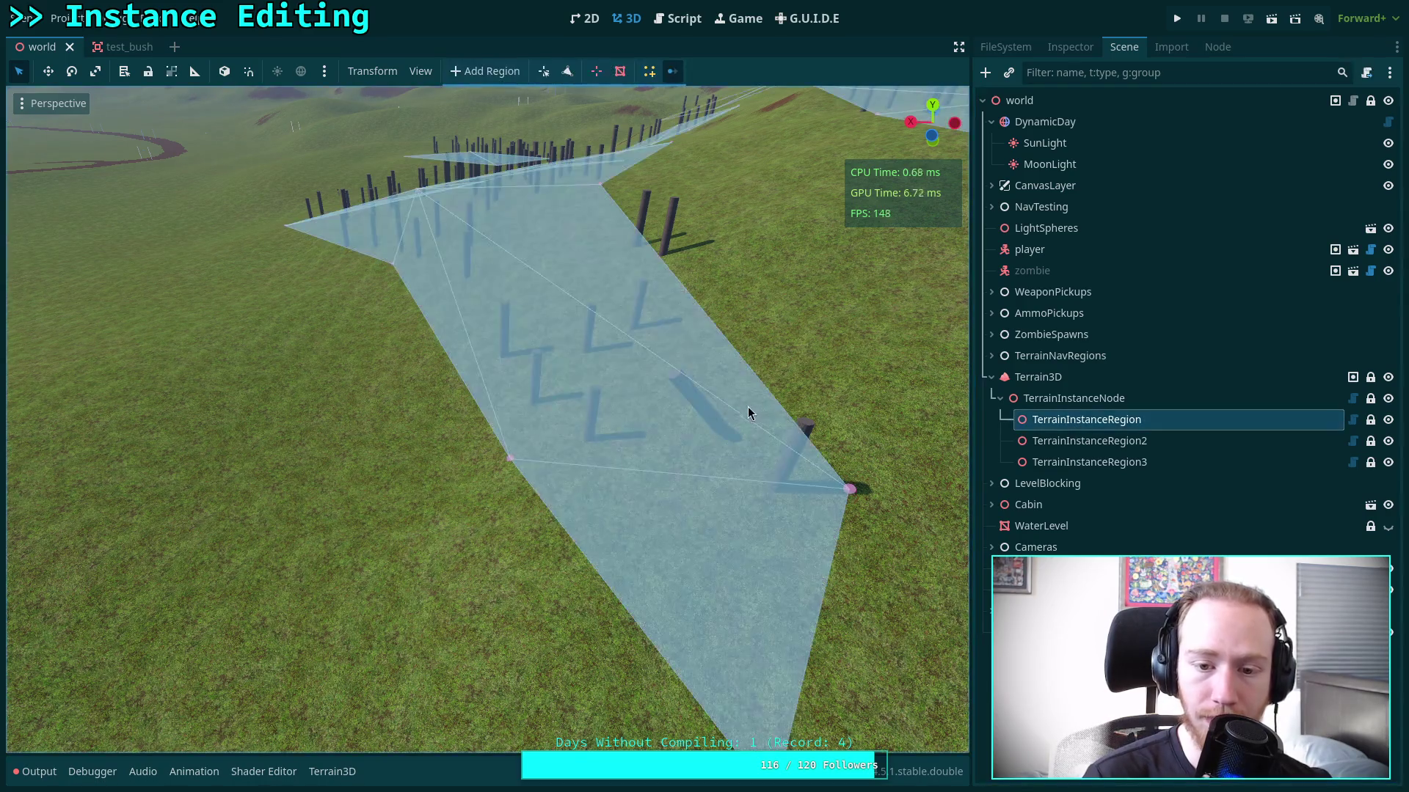
# Step: Clear the selection and frame the viewport on TerrainInstanceRegion
pyautogui.click(718, 429)
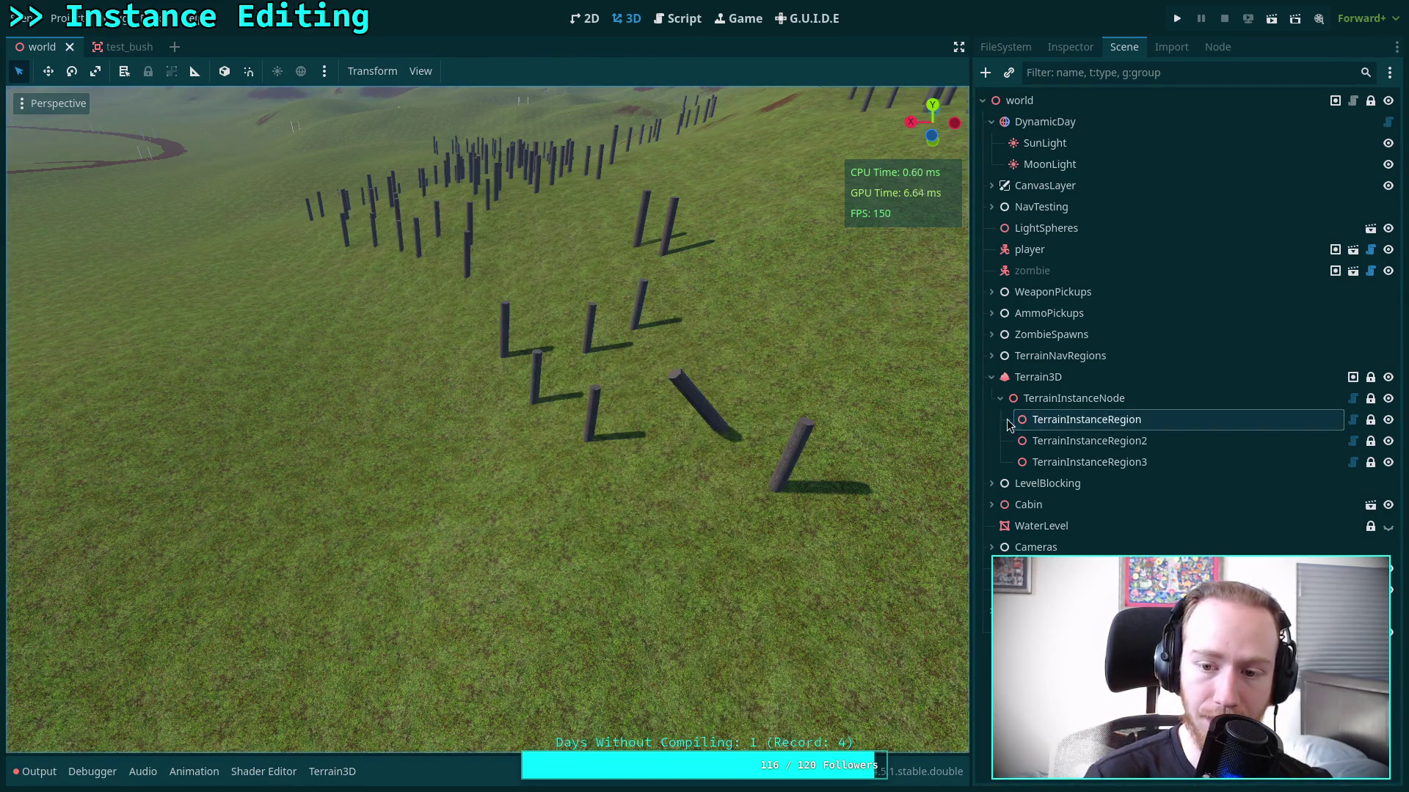
pyautogui.doubleClick(998, 424)
pyautogui.rightClick(798, 413)
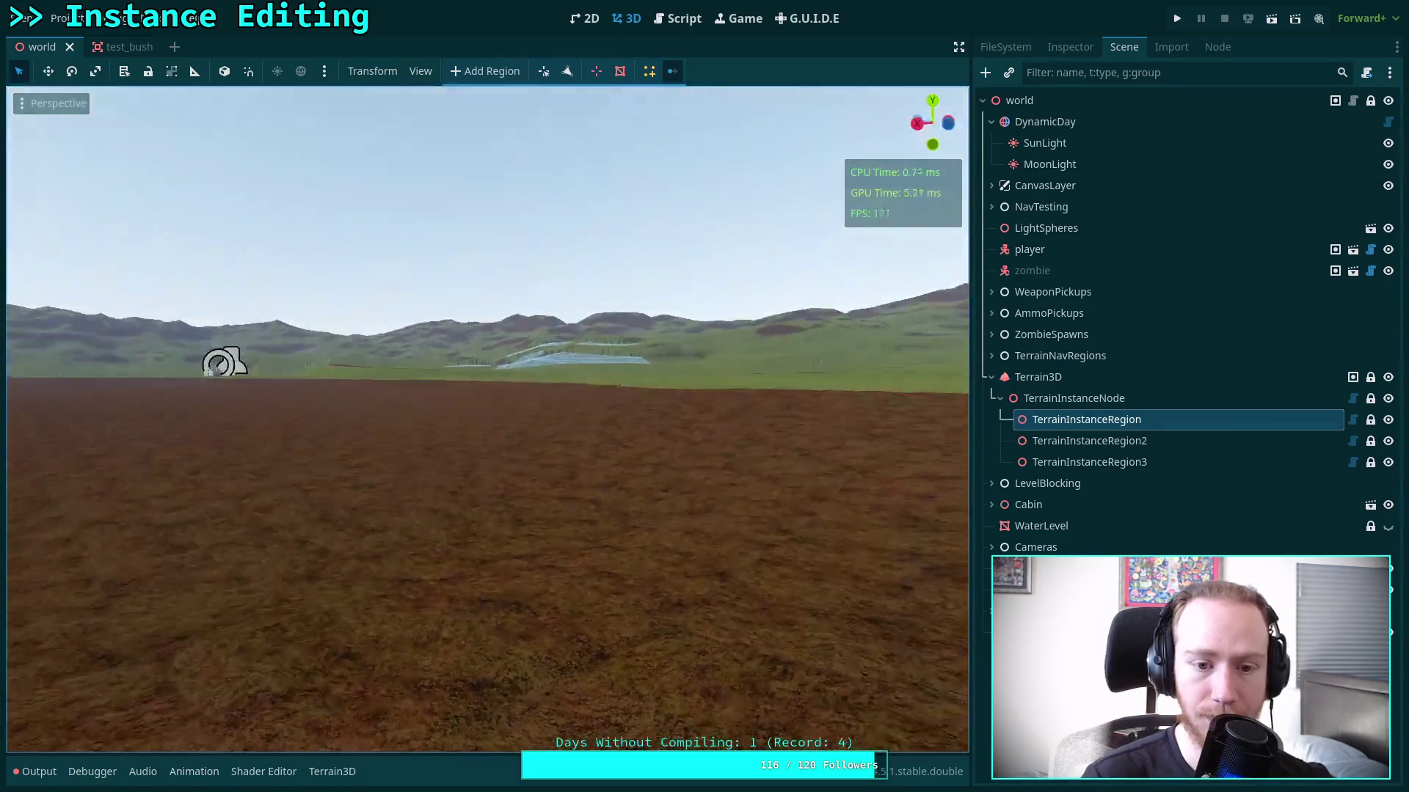
# Step: Fly down close to a region's trees and reselect TerrainInstanceRegion
pyautogui.scroll(15, 488, 418)
pyautogui.press('w')
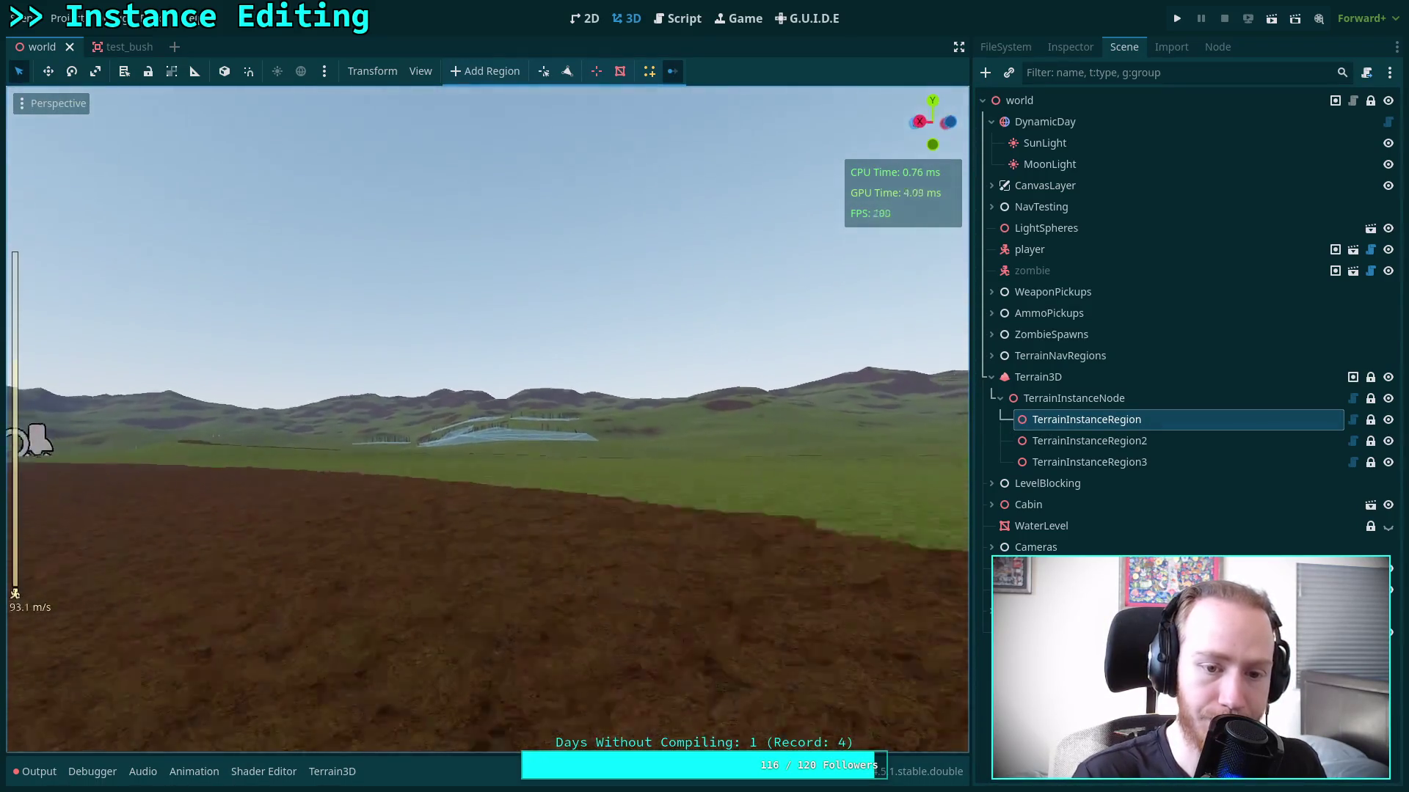
pyautogui.press('w')
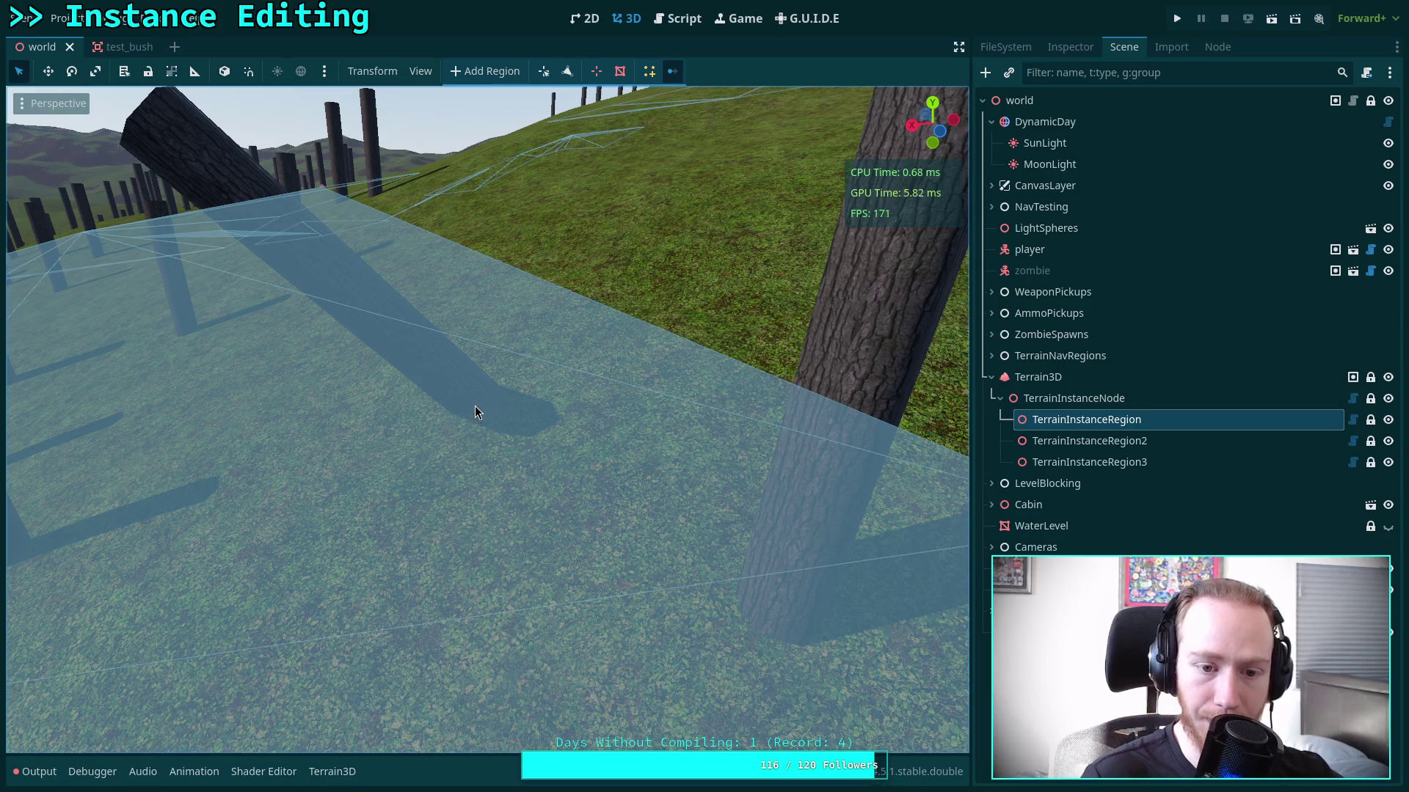
pyautogui.press('Up')
pyautogui.press('Down')
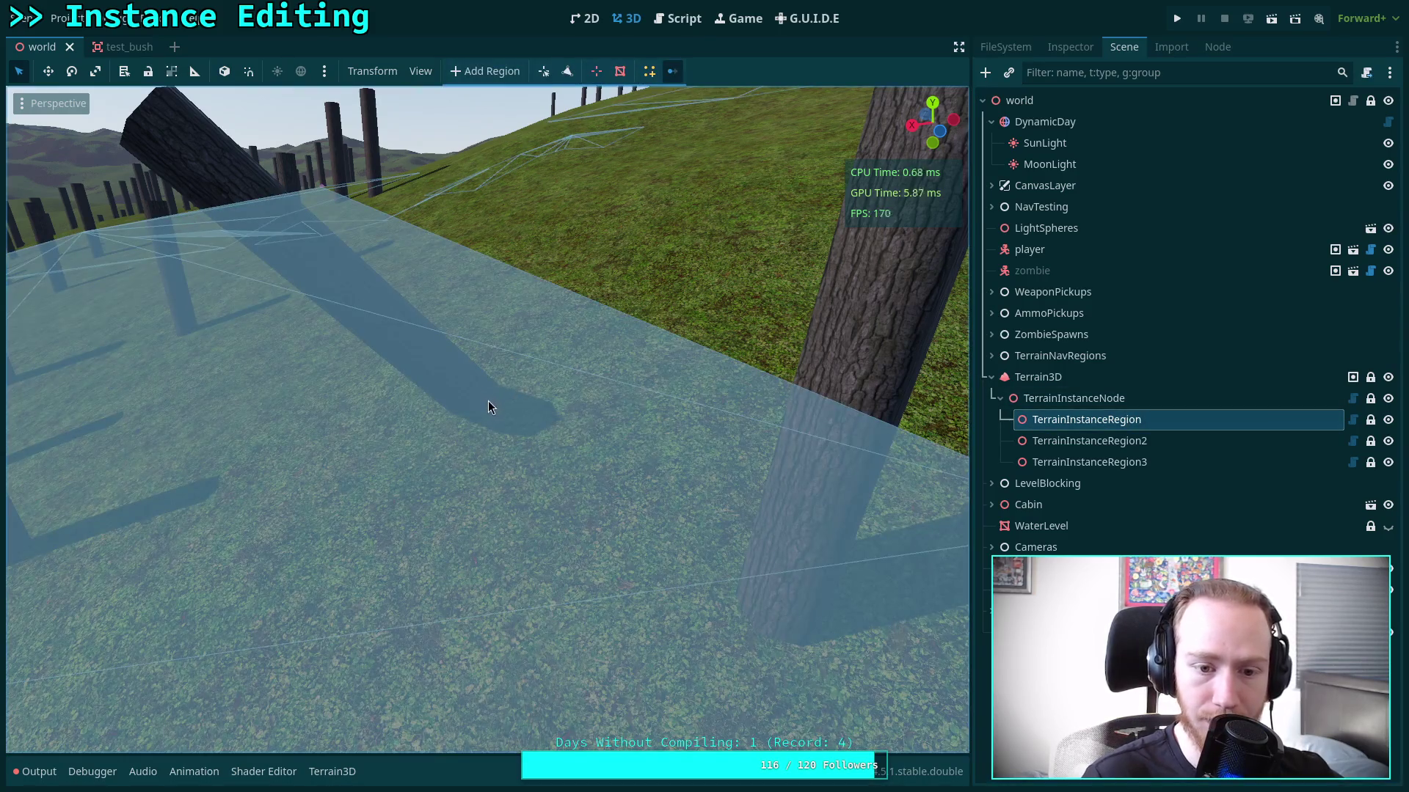
pyautogui.press('Up')
pyautogui.press('Down')
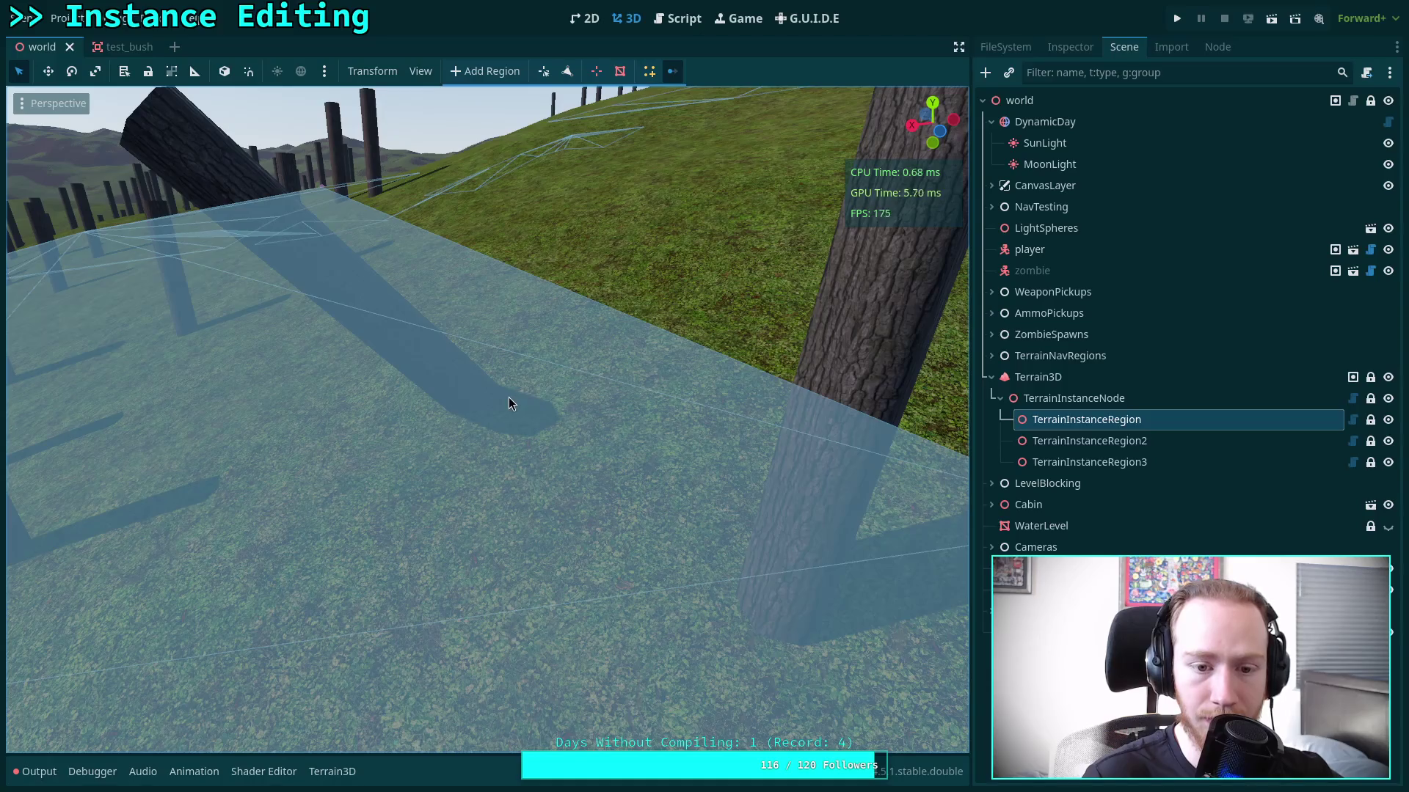
# Step: Pull a tree instance out as Test Tree and rotate it upright, then undo the move and rotation
pyautogui.click(508, 398)
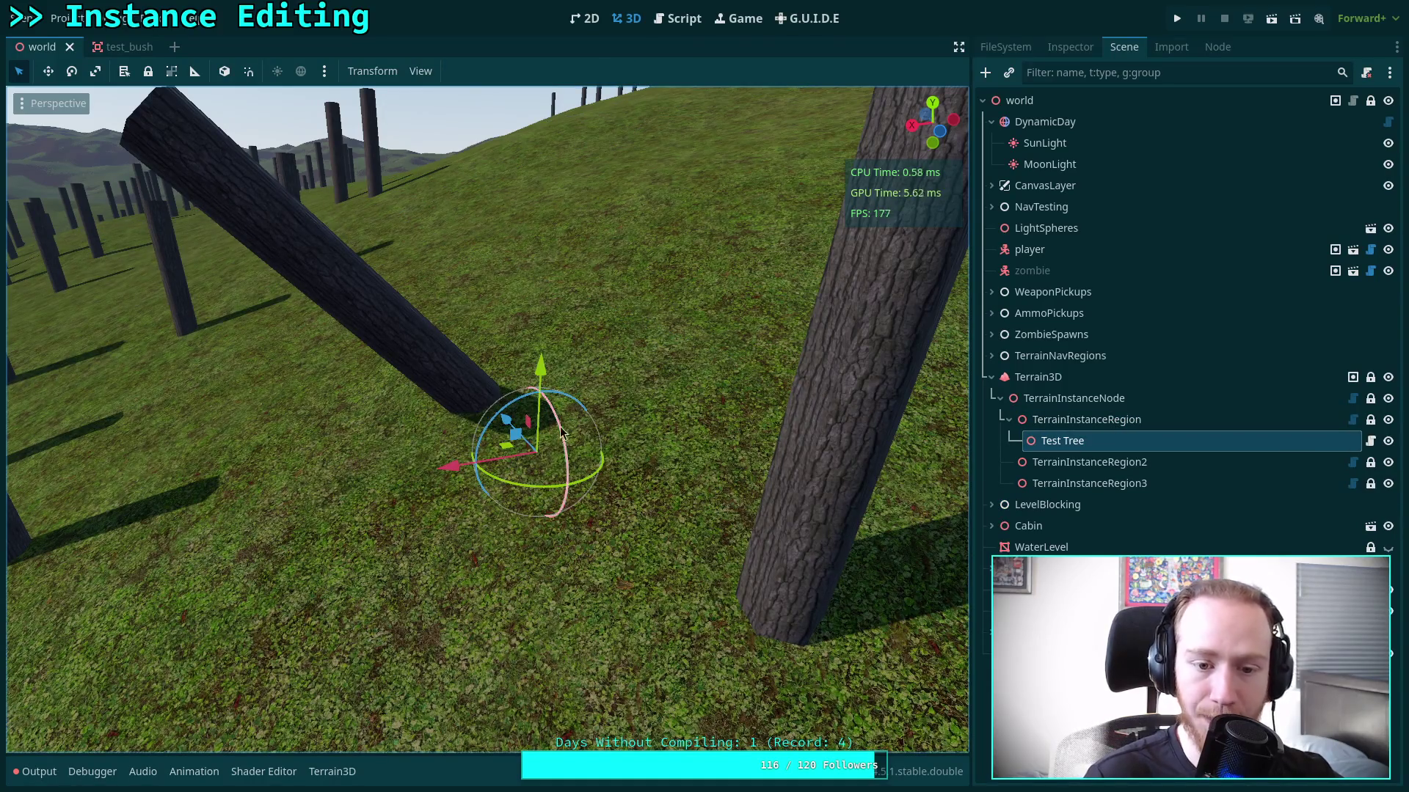
pyautogui.moveTo(526, 403)
pyautogui.mouseDown()
pyautogui.moveTo(540, 319)
pyautogui.moveTo(514, 361)
pyautogui.moveTo(492, 364)
pyautogui.moveTo(517, 360)
pyautogui.moveTo(482, 361)
pyautogui.moveTo(553, 337)
pyautogui.moveTo(524, 340)
pyautogui.moveTo(546, 382)
pyautogui.mouseUp()
pyautogui.hotkey('ctrl', 'z')
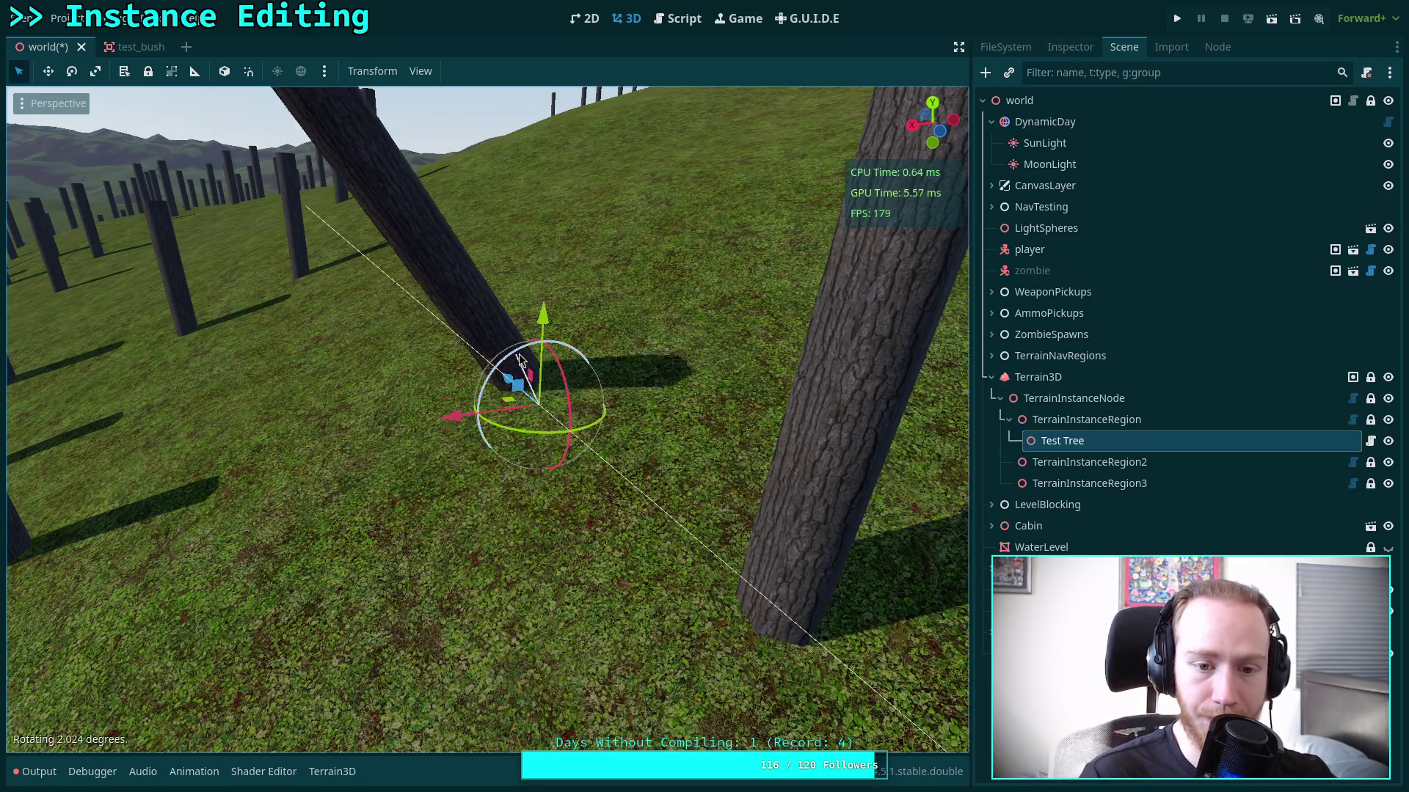
pyautogui.hotkey('ctrl', 'z')
pyautogui.hotkey('ctrl', 'z')
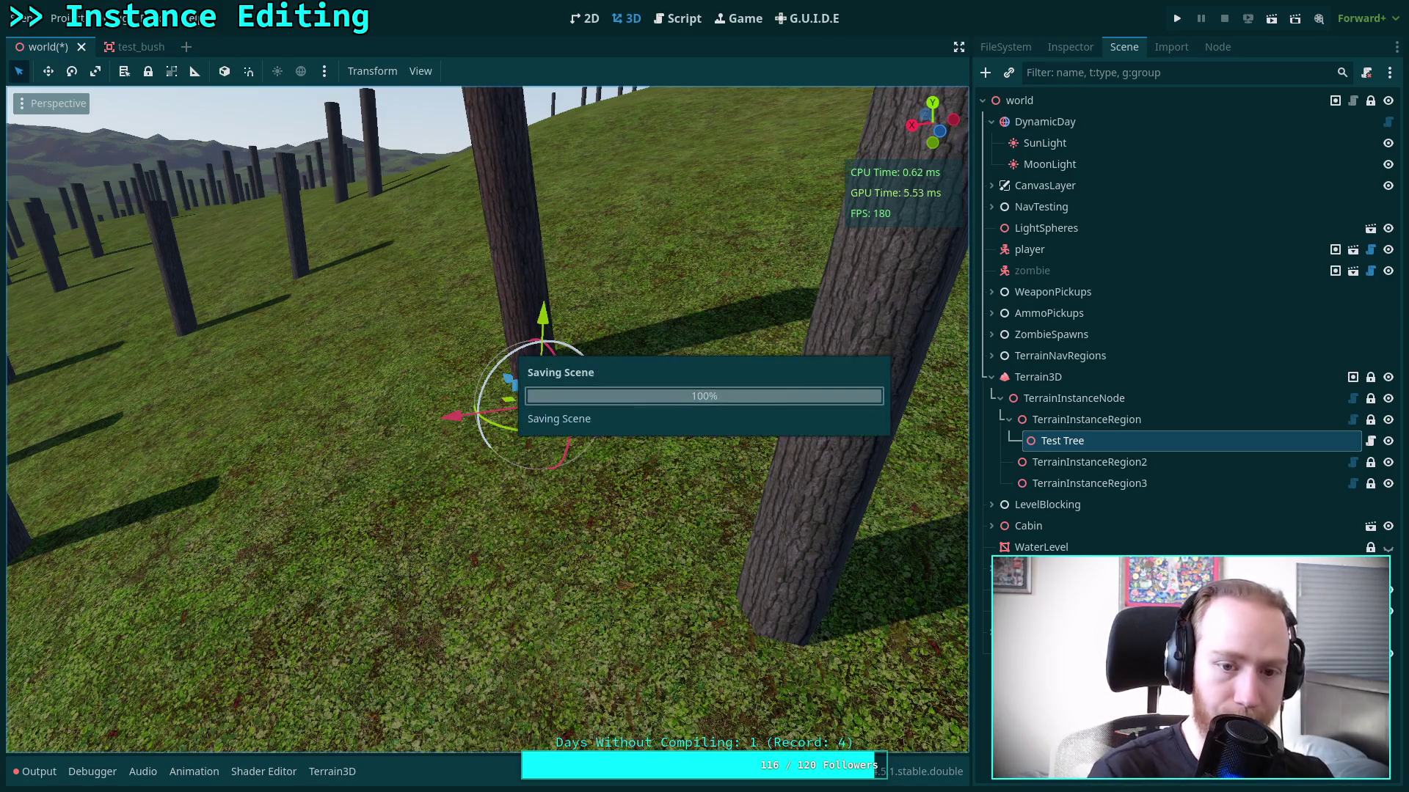
# Step: Survey the posts across the hill and view TerrainInstanceRegion's regions from above
pyautogui.press('w')
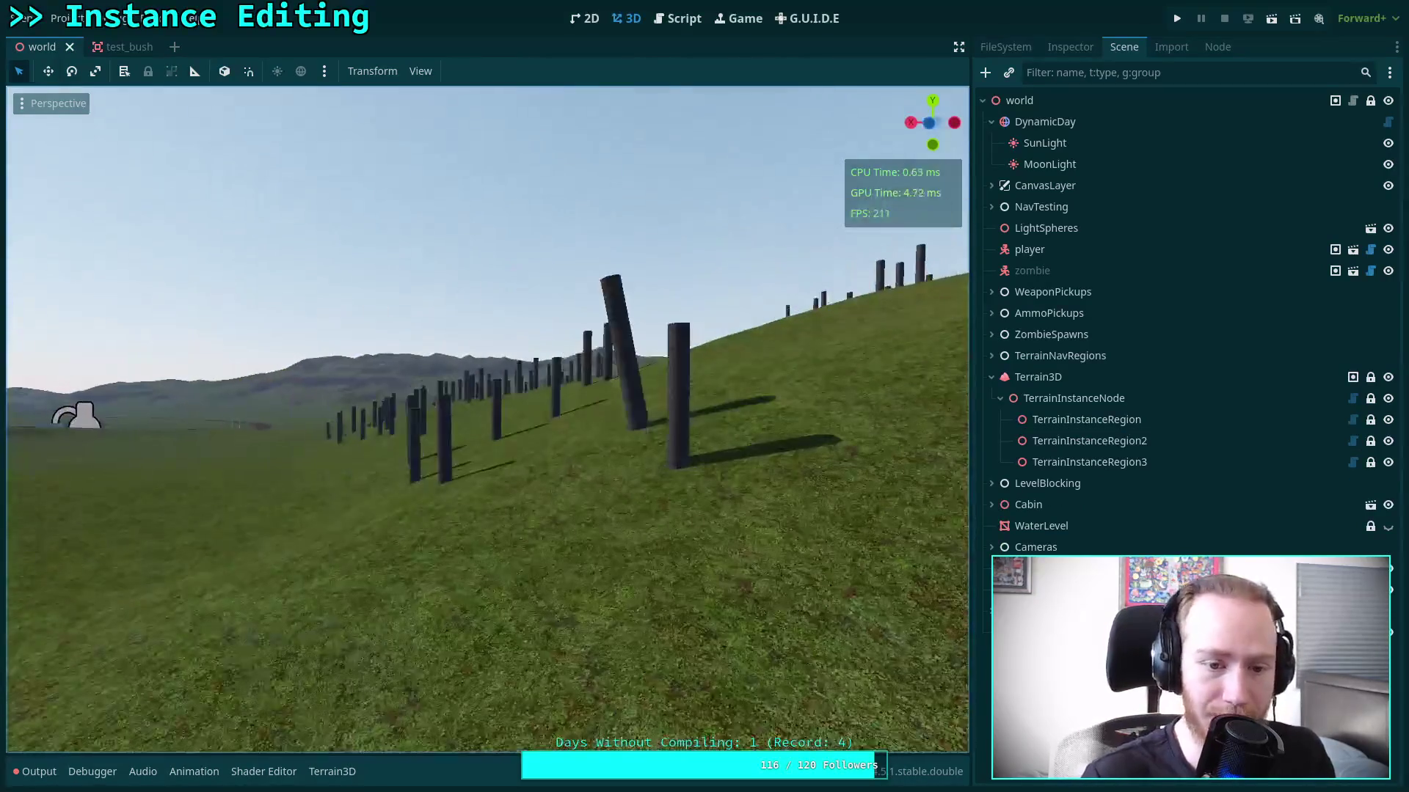
pyautogui.press('w')
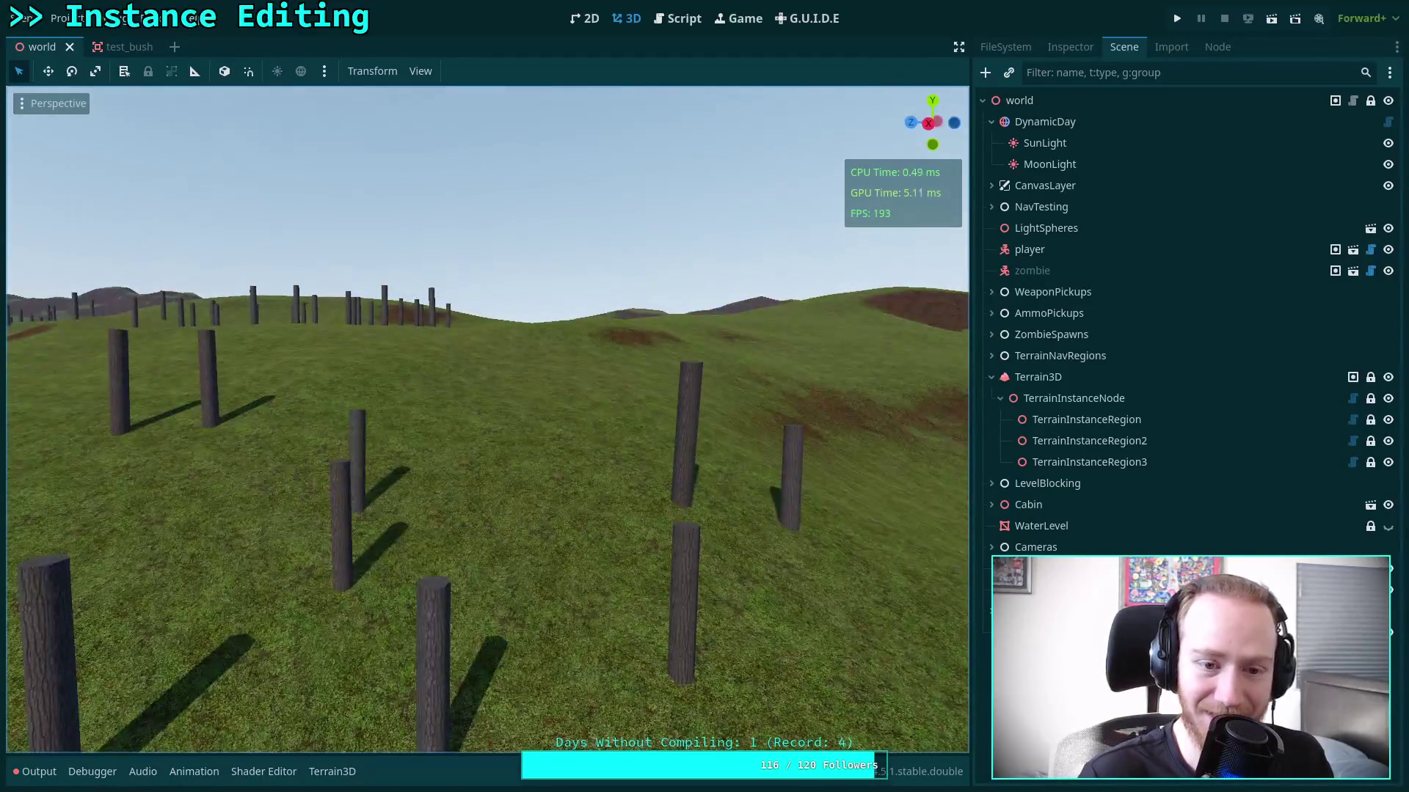
pyautogui.press('s')
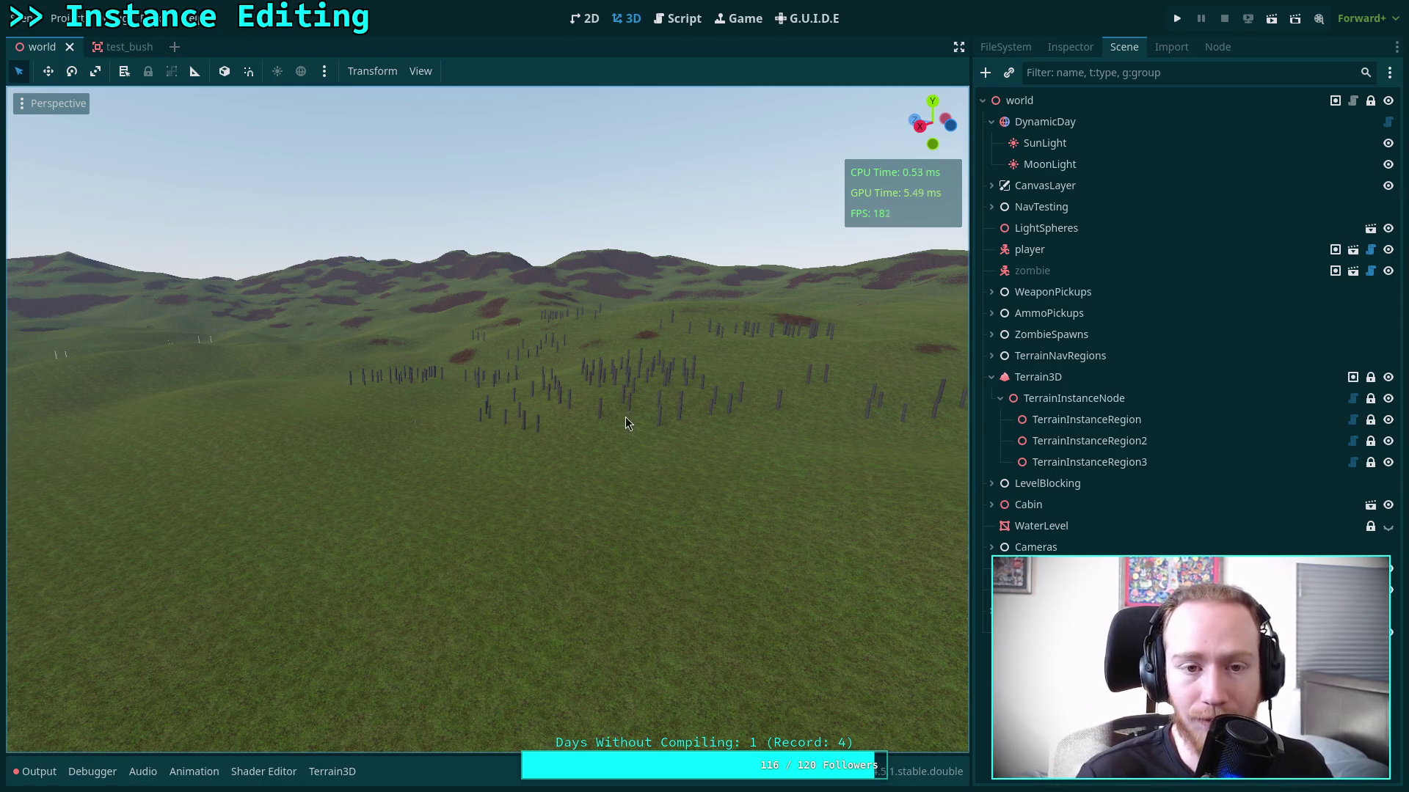
pyautogui.click(1086, 419)
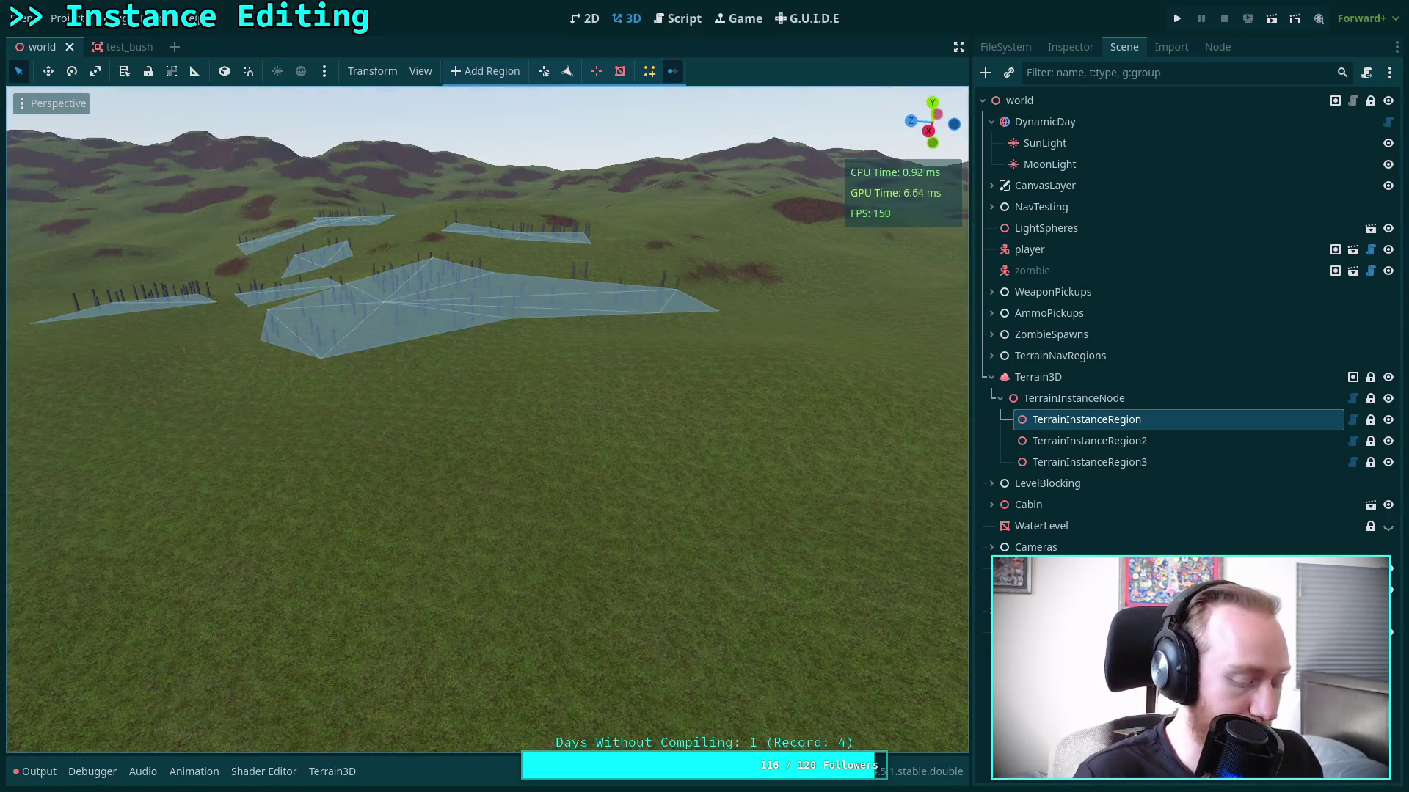
pyautogui.press('w')
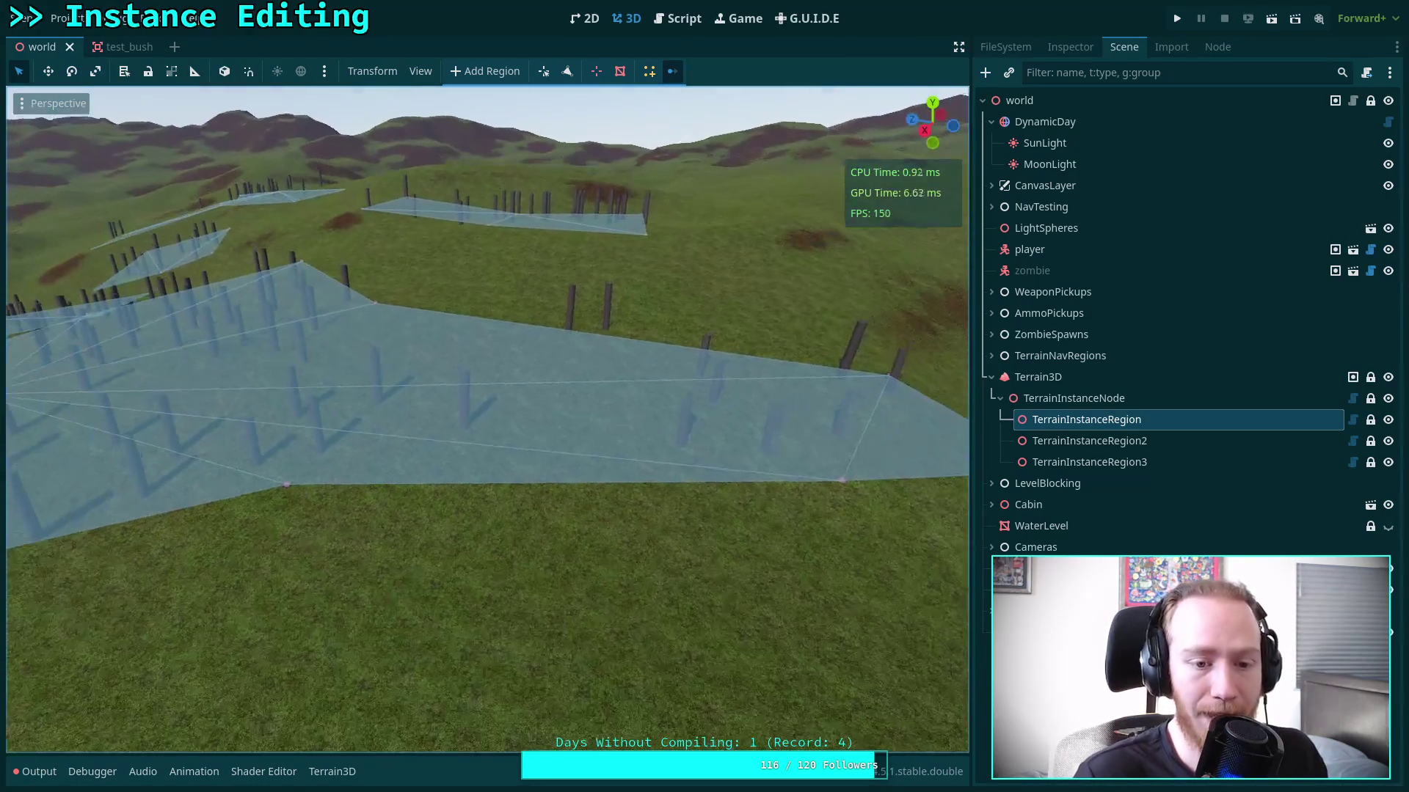
pyautogui.press('s')
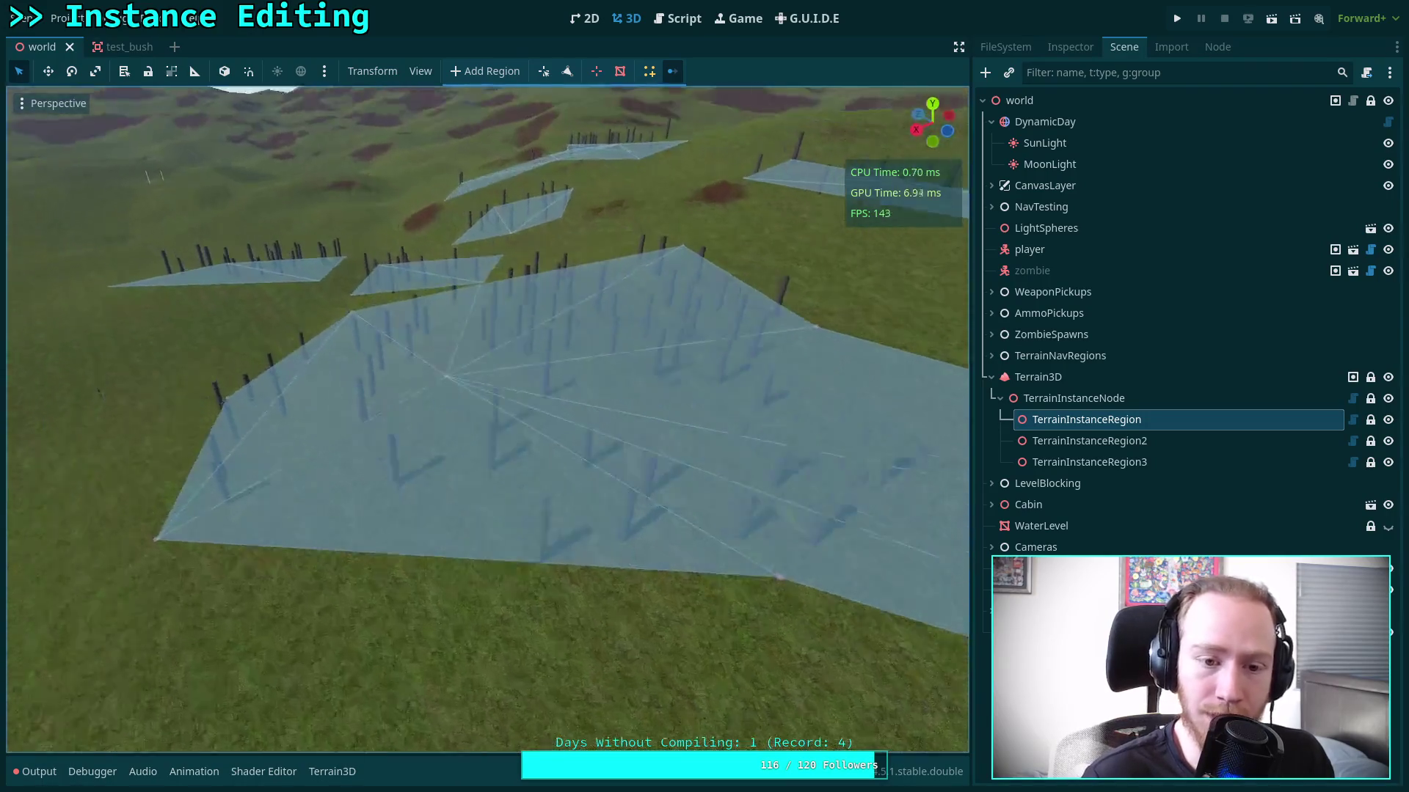
pyautogui.press('w')
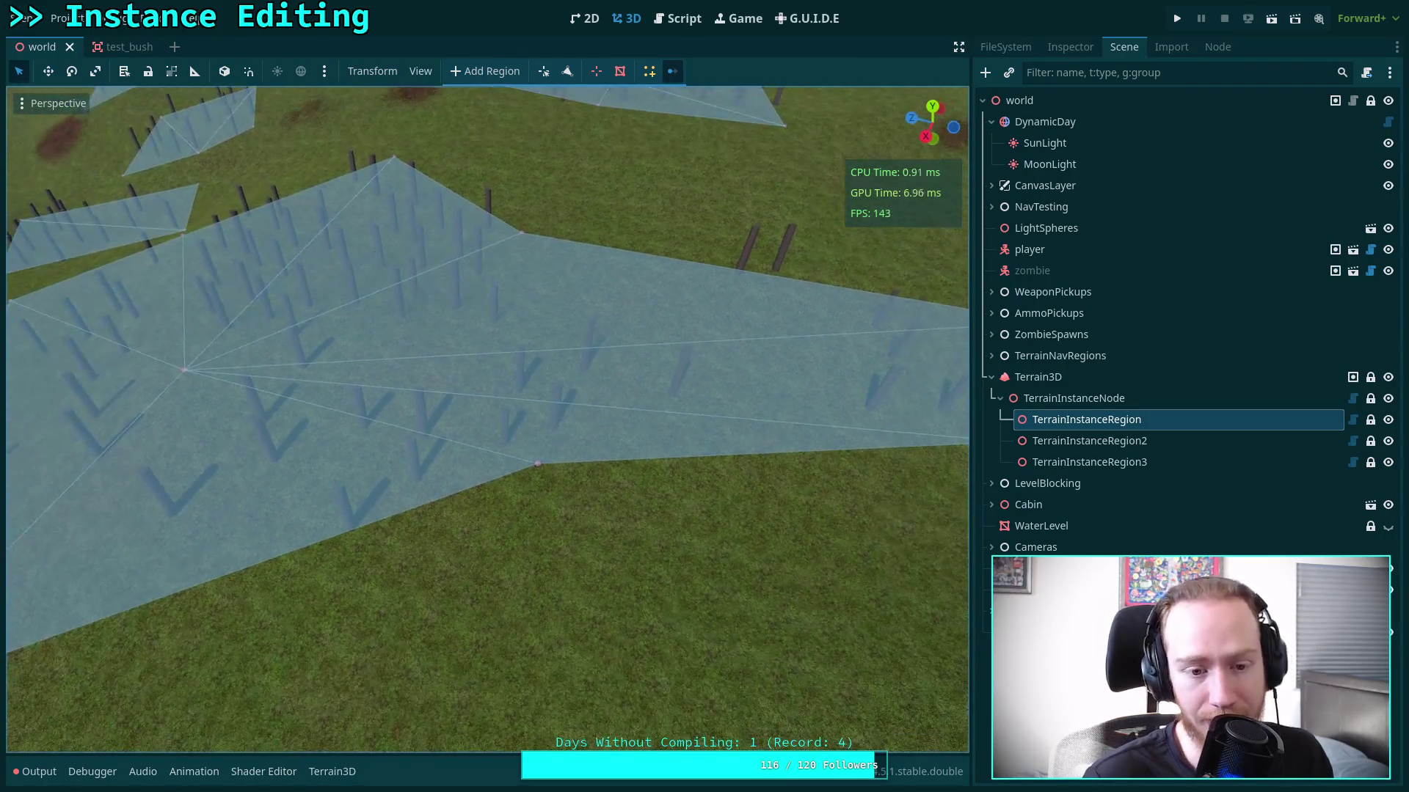
pyautogui.press('a')
pyautogui.press('s')
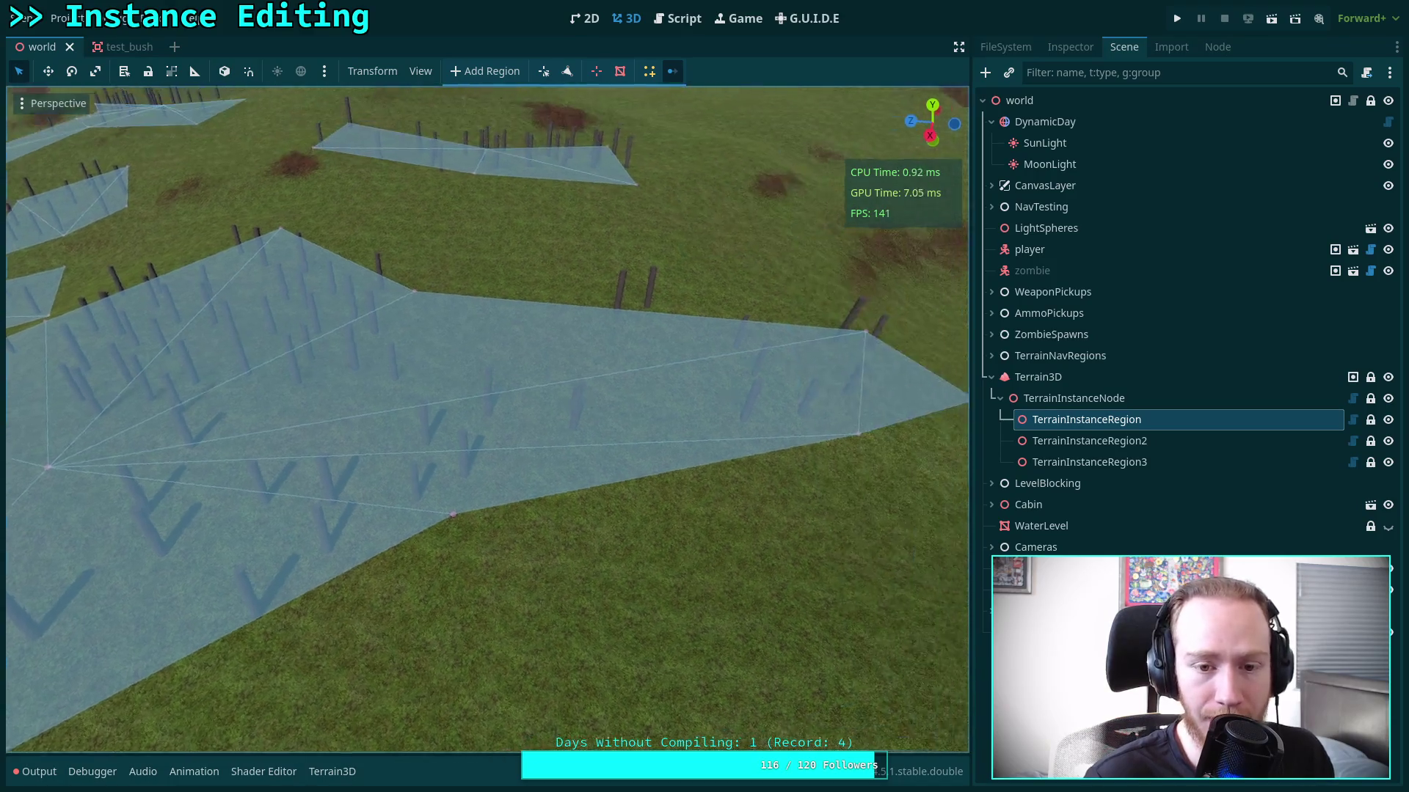
pyautogui.press('a')
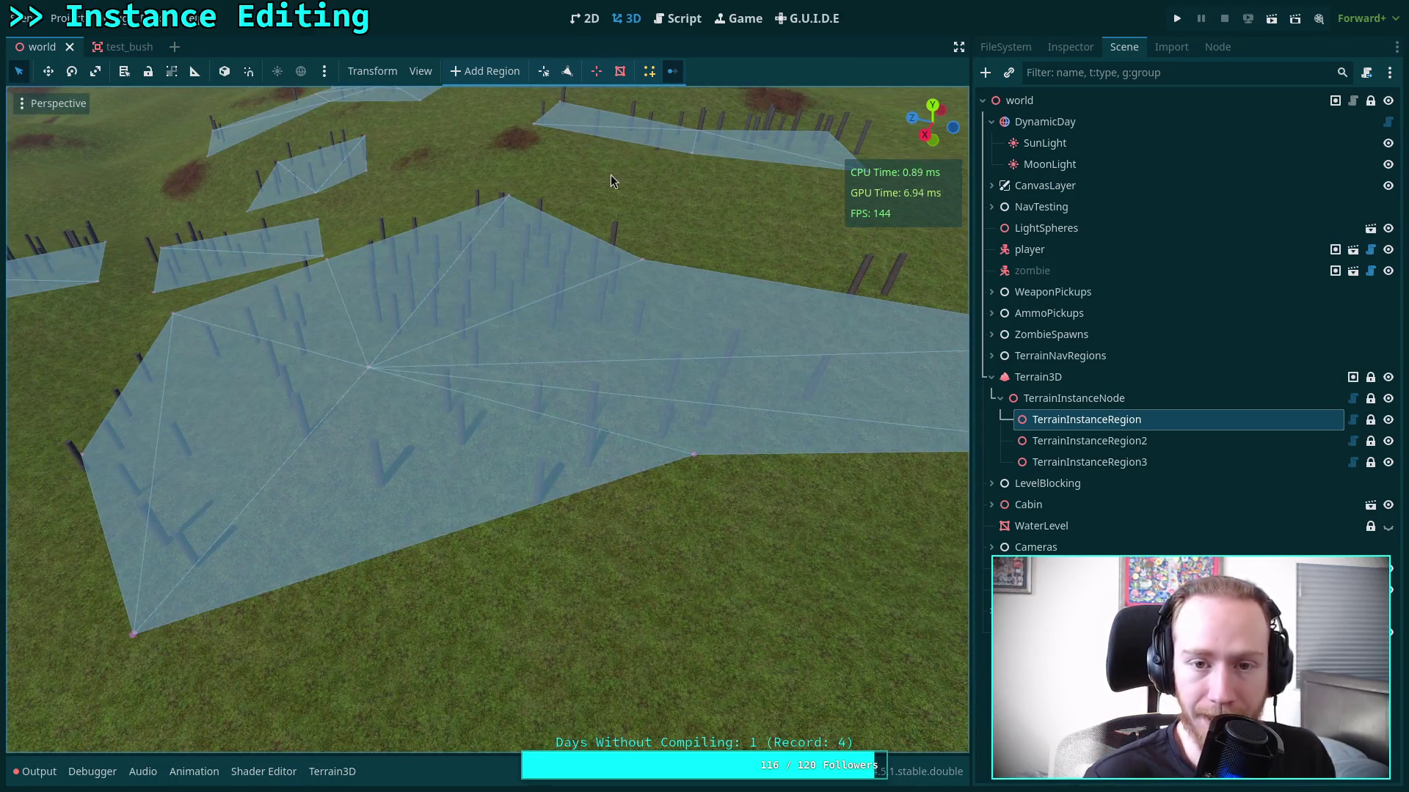
pyautogui.moveTo(547, 367); pyautogui.dragTo(877, 568)
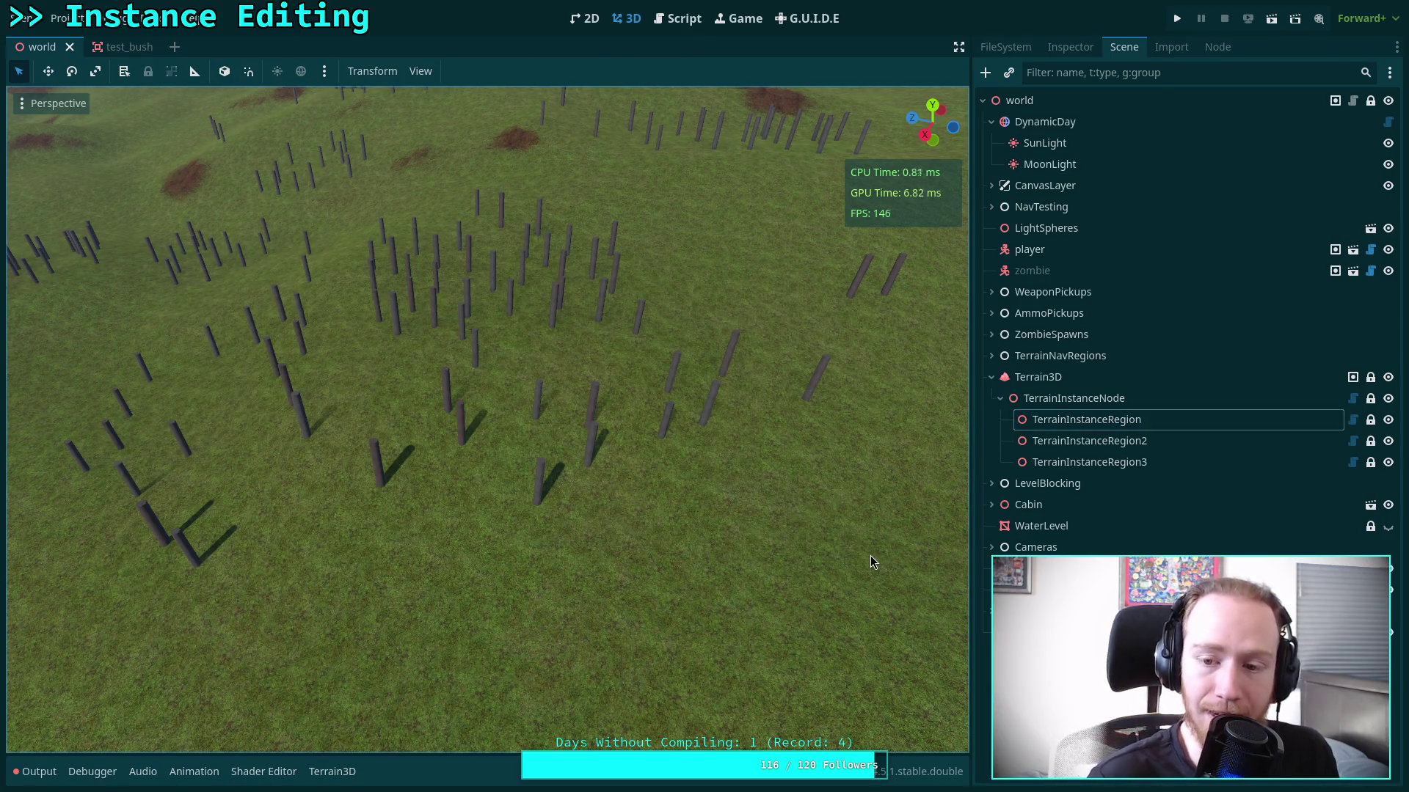
# Step: Paint instances across the terrain with Terrain3D, then view the instance regions from higher up
pyautogui.click(1038, 377)
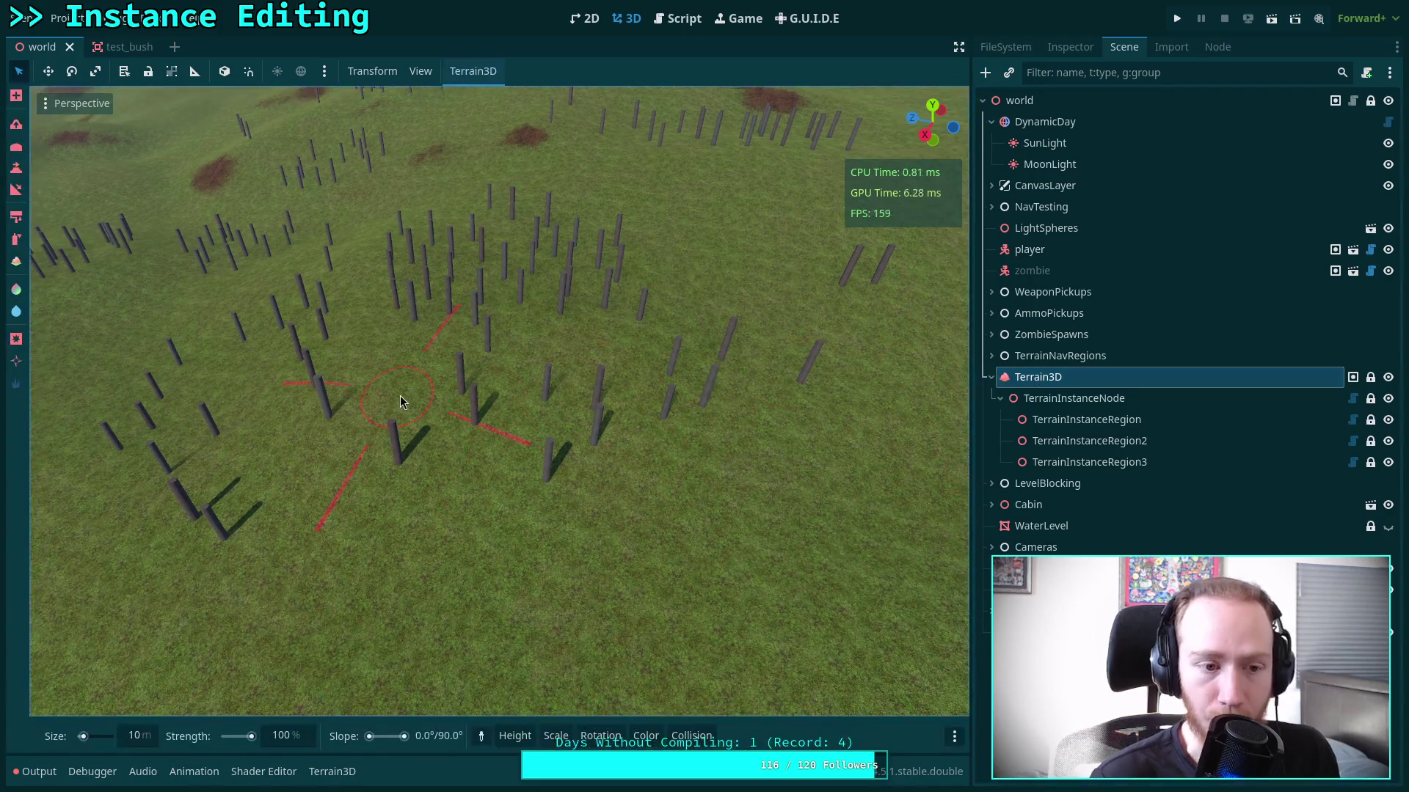
pyautogui.moveTo(559, 473)
pyautogui.mouseDown()
pyautogui.moveTo(588, 408)
pyautogui.moveTo(714, 377)
pyautogui.moveTo(659, 424)
pyautogui.mouseUp()
pyautogui.click(1094, 420)
pyautogui.moveTo(660, 411); pyautogui.dragTo(701, 399)
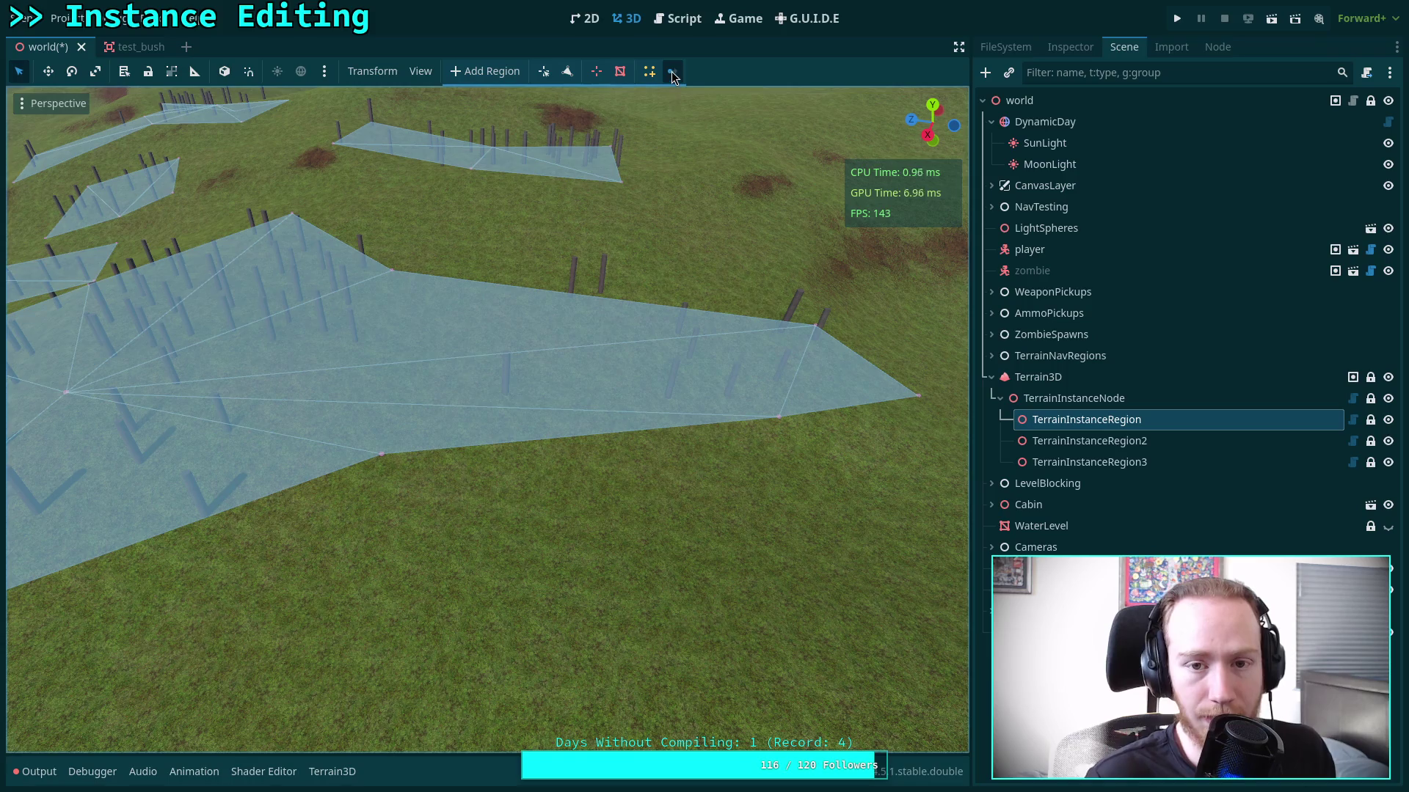
pyautogui.moveTo(616, 359); pyautogui.dragTo(733, 397)
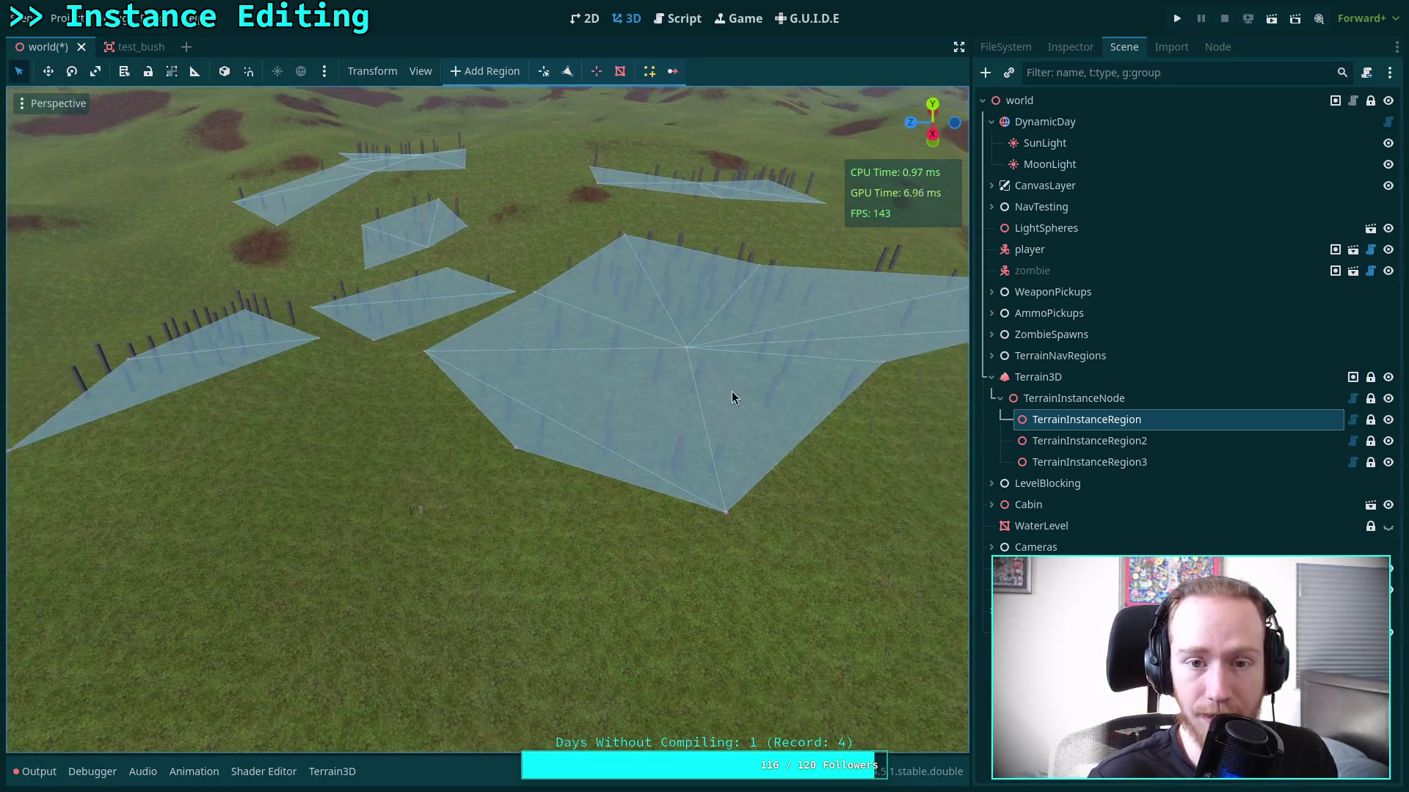
# Step: Clear all instances from TerrainInstanceRegion, then reselect it after checking Terrain3D's panel
pyautogui.click(1082, 49)
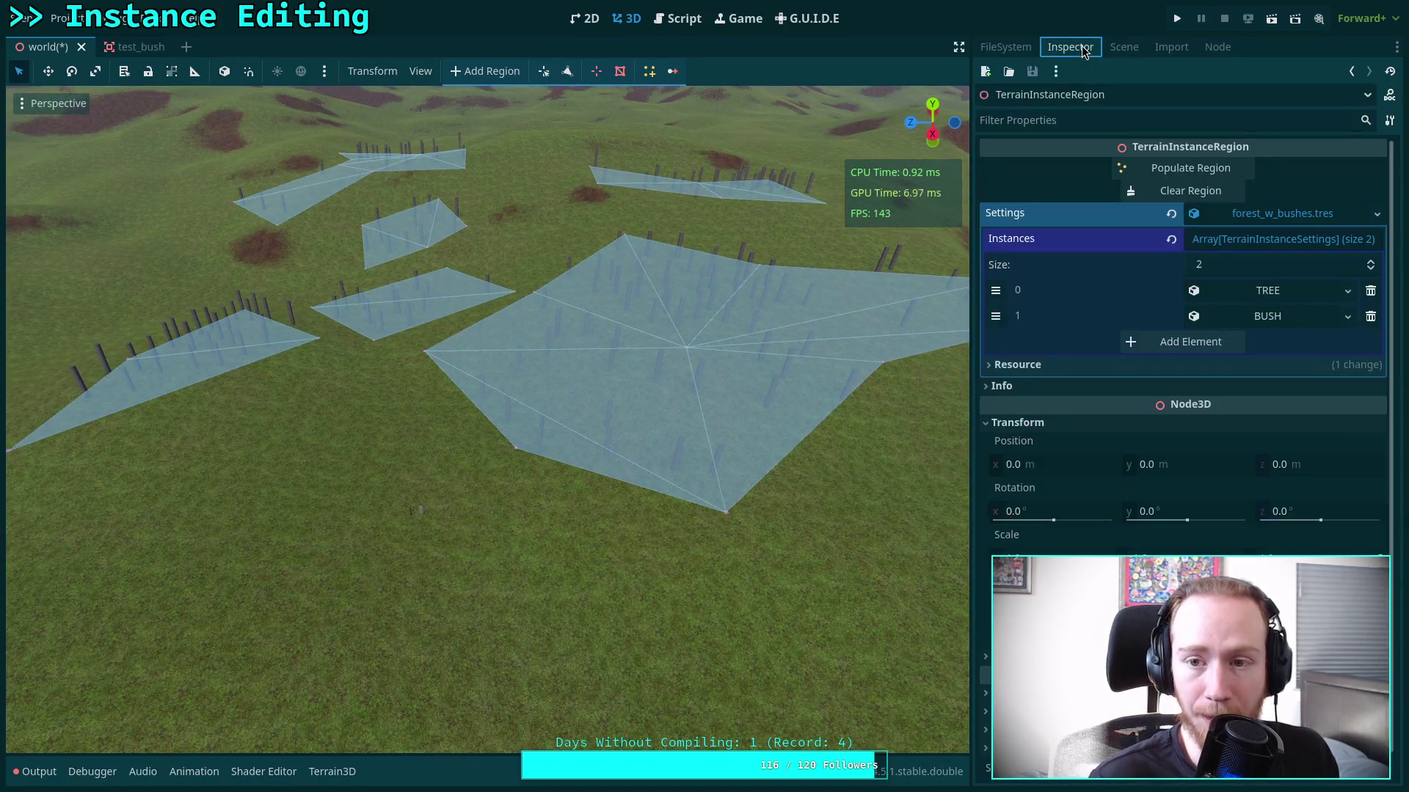
pyautogui.click(1174, 192)
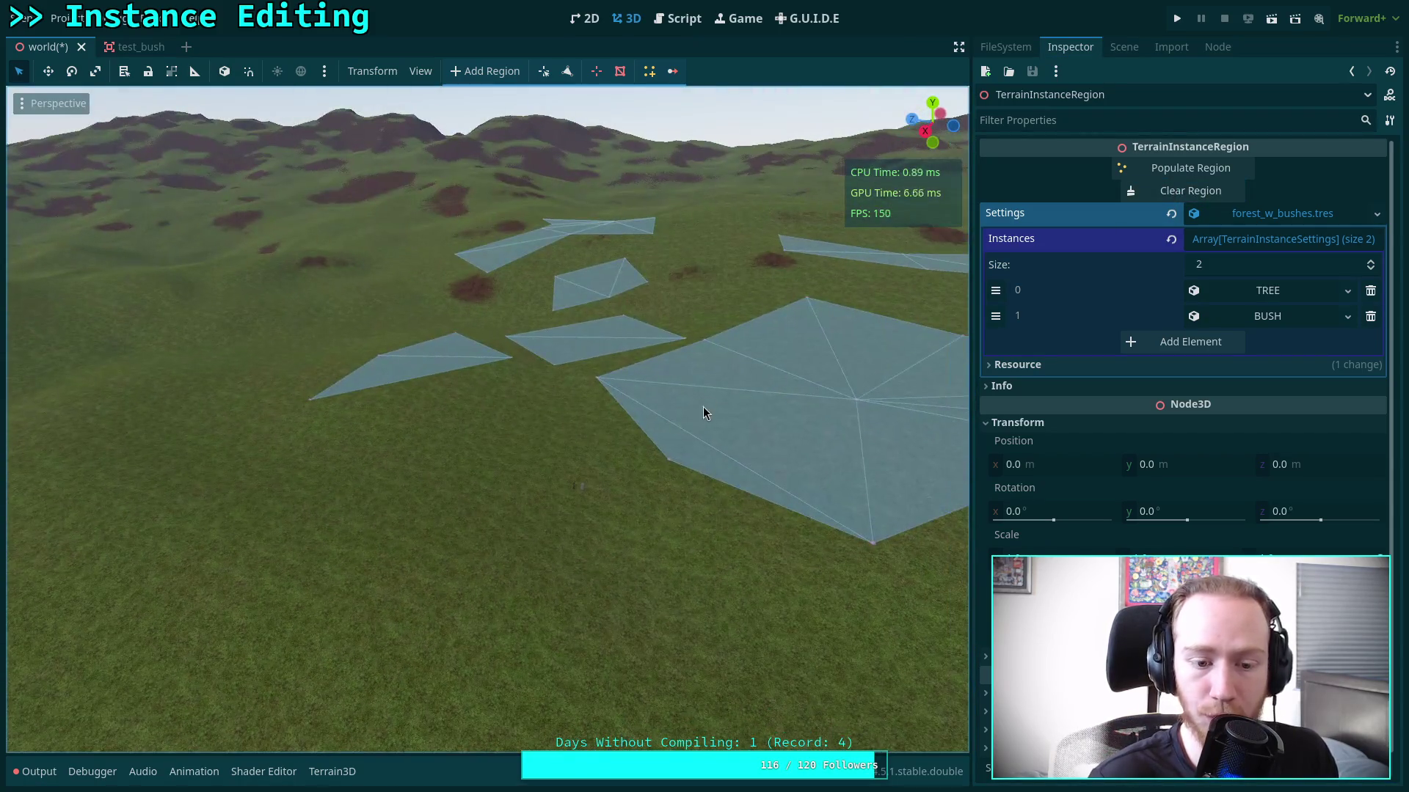
pyautogui.click(1124, 47)
pyautogui.click(1069, 378)
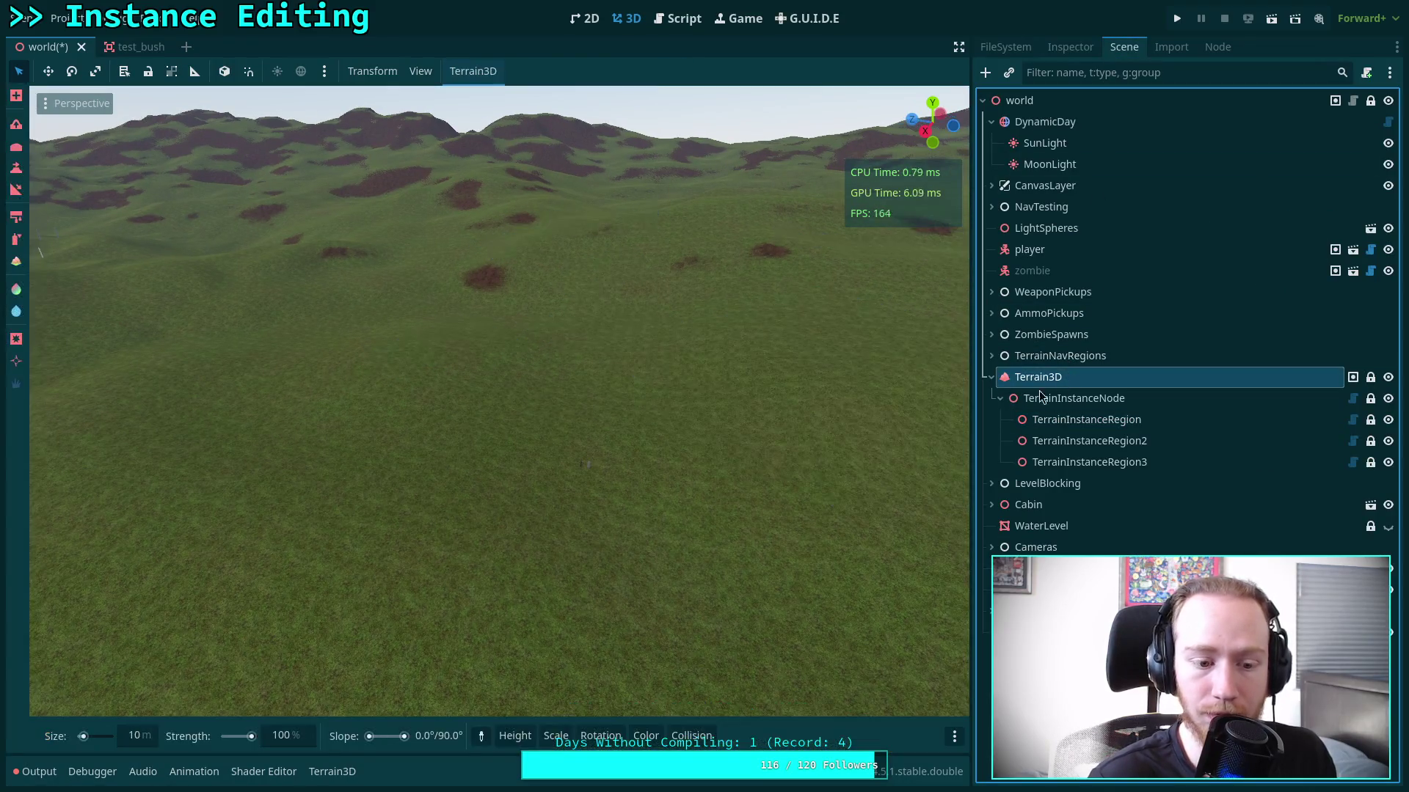
pyautogui.click(327, 771)
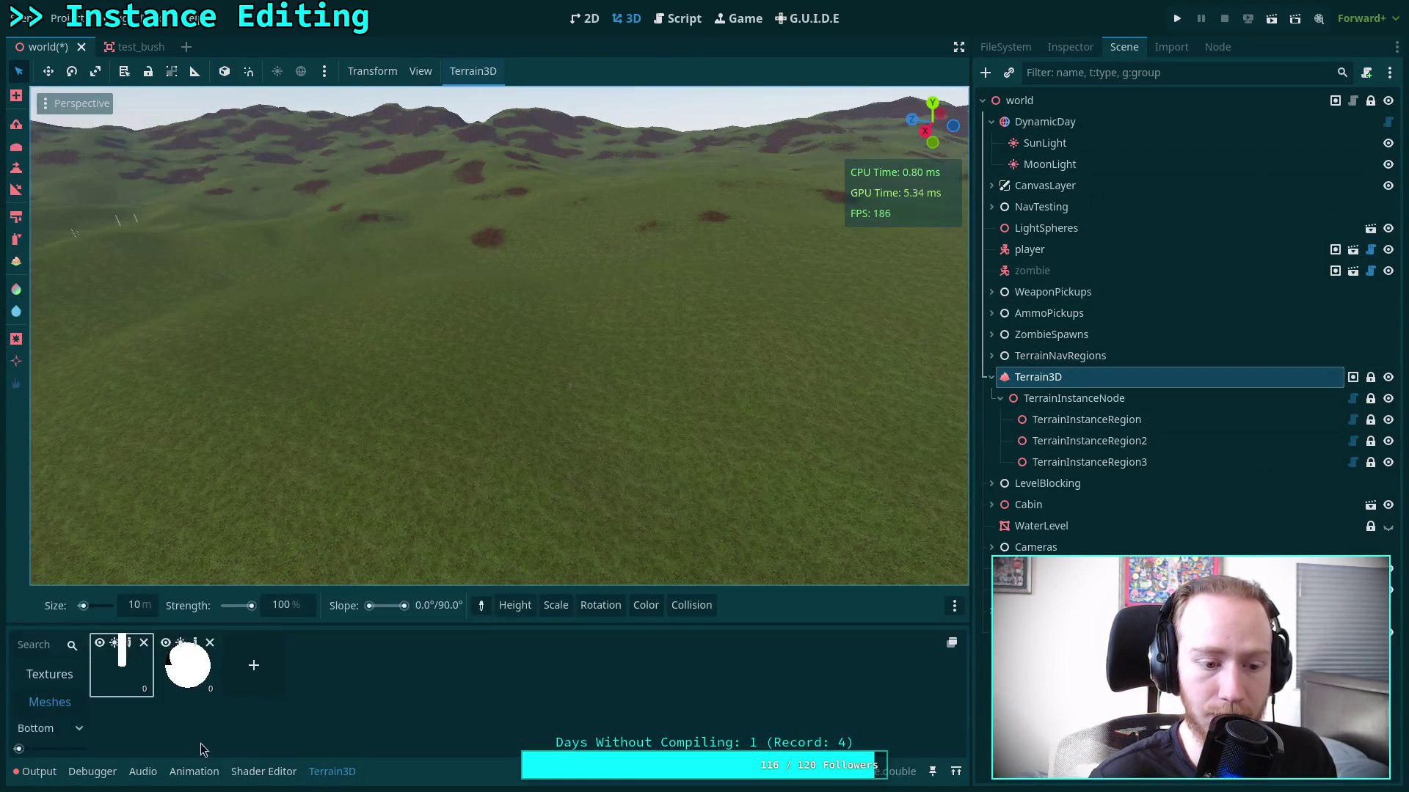
pyautogui.click(323, 771)
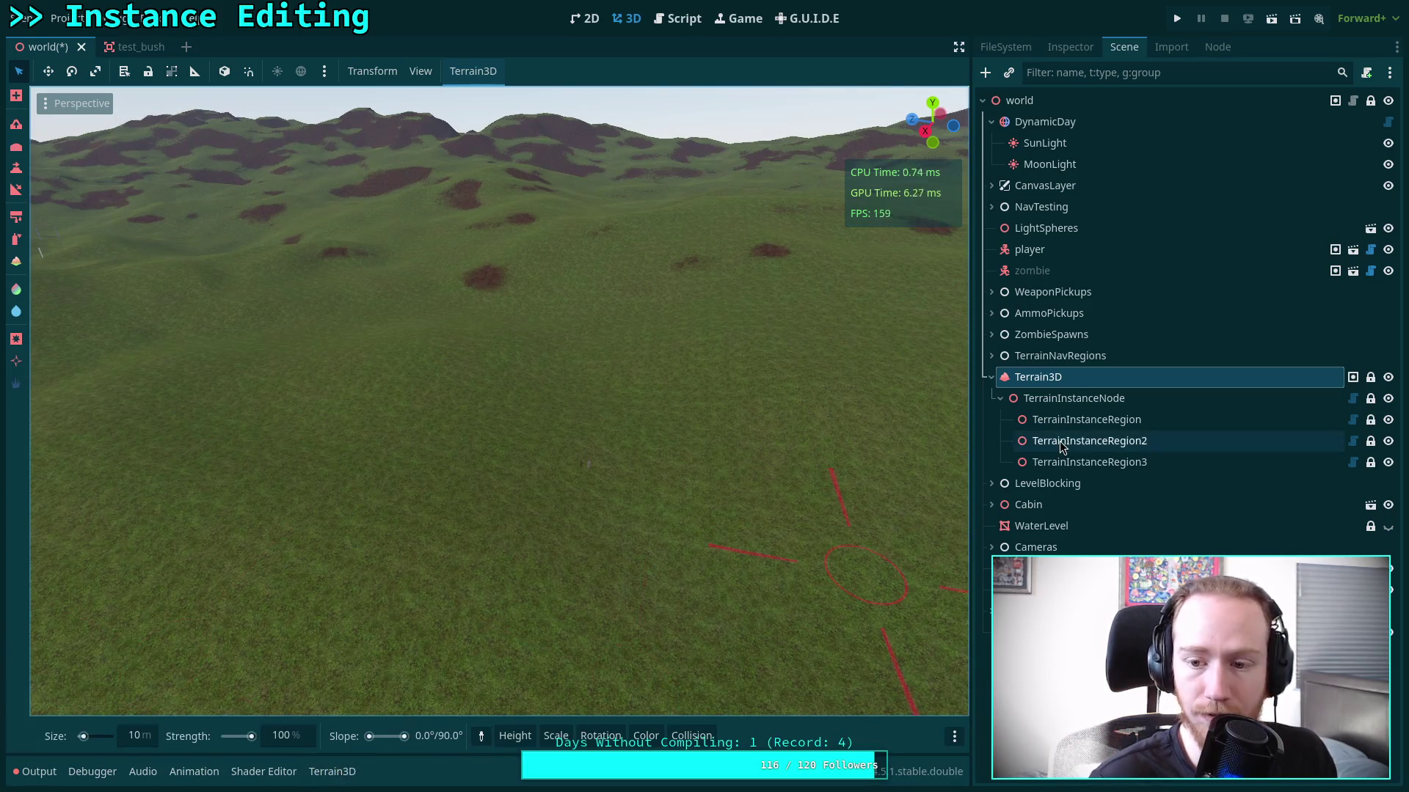
pyautogui.click(1061, 421)
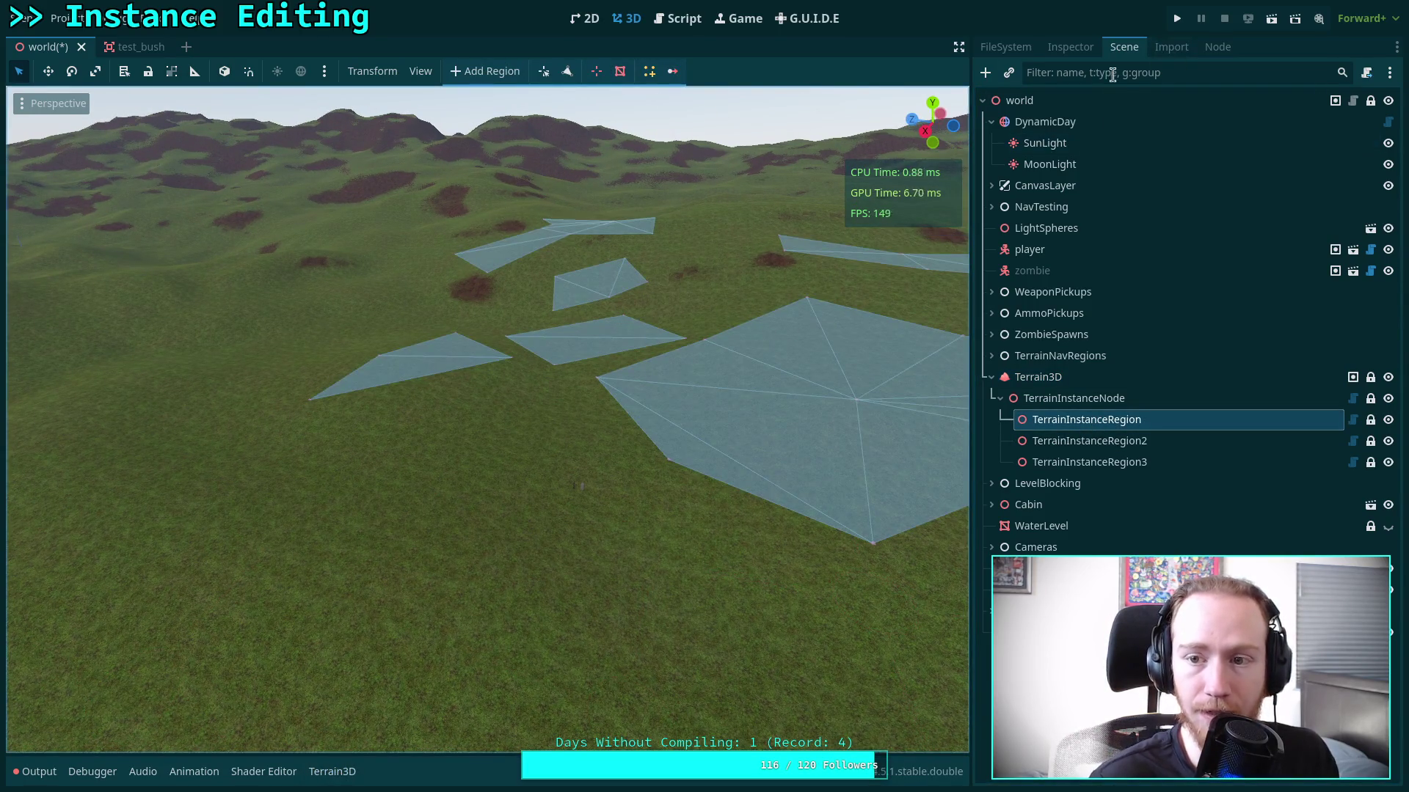
# Step: Populate TerrainInstanceRegion with new tree instances, then select TerrainNavRegions to hide the overlays
pyautogui.click(1070, 48)
pyautogui.click(1191, 170)
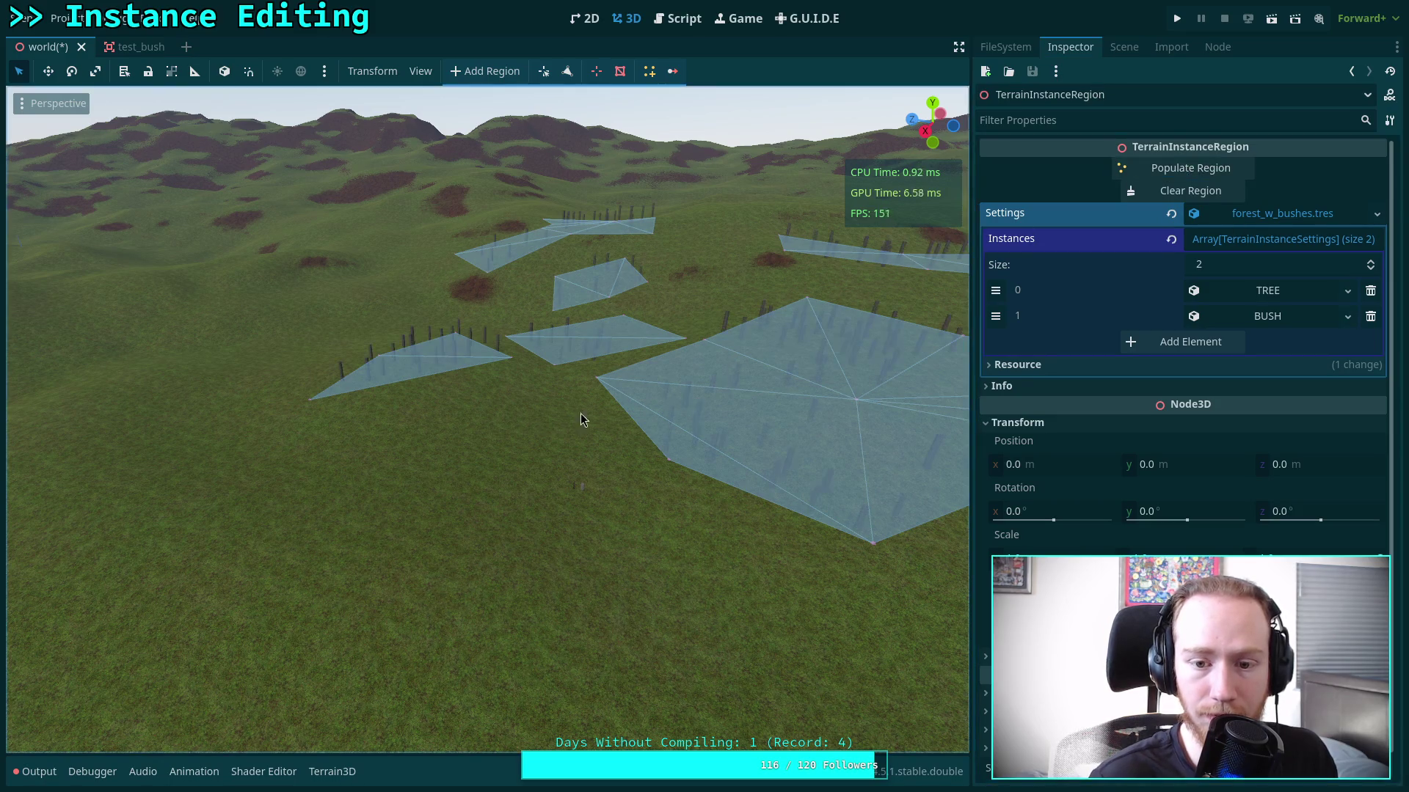
pyautogui.scroll(10, 582, 418)
pyautogui.scroll(-10, 487, 420)
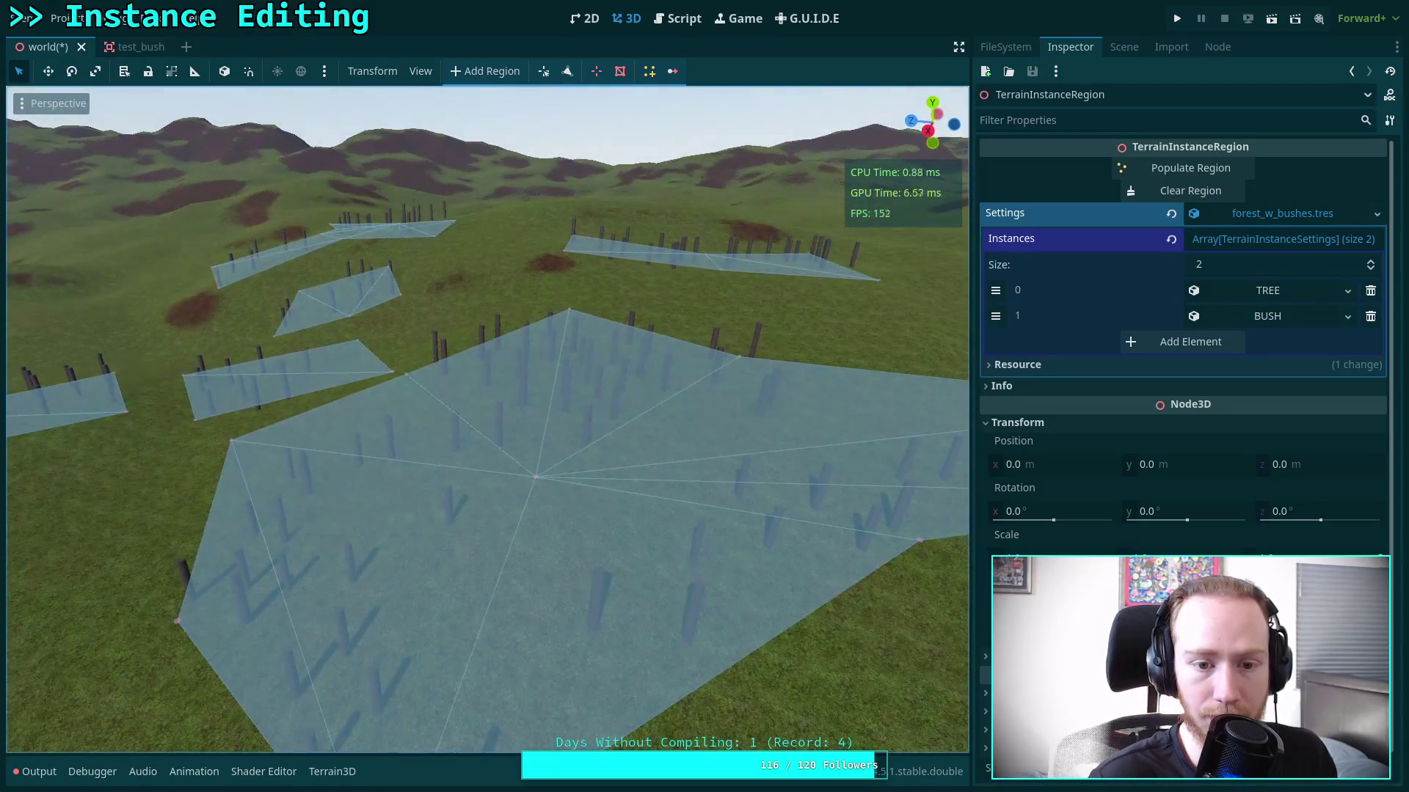
pyautogui.click(1124, 47)
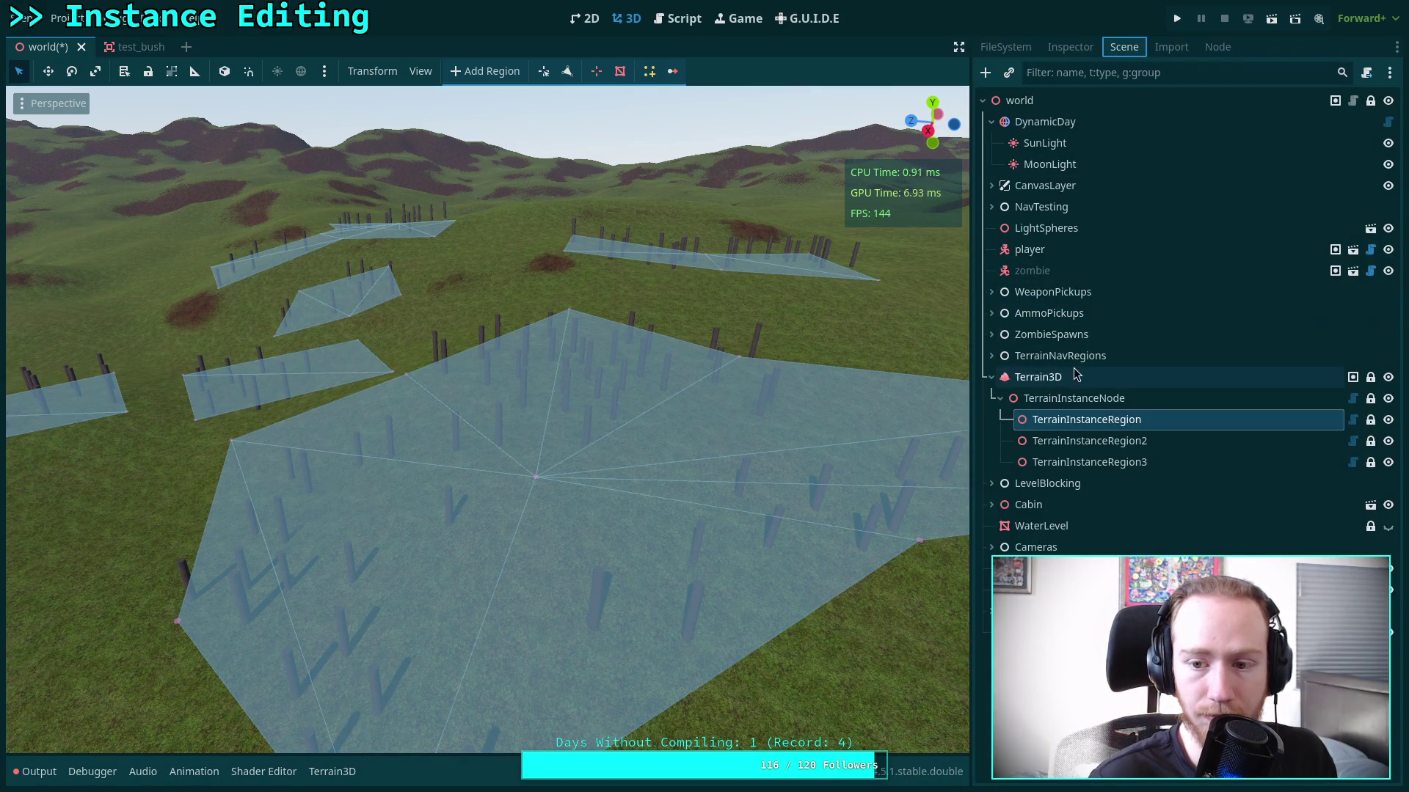
pyautogui.click(1093, 353)
# Step: Fly low across the new field of tree posts, then select the first TerrainInstanceRegion
pyautogui.press('w')
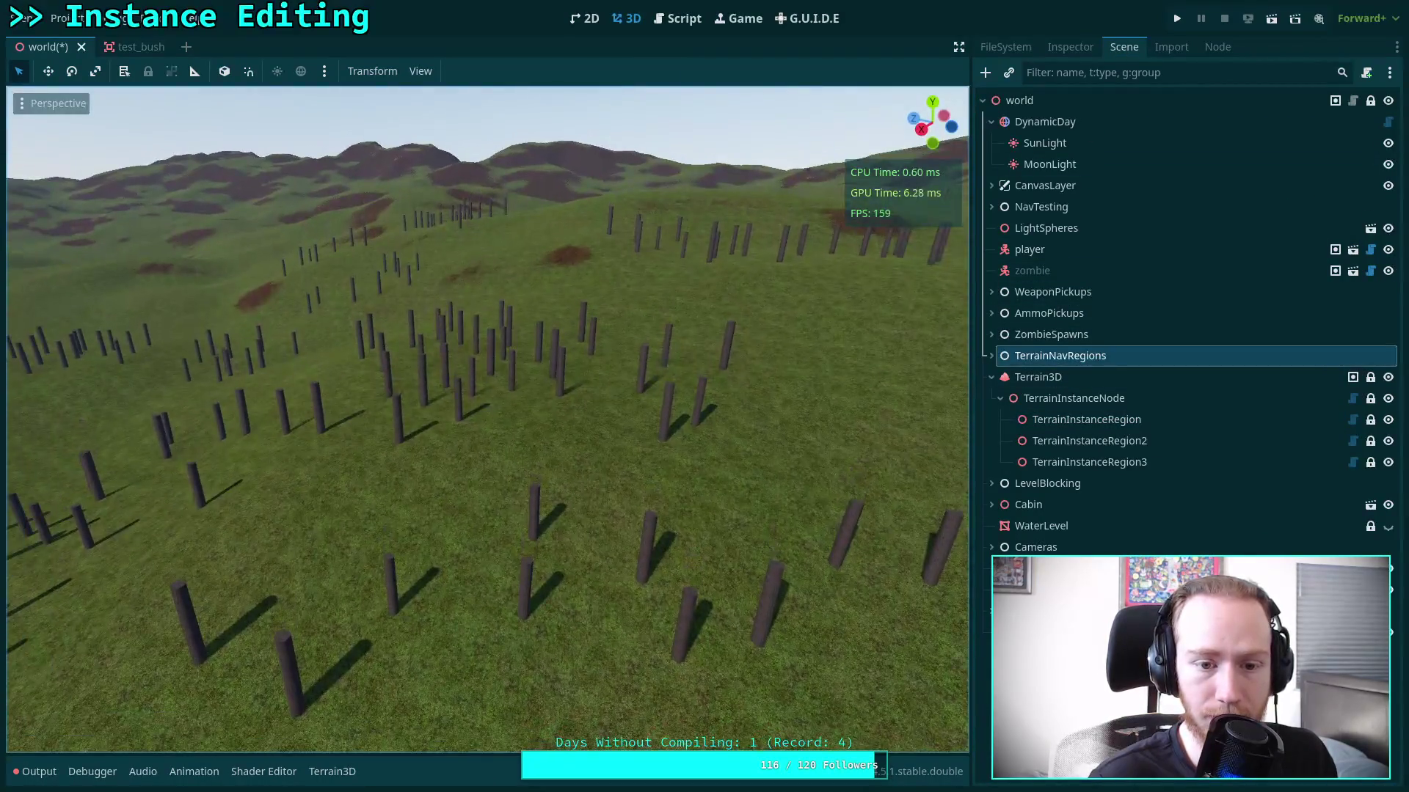
pyautogui.press('w')
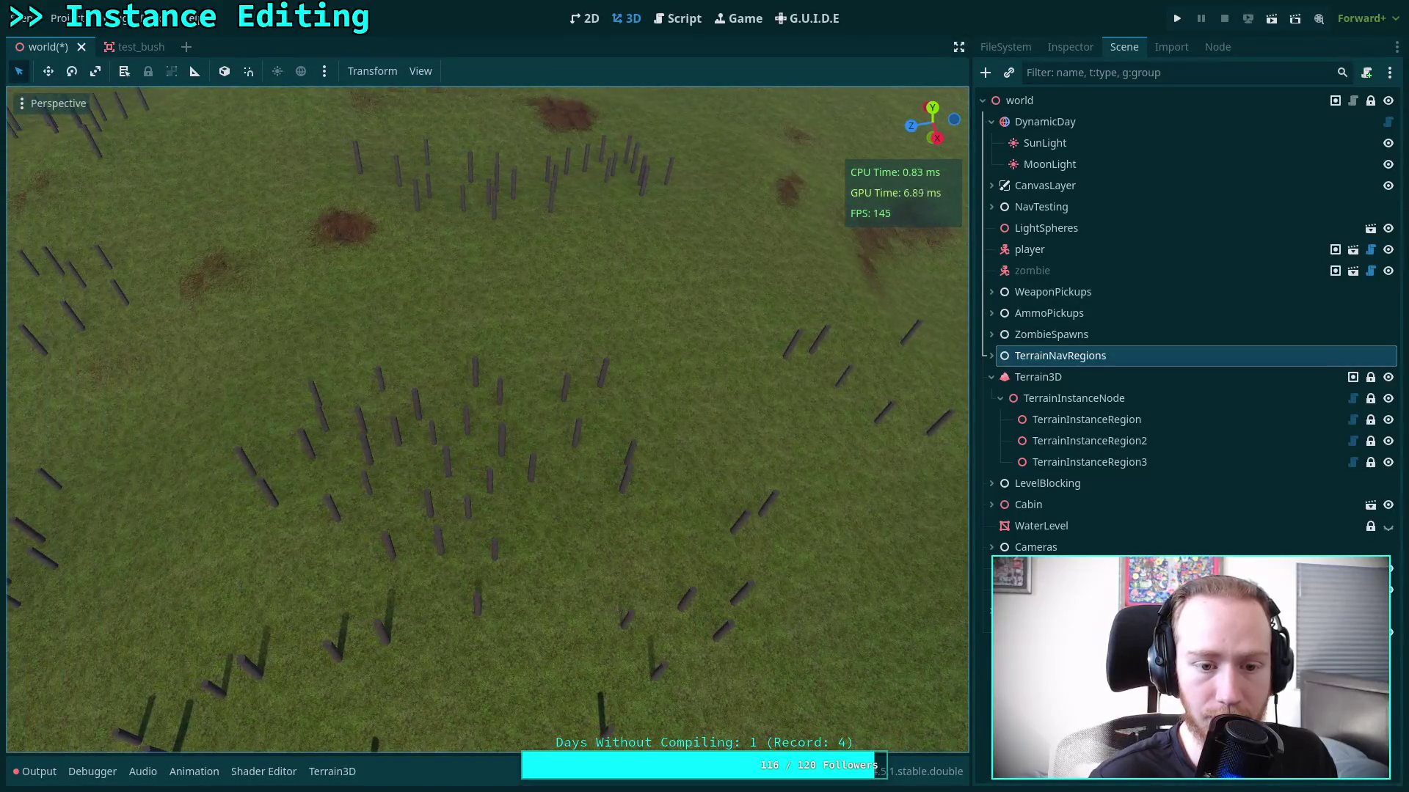
pyautogui.press('s')
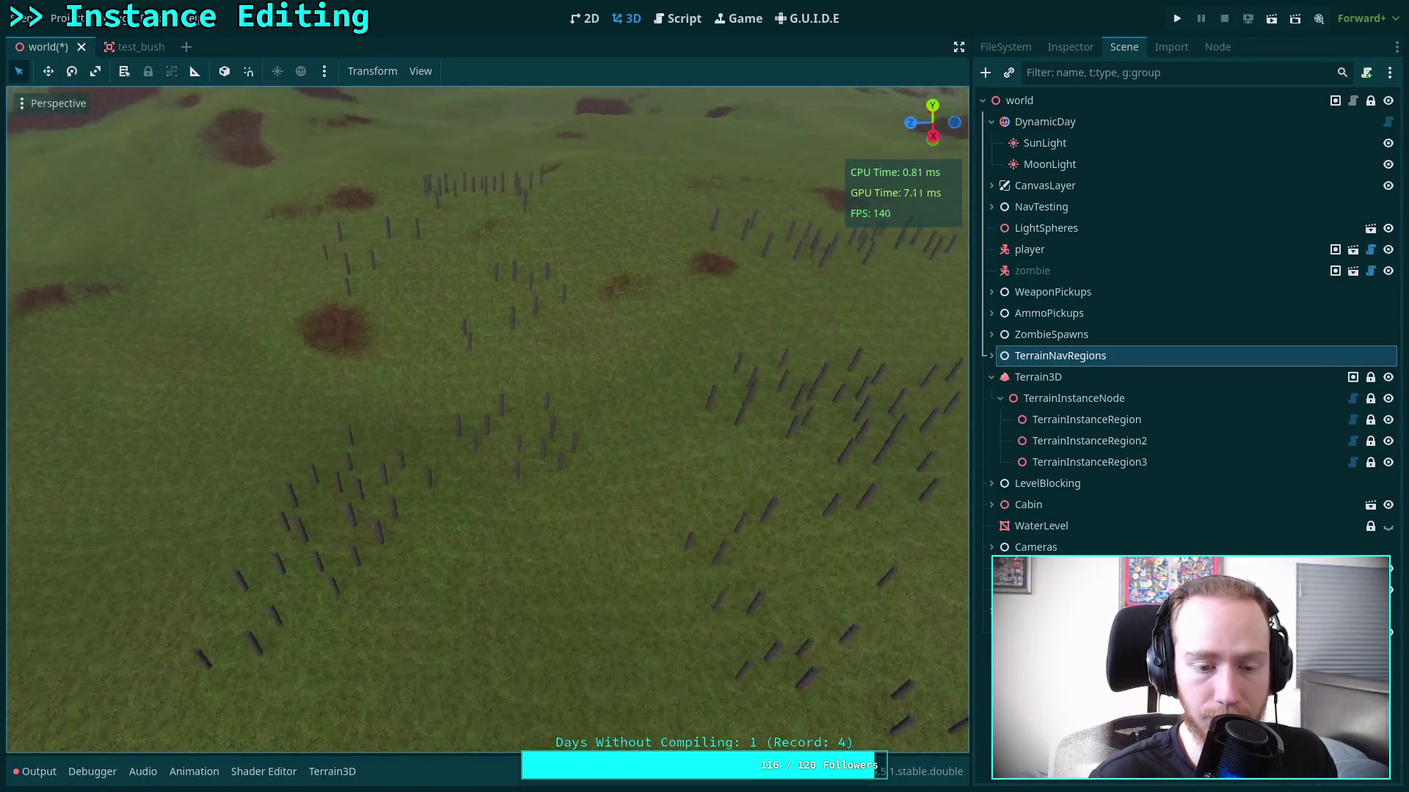
pyautogui.press('w')
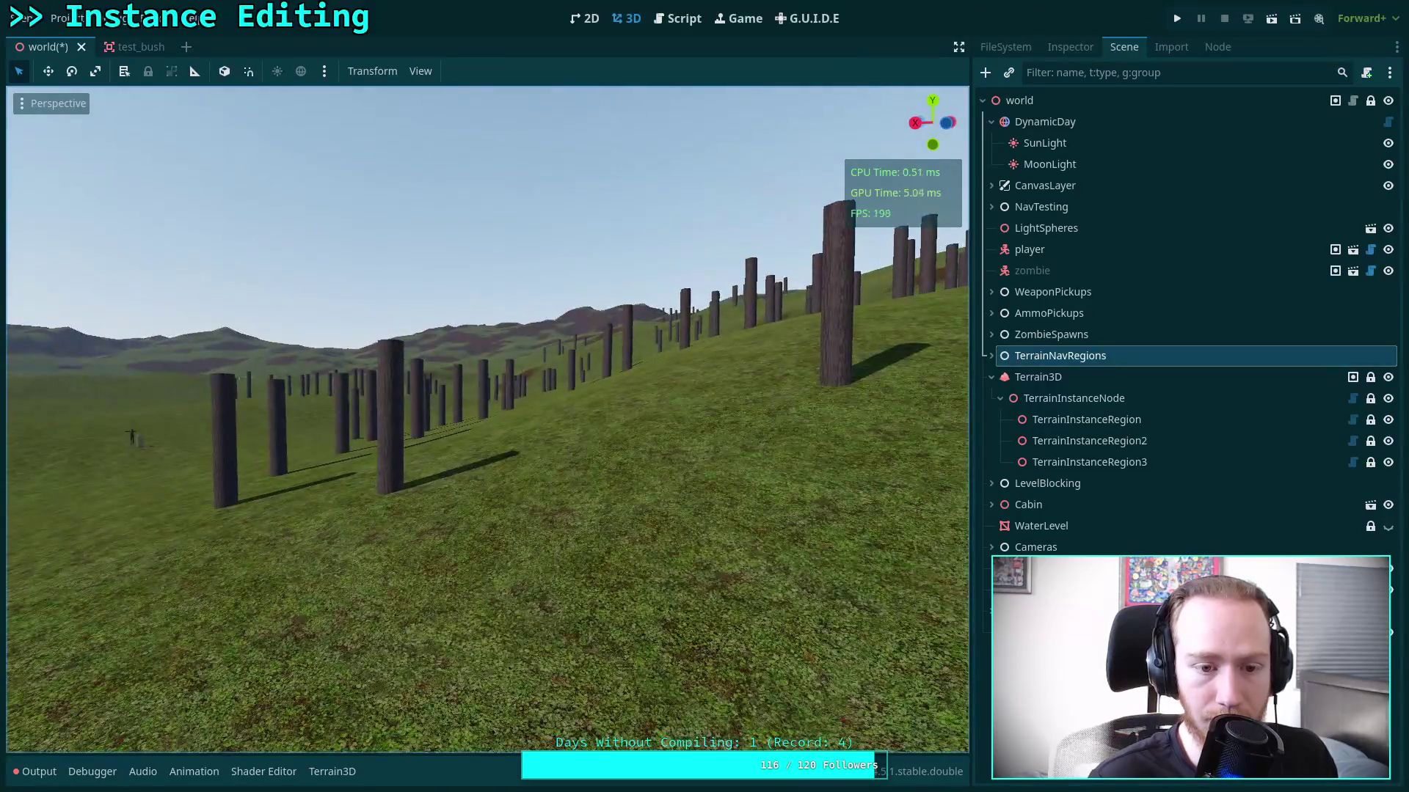
pyautogui.press('s')
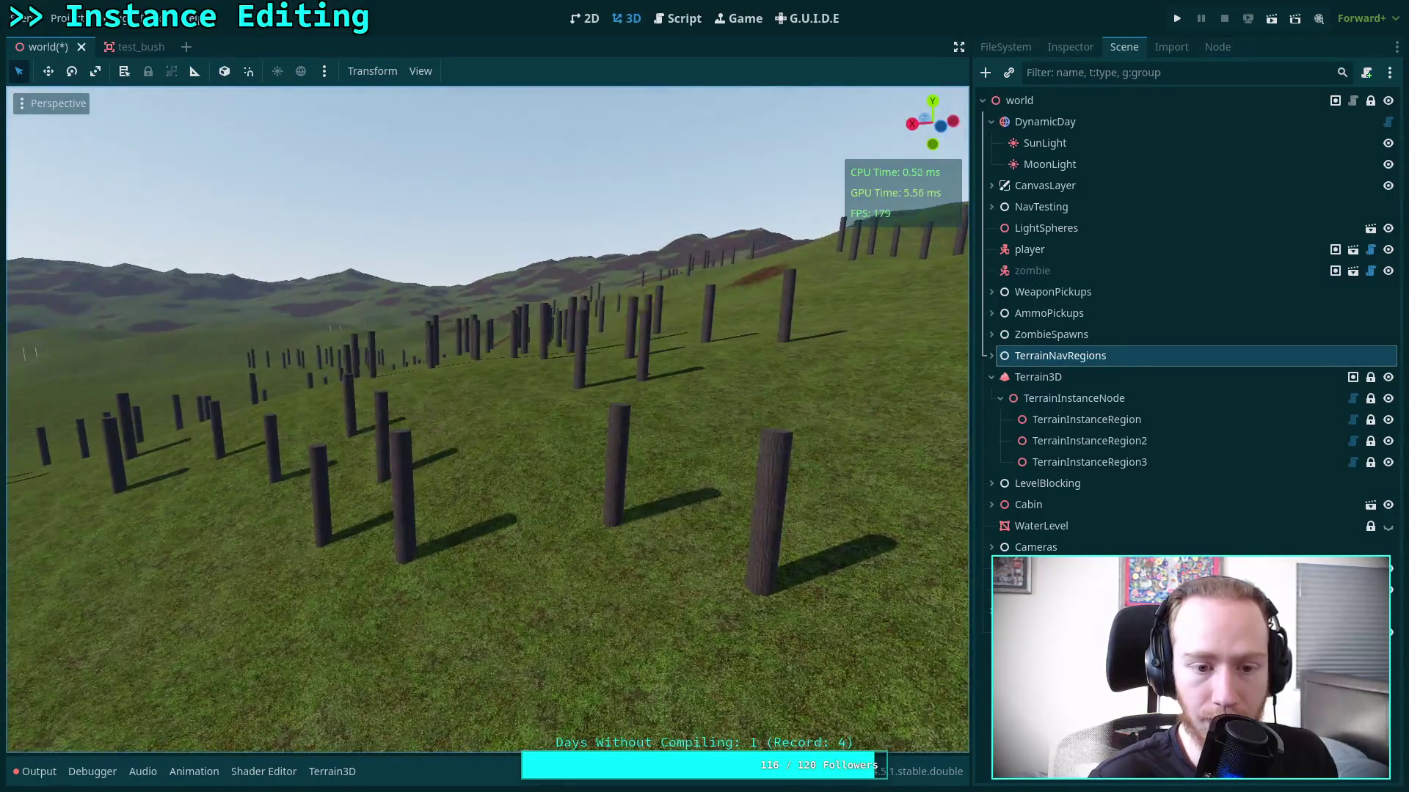
pyautogui.press('w')
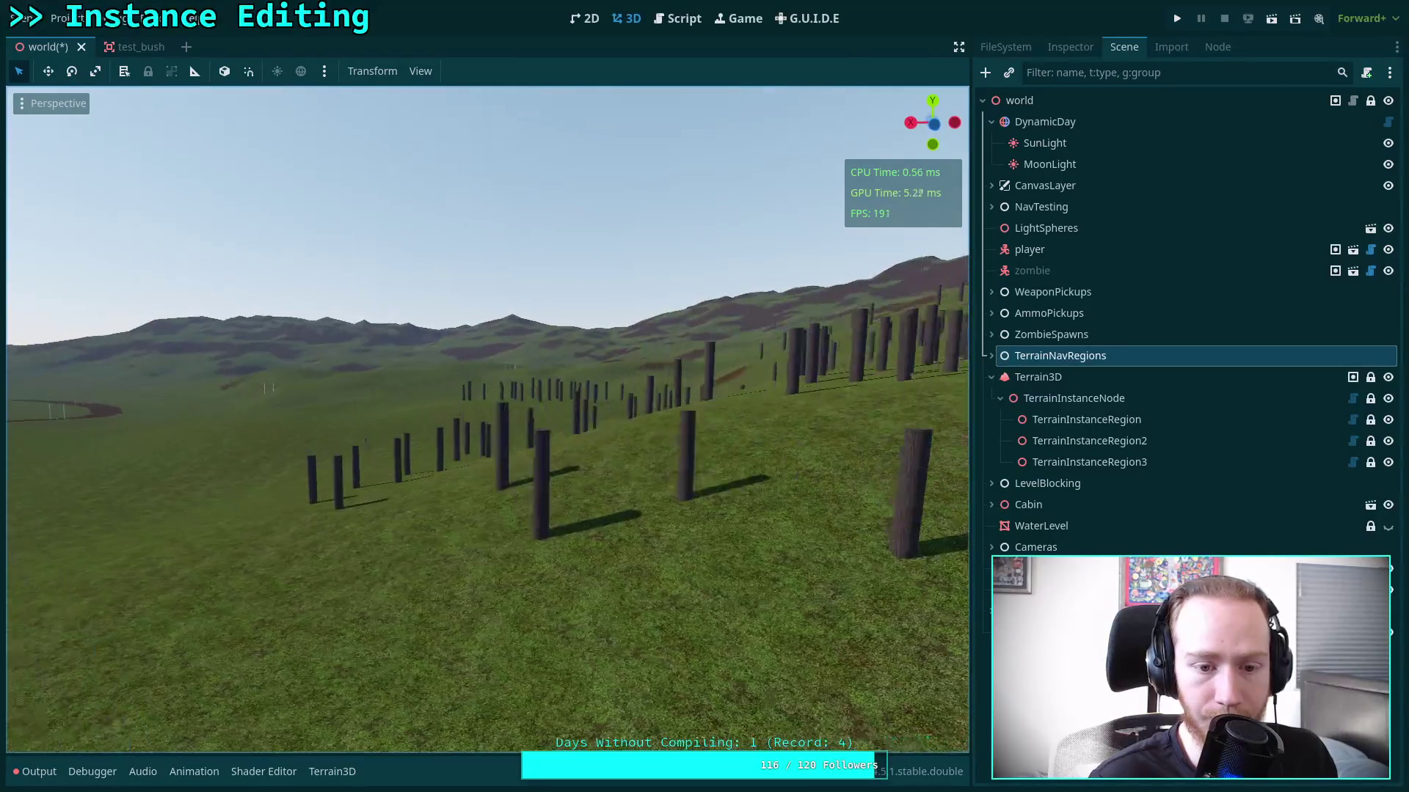
pyautogui.press('s')
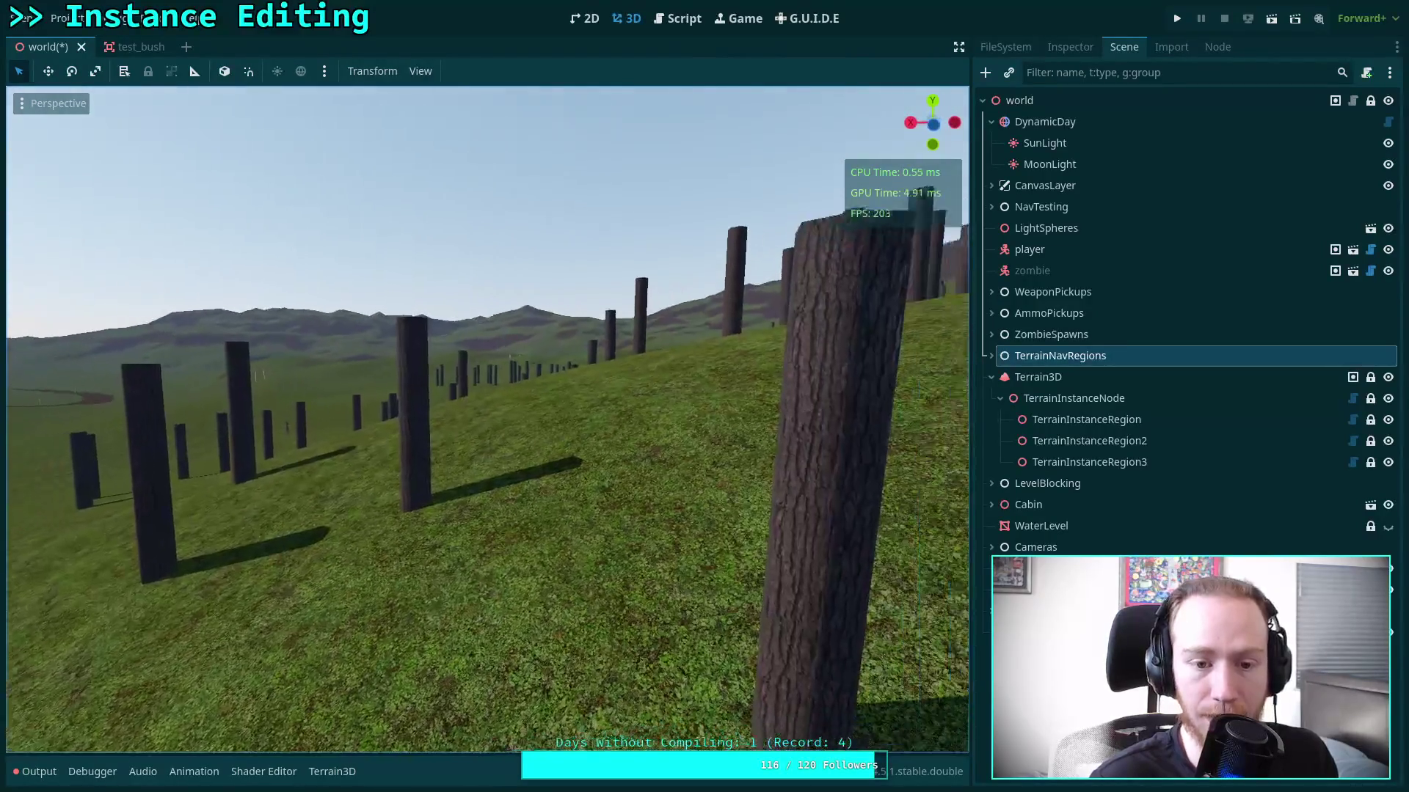
pyautogui.click(1076, 421)
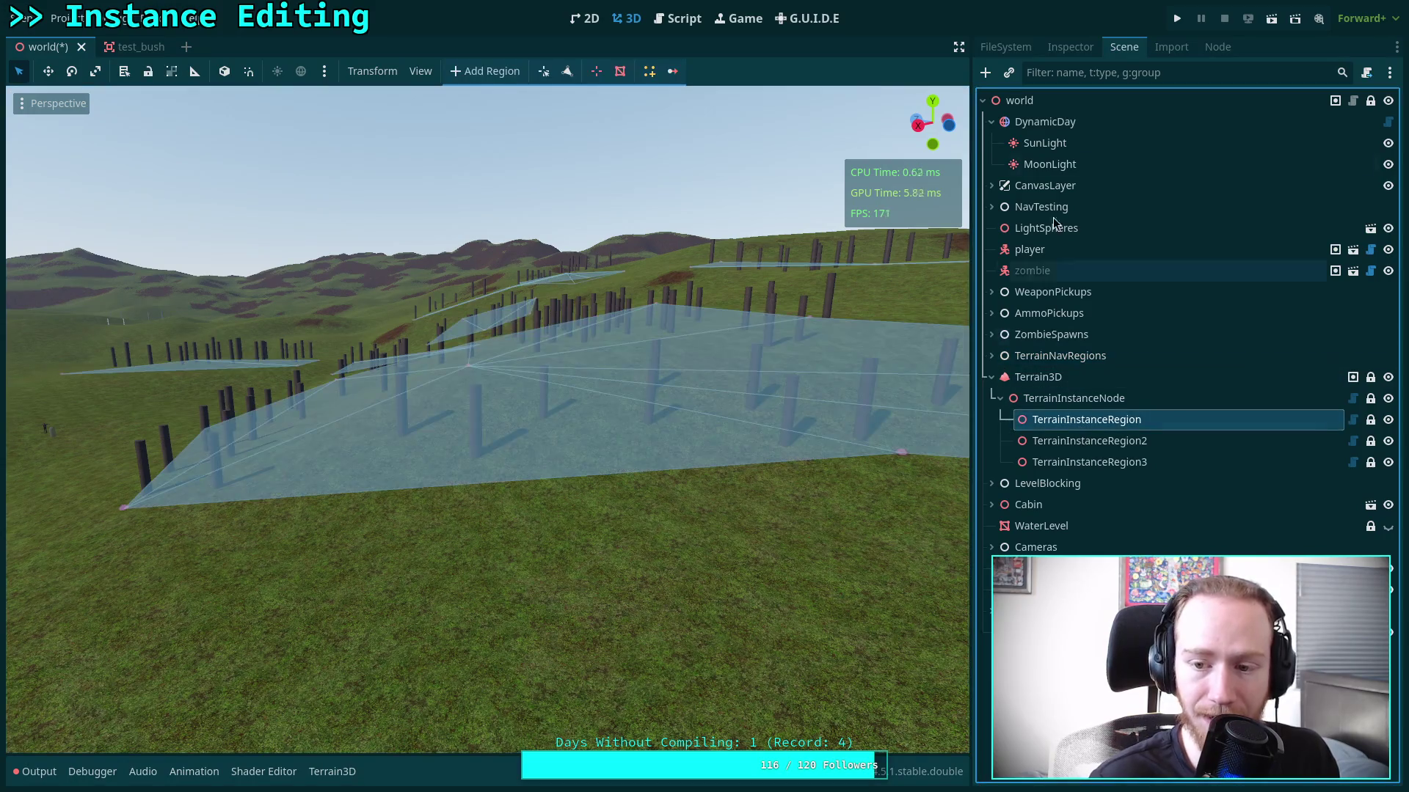
# Step: Expand the TREE height variation settings, save the scene, and repopulate the first region
pyautogui.click(1071, 48)
pyautogui.click(1255, 297)
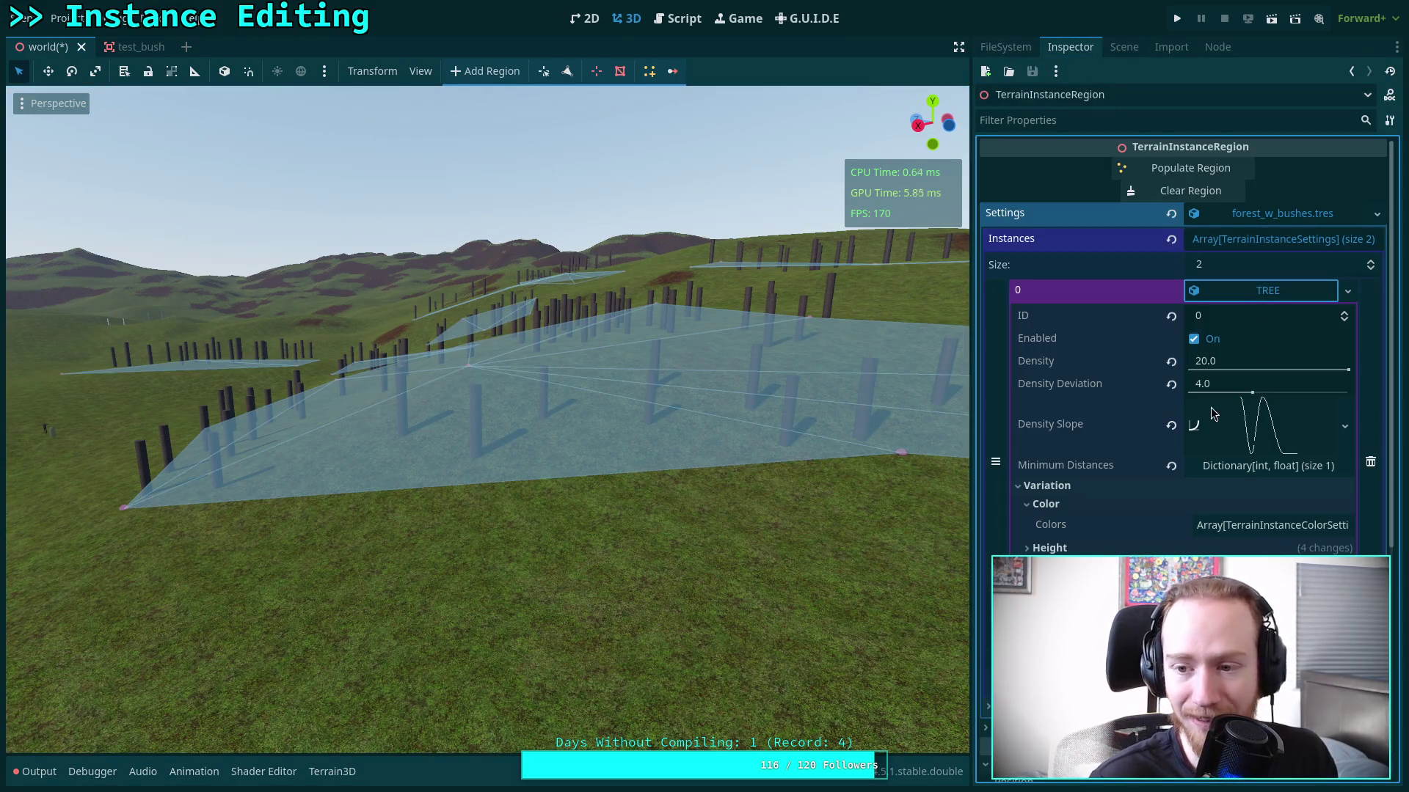
pyautogui.click(1049, 548)
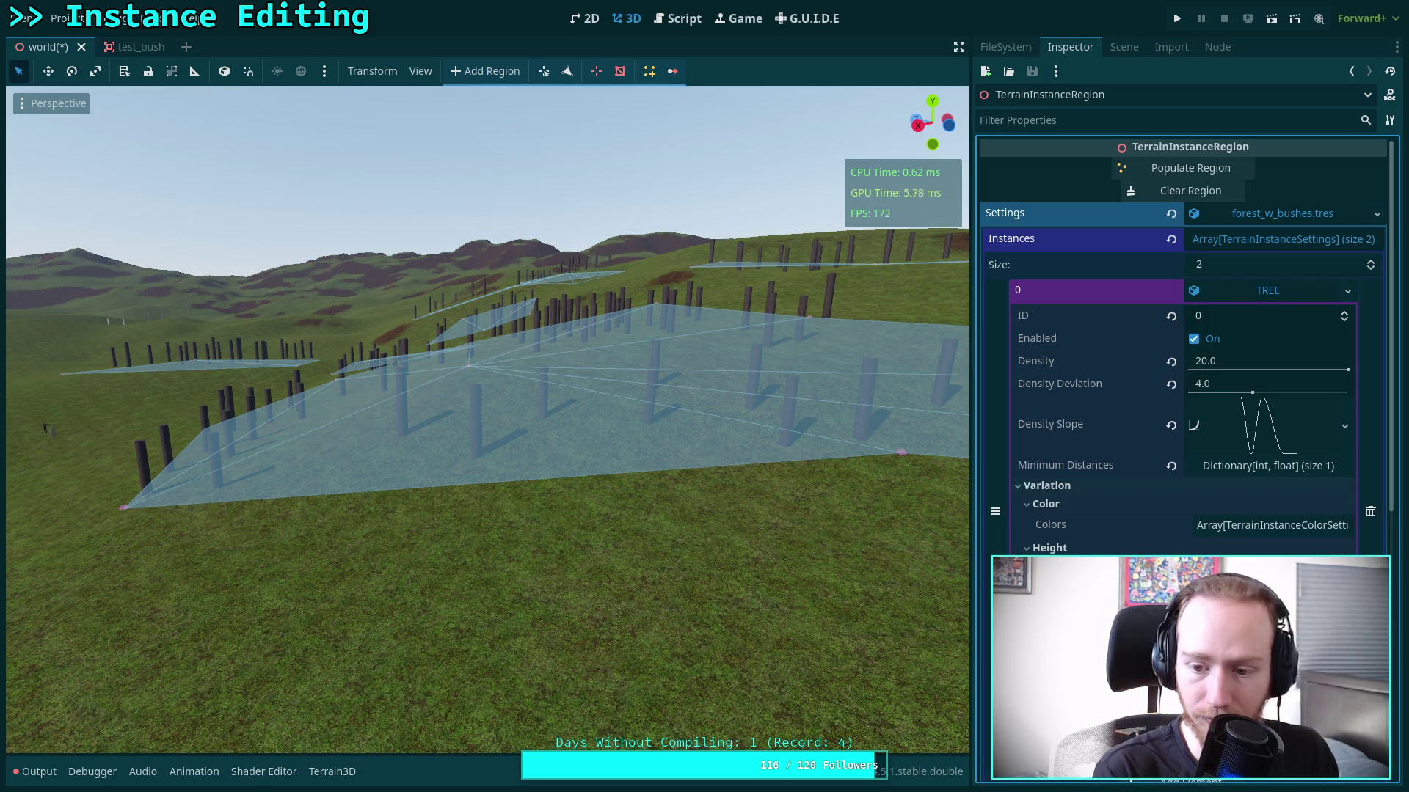
pyautogui.hotkey('ctrl', 's')
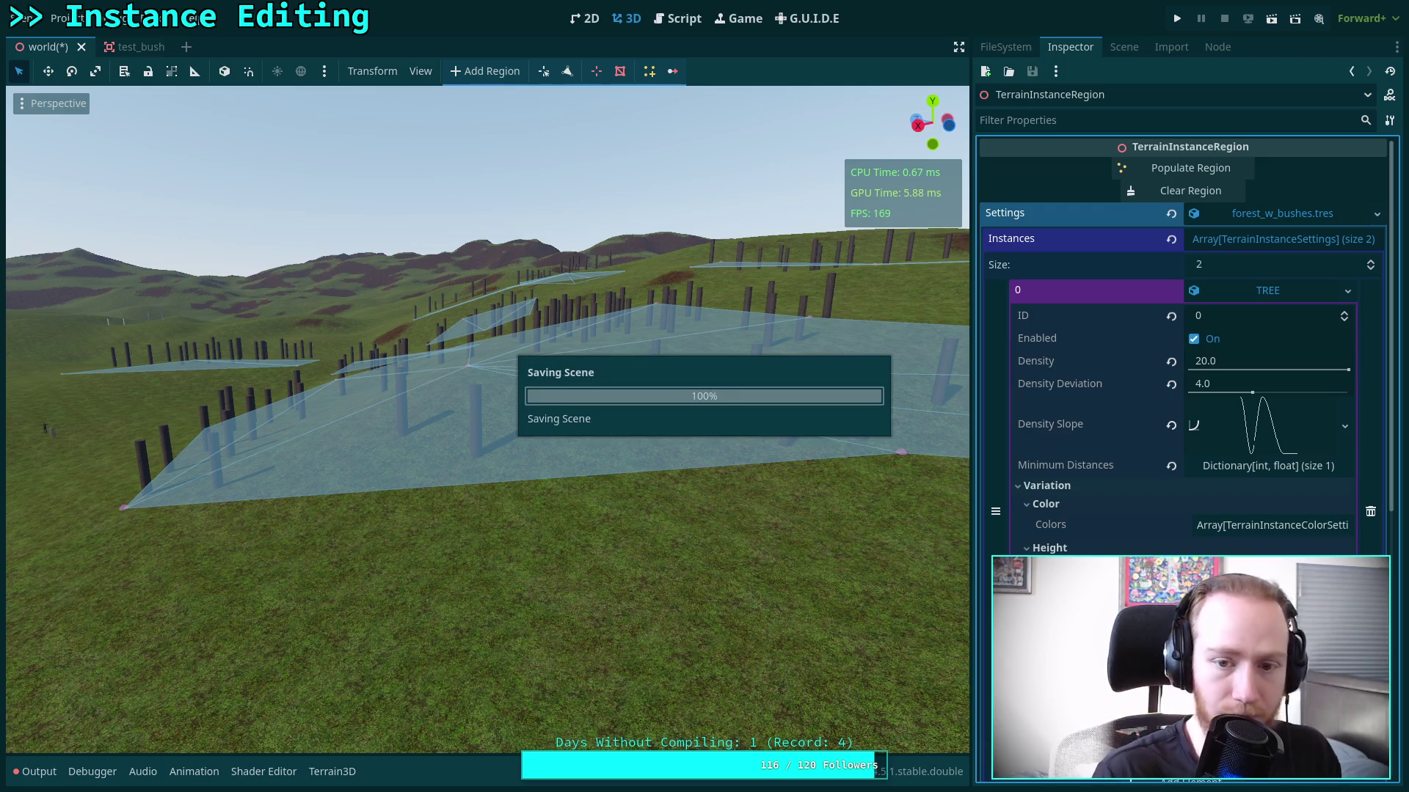
pyautogui.click(1175, 169)
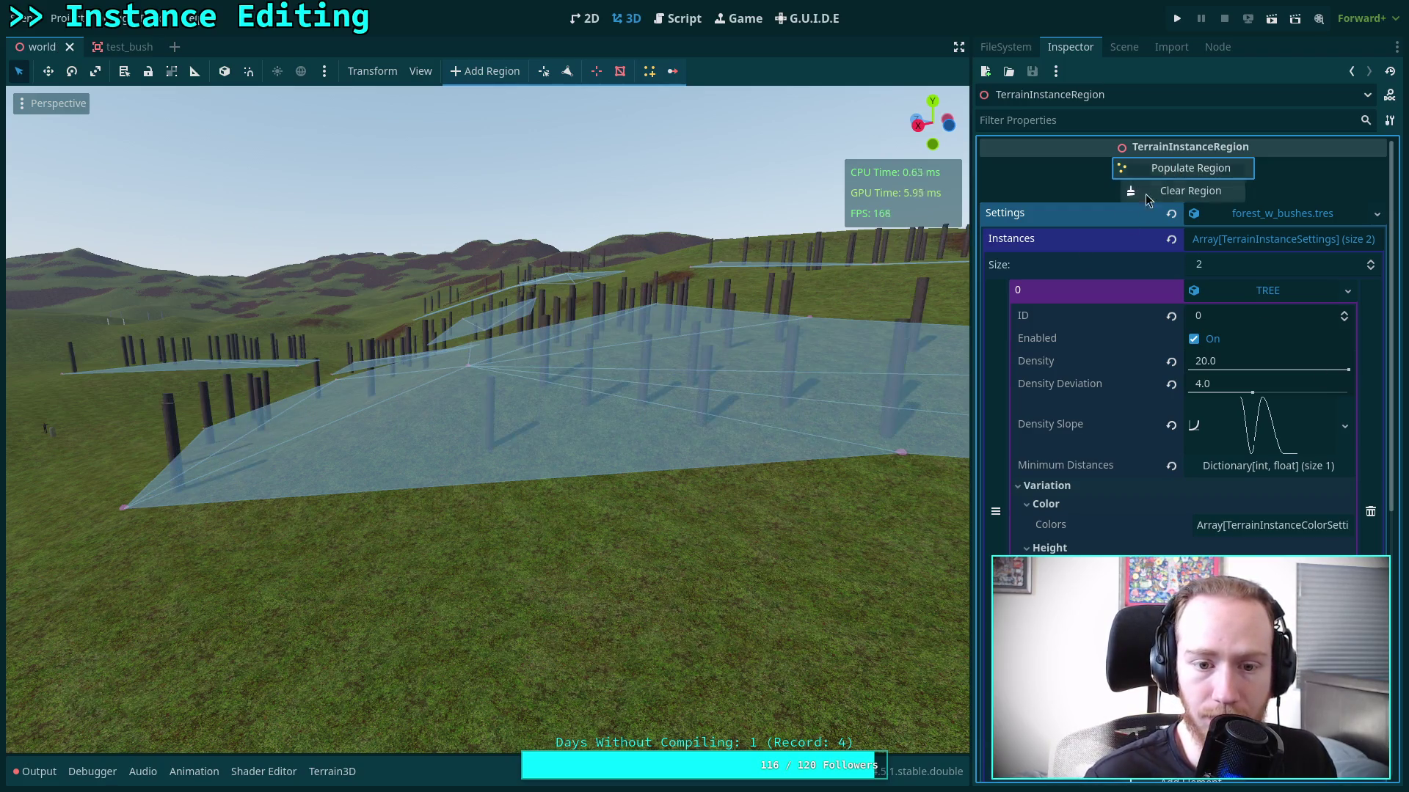
pyautogui.scroll(5, 613, 446)
pyautogui.scroll(-5, 488, 418)
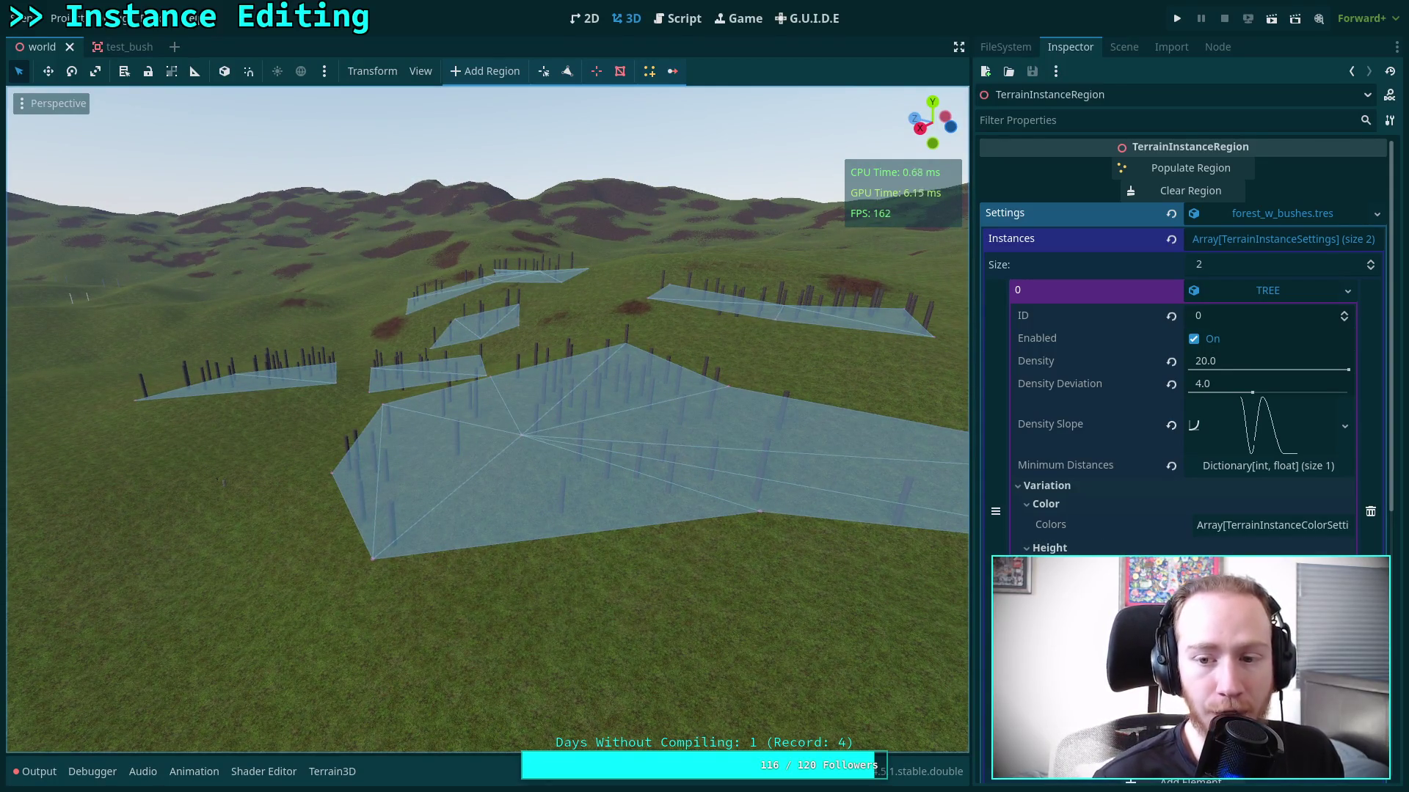
# Step: Set the TREE height variation offset to -0.5 and collapse the Spin variation section
pyautogui.scroll(5, 580, 440)
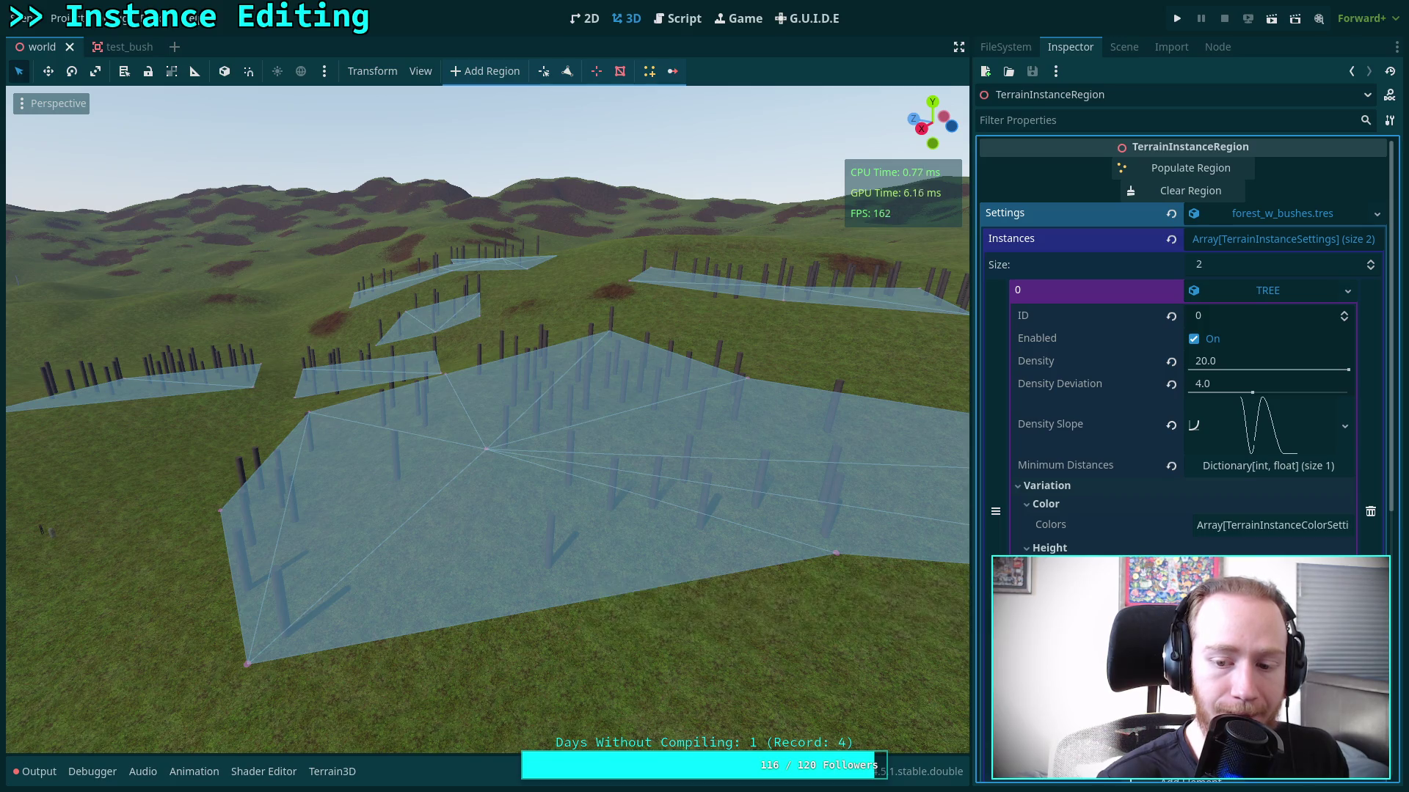
pyautogui.scroll(-3, 1116, 617)
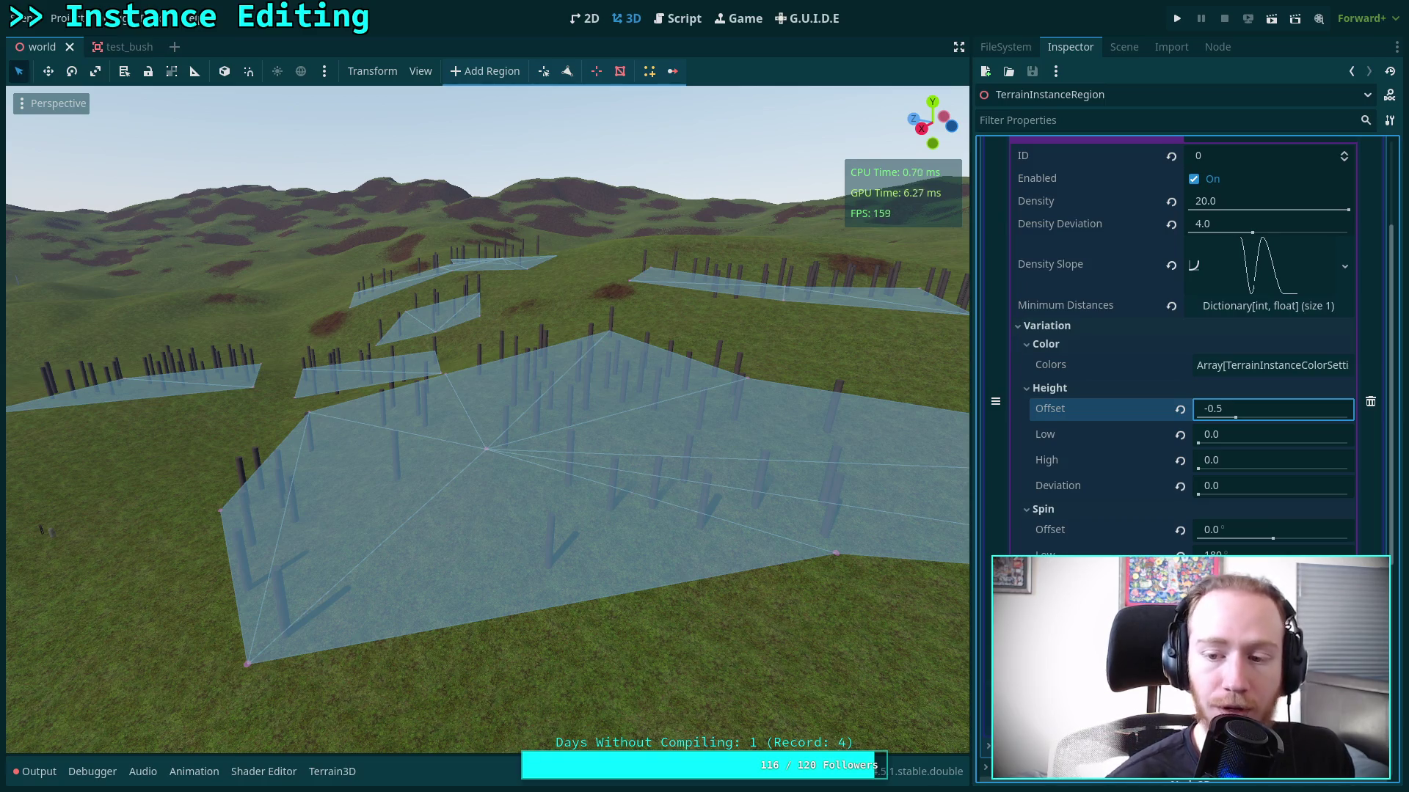
pyautogui.click(1273, 552)
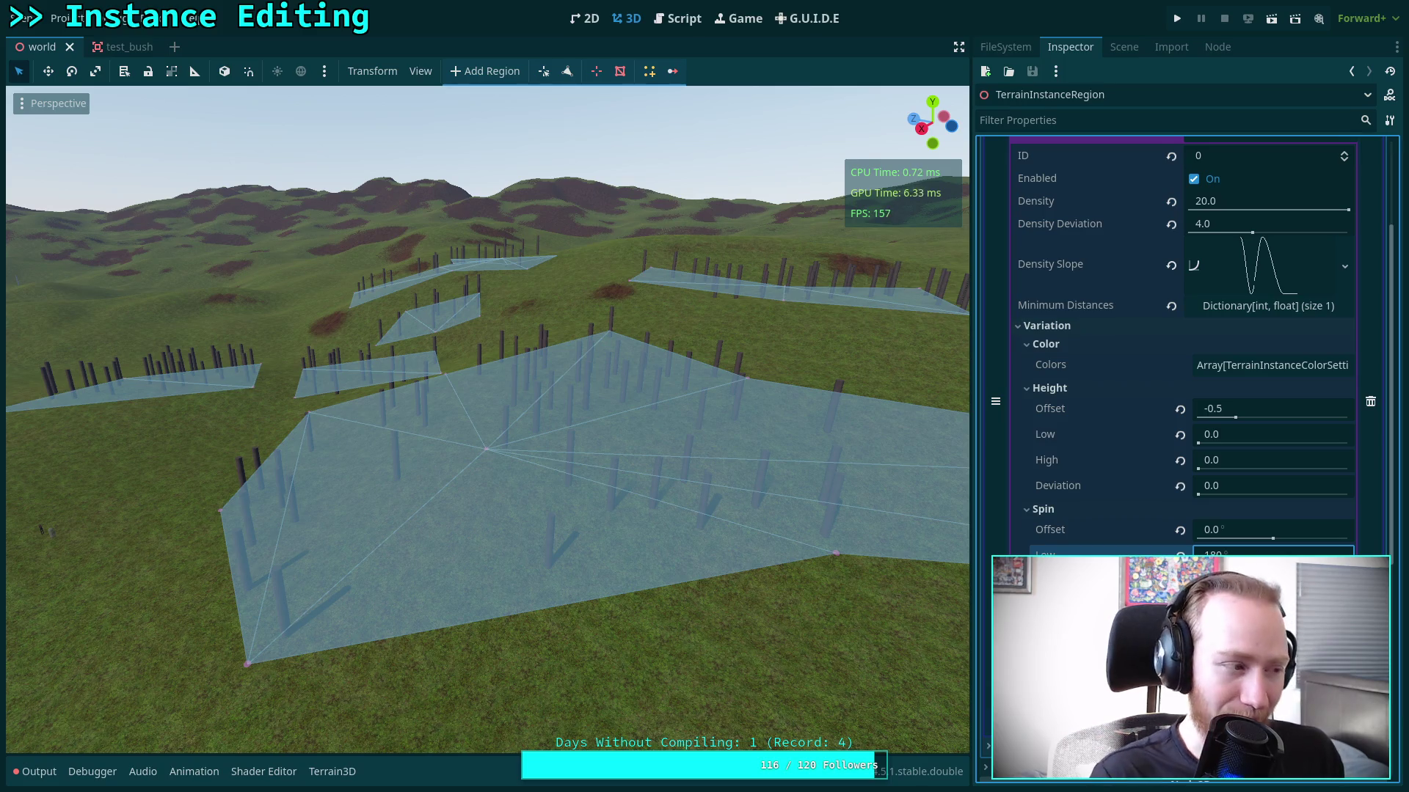
pyautogui.moveTo(629, 493)
pyautogui.mouseDown()
pyautogui.moveTo(558, 478)
pyautogui.moveTo(539, 459)
pyautogui.moveTo(539, 474)
pyautogui.moveTo(481, 474)
pyautogui.mouseUp()
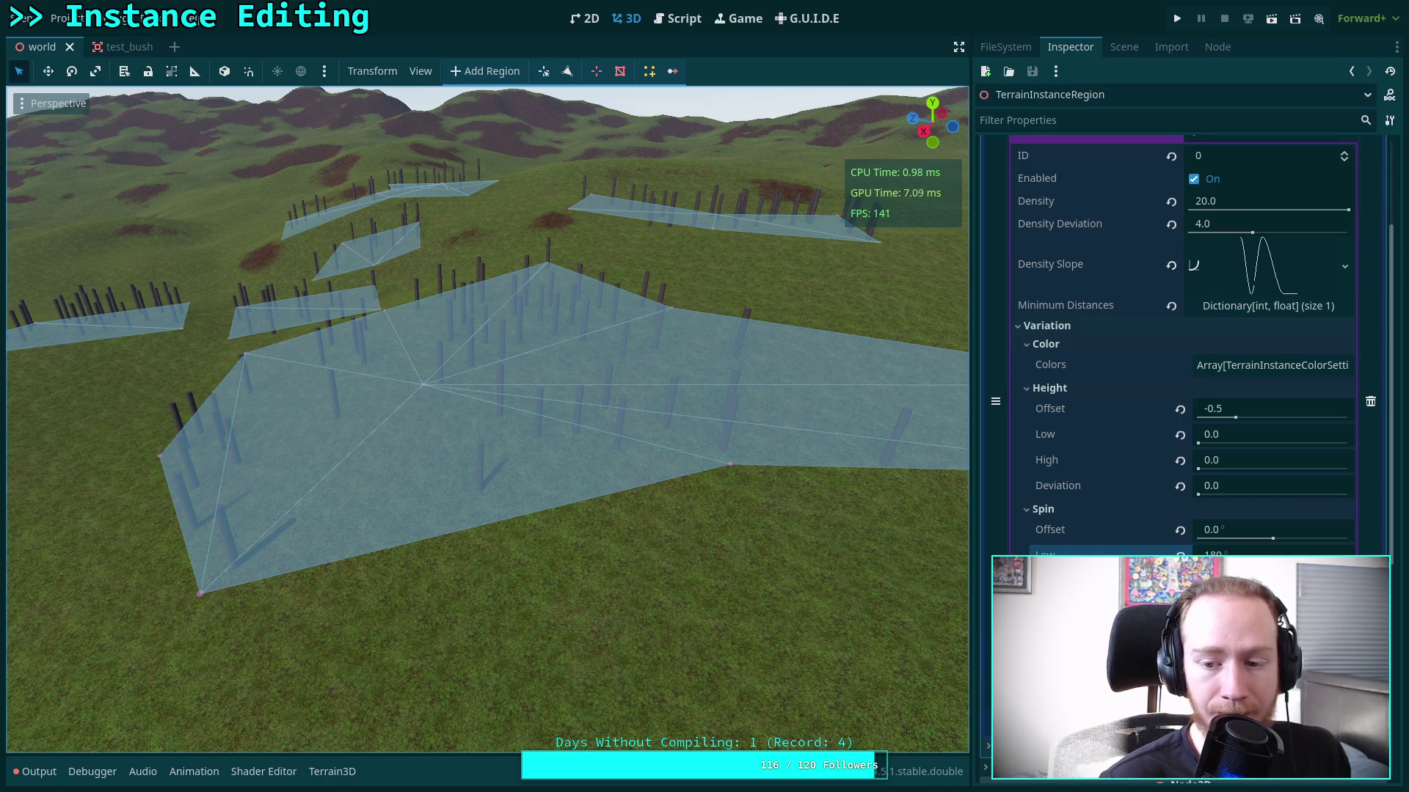
pyautogui.click(1066, 514)
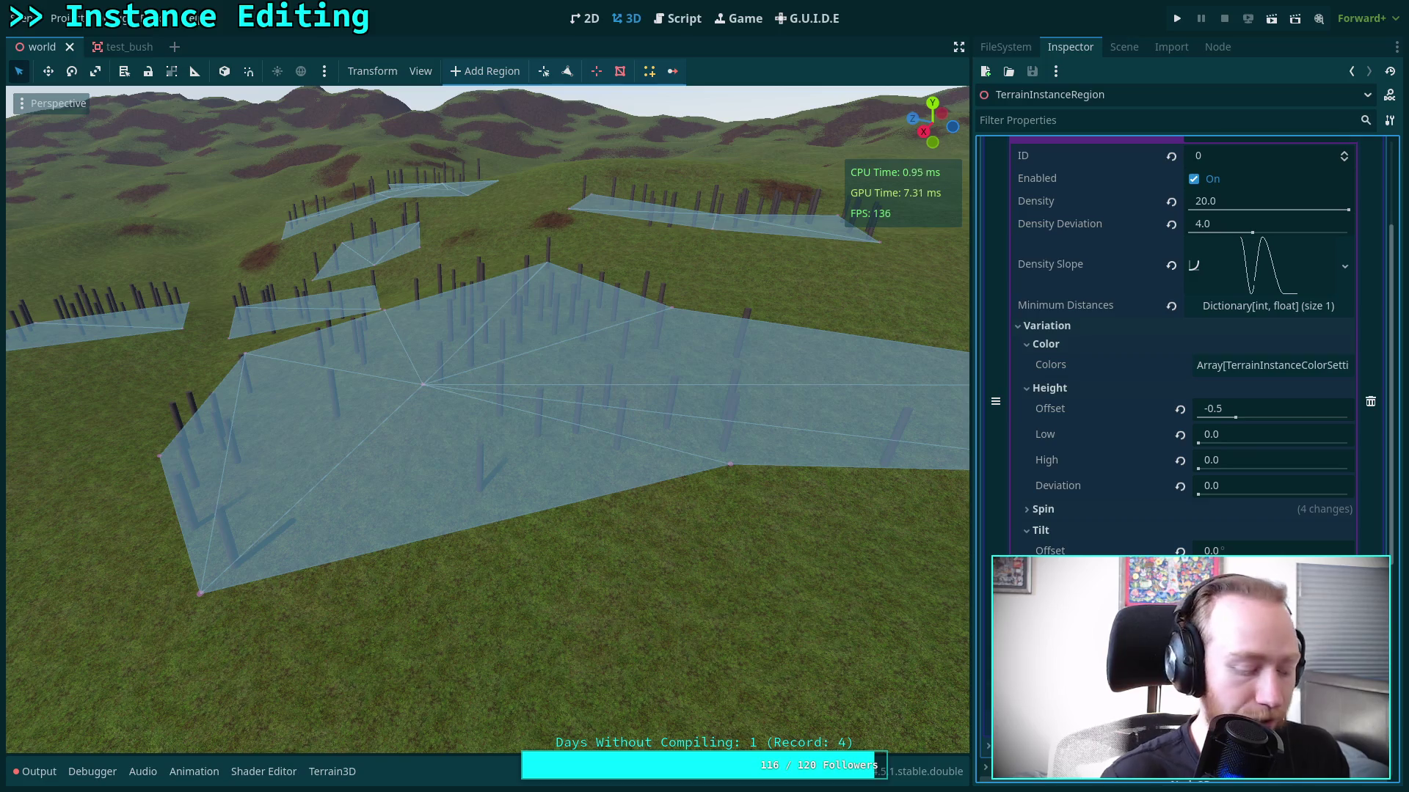
pyautogui.moveTo(529, 394); pyautogui.dragTo(697, 370)
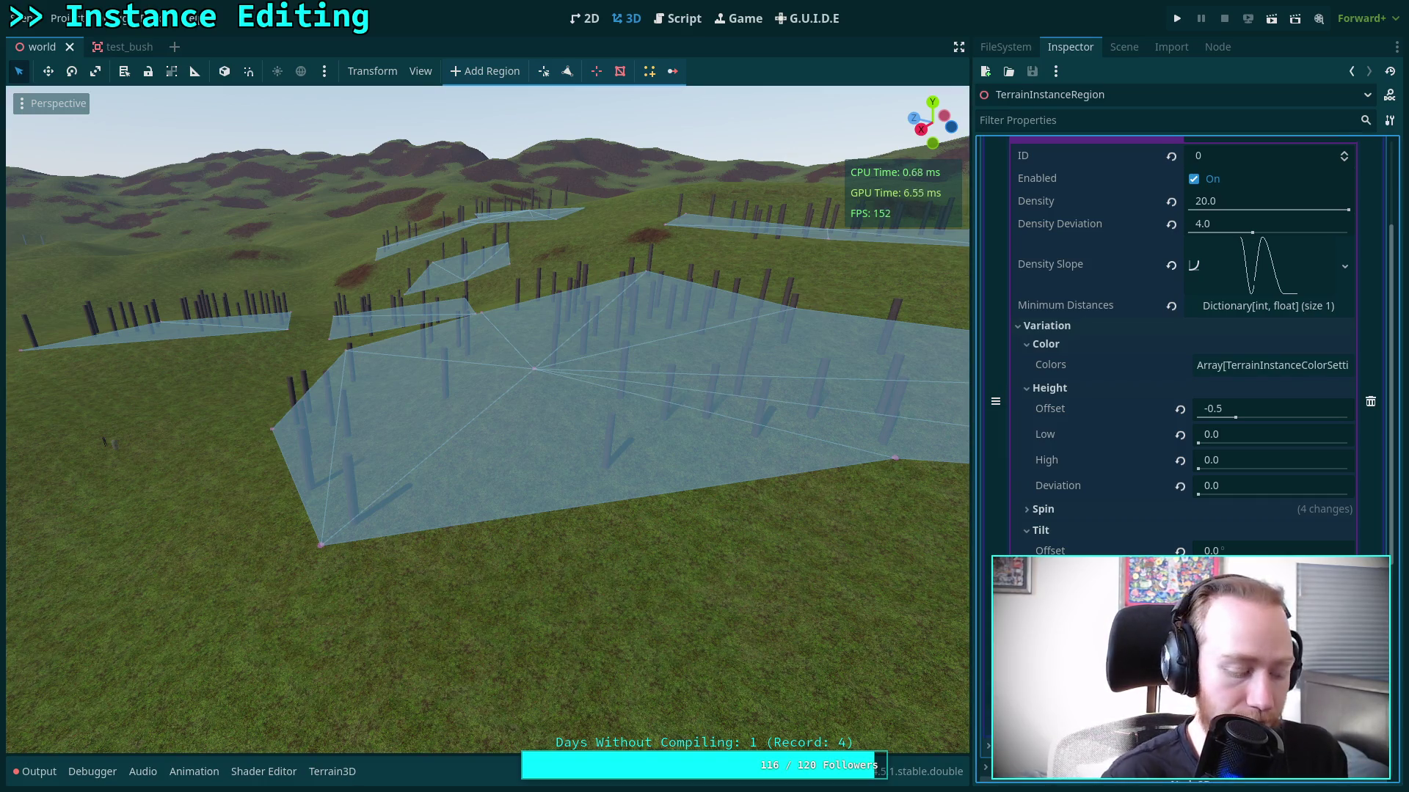
# Step: Frame TerrainInstanceRegion2 and TerrainInstanceRegion3, then select and frame the first TerrainInstanceRegion
pyautogui.press('w')
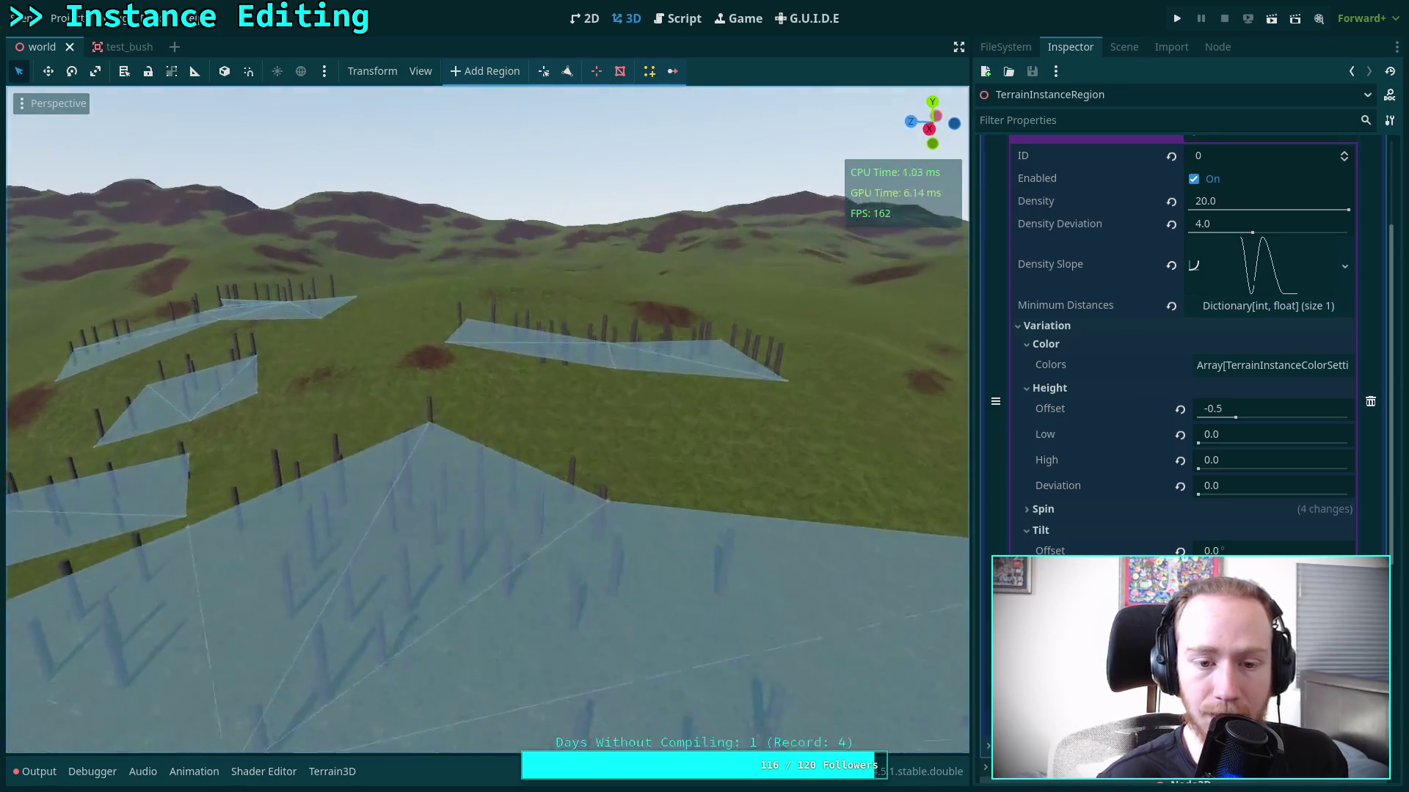
pyautogui.press('s')
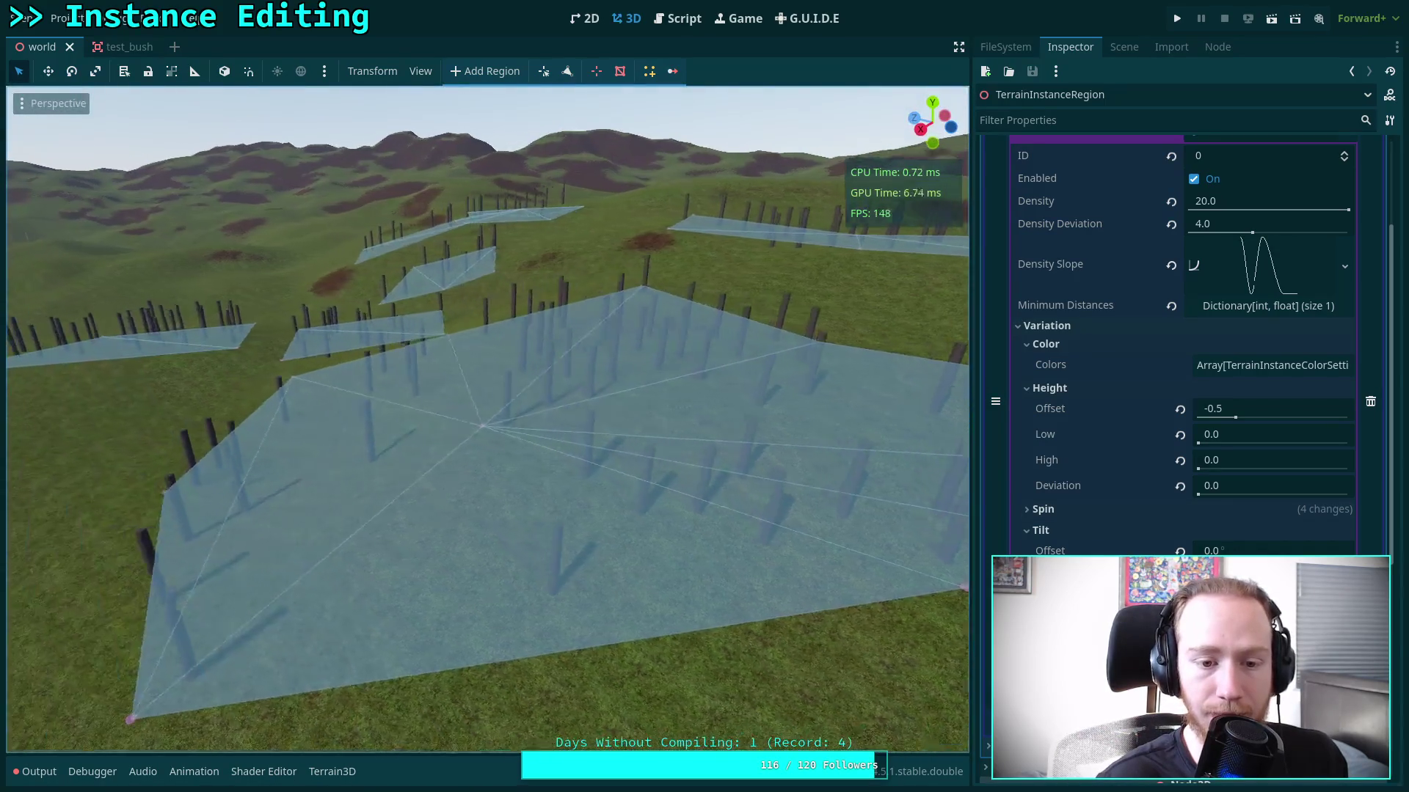
pyautogui.press('s')
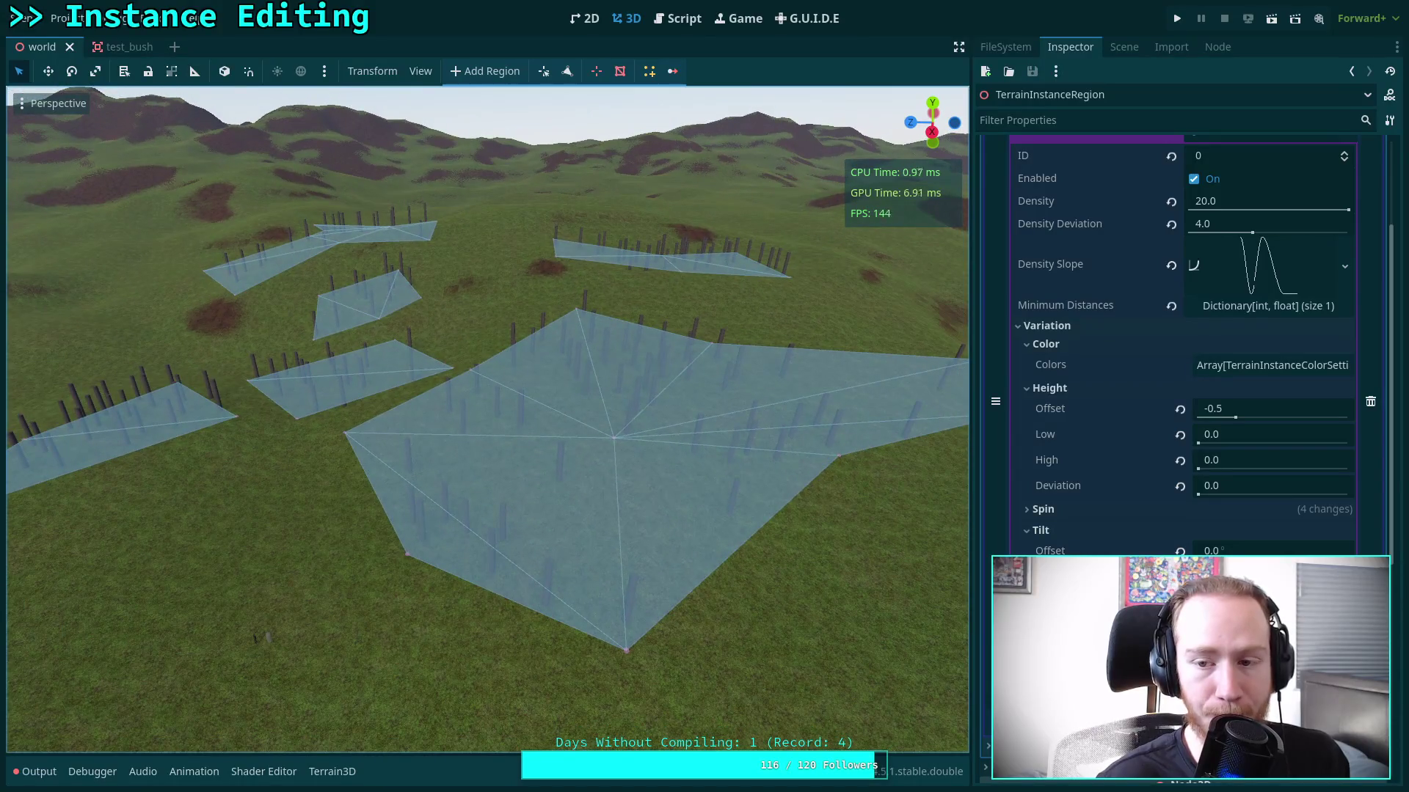
pyautogui.scroll(5, 1124, 442)
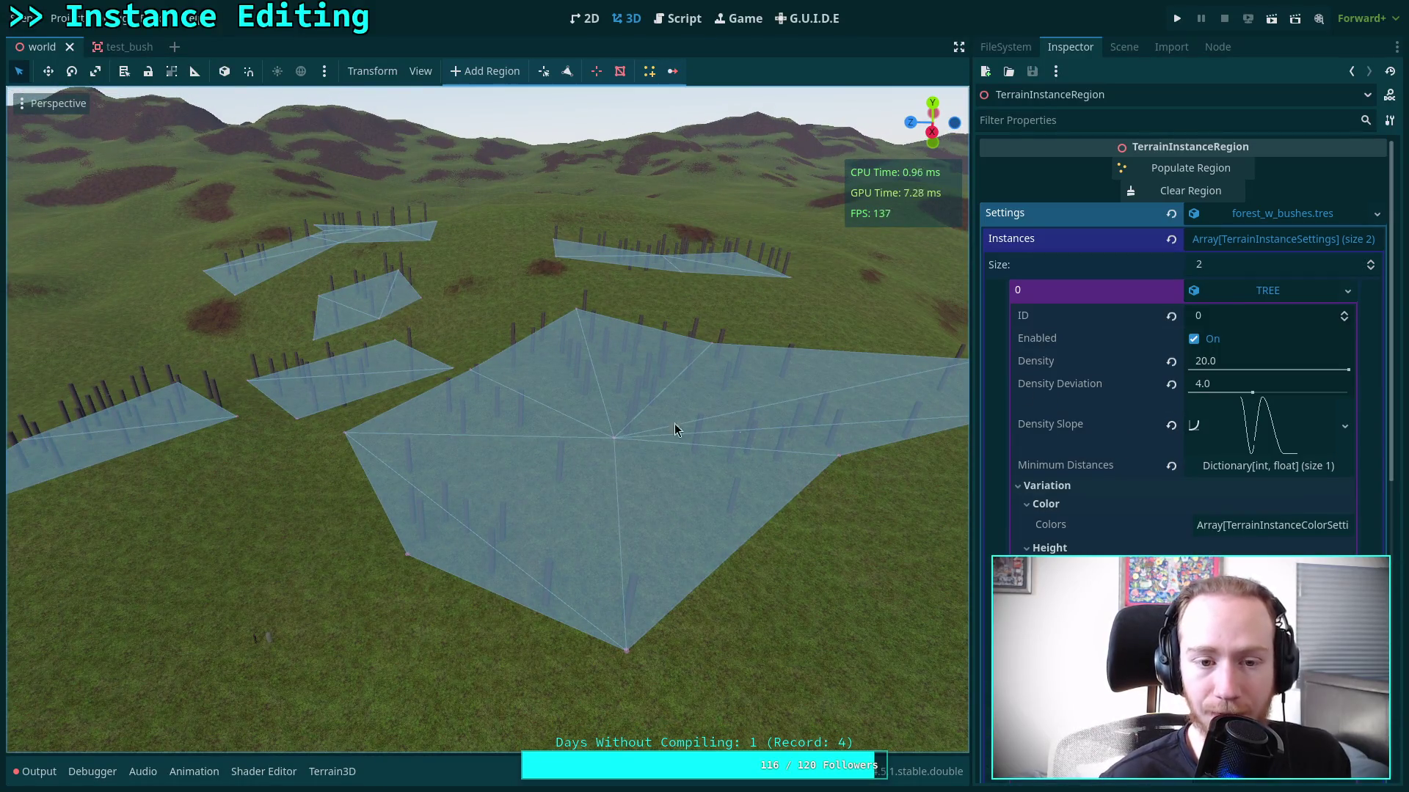
pyautogui.press('w')
pyautogui.press('w')
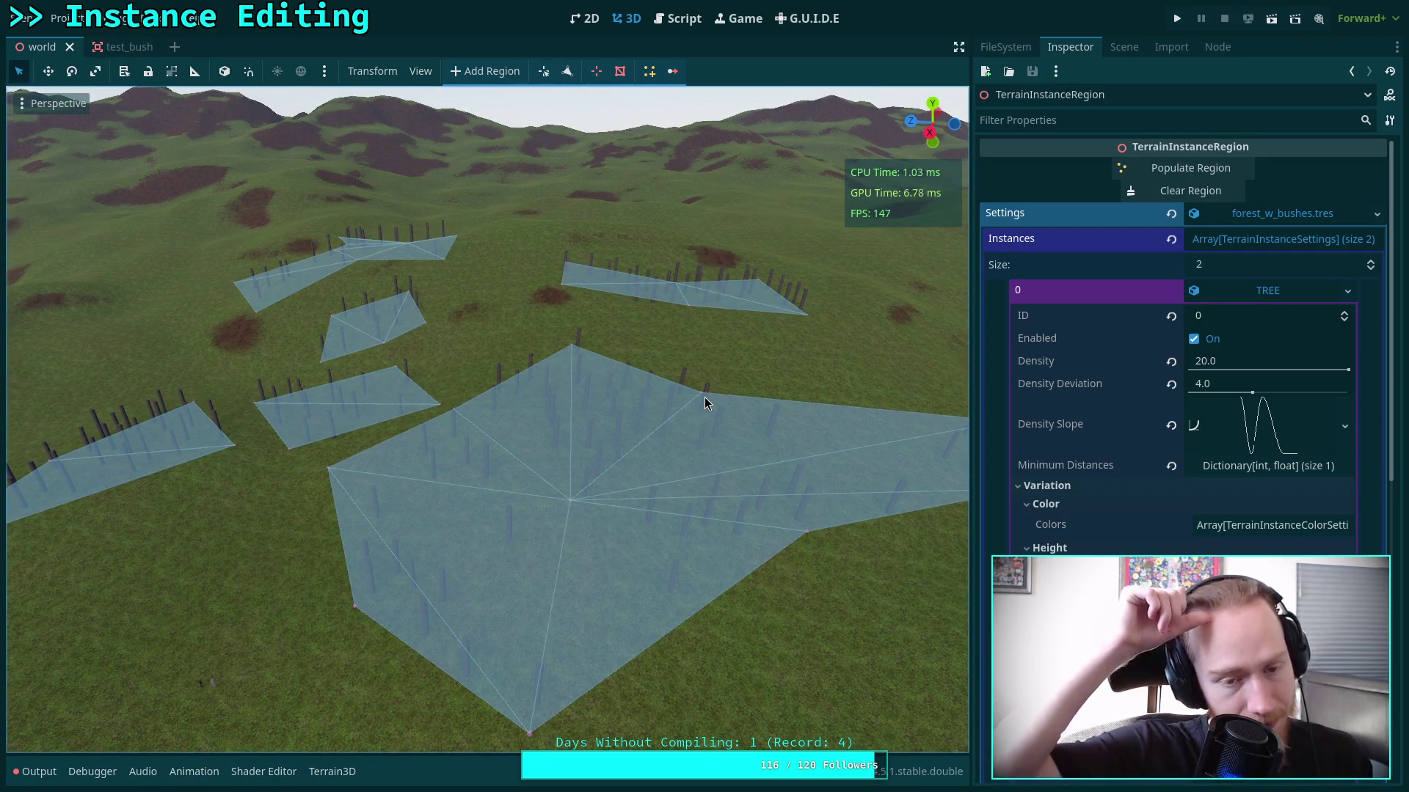
pyautogui.click(1124, 46)
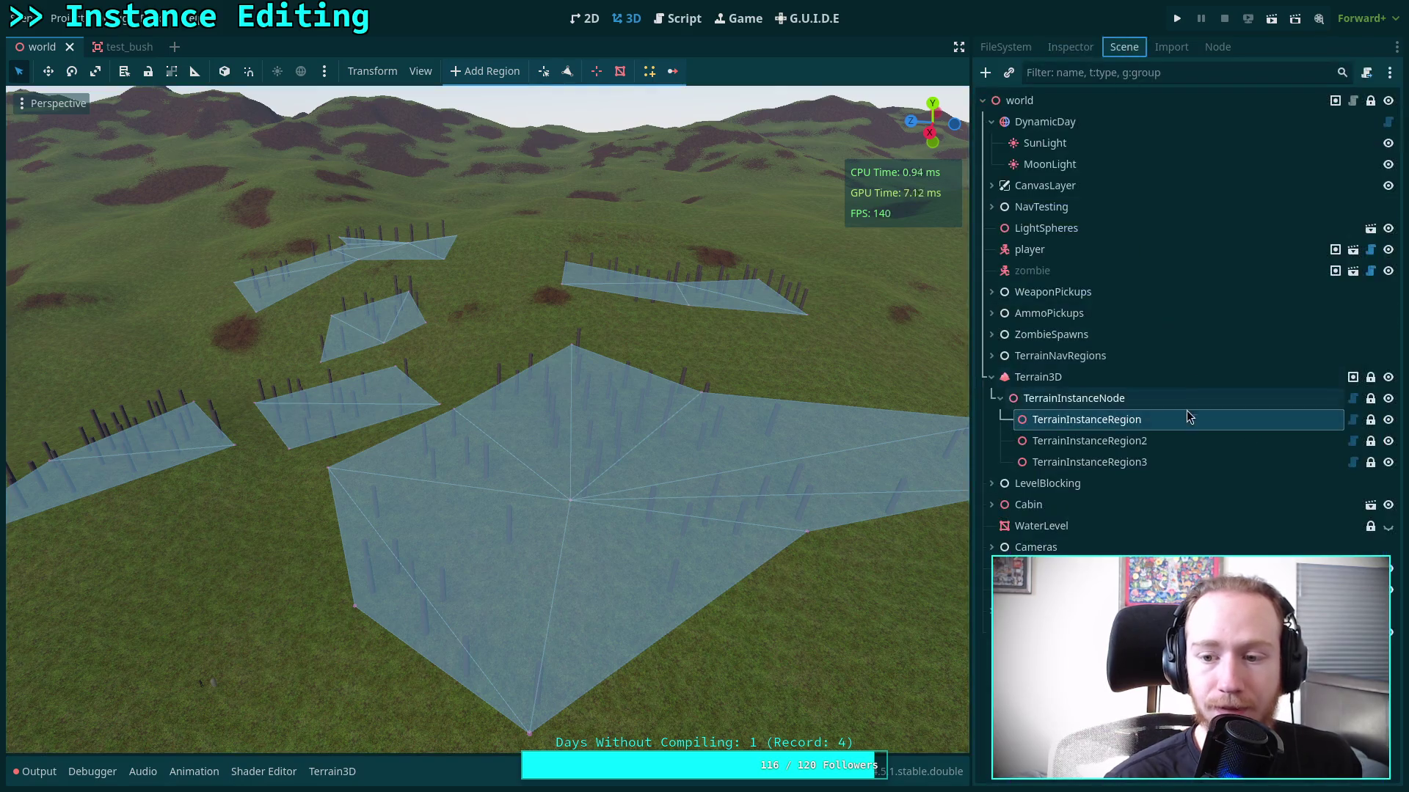
pyautogui.click(1174, 443)
pyautogui.click(1162, 463)
pyautogui.press('f')
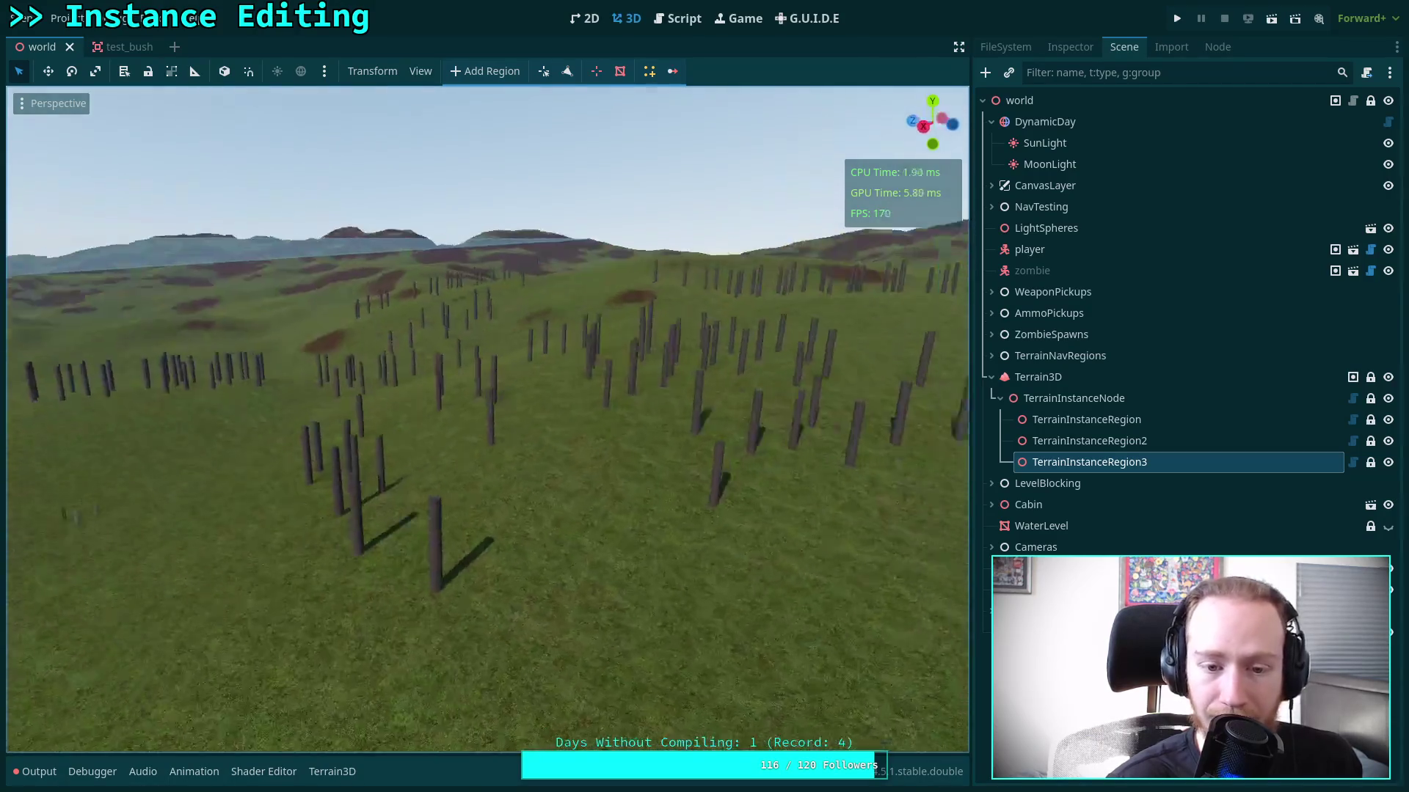
pyautogui.doubleClick(1167, 420)
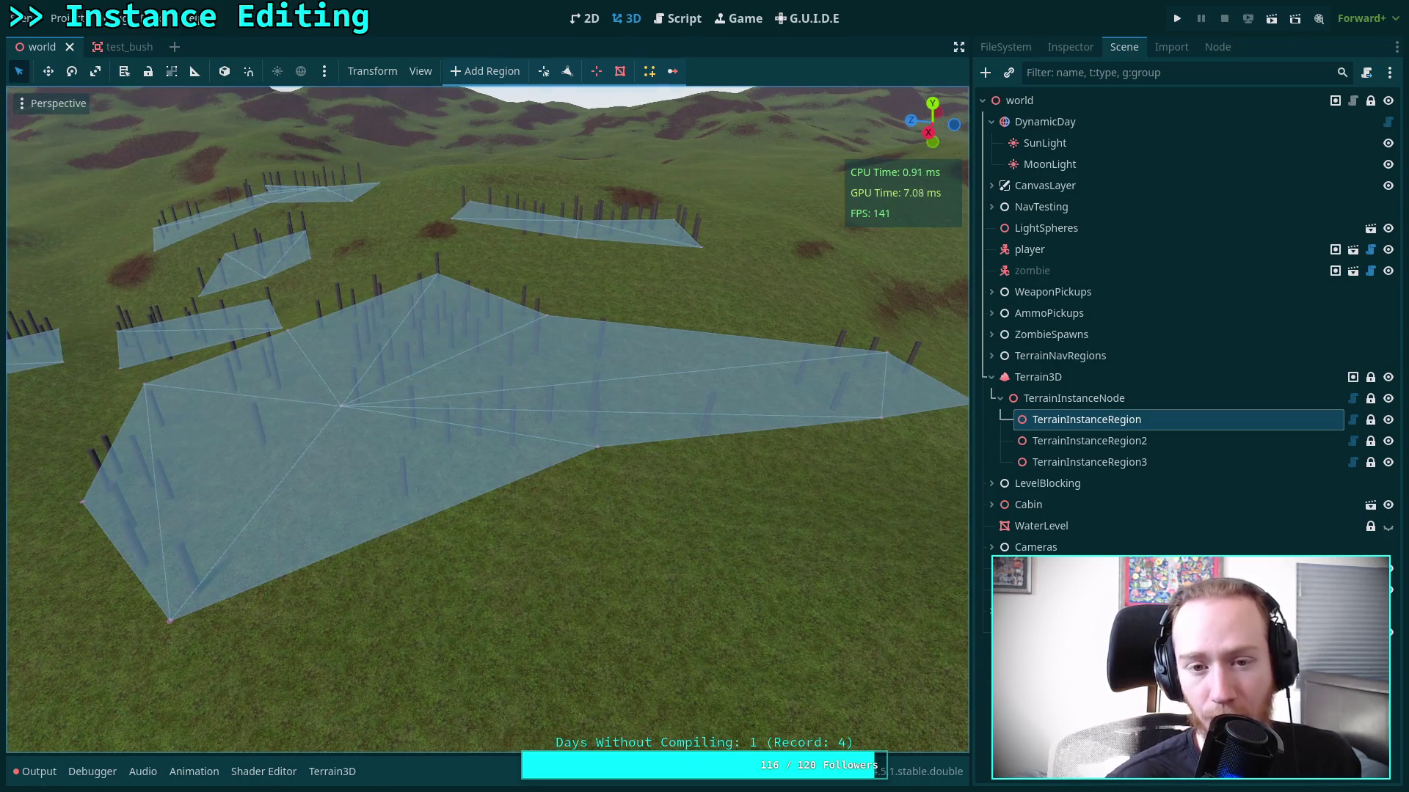
# Step: Reveal the first region's TREE tilt variation: low and high 2°, deviation 0.8
pyautogui.click(1068, 47)
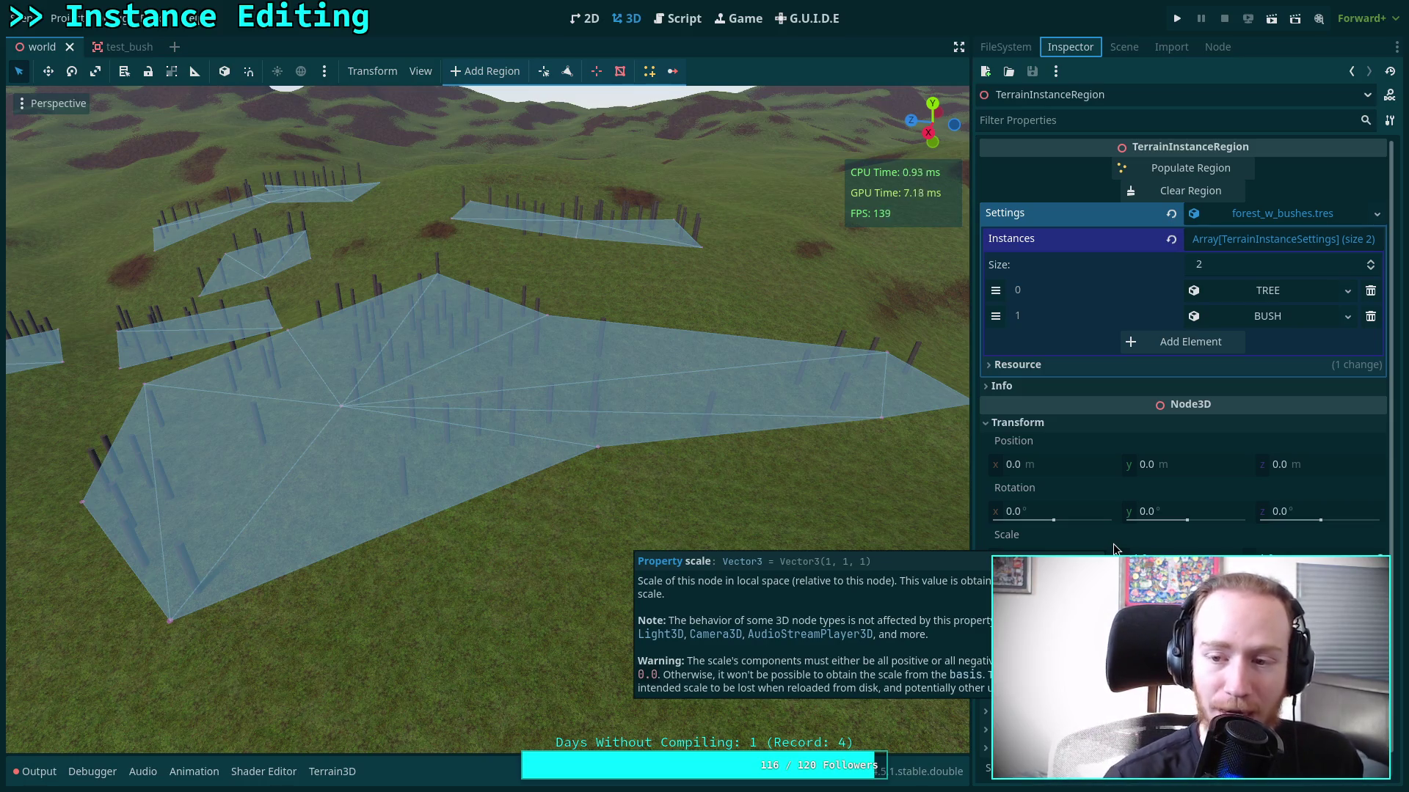
pyautogui.click(1277, 293)
pyautogui.scroll(-5, 1075, 465)
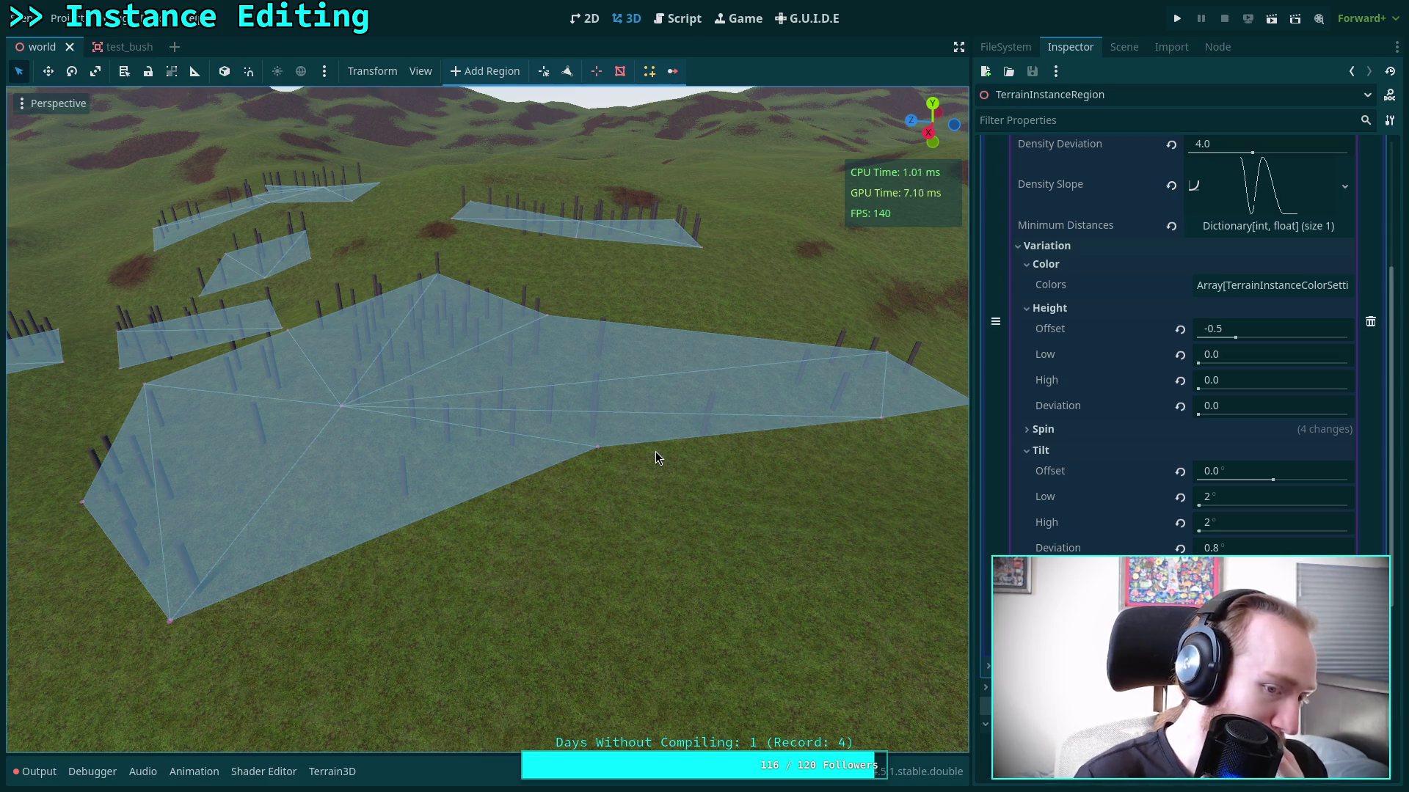
pyautogui.scroll(3, 746, 425)
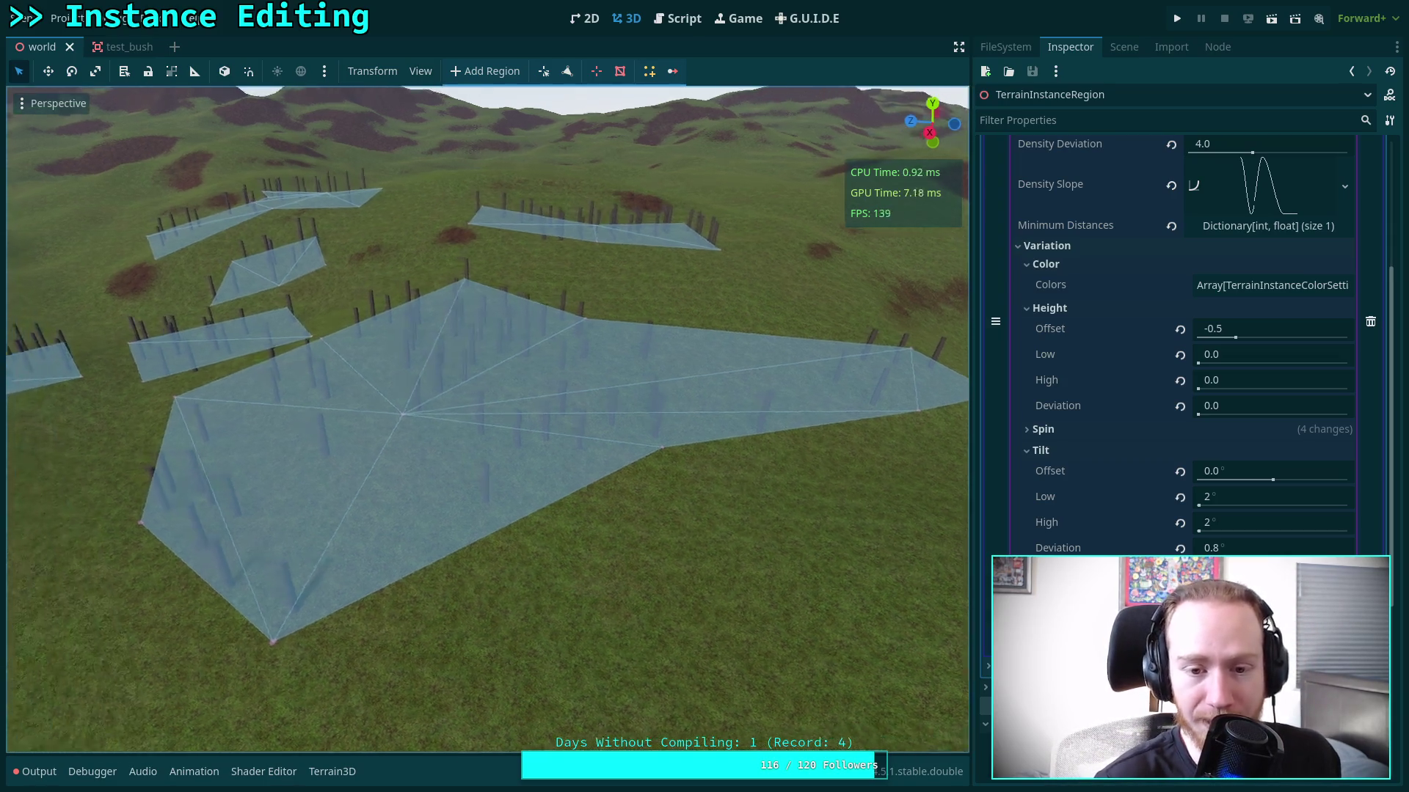
pyautogui.scroll(-3, 487, 418)
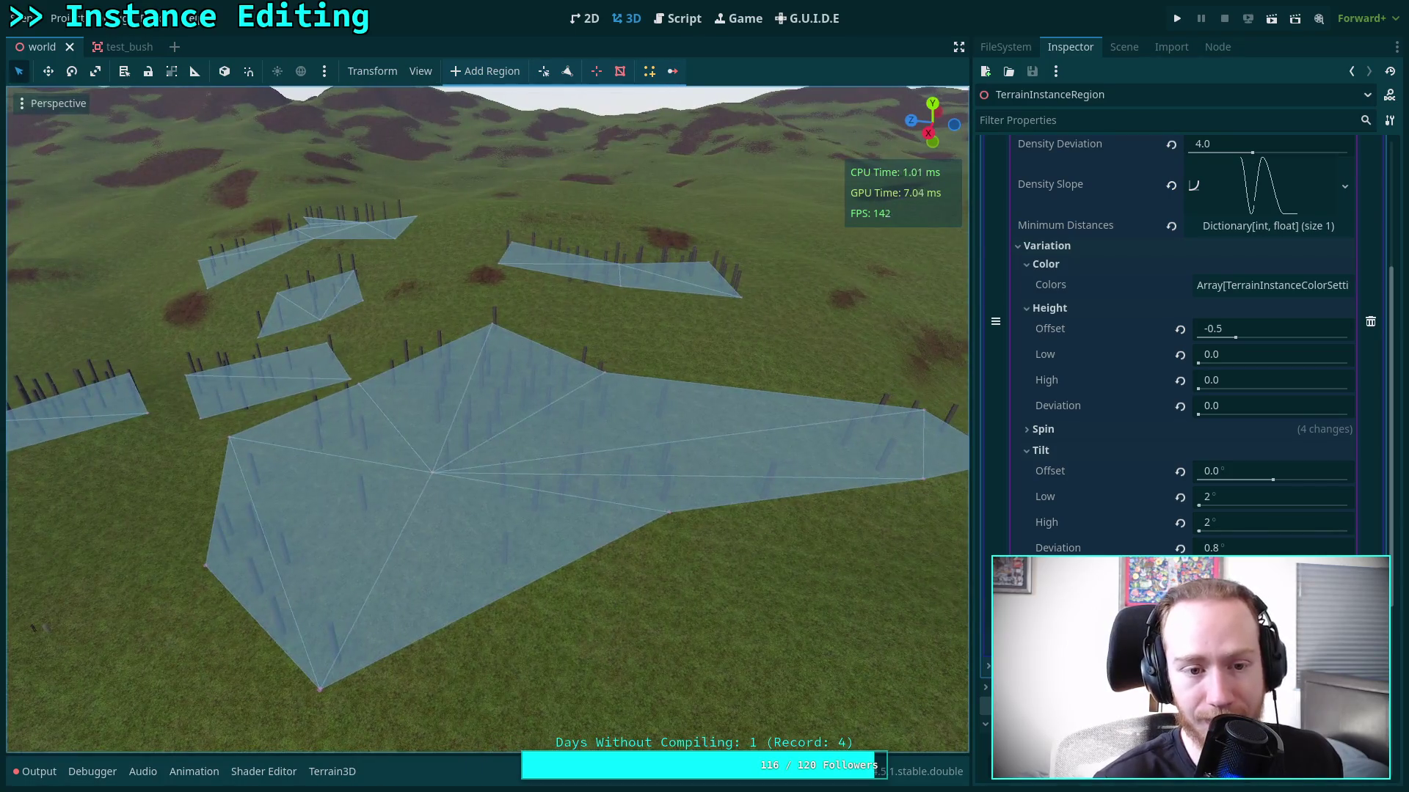
pyautogui.scroll(-2, 711, 393)
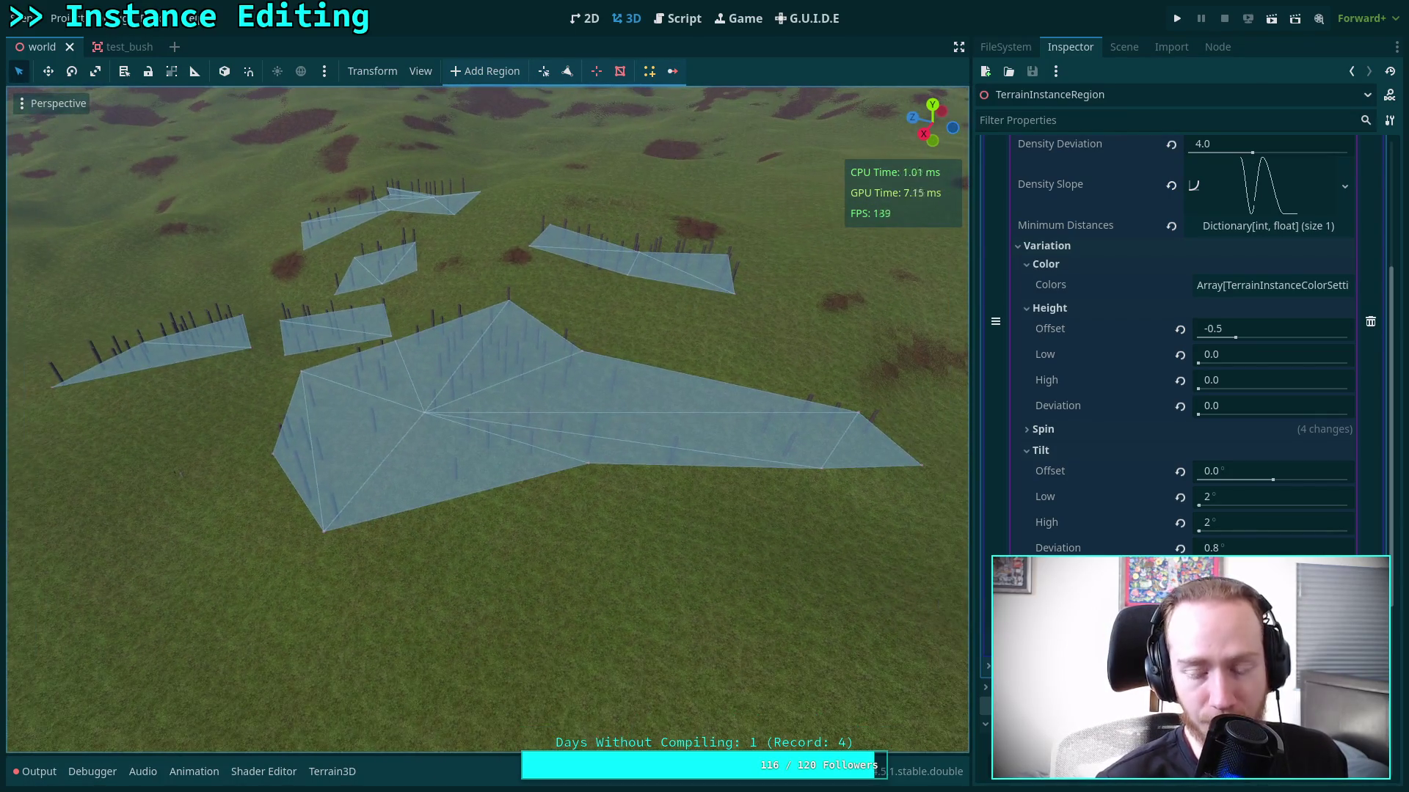
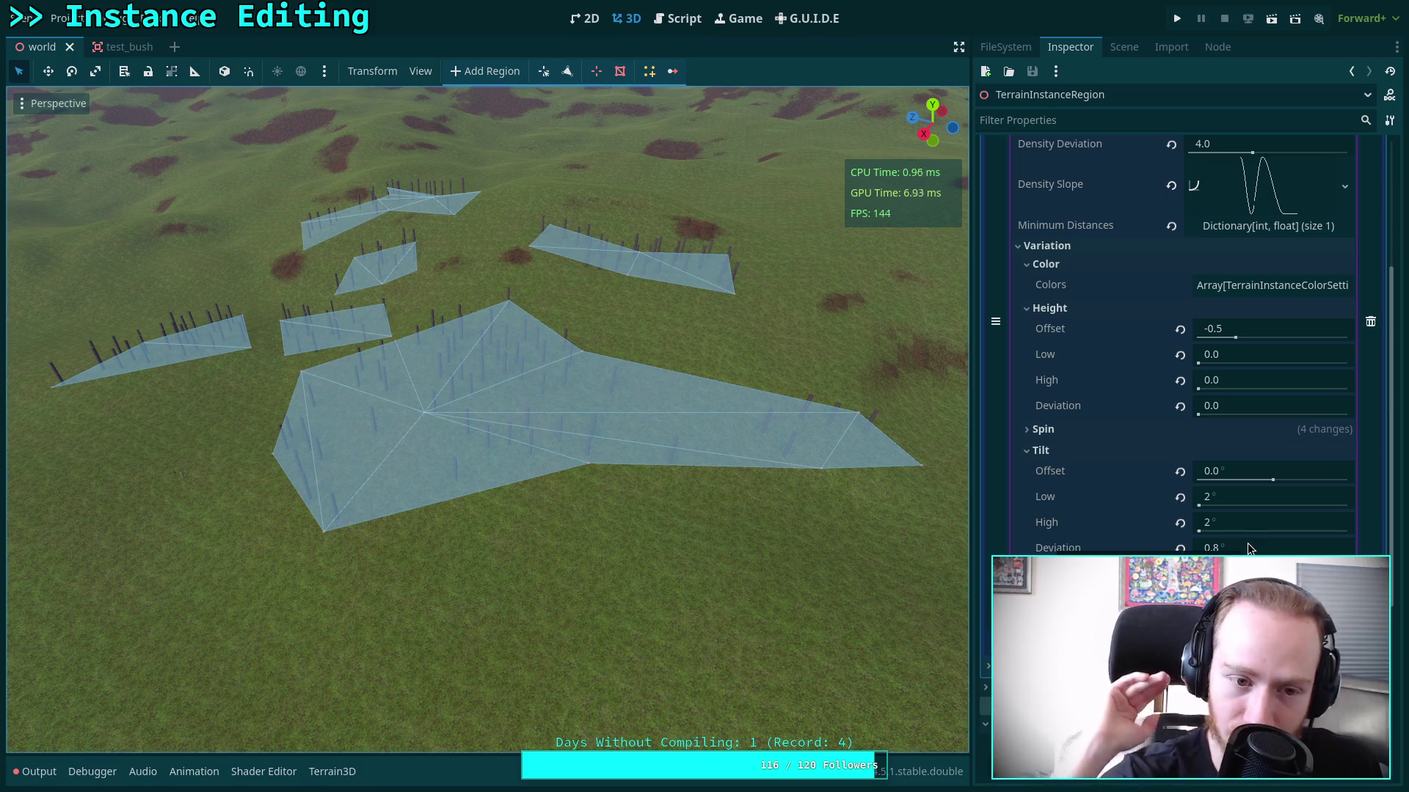
# Step: Expand the tree's Colors array and entry 0 to show hue and lightness variation, widening the Inspector
pyautogui.scroll(4, 1247, 543)
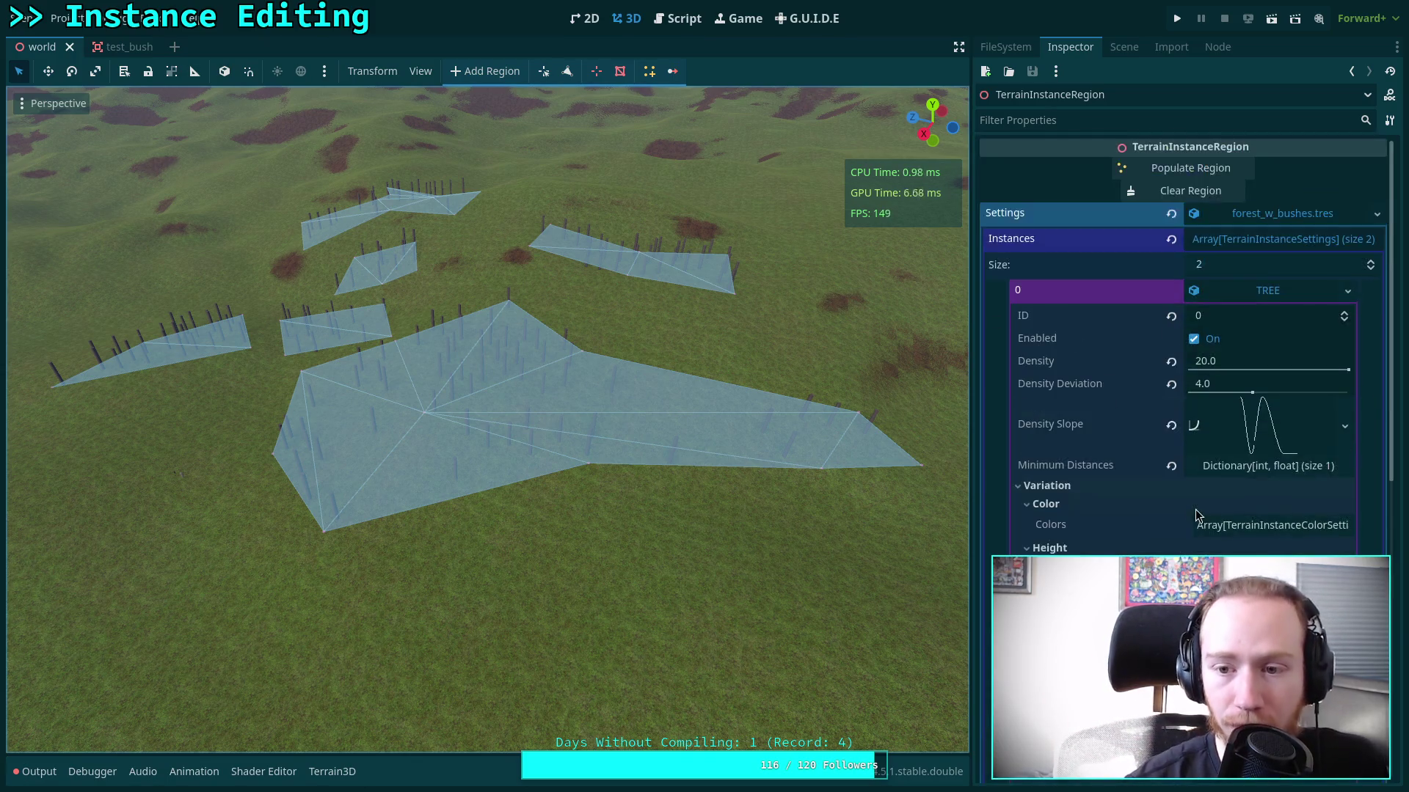
pyautogui.click(1273, 526)
pyautogui.scroll(-3, 1101, 554)
pyautogui.click(1251, 412)
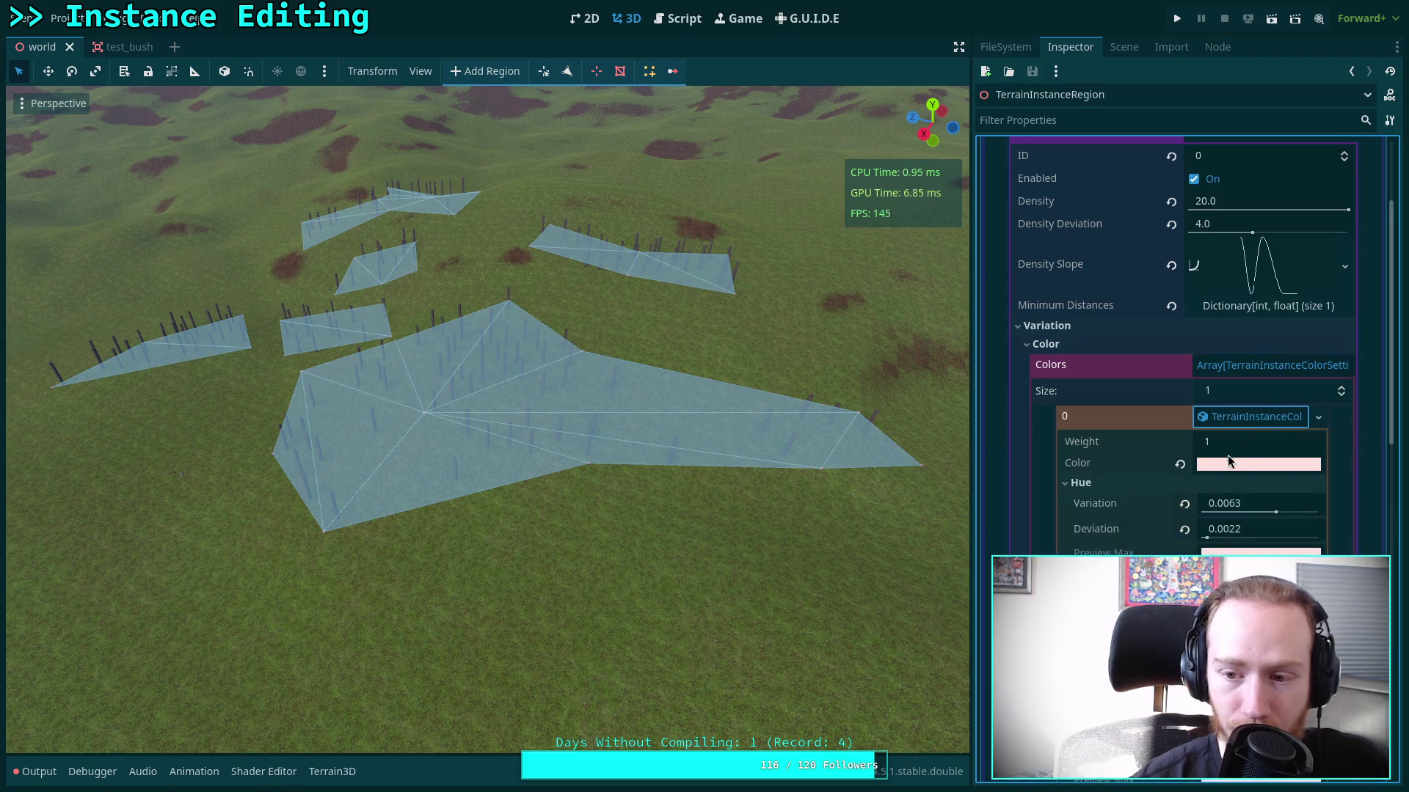
pyautogui.moveTo(974, 473); pyautogui.dragTo(886, 476)
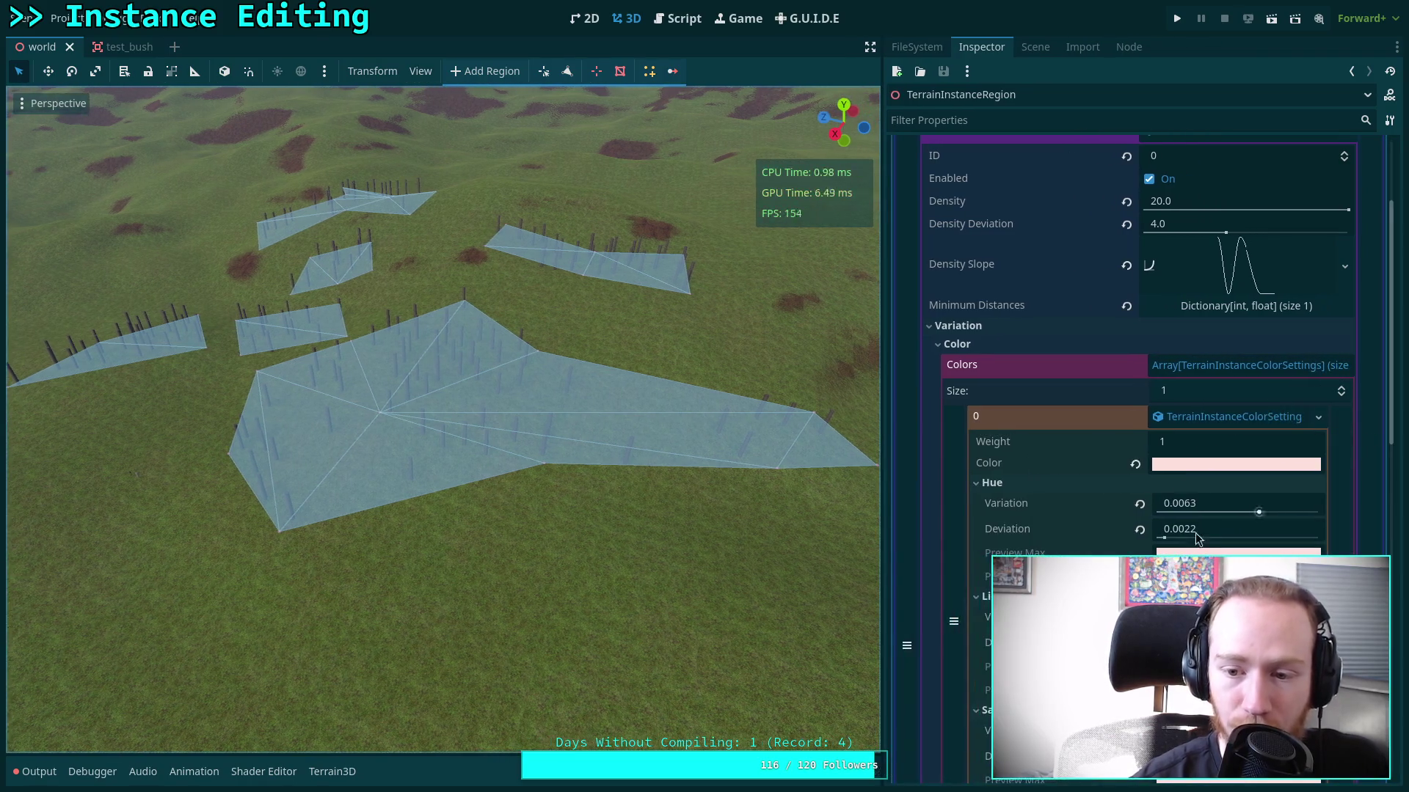
pyautogui.scroll(-3, 1150, 512)
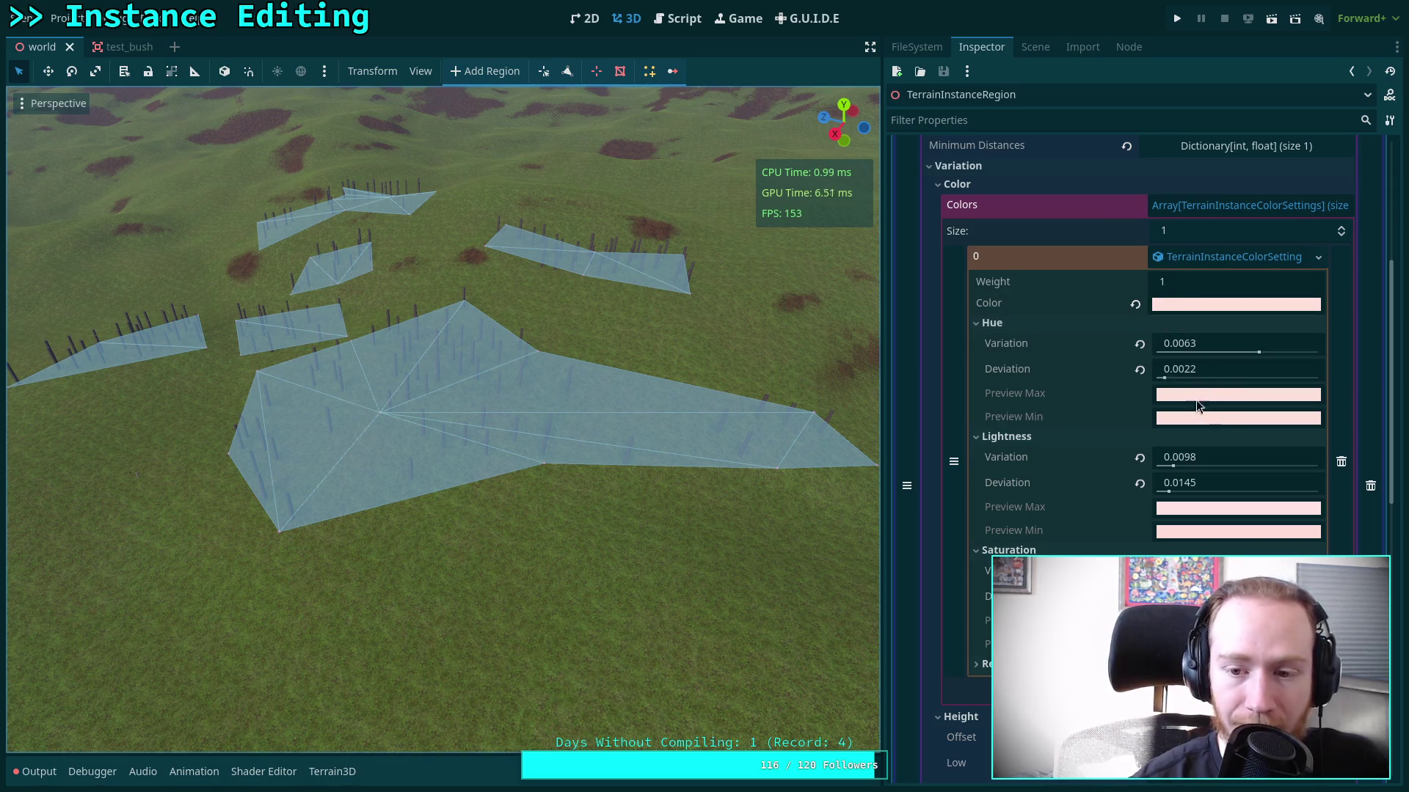
pyautogui.moveTo(1173, 403)
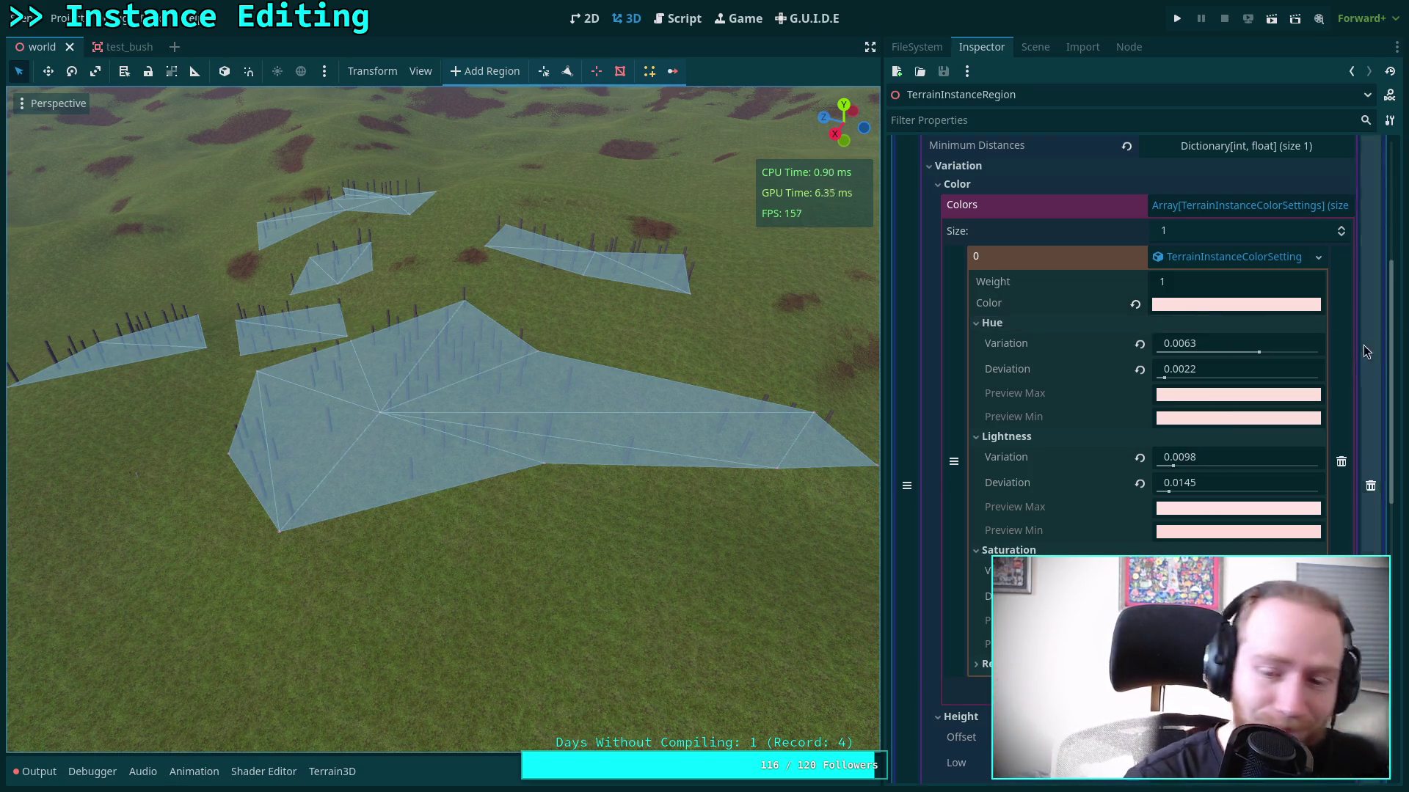
# Step: Try a new tree spin offset, then reset it to 0 and collapse the Spin settings
pyautogui.scroll(-8, 1224, 414)
pyautogui.scroll(2, 1168, 450)
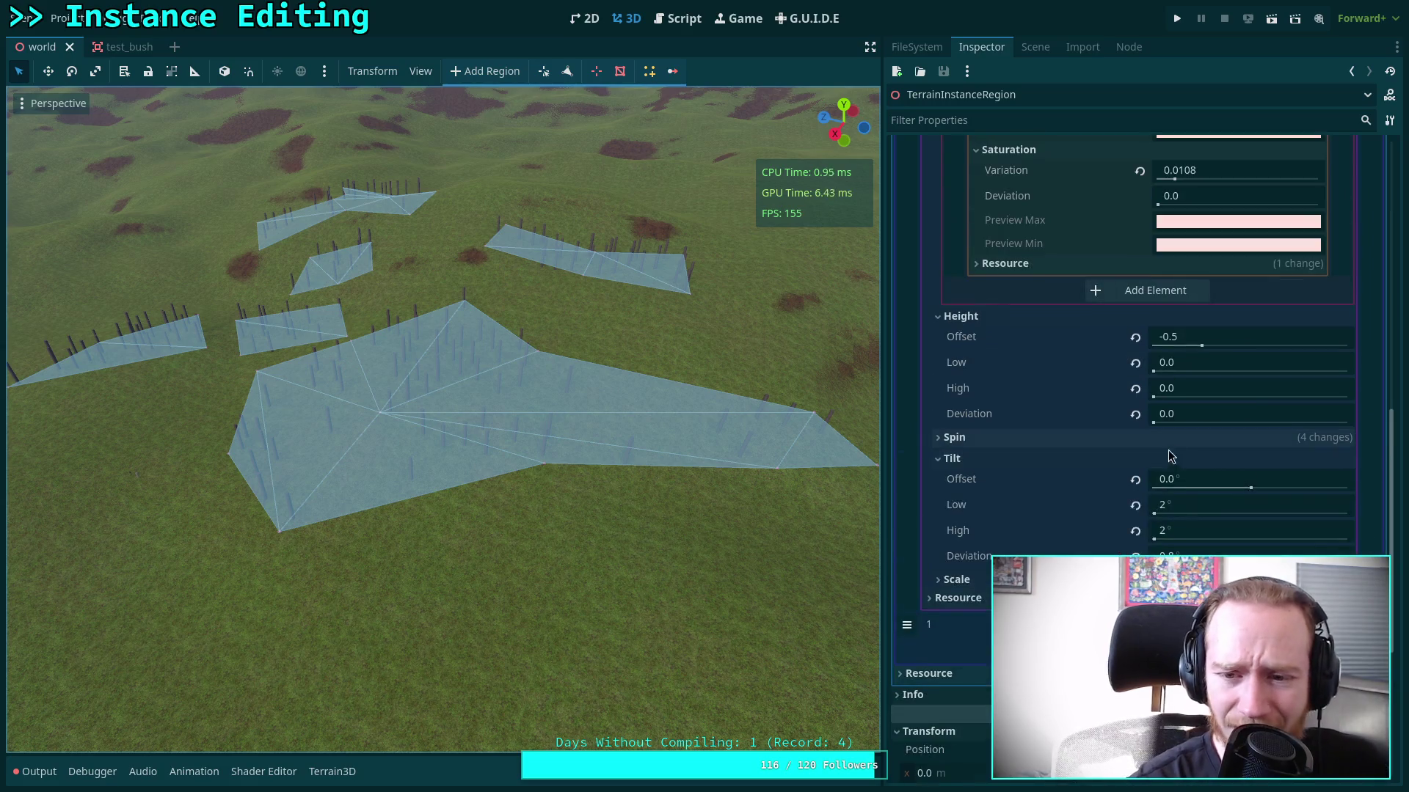
pyautogui.click(1104, 436)
pyautogui.moveTo(1179, 458); pyautogui.dragTo(1141, 468)
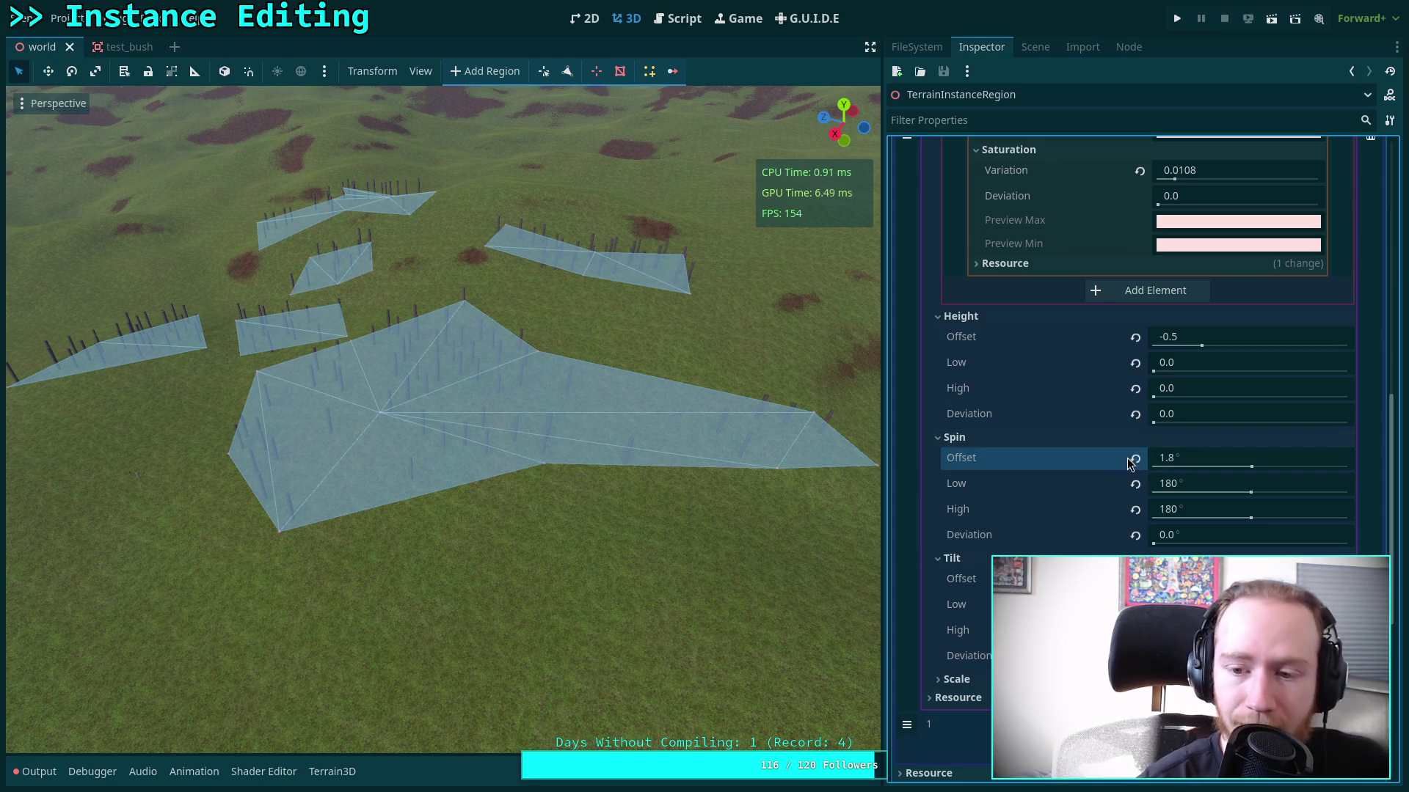
pyautogui.click(1167, 458)
pyautogui.write('0')
pyautogui.press('Return')
pyautogui.click(1000, 439)
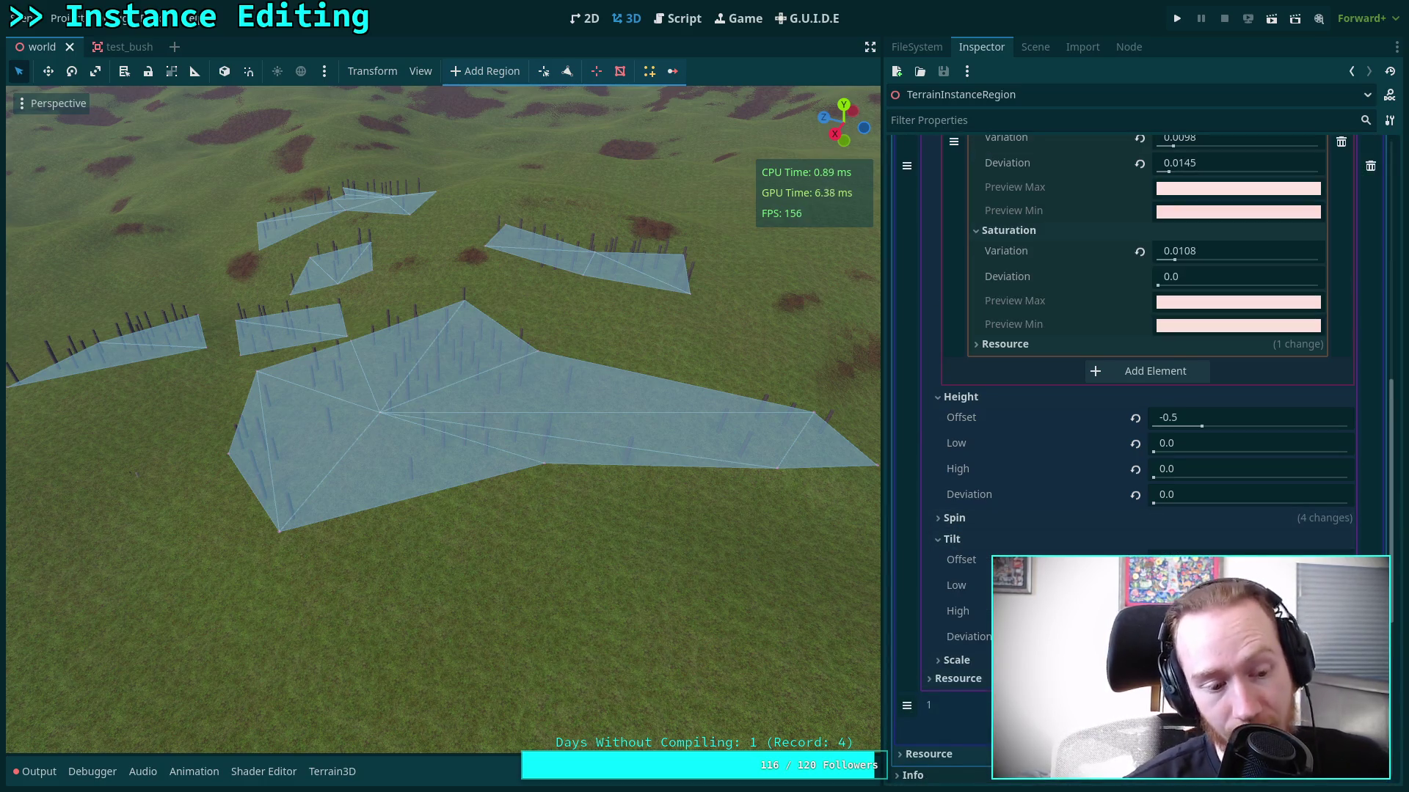
# Step: Clear and repopulate the region's trees twice to get new tree positions
pyautogui.scroll(10, 1209, 227)
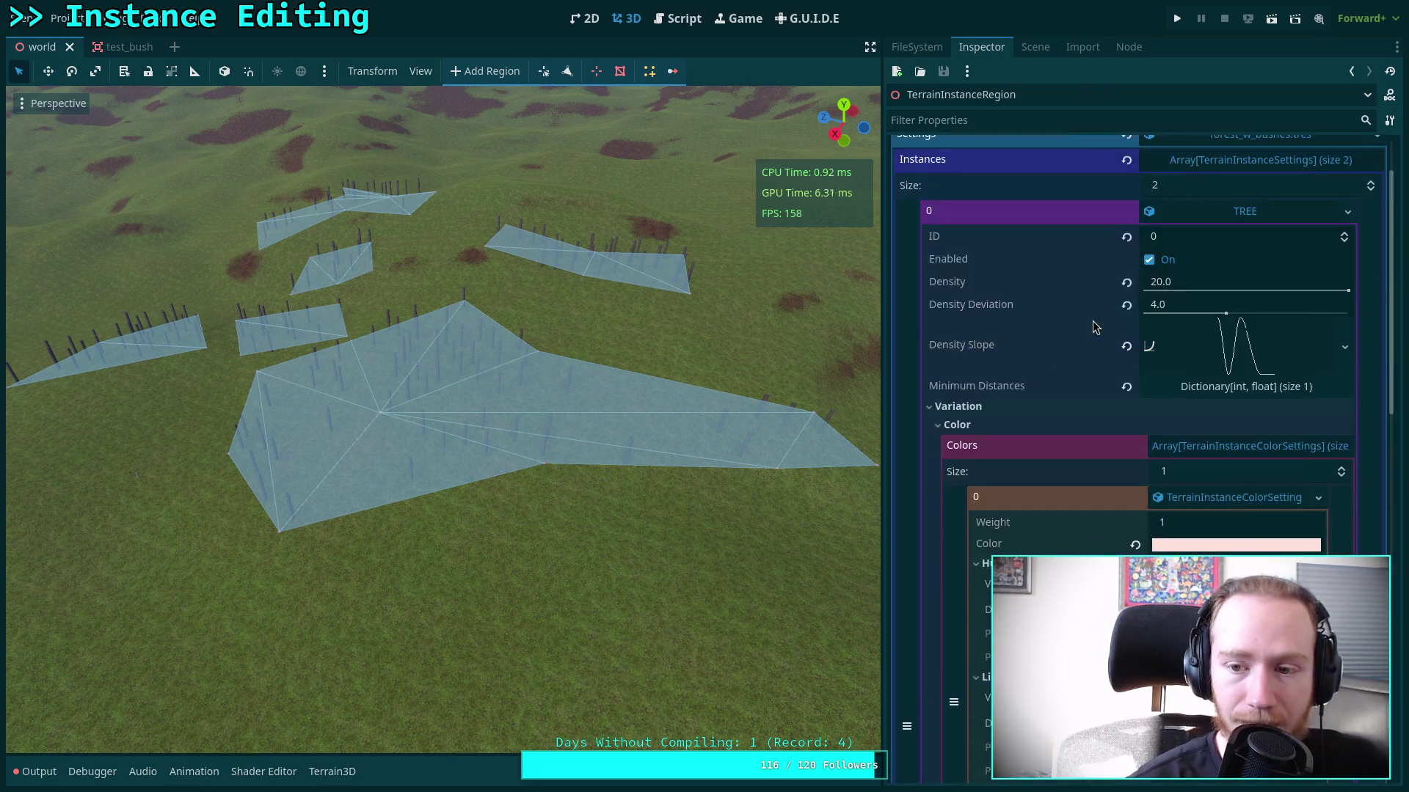
pyautogui.click(1150, 191)
pyautogui.click(1145, 168)
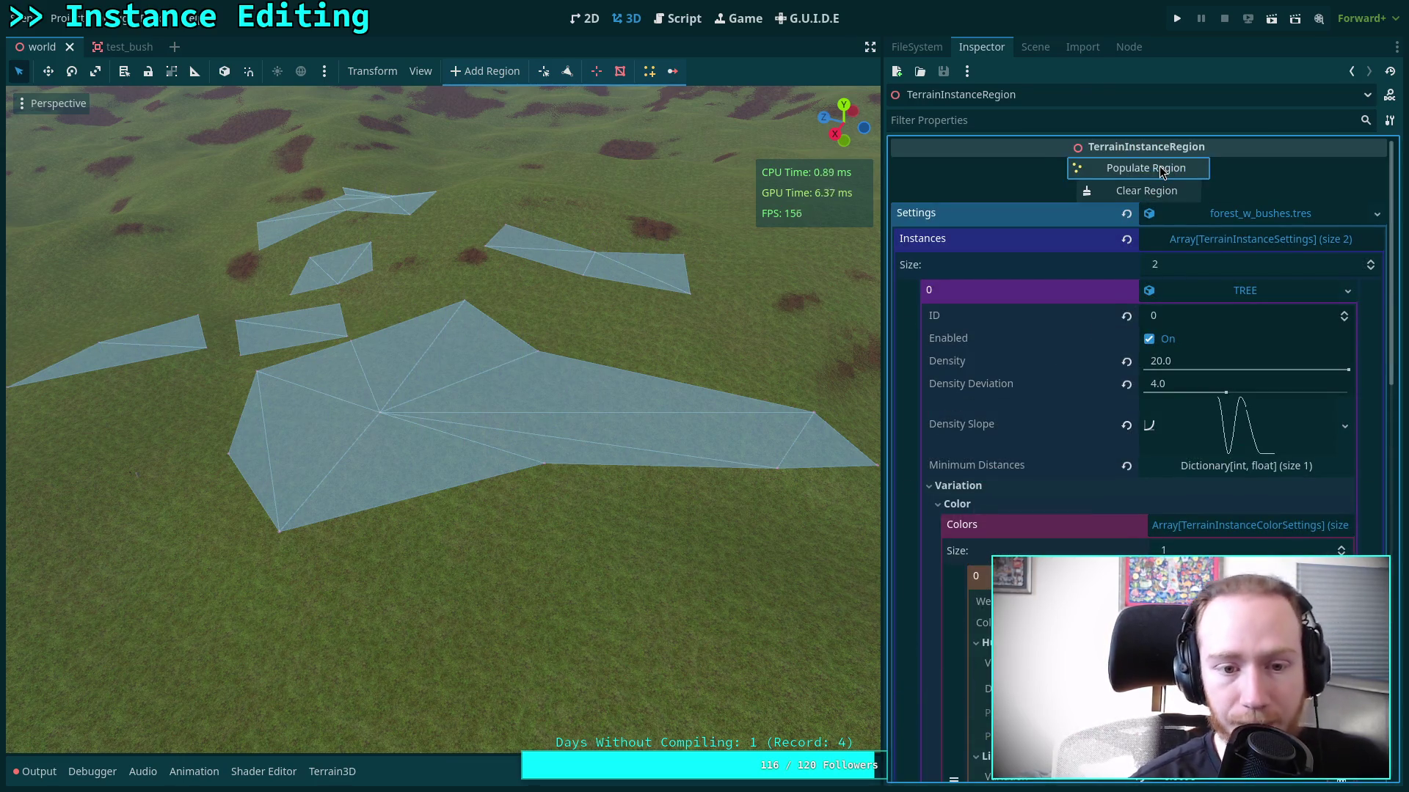
pyautogui.click(1147, 193)
pyautogui.click(1145, 168)
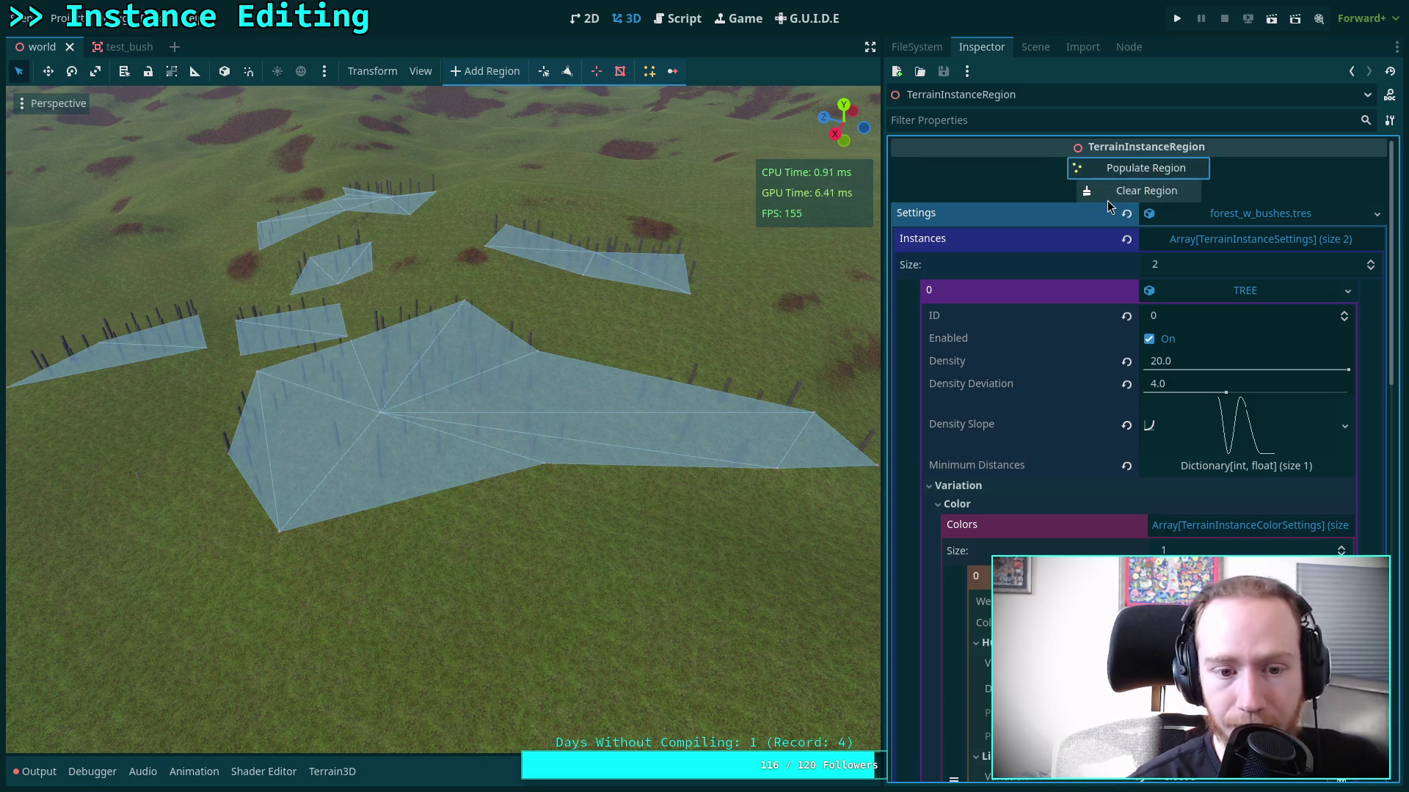
pyautogui.scroll(-10, 1123, 469)
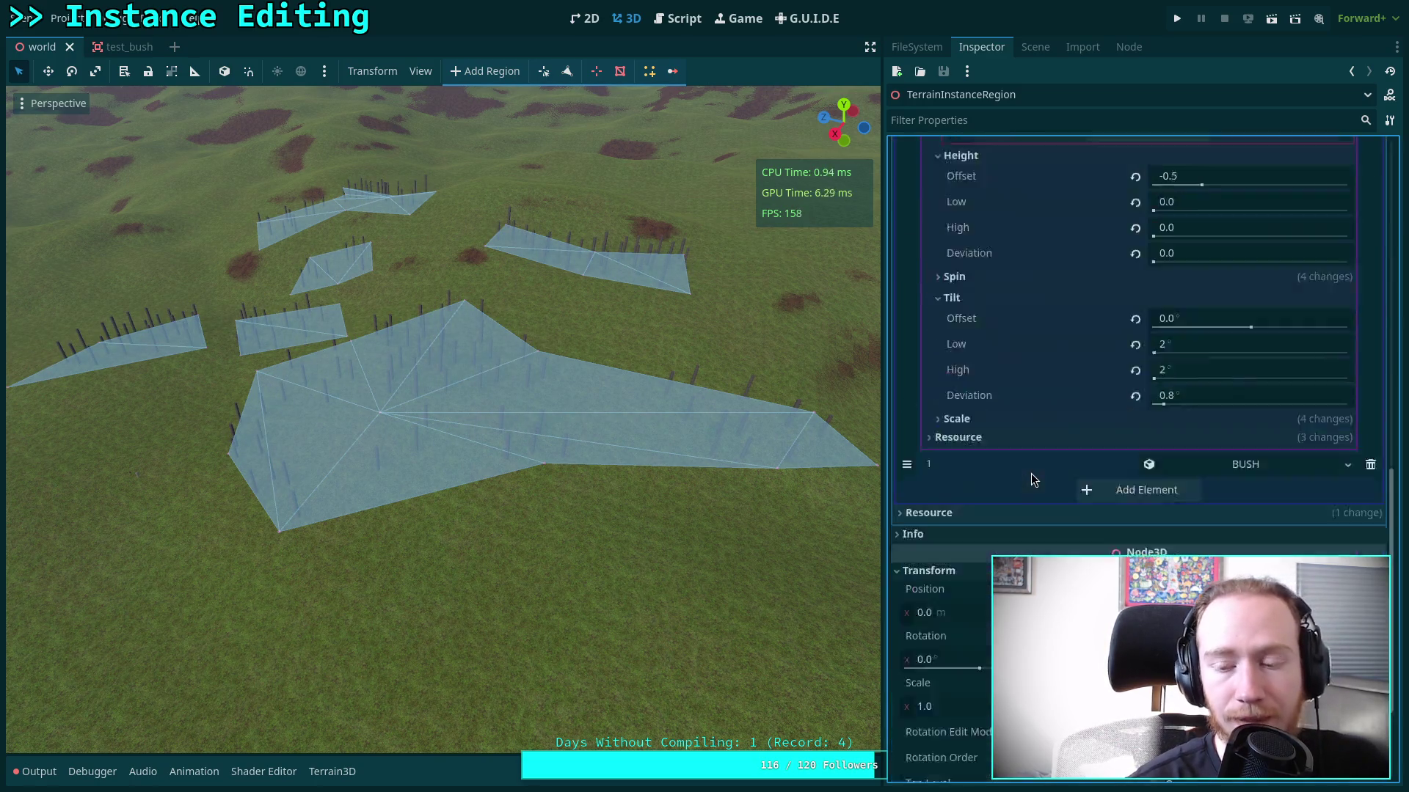
pyautogui.scroll(2, 1162, 406)
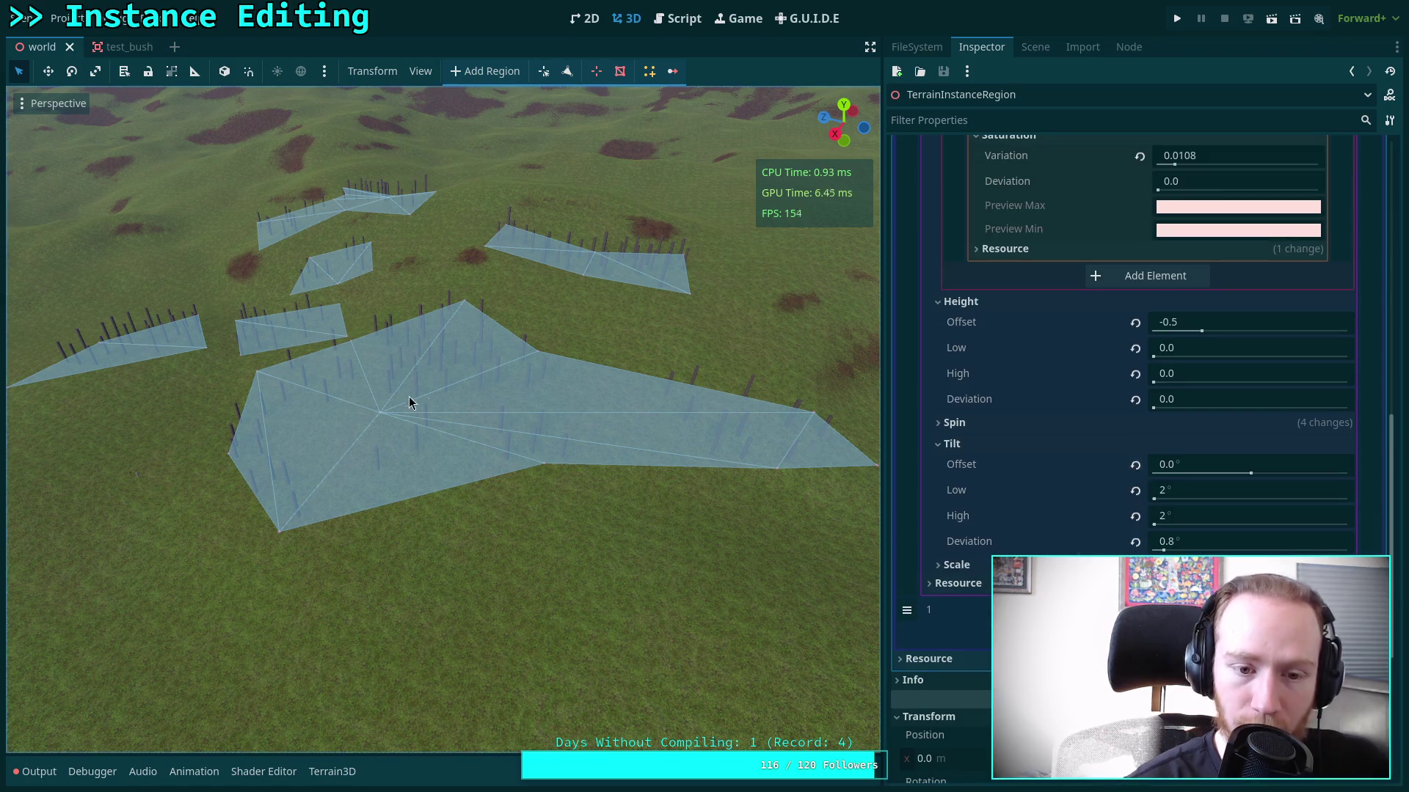
# Step: Set the tree tilt low to 2° and zoom the viewport toward the large tree region
pyautogui.click(1169, 500)
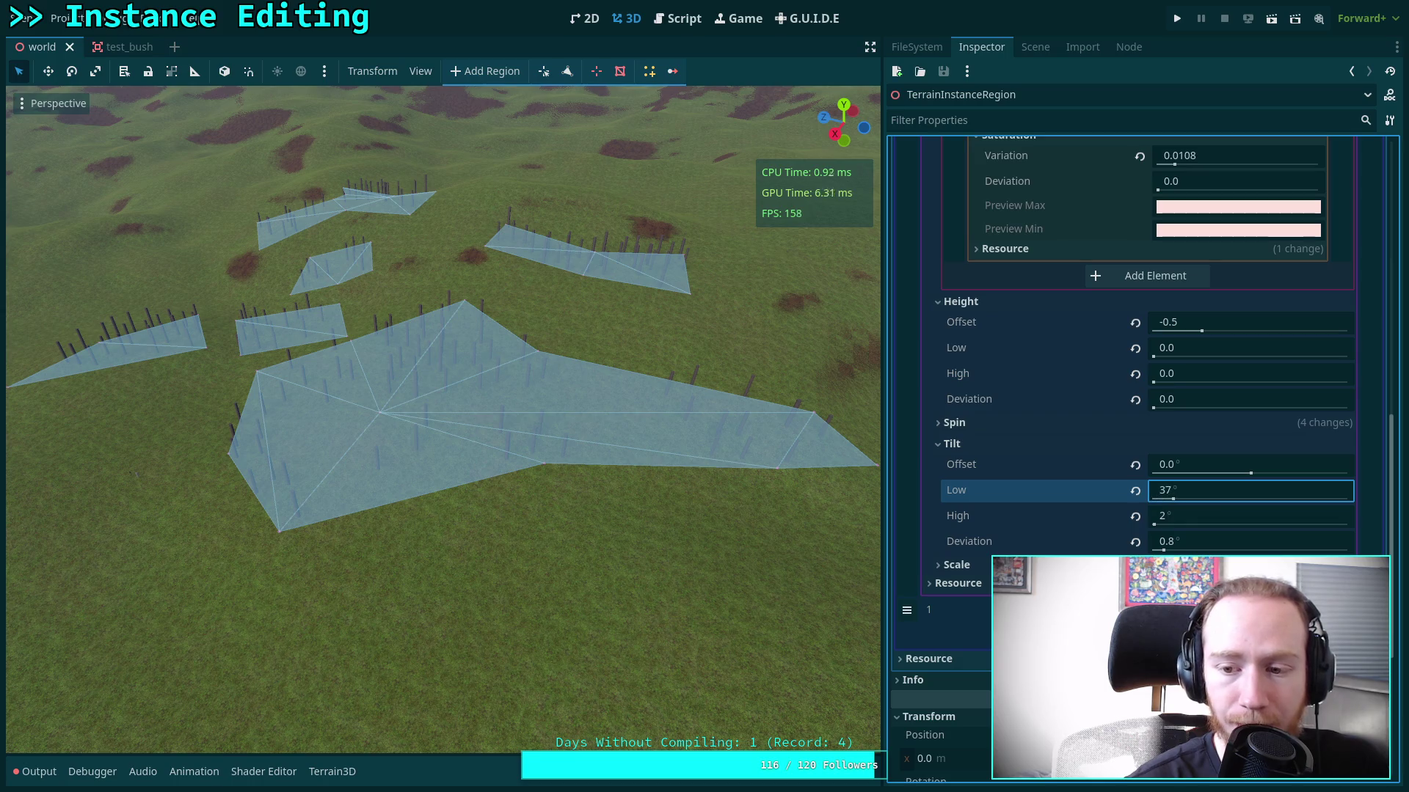
pyautogui.click(1168, 495)
pyautogui.write('2')
pyautogui.press('Return')
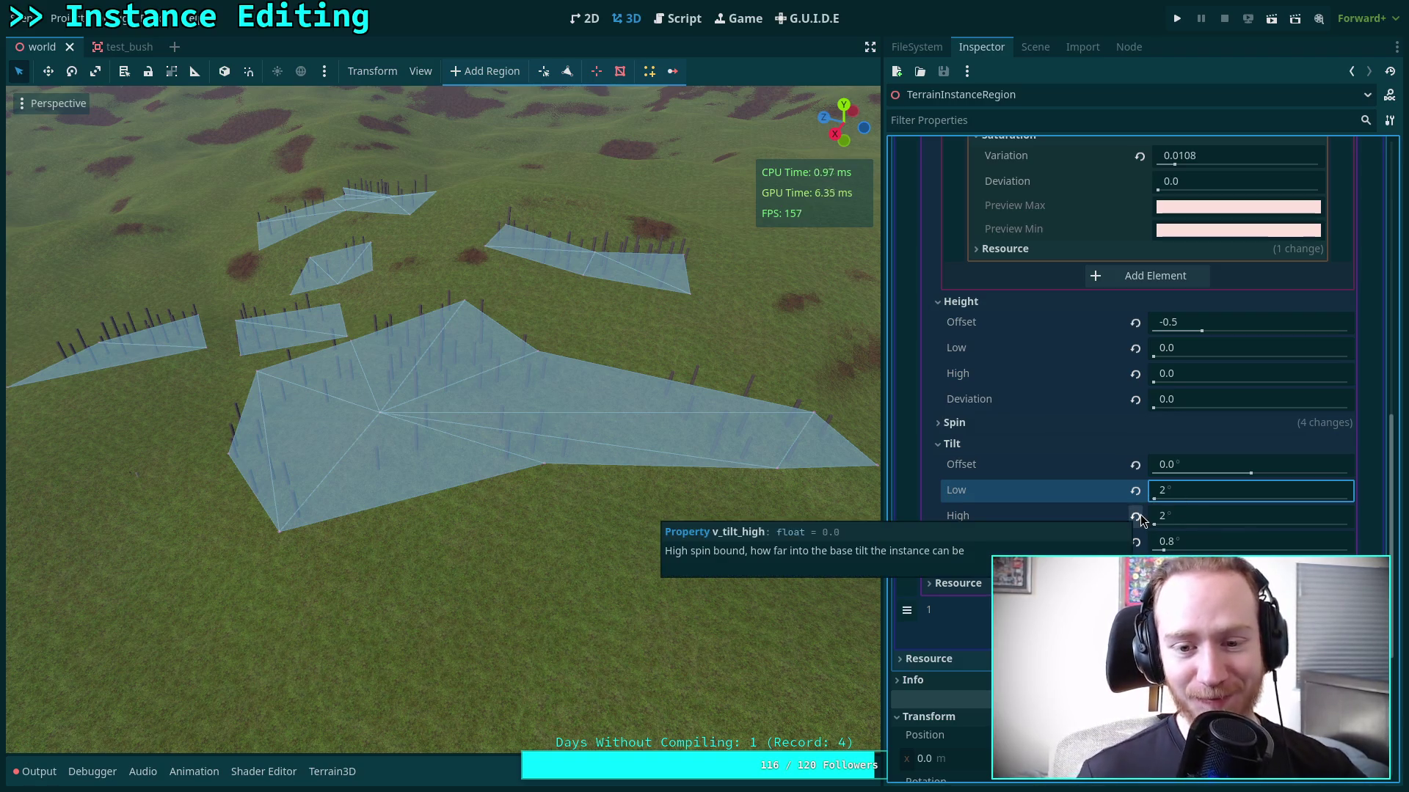
pyautogui.scroll(5, 441, 475)
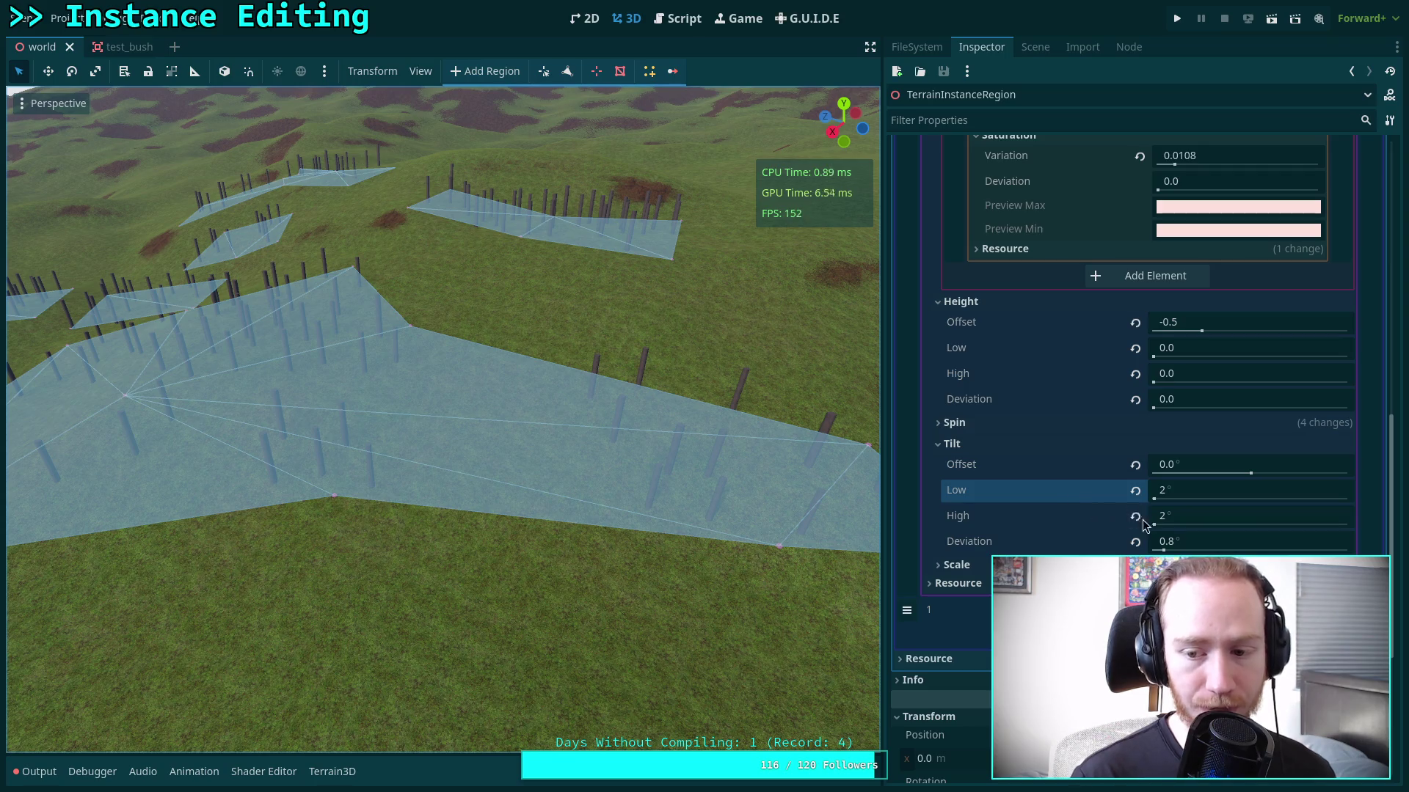
pyautogui.moveTo(1129, 502)
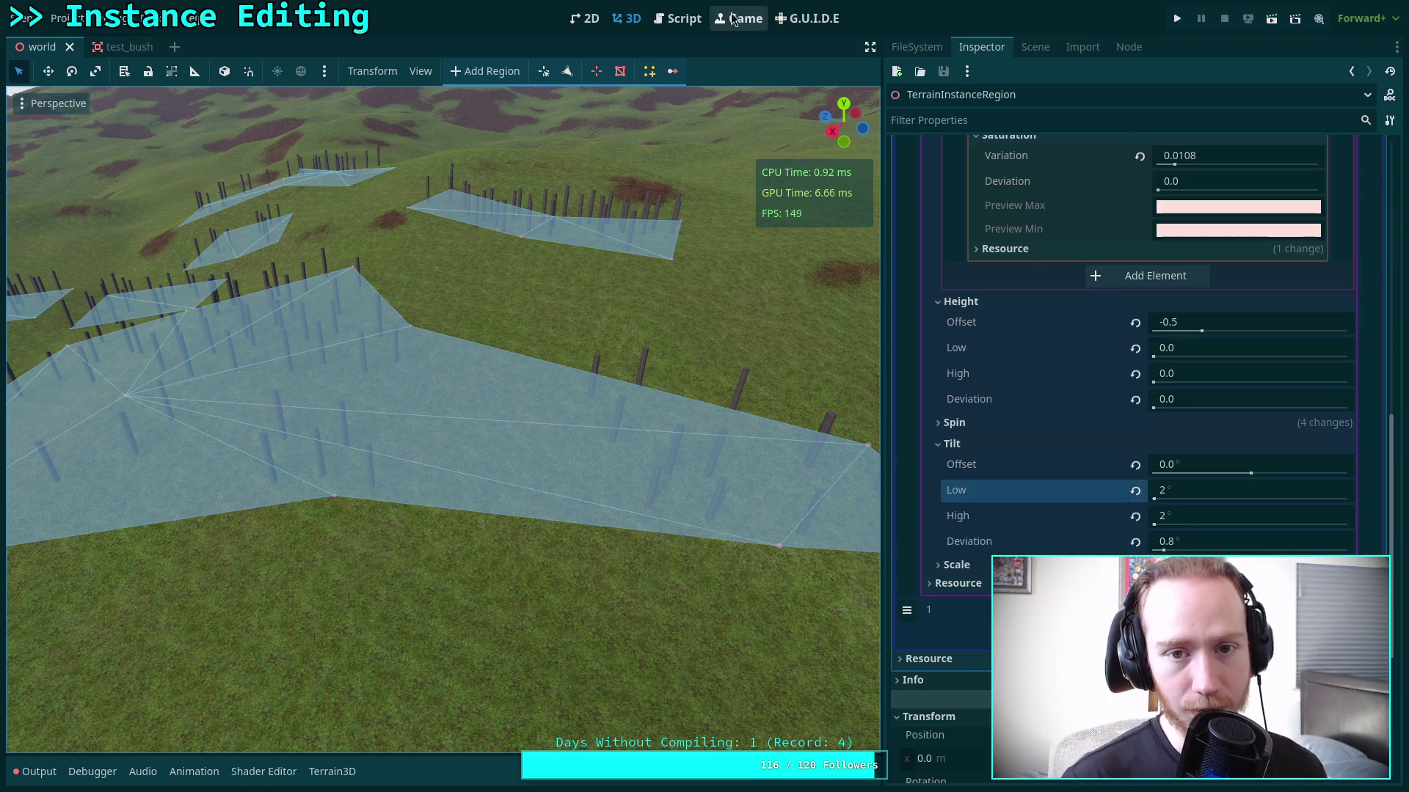
# Step: Open TerrainInstanceSettings.gd at the randfn hue randomization code, checking the Color docs in the browser
pyautogui.click(678, 18)
pyautogui.click(93, 145)
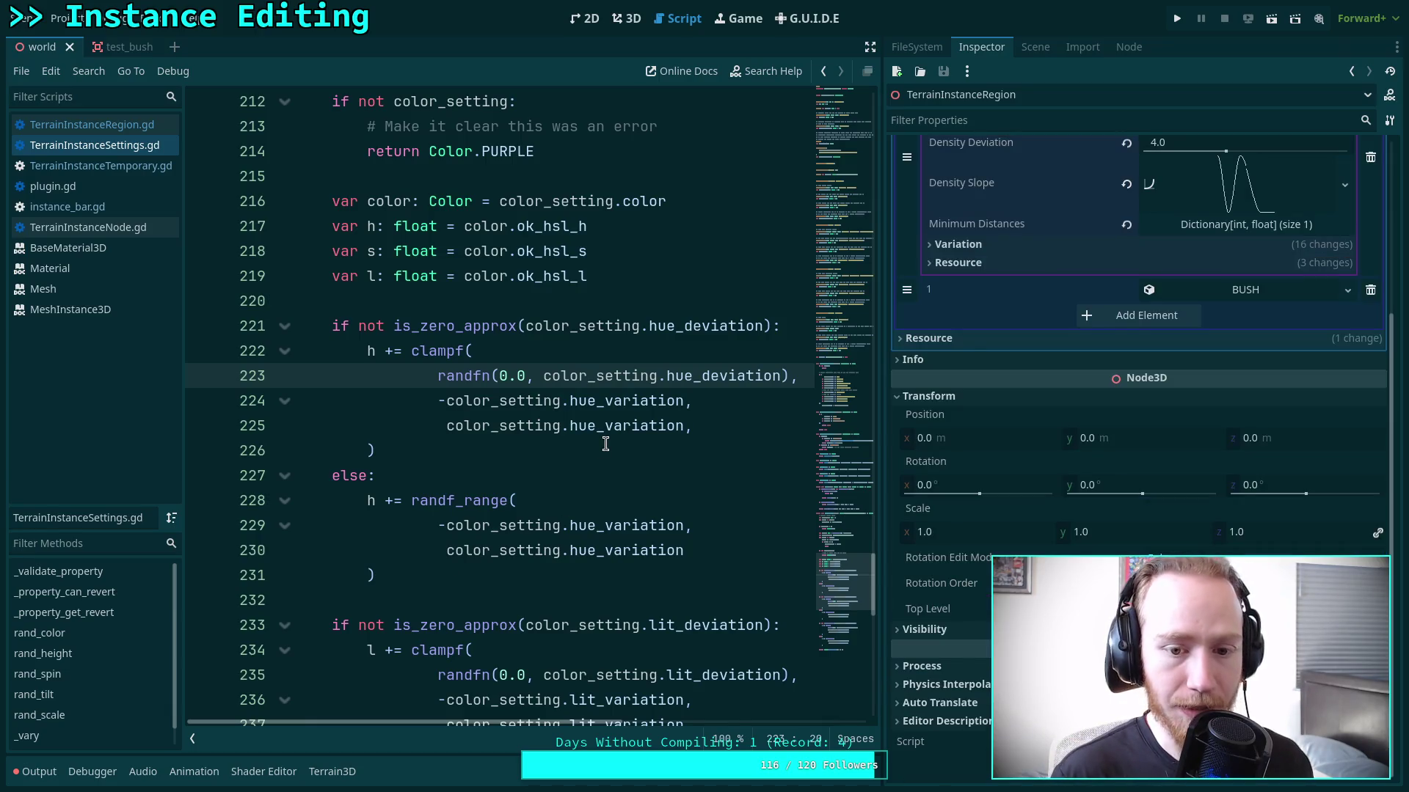
pyautogui.click(629, 425)
pyautogui.press('super+2')
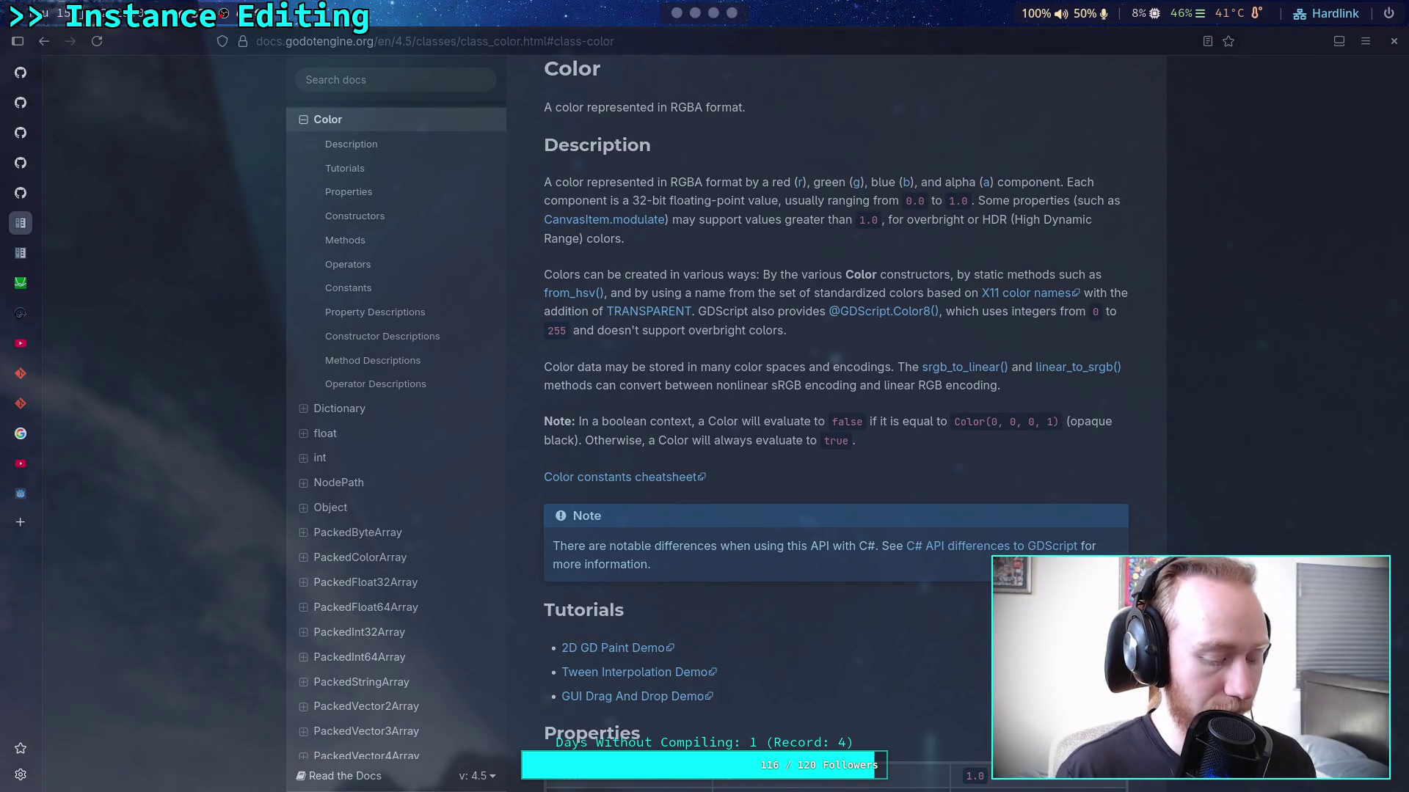
pyautogui.press('super+1')
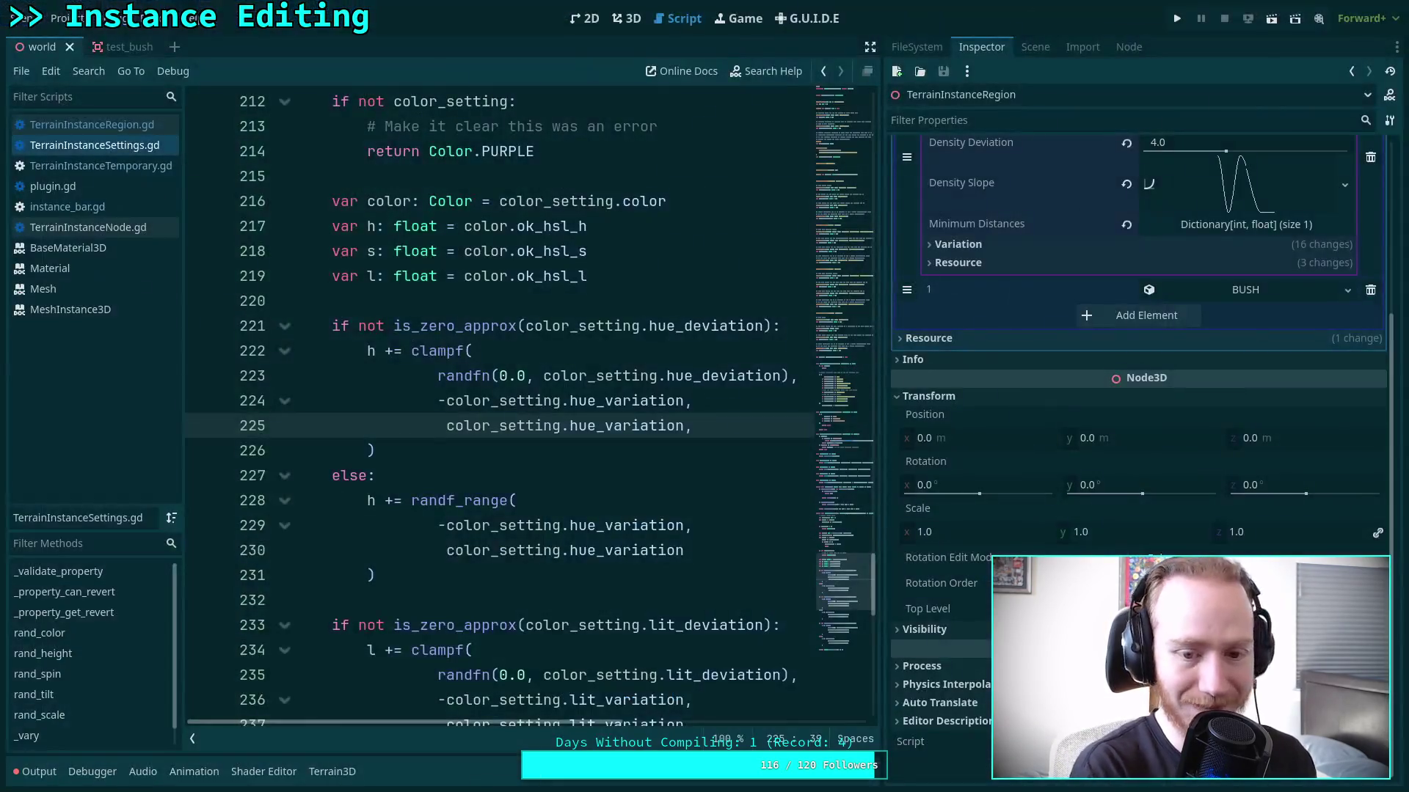
pyautogui.moveTo(462, 382)
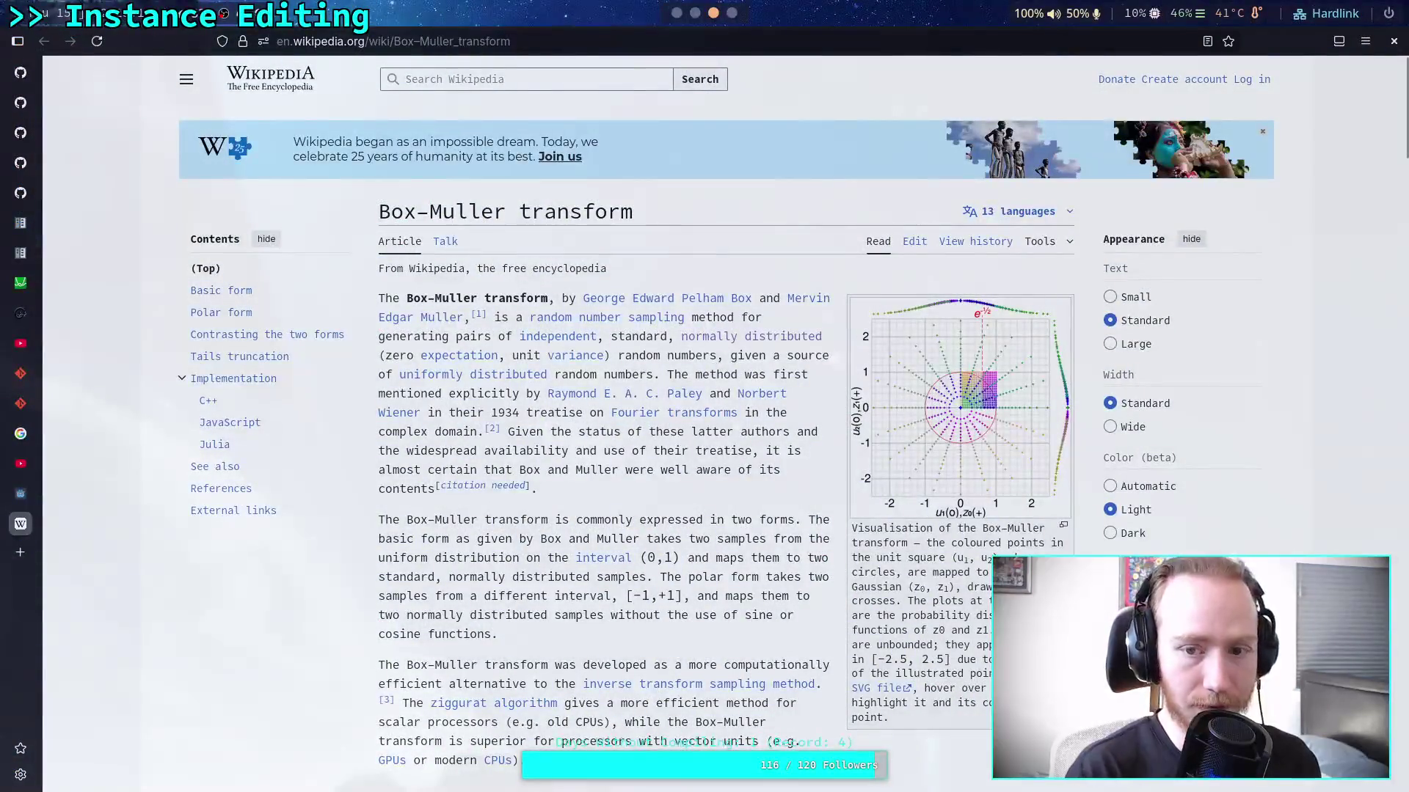
# Step: Read the Box–Muller transform article in Reader View, then restore the normal page layout
pyautogui.click(1207, 41)
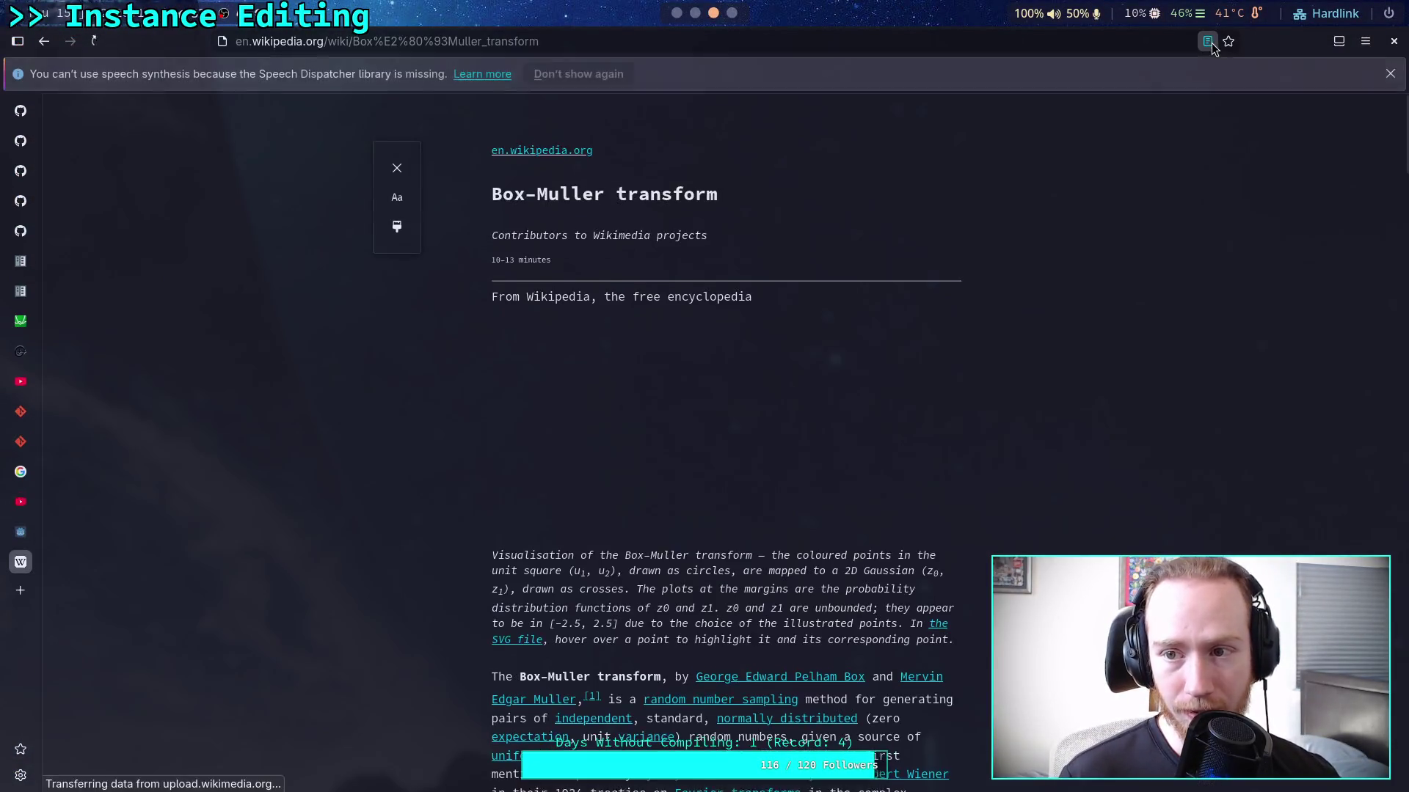
pyautogui.scroll(-2, 1025, 302)
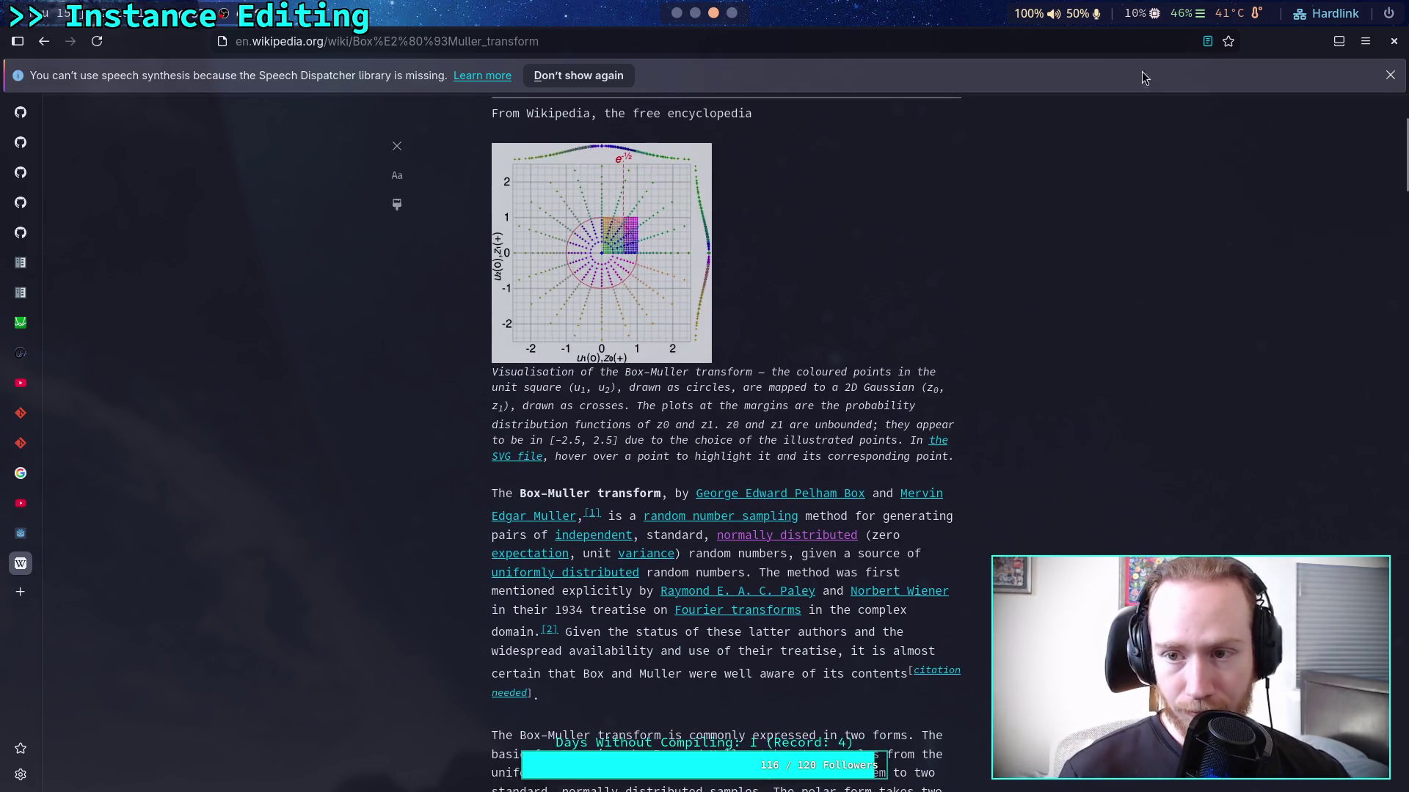
pyautogui.scroll(-2, 1098, 262)
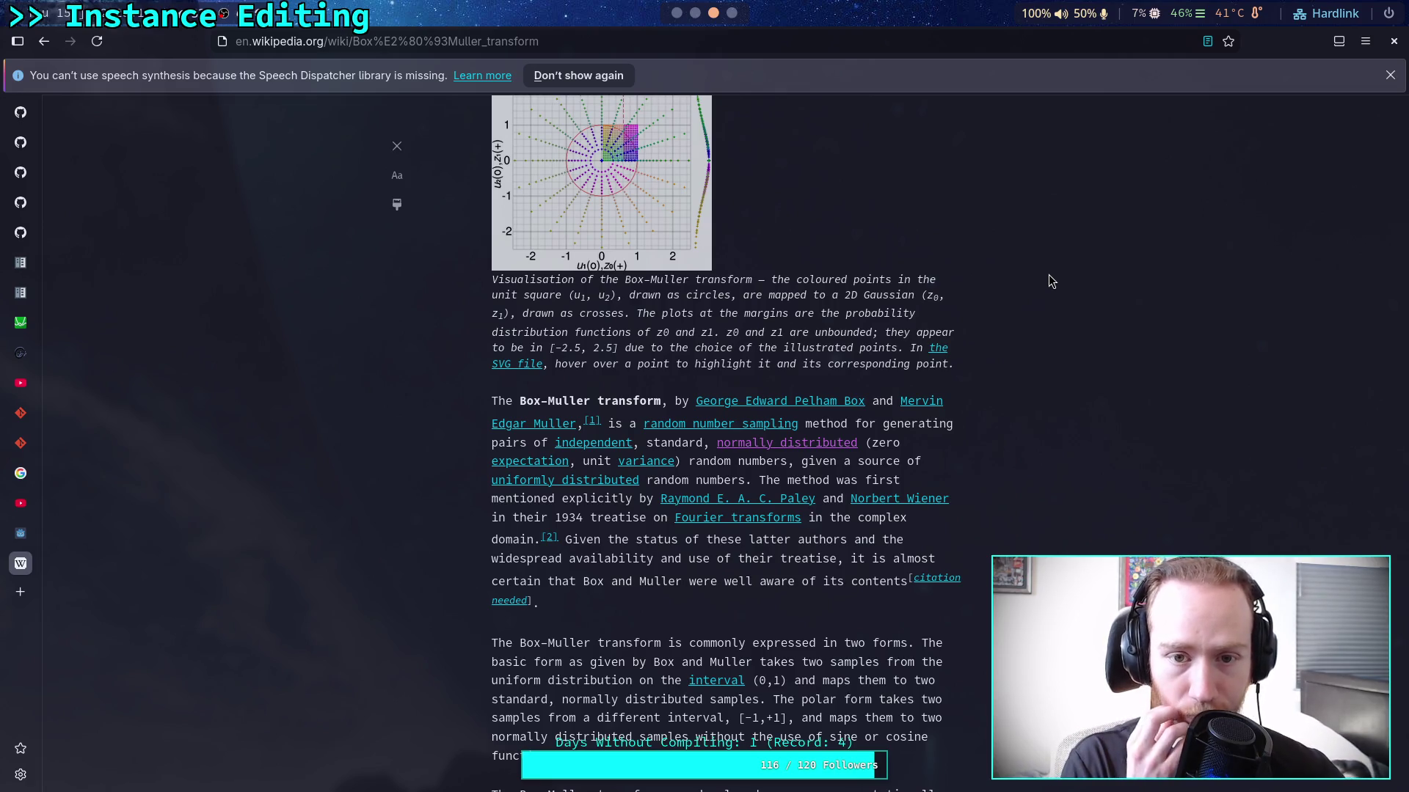
pyautogui.scroll(4, 796, 381)
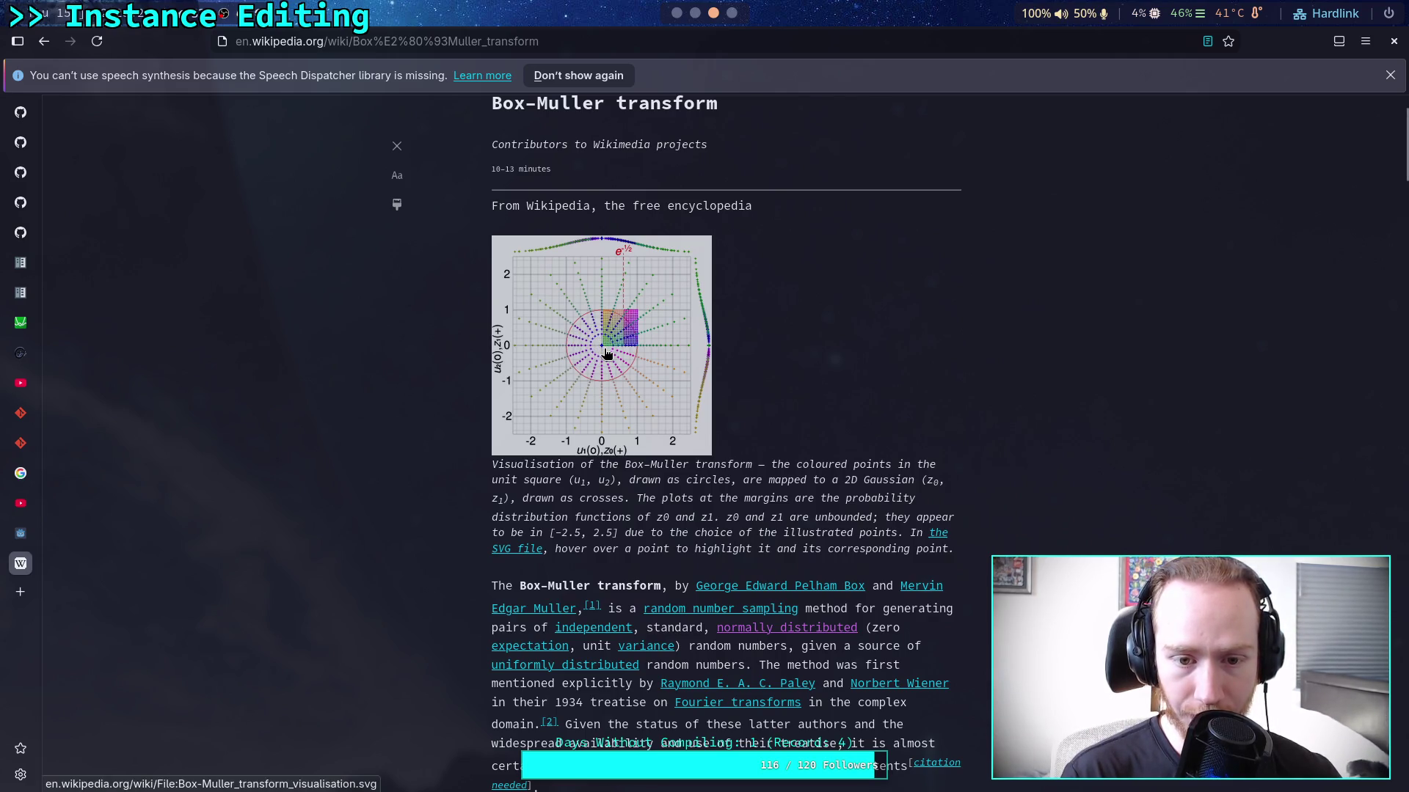
pyautogui.click(1207, 41)
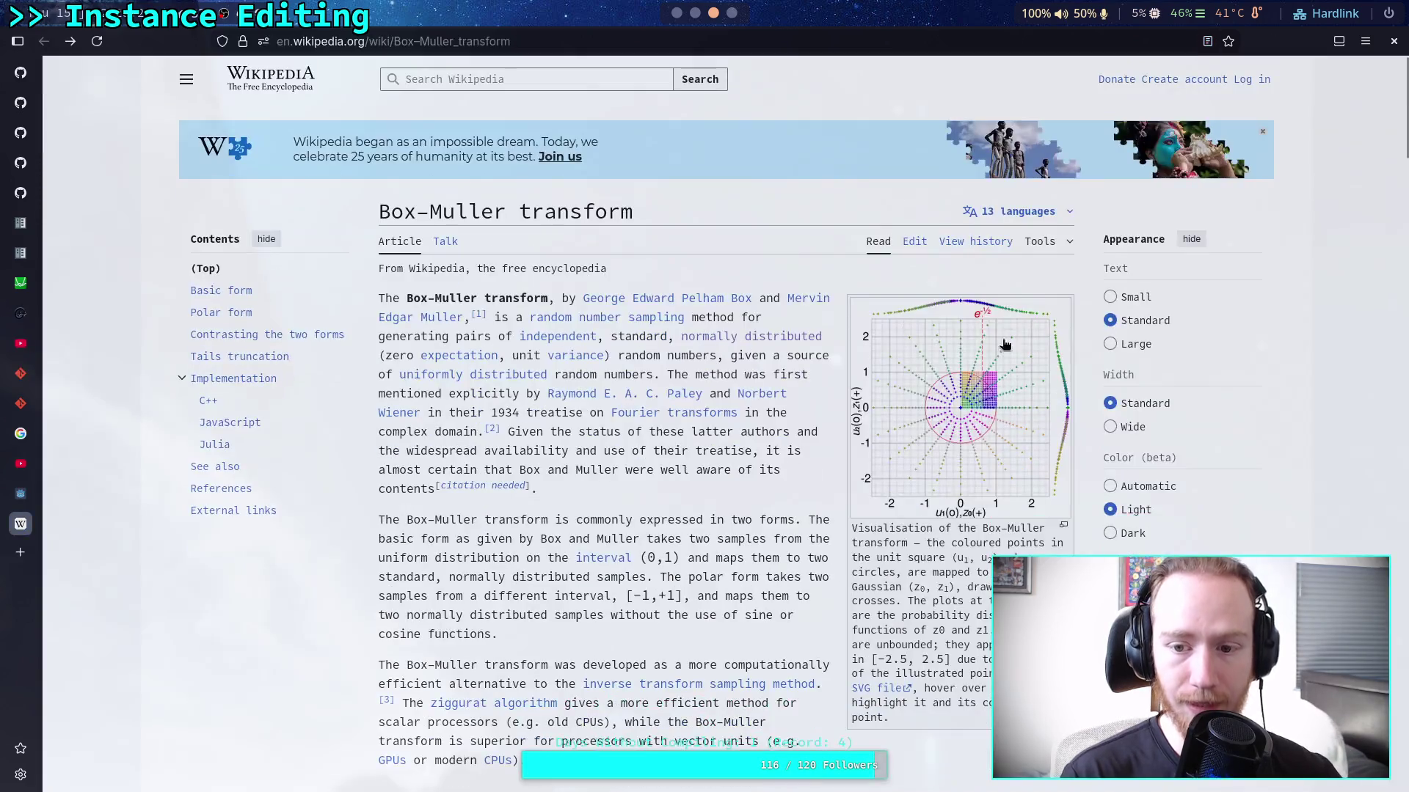
# Step: Study the Box–Muller visualisation image and Basic form section, then switch to the Neovim workspace
pyautogui.click(1004, 345)
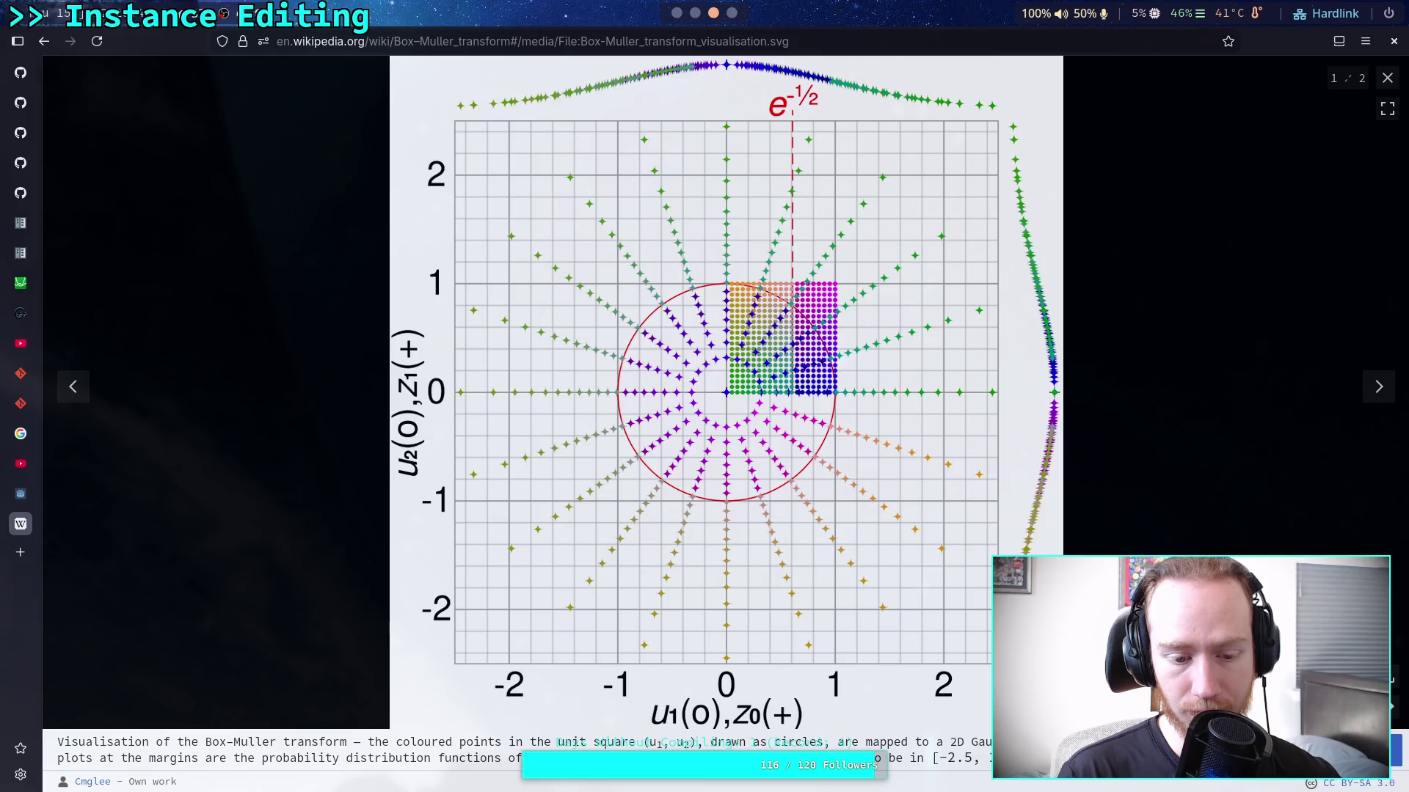
pyautogui.click(1387, 77)
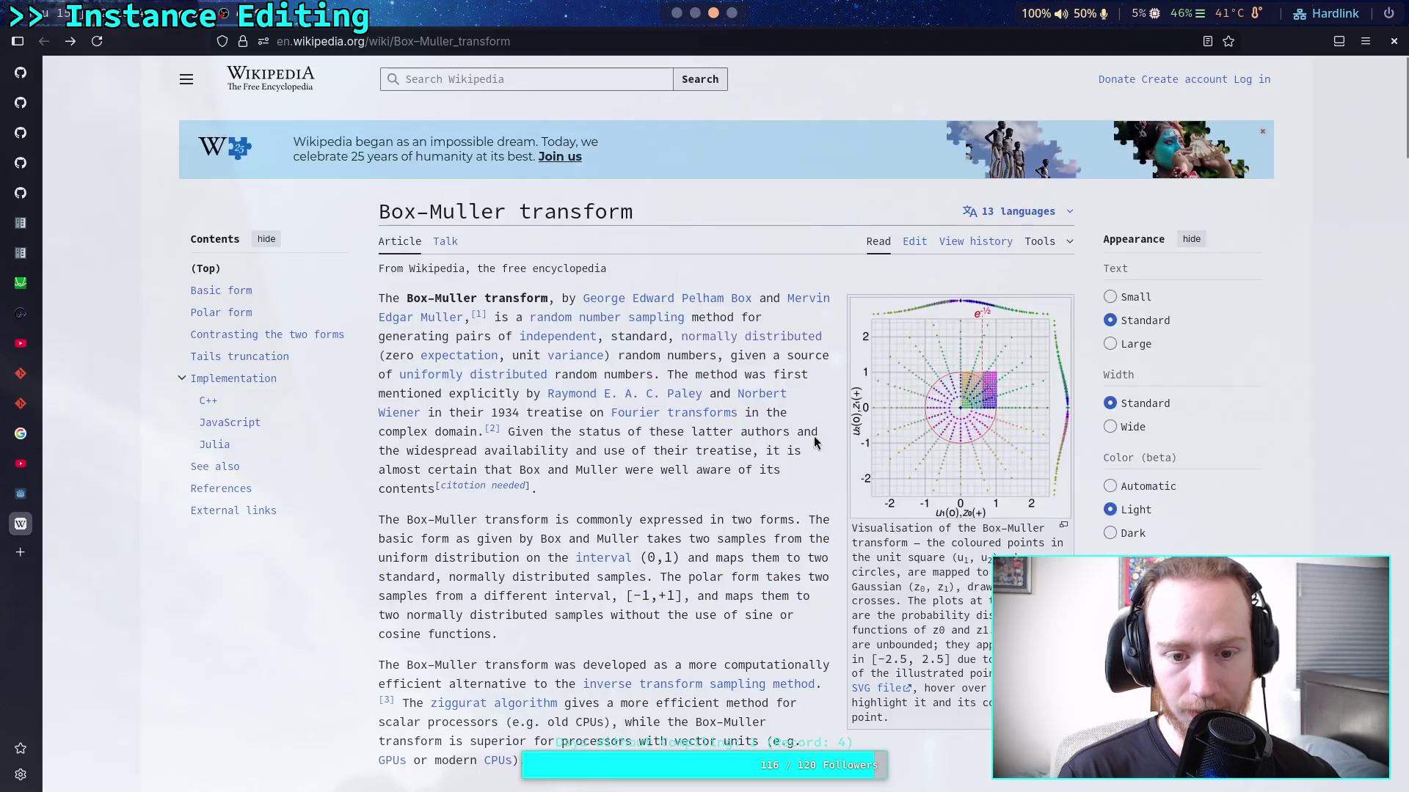
pyautogui.scroll(-5, 651, 459)
pyautogui.scroll(-4, 651, 458)
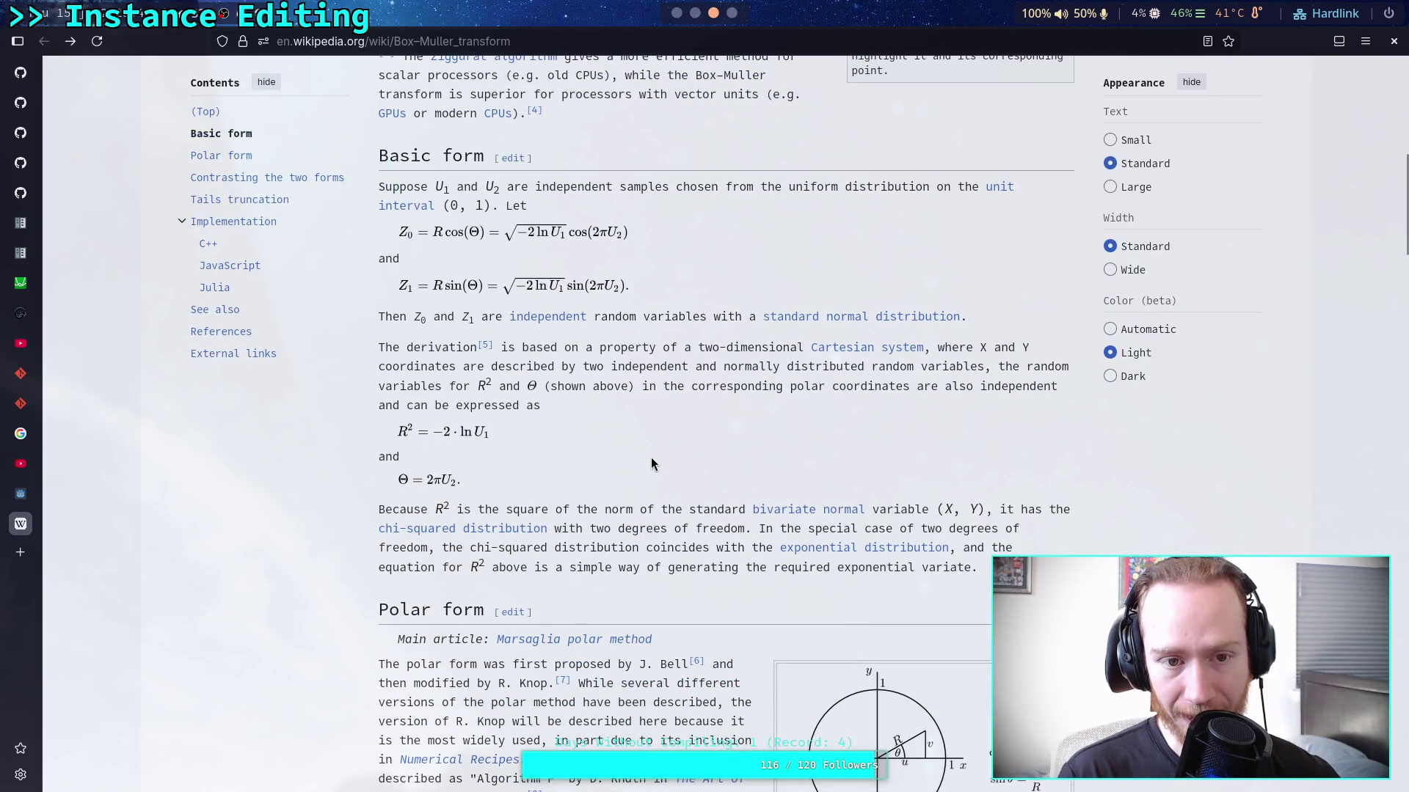
pyautogui.scroll(-3, 649, 456)
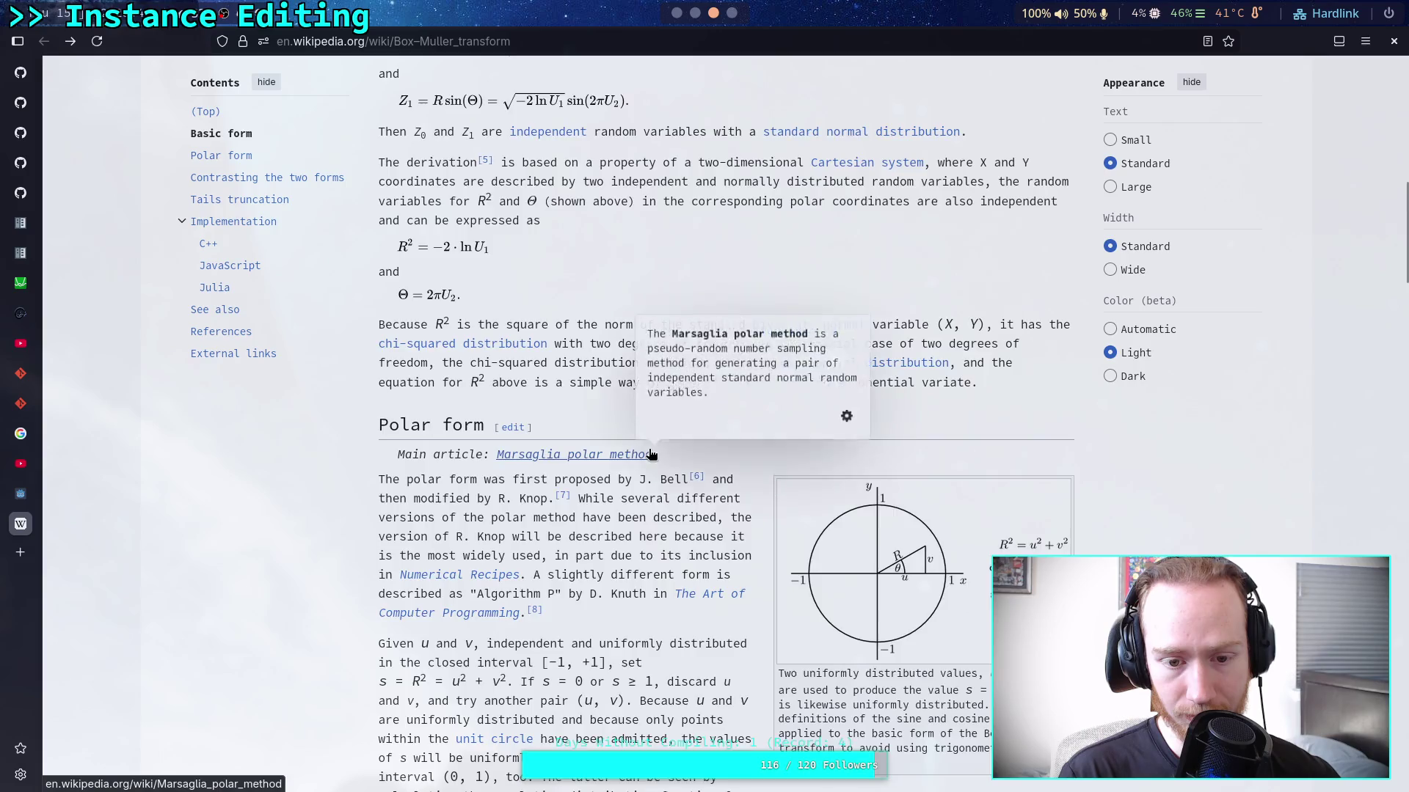
pyautogui.scroll(4, 645, 455)
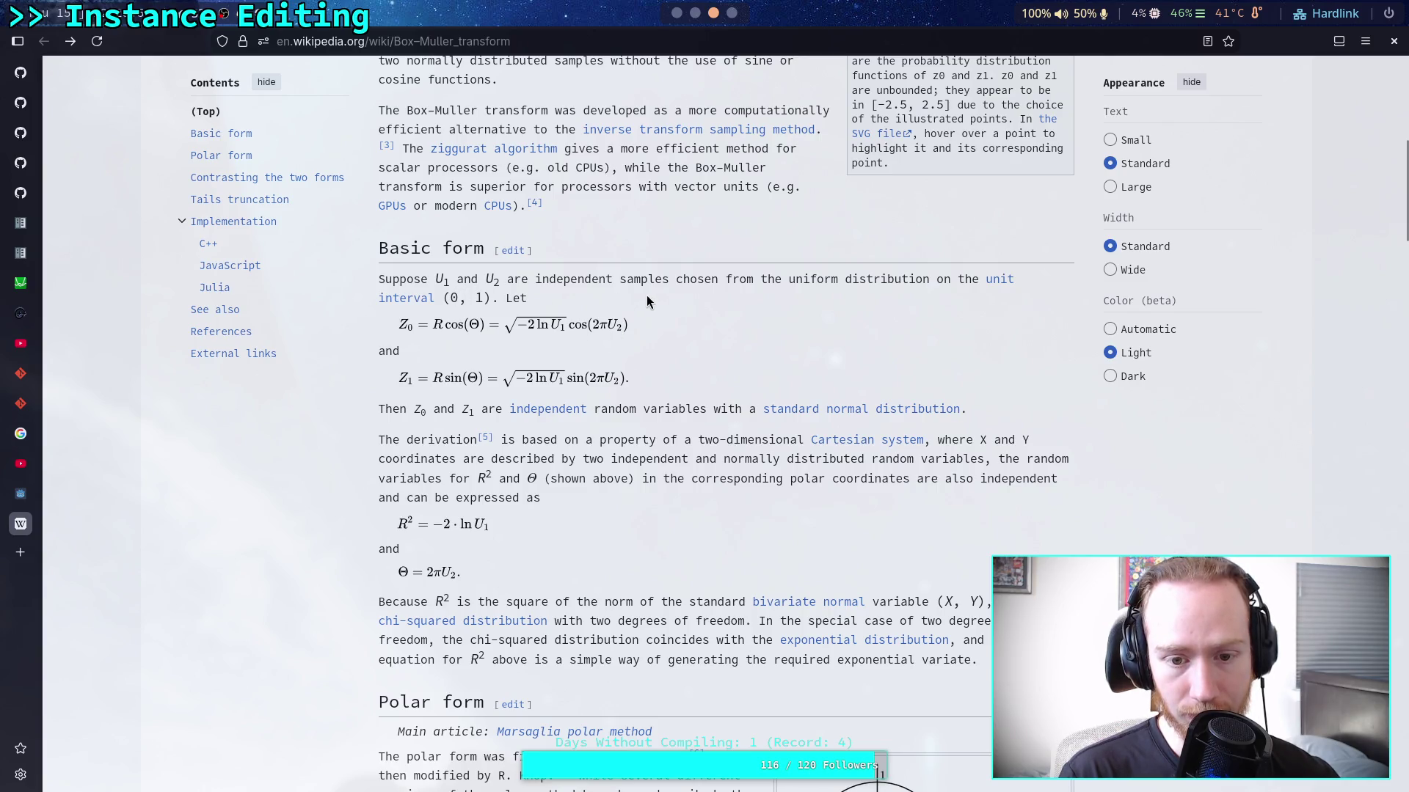
pyautogui.scroll(6, 638, 298)
pyautogui.click(1010, 310)
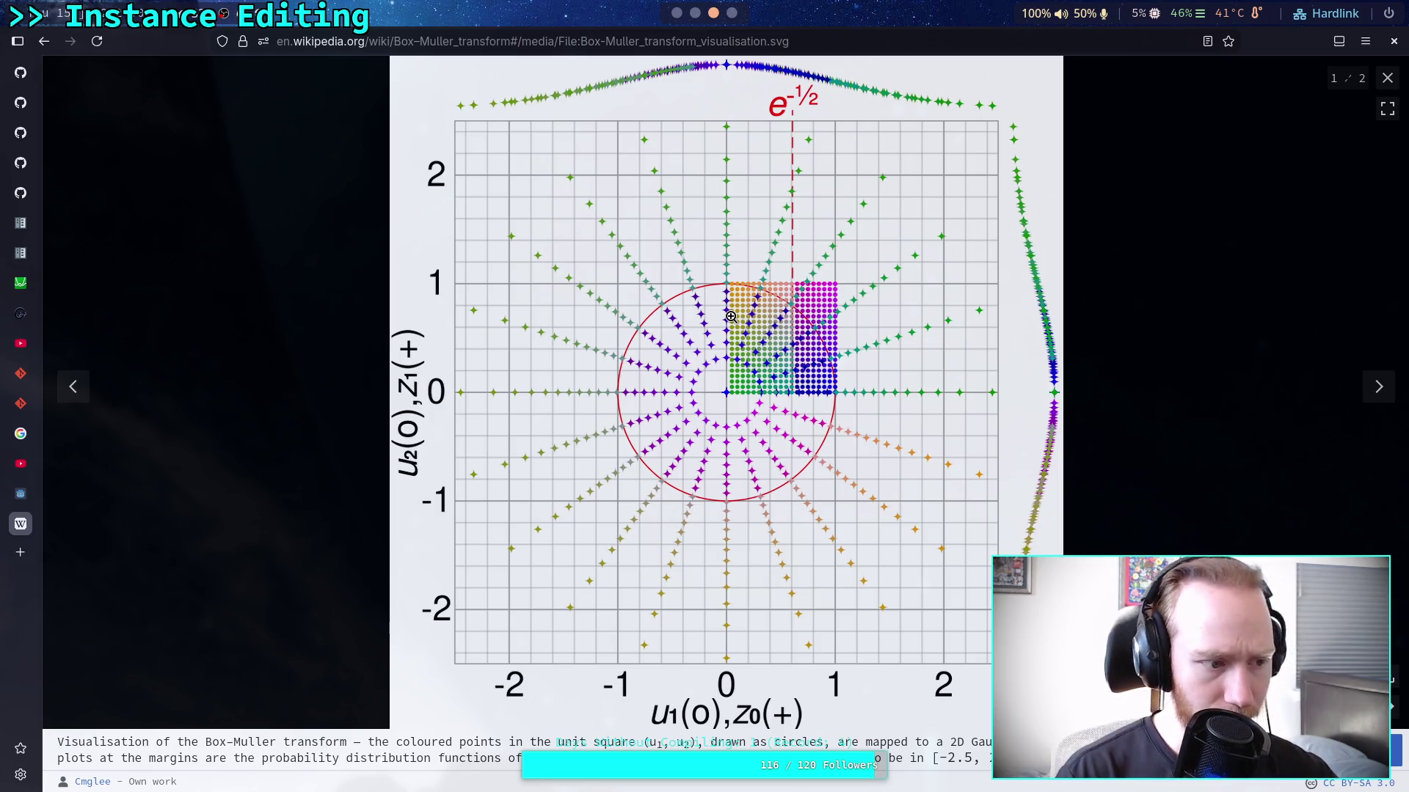
pyautogui.click(1387, 78)
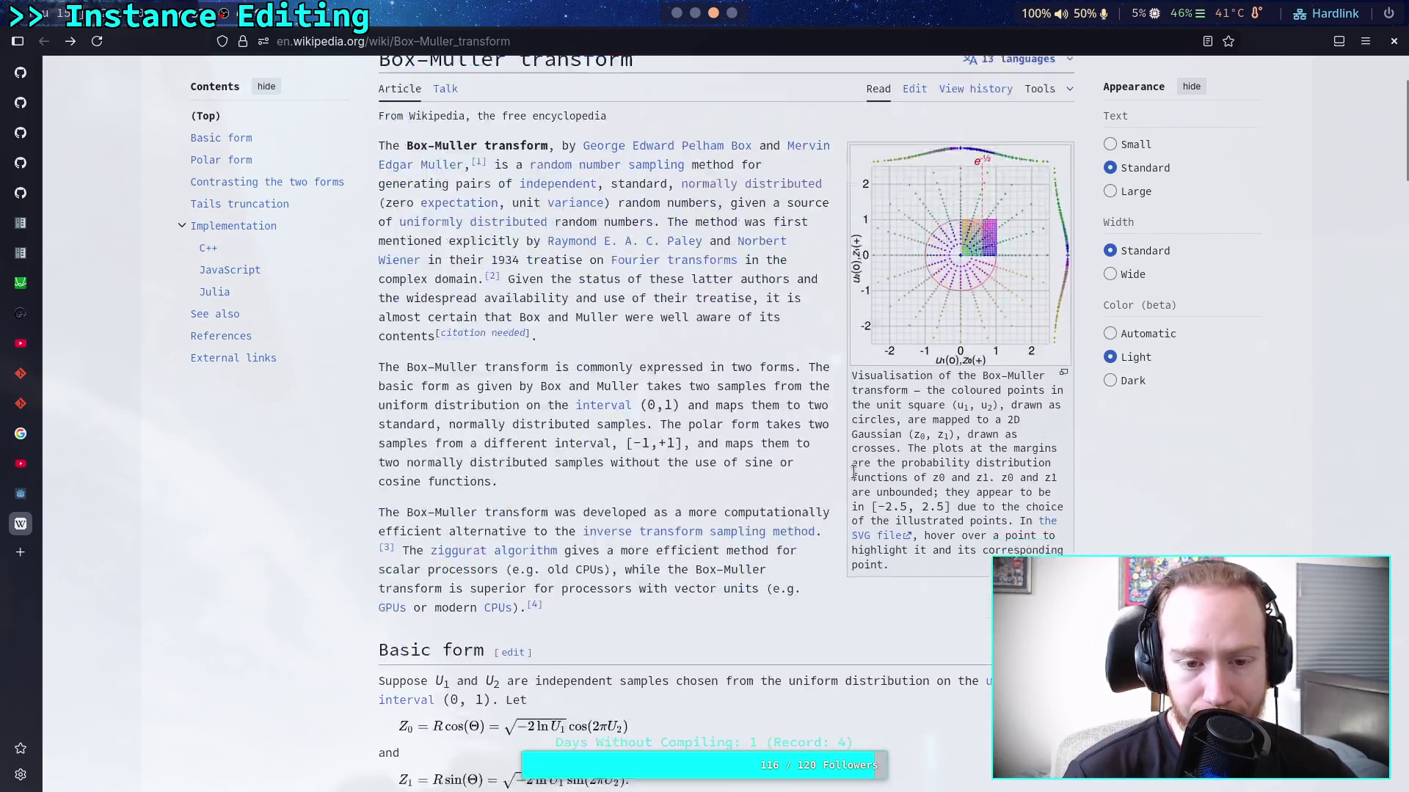
pyautogui.scroll(-3, 854, 473)
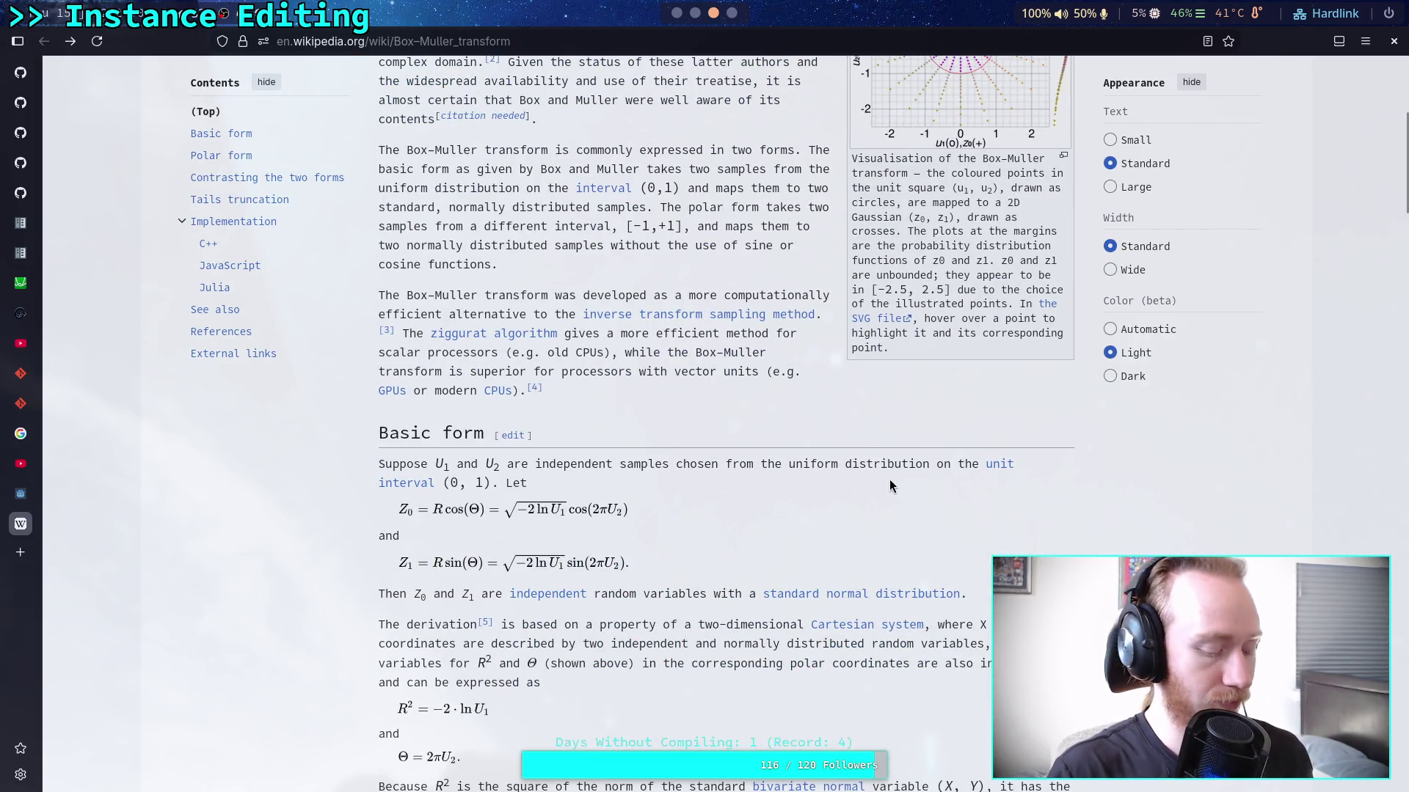
pyautogui.press('super+2')
pyautogui.click(671, 42)
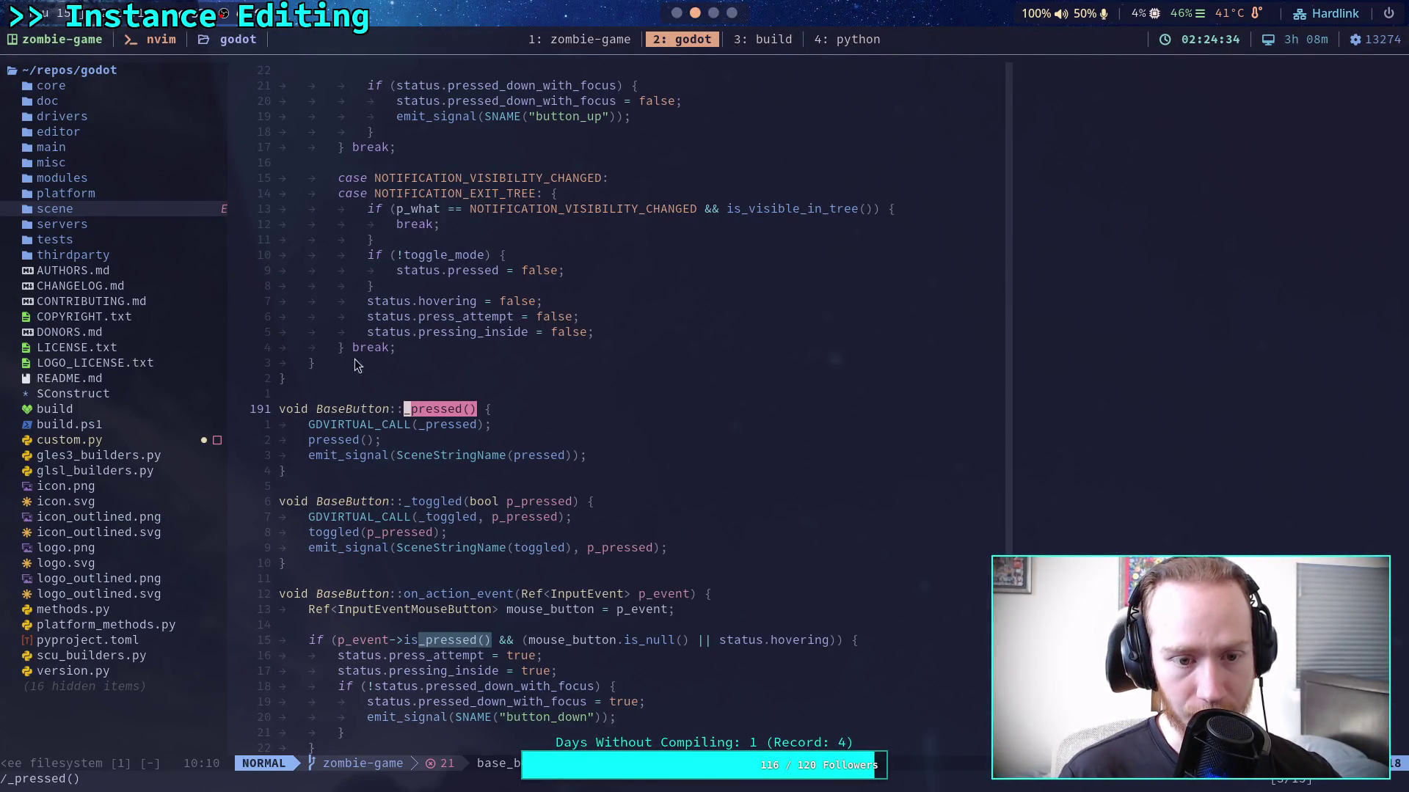
# Step: Live-grep the Godot source tree for 'randfn'
pyautogui.click(373, 395)
pyautogui.scroll(2, 504, 356)
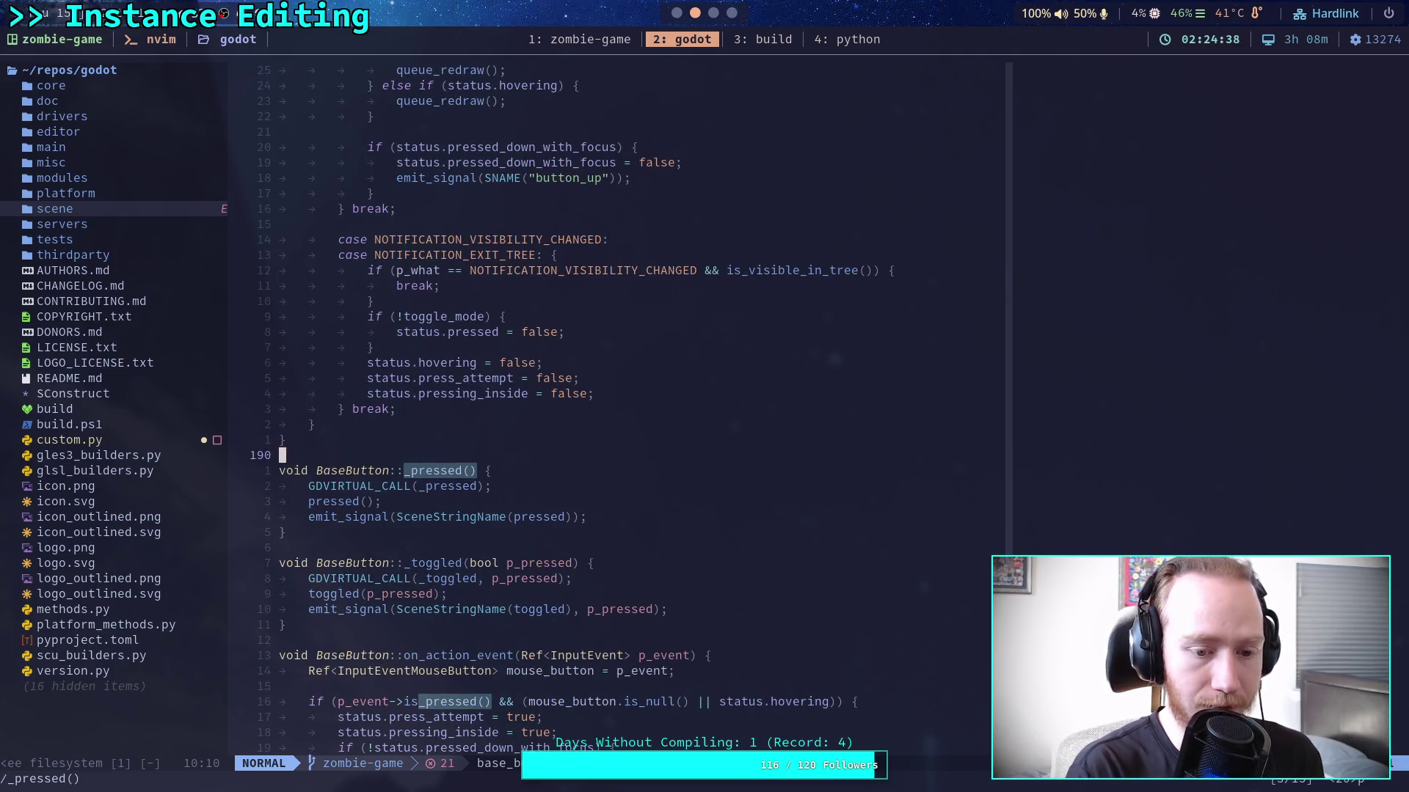
pyautogui.press('space')
pyautogui.press('f')
pyautogui.press('f')
pyautogui.press('Escape')
pyautogui.press('space')
pyautogui.write('fg')
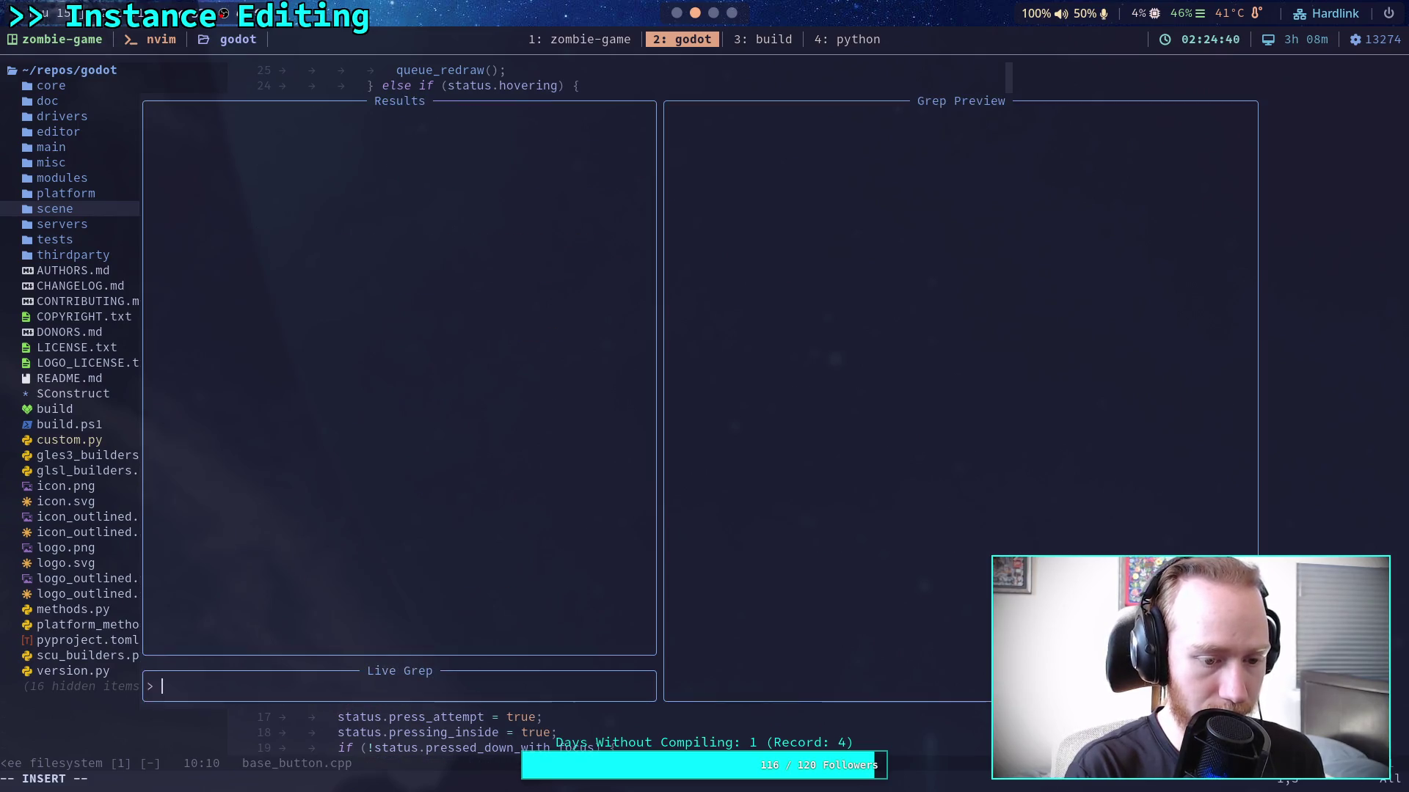
pyautogui.write('randfn')
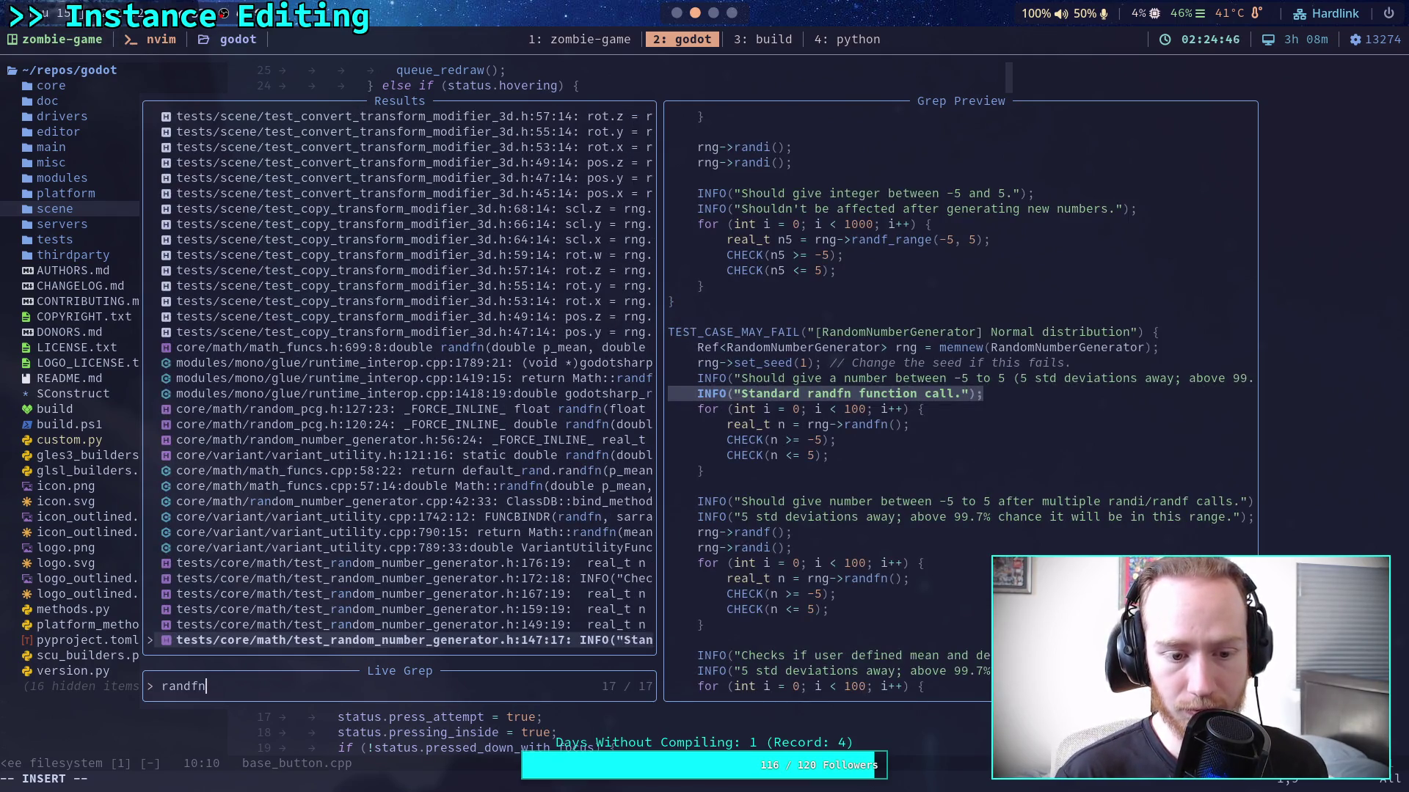
# Step: Compare randfn matches in math_funcs.cpp and random_pcg.h, opening random_pcg.h at the double randfn
pyautogui.press('Up')
pyautogui.press('Up')
pyautogui.press('Up')
pyautogui.press('Up')
pyautogui.press('Up')
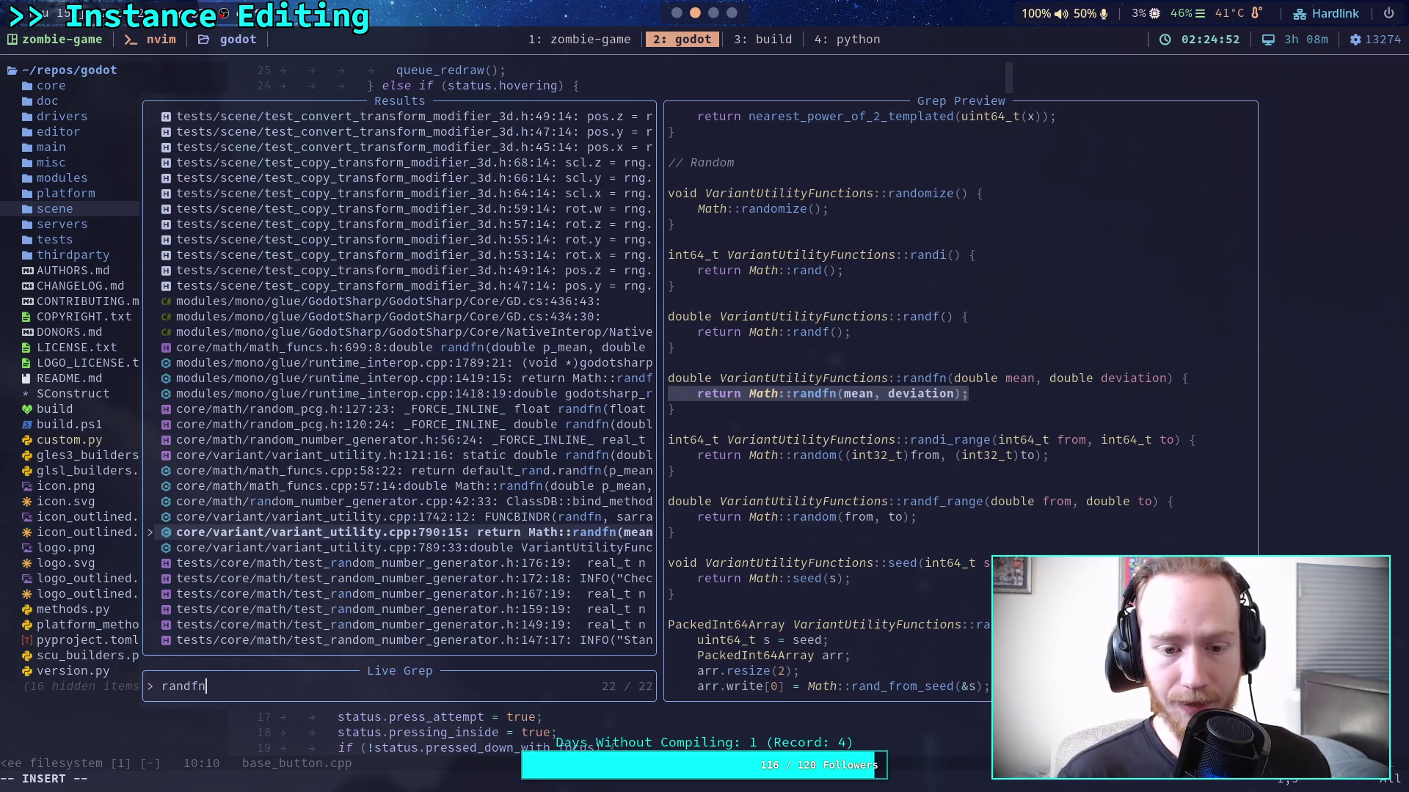
pyautogui.press('Up')
pyautogui.press('Up')
pyautogui.press('Up')
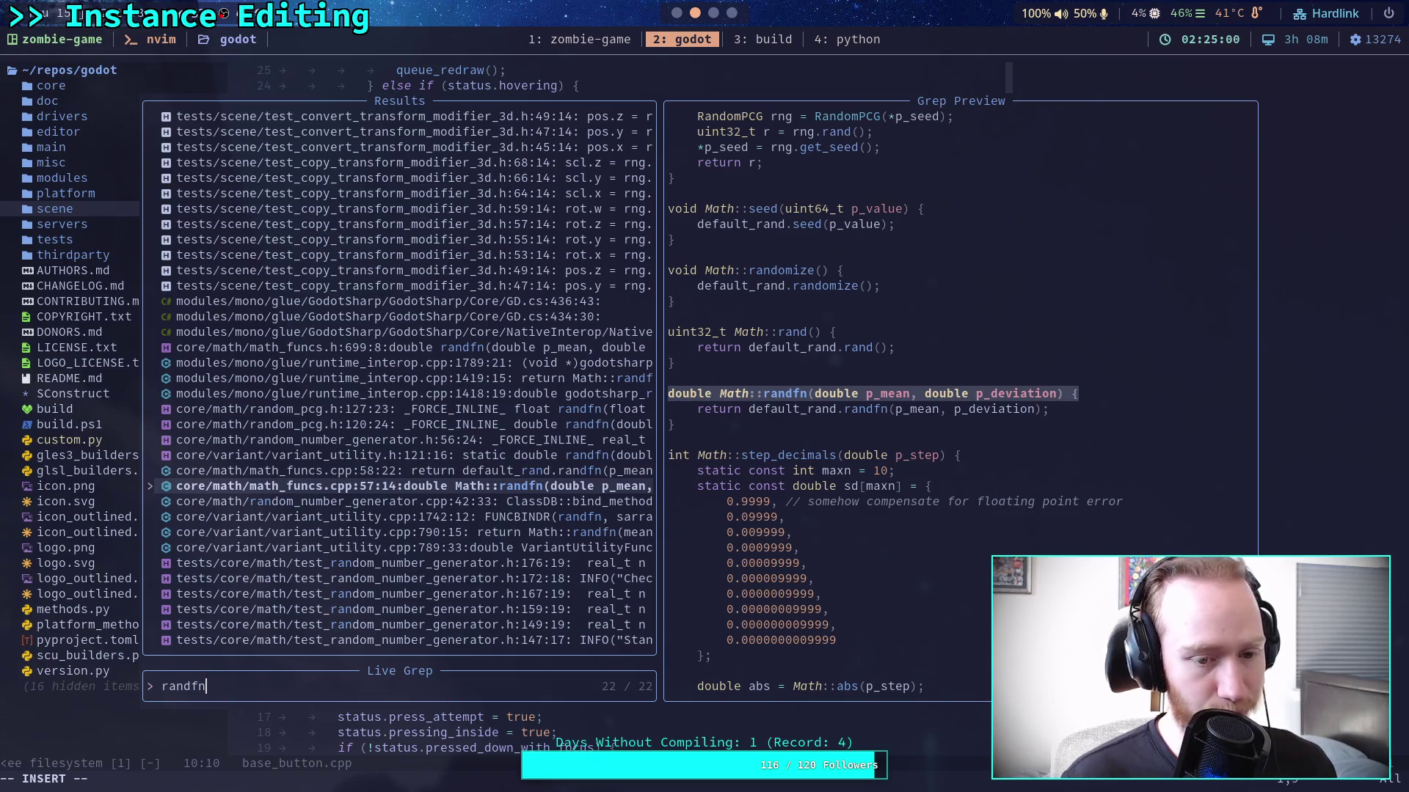
pyautogui.press('Up')
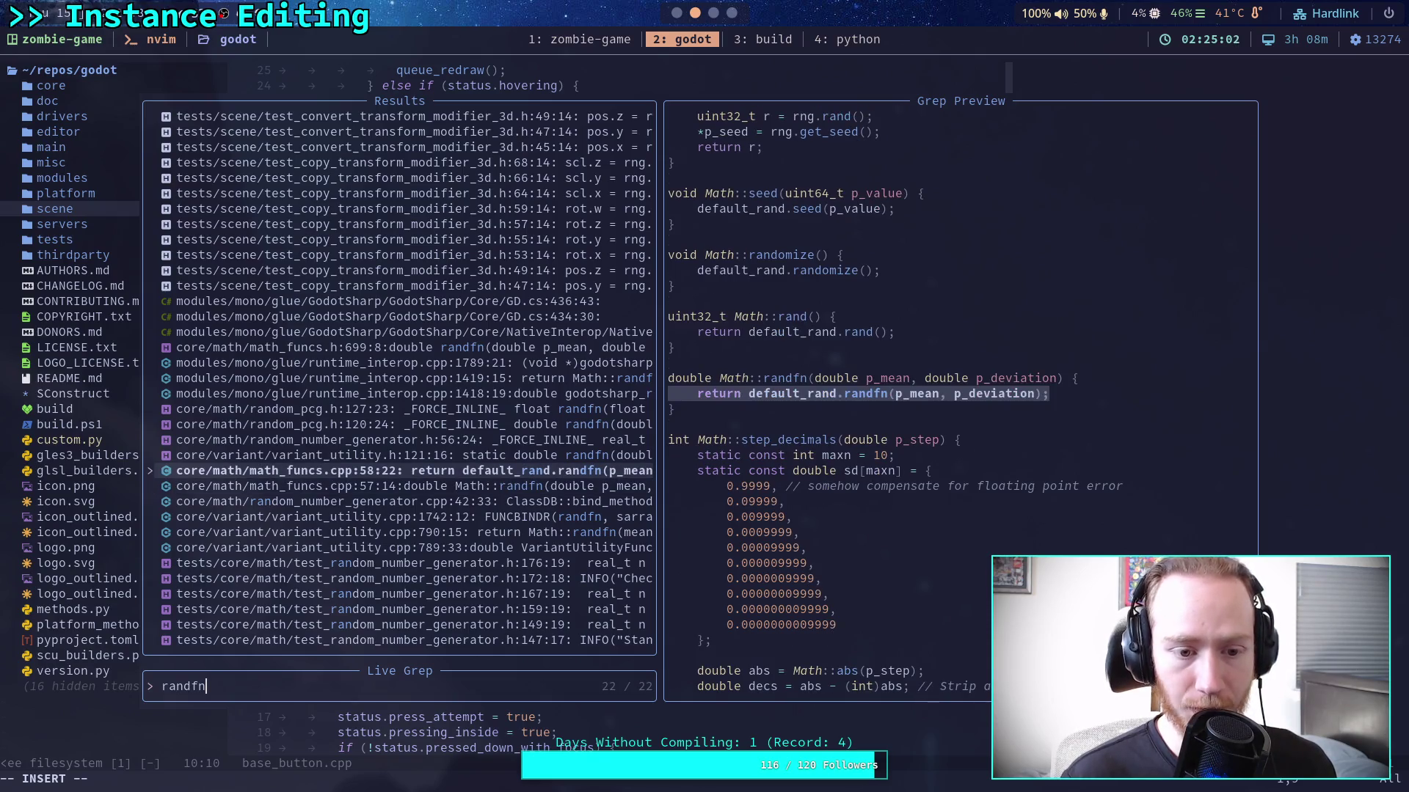
pyautogui.press('Up')
pyautogui.press('Up')
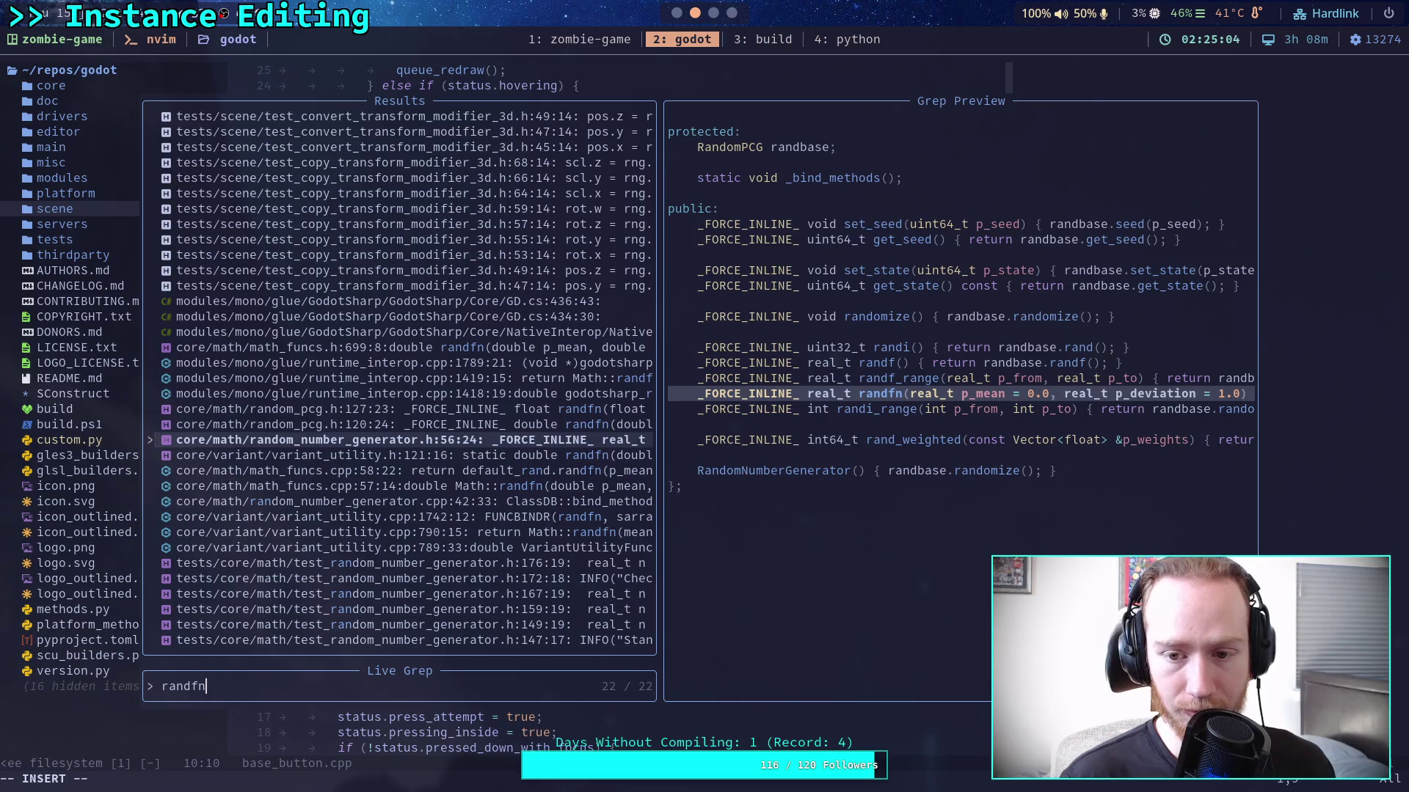
pyautogui.press('Up')
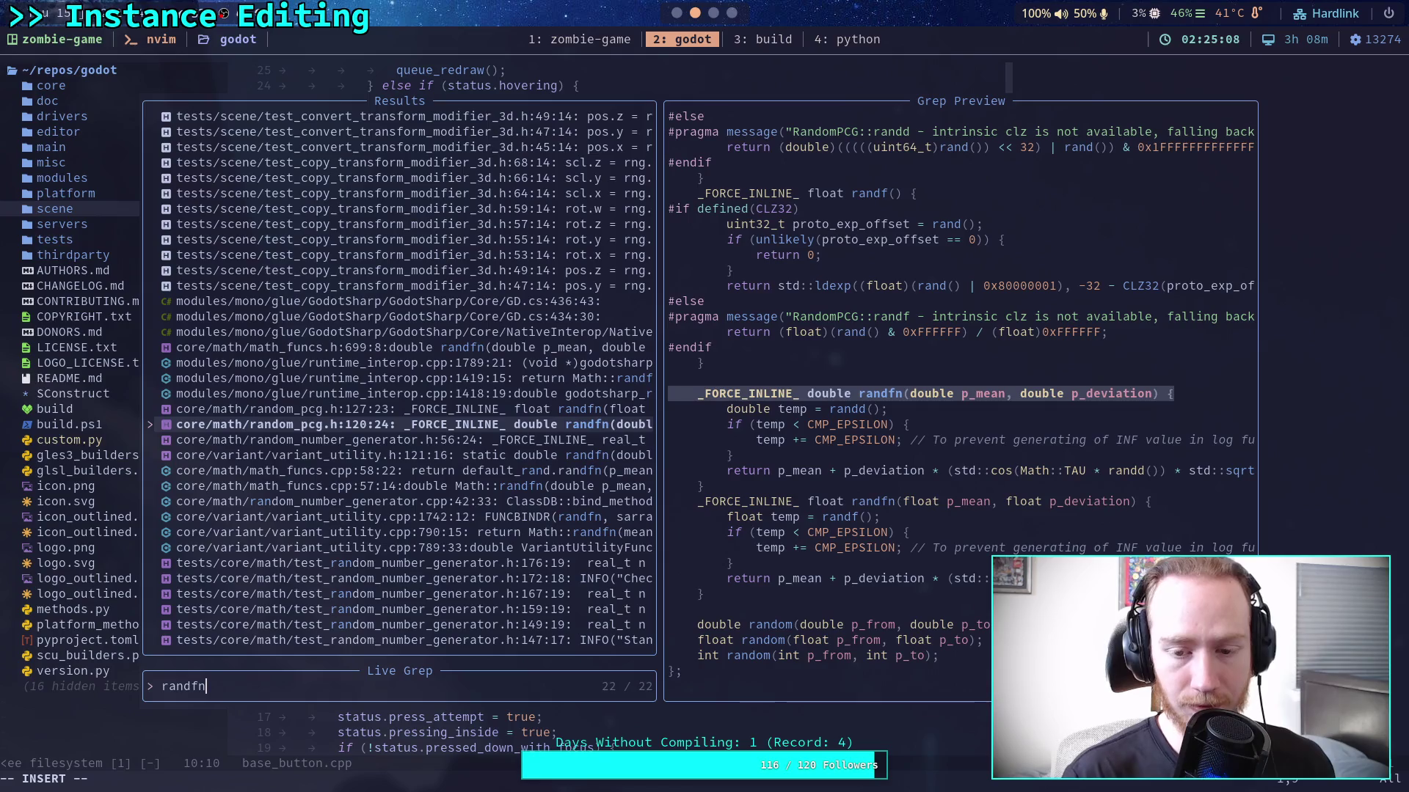
pyautogui.press('Down')
pyautogui.press('Down')
pyautogui.press('Down')
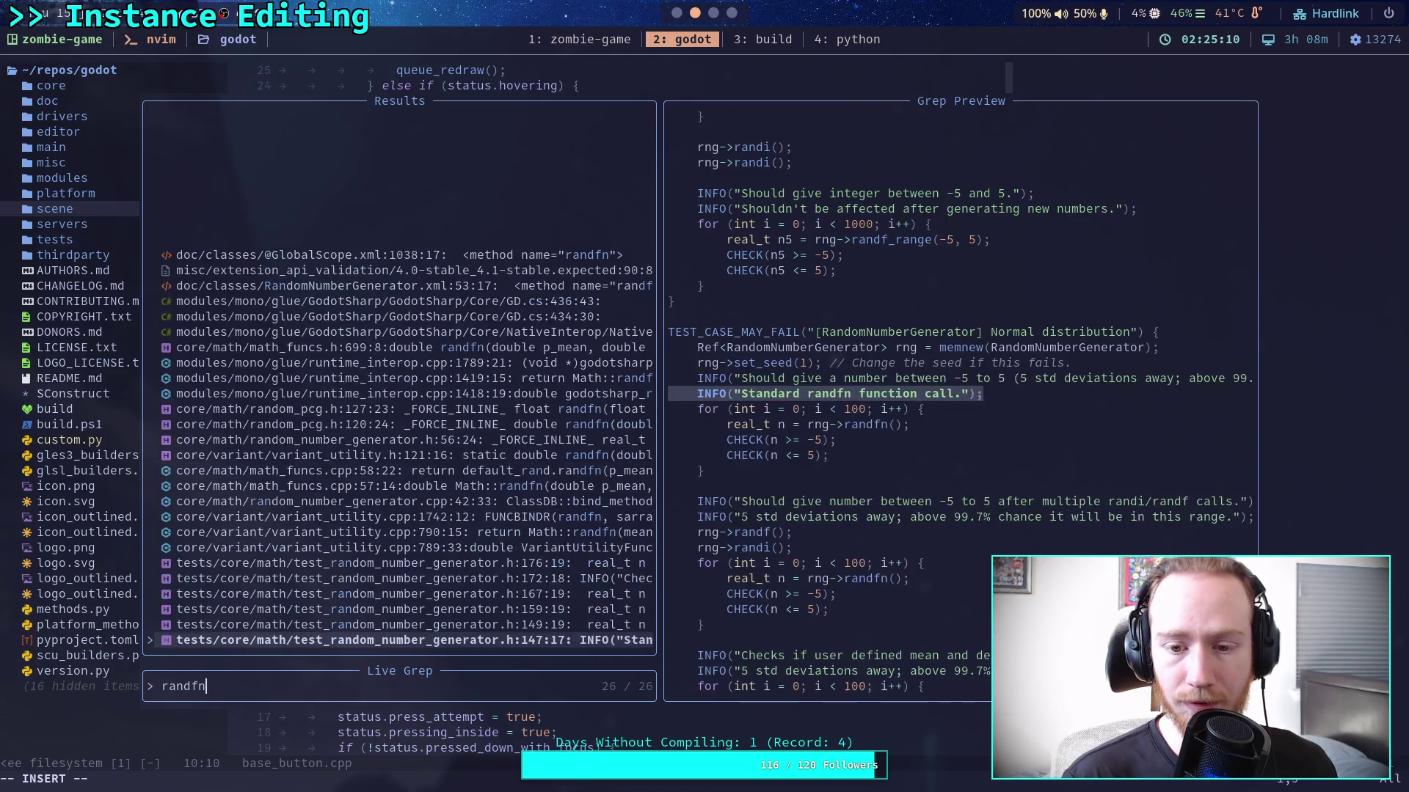
pyautogui.press('Up')
pyautogui.press('Up')
pyautogui.press('Up')
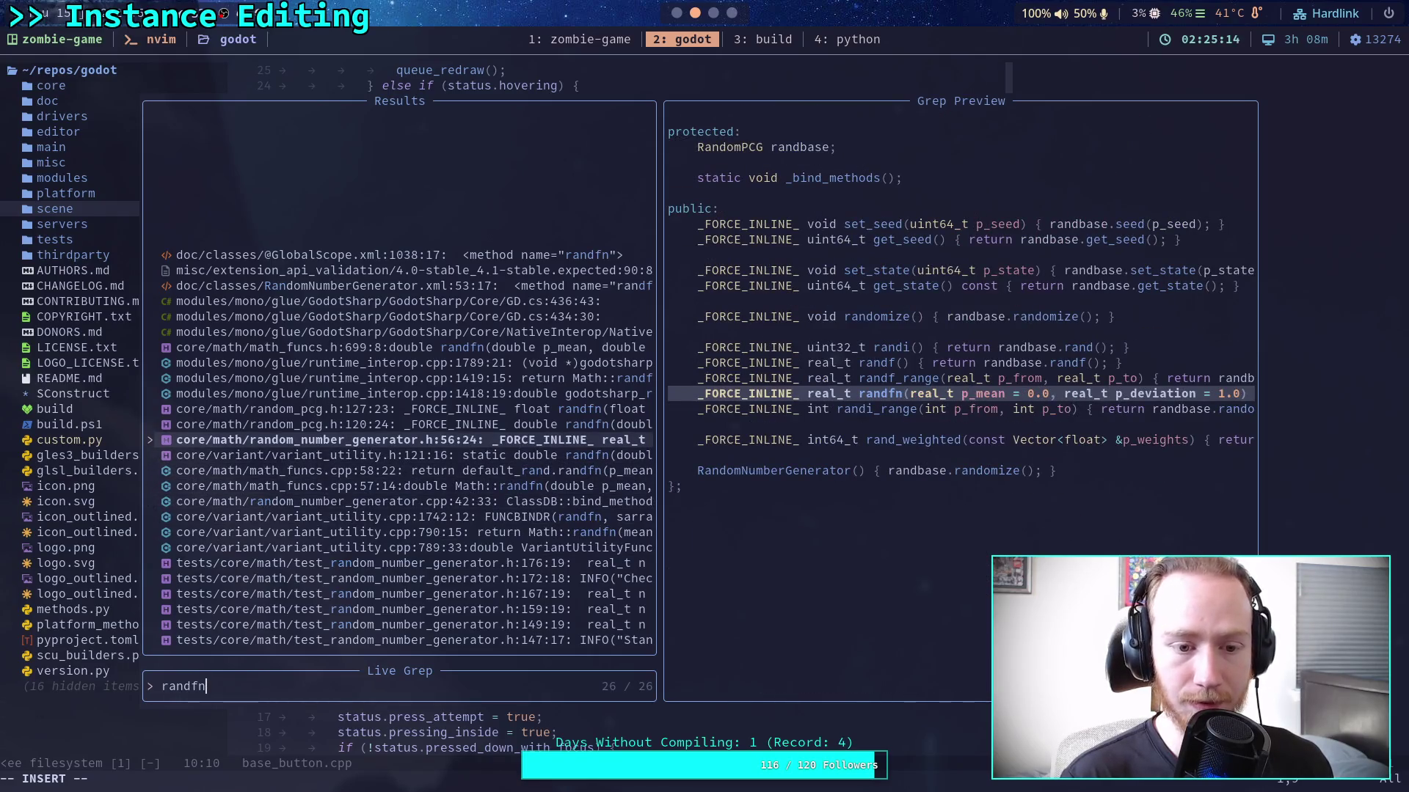
pyautogui.press('Up')
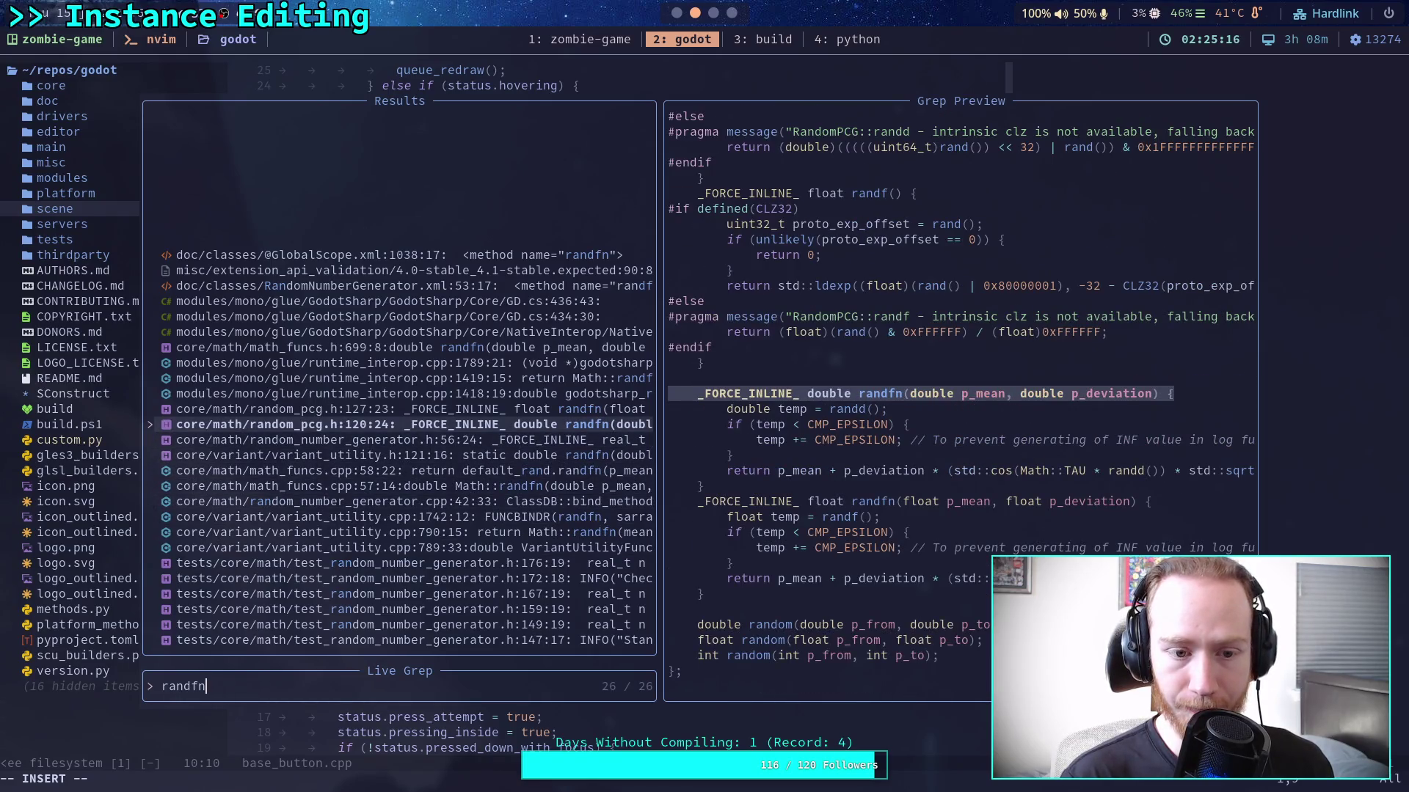
pyautogui.press('Up')
pyautogui.press('Down')
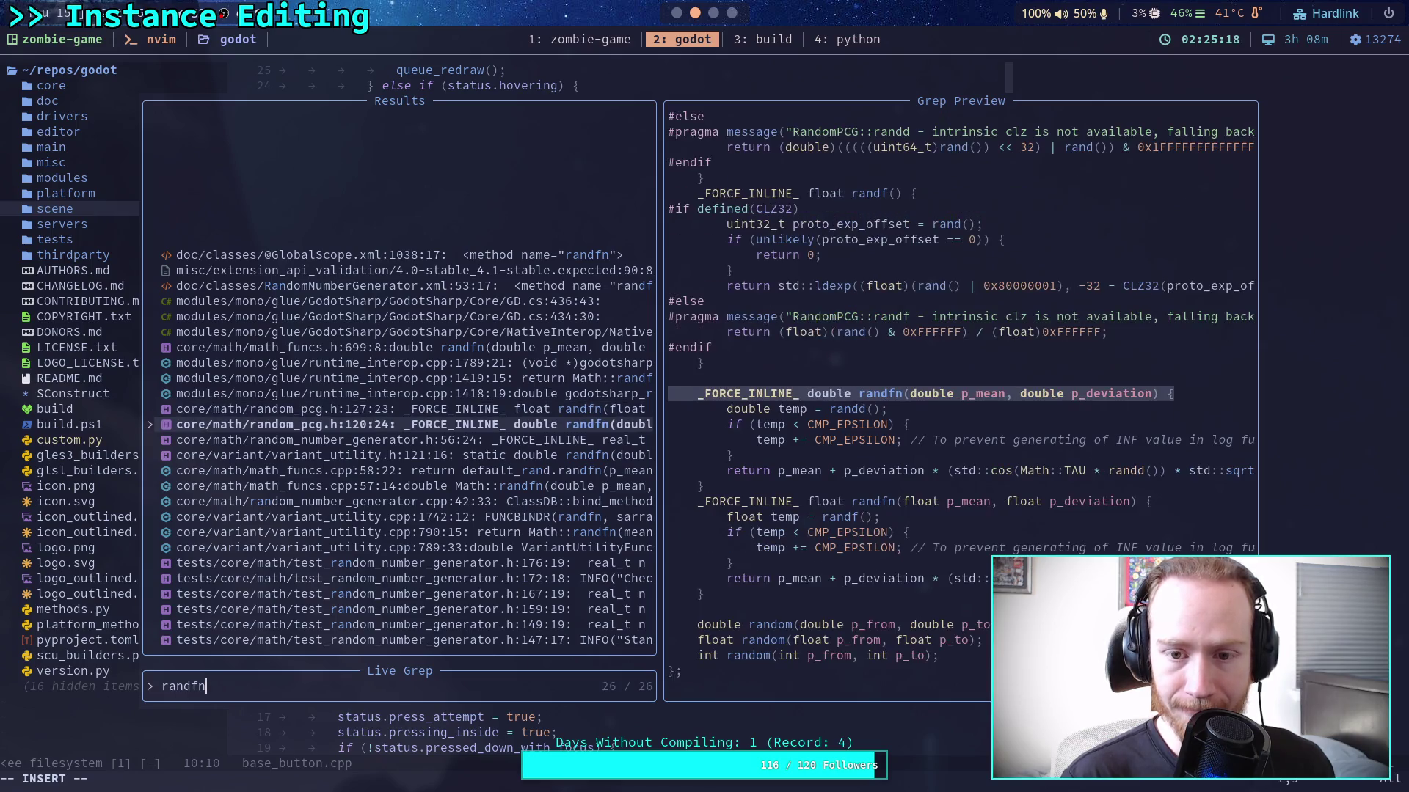
pyautogui.press('Up')
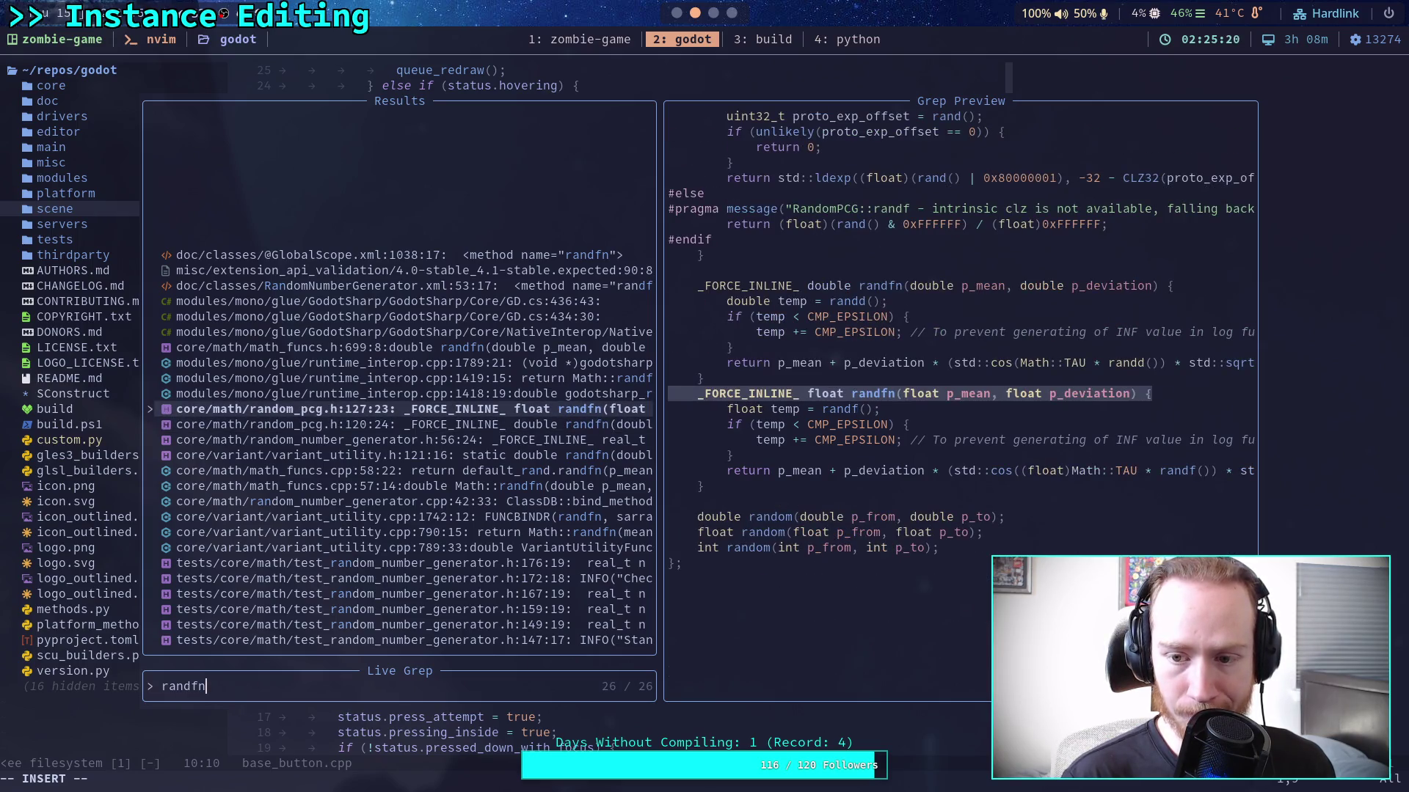
pyautogui.press('Down')
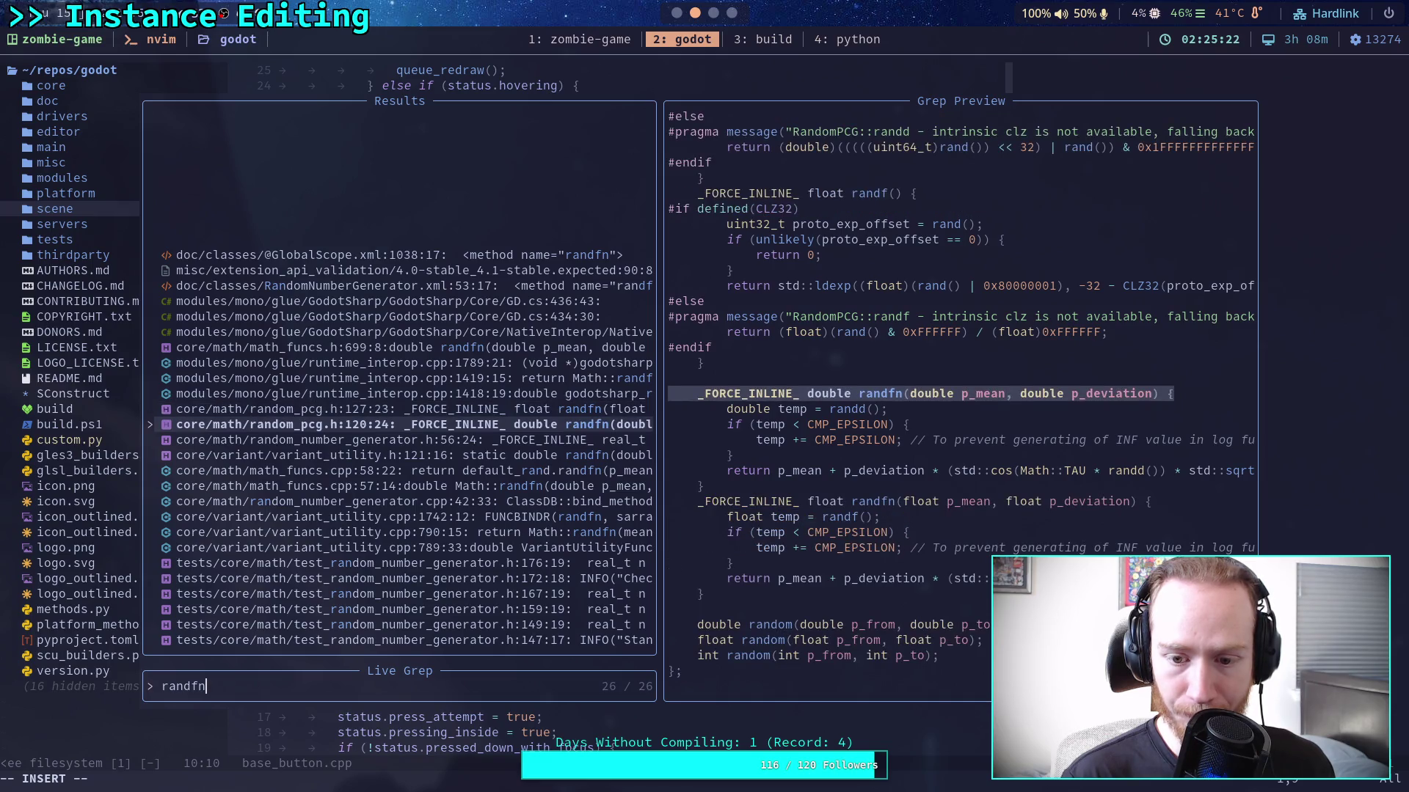
pyautogui.press('Return')
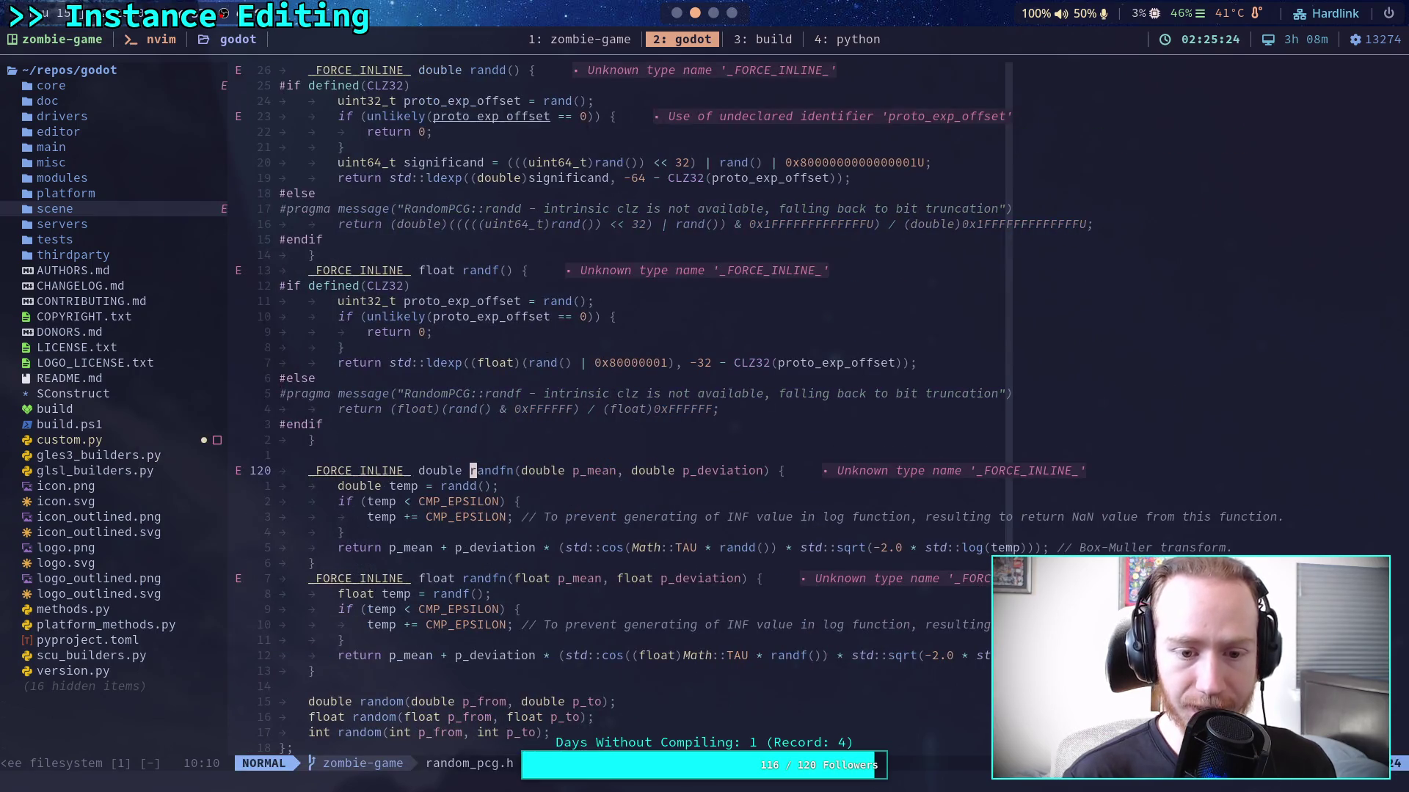
# Step: Highlight the randd call, the full Box-Muller return expression, temp and sqrt terms in randfn
pyautogui.press('j')
pyautogui.press('j')
pyautogui.press('j')
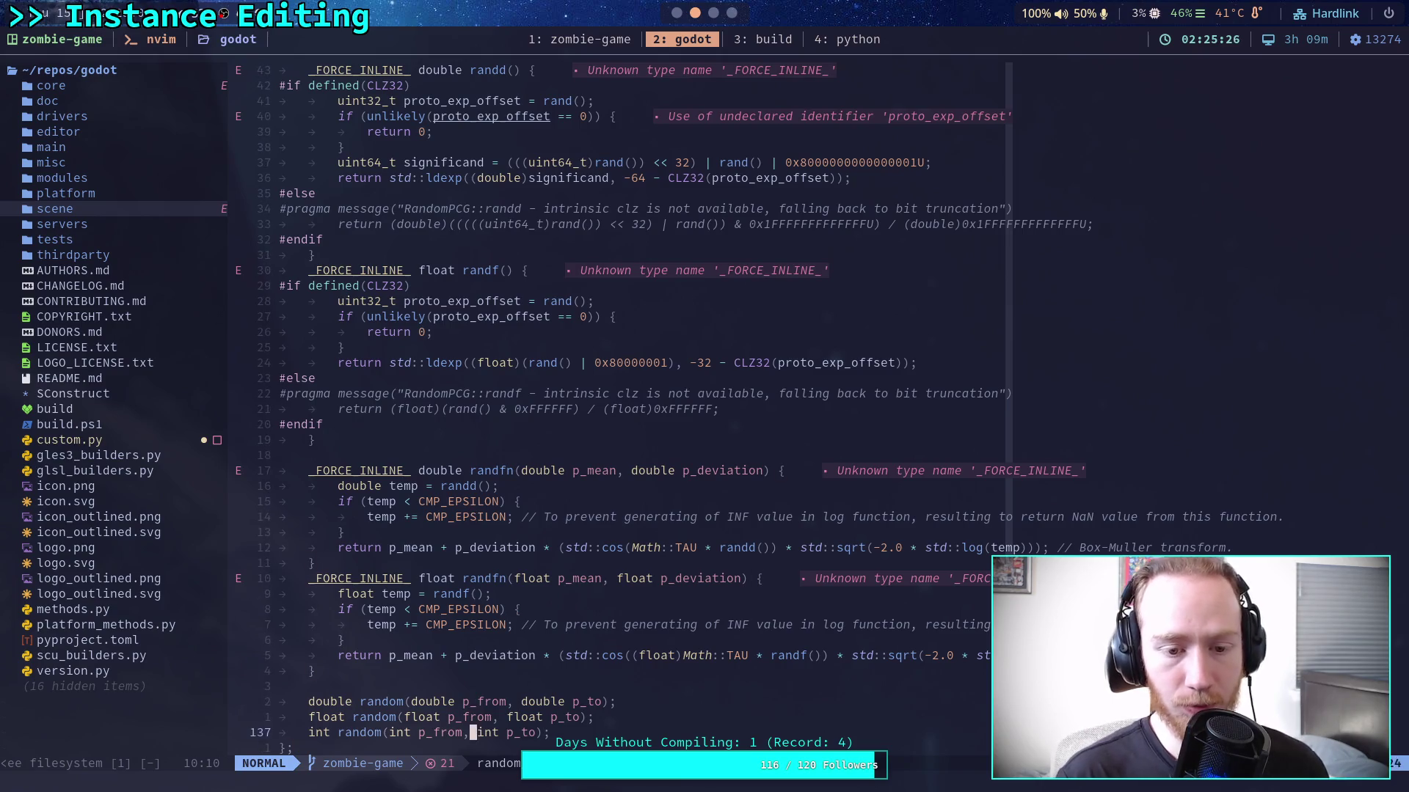
pyautogui.click(474, 532)
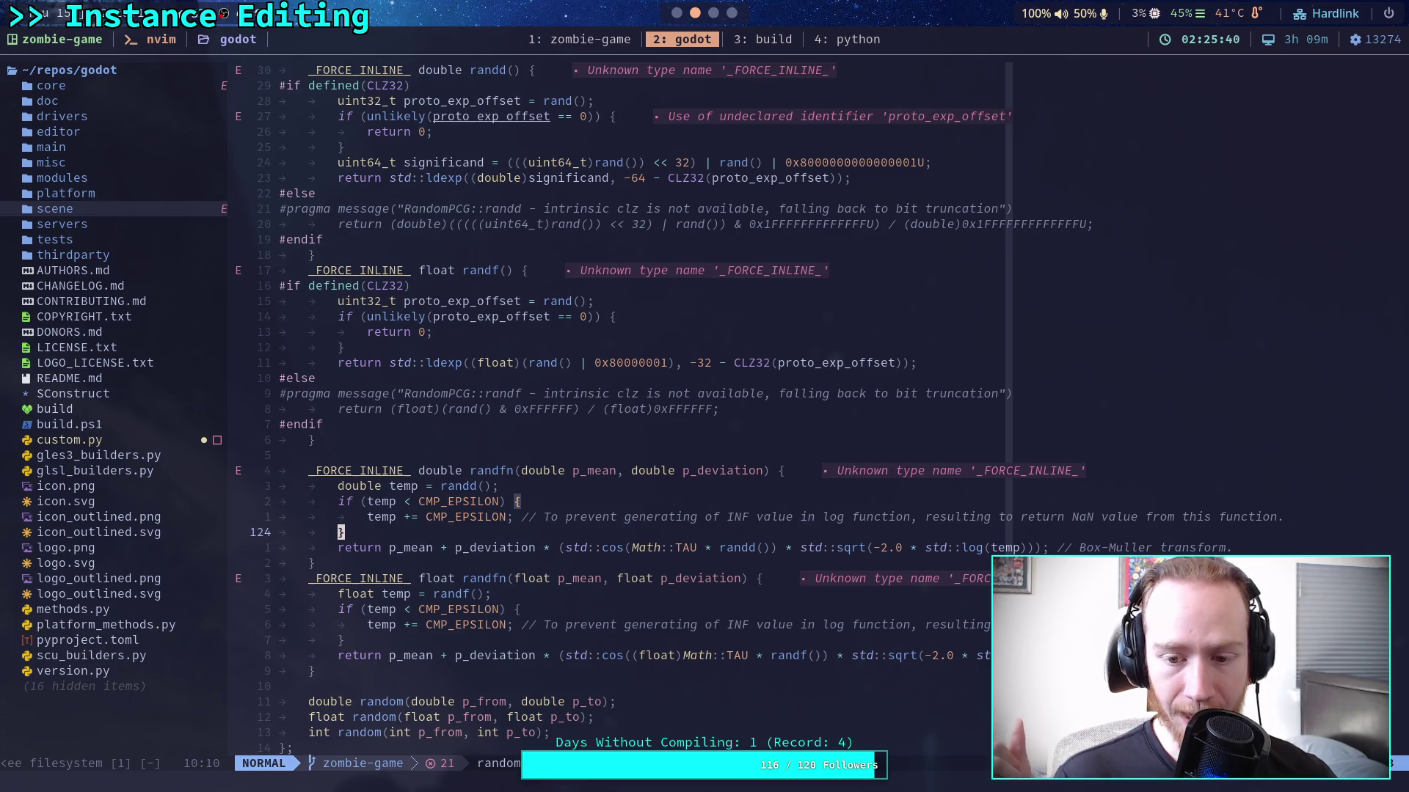
pyautogui.moveTo(570, 549); pyautogui.dragTo(766, 549)
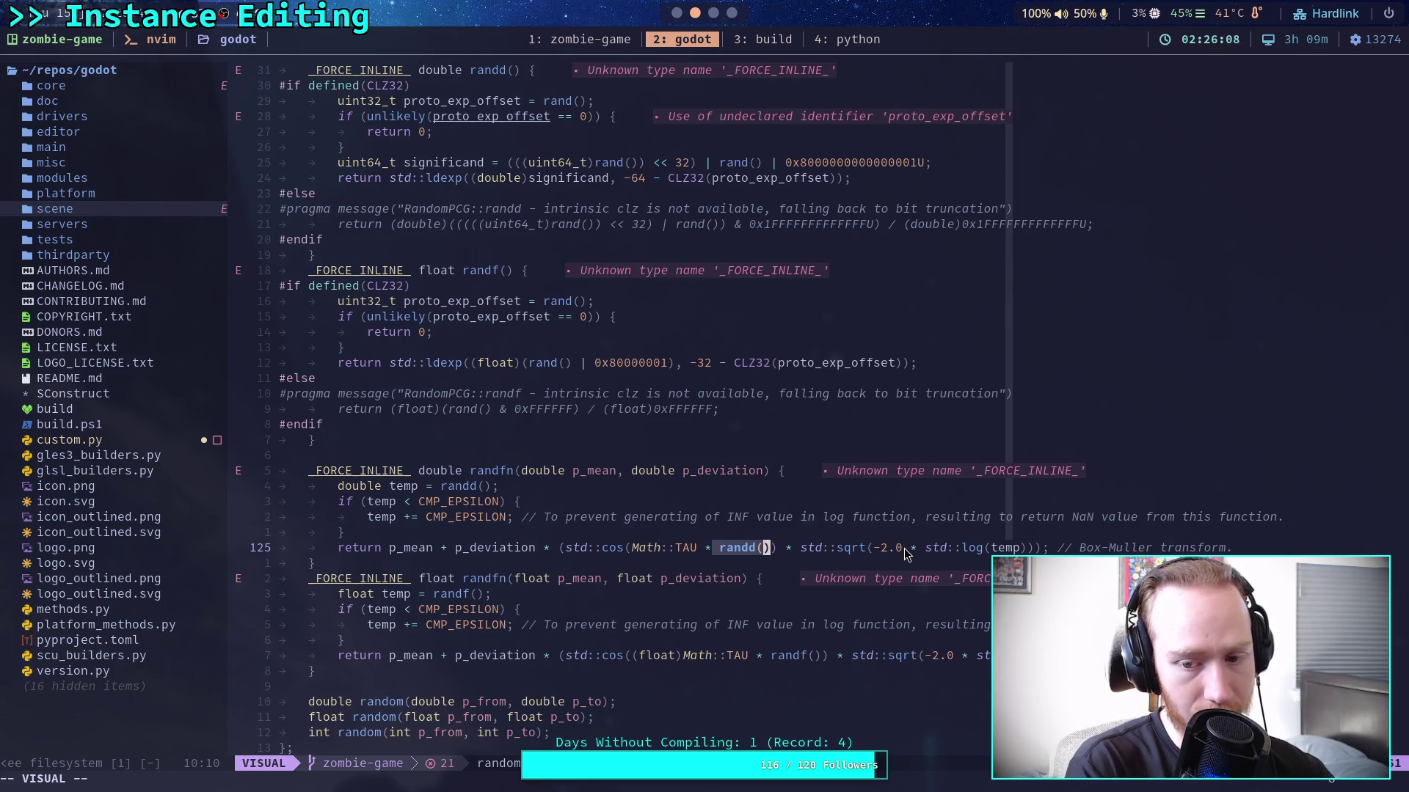
pyautogui.moveTo(557, 549); pyautogui.dragTo(1039, 551)
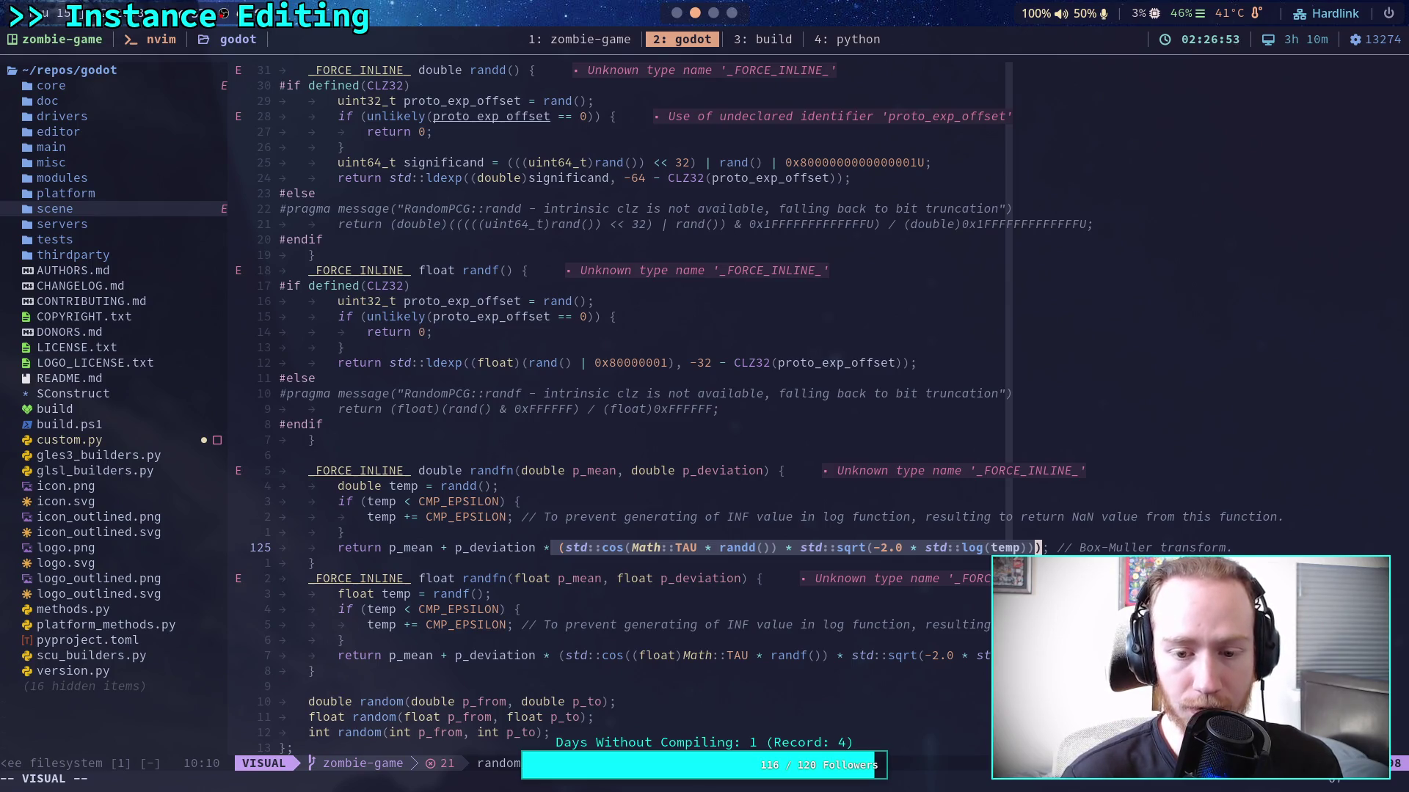
pyautogui.doubleClick(390, 519)
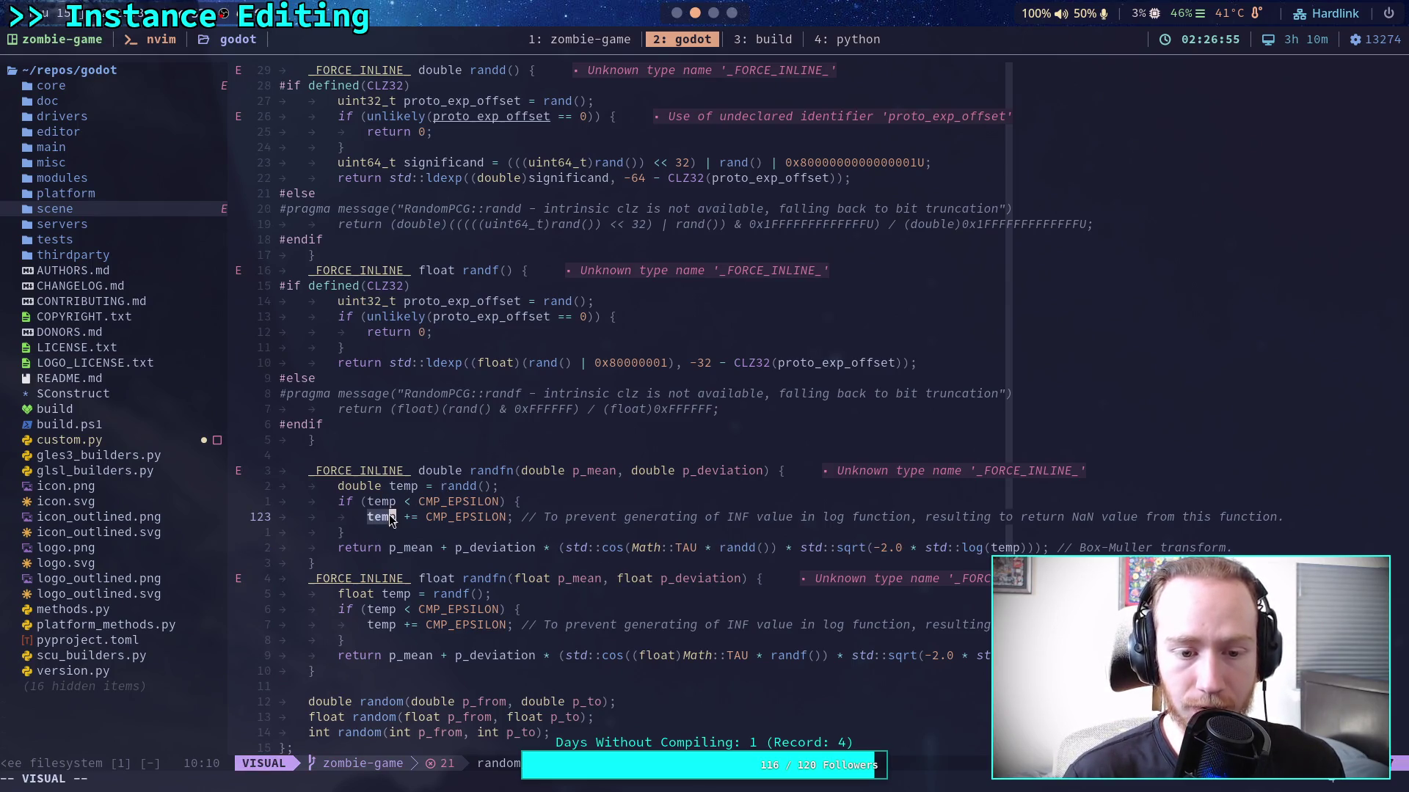
pyautogui.doubleClick(737, 548)
pyautogui.doubleClick(851, 548)
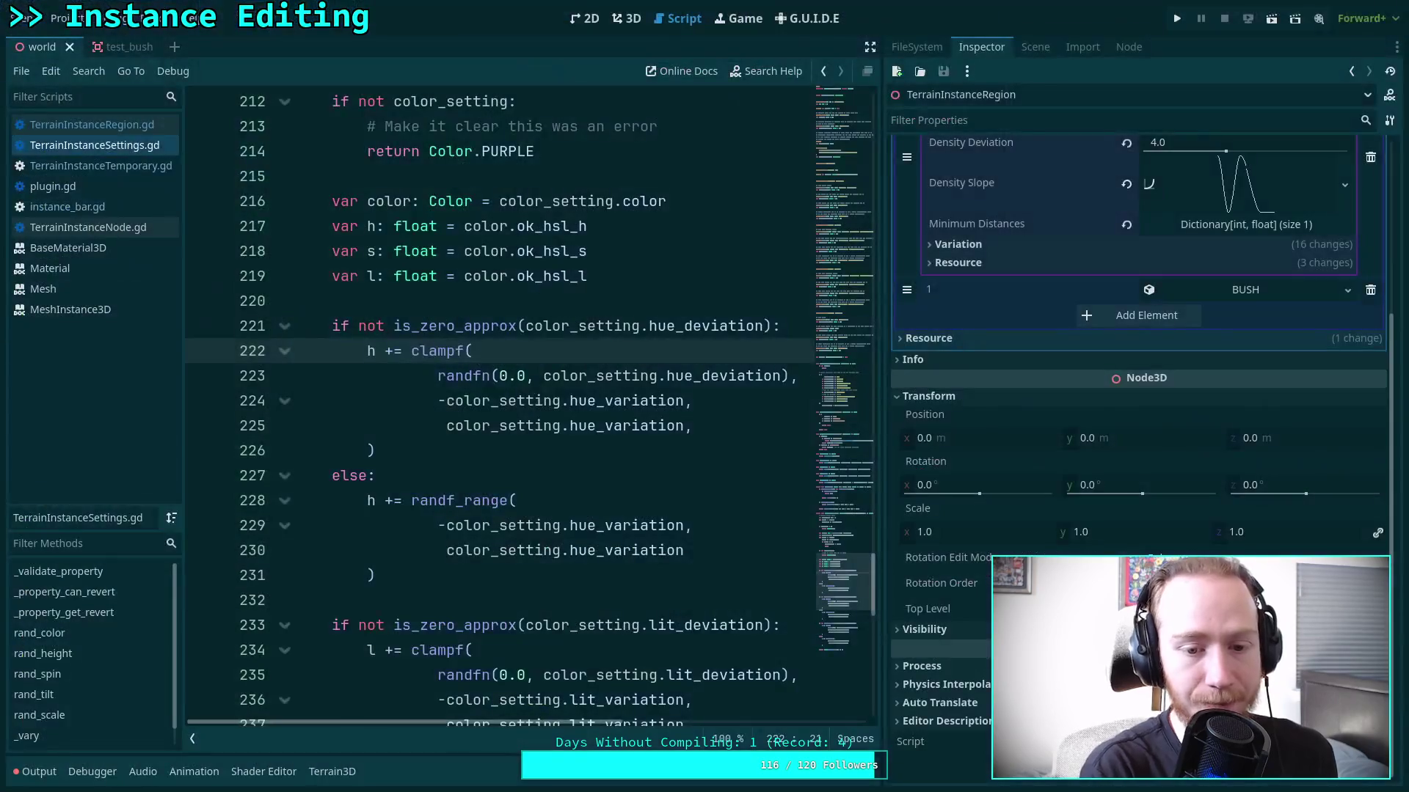
# Step: Switch to the 3D view, widen the viewport, and scroll the Inspector to the TREE and BUSH settings
pyautogui.click(625, 18)
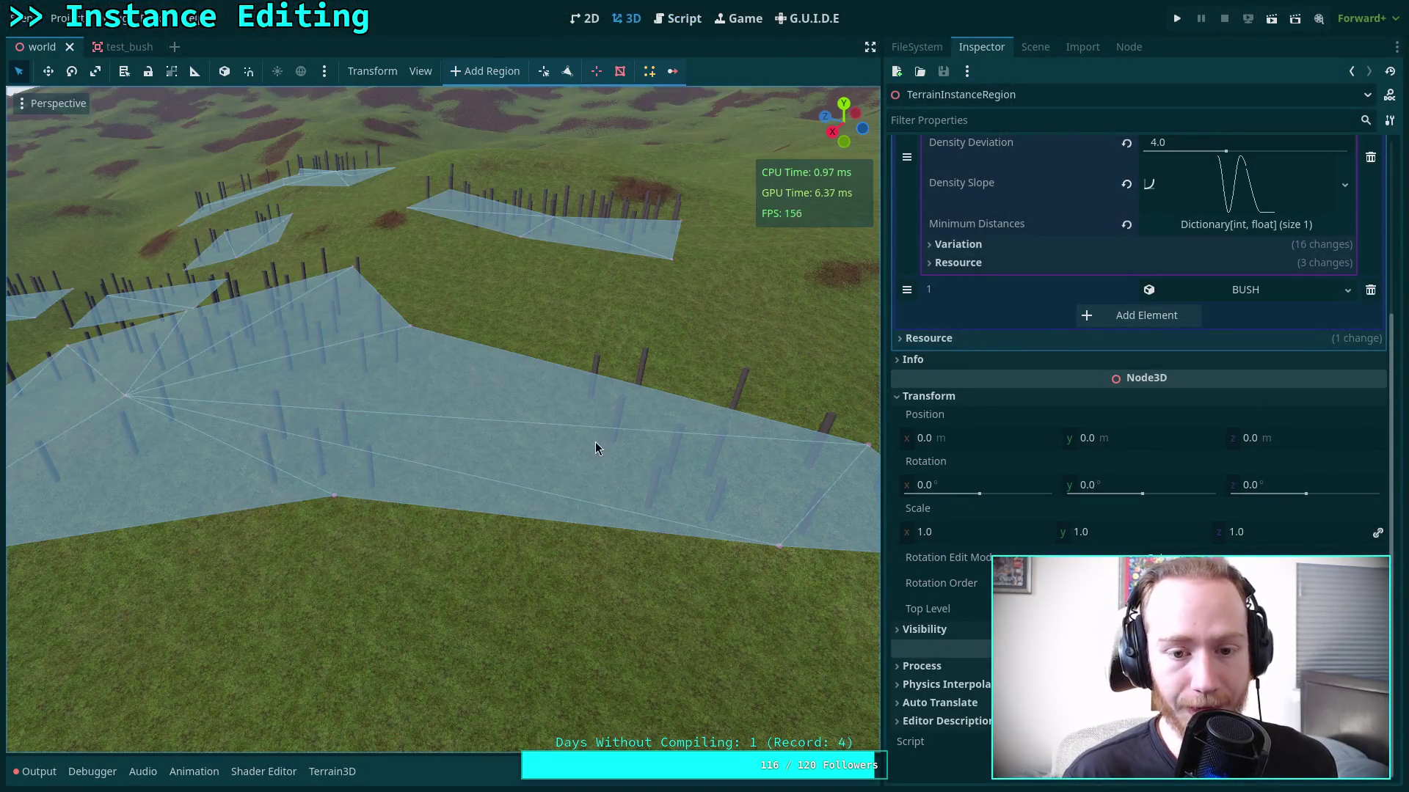
pyautogui.moveTo(875, 460); pyautogui.dragTo(1026, 458)
pyautogui.scroll(4, 1094, 500)
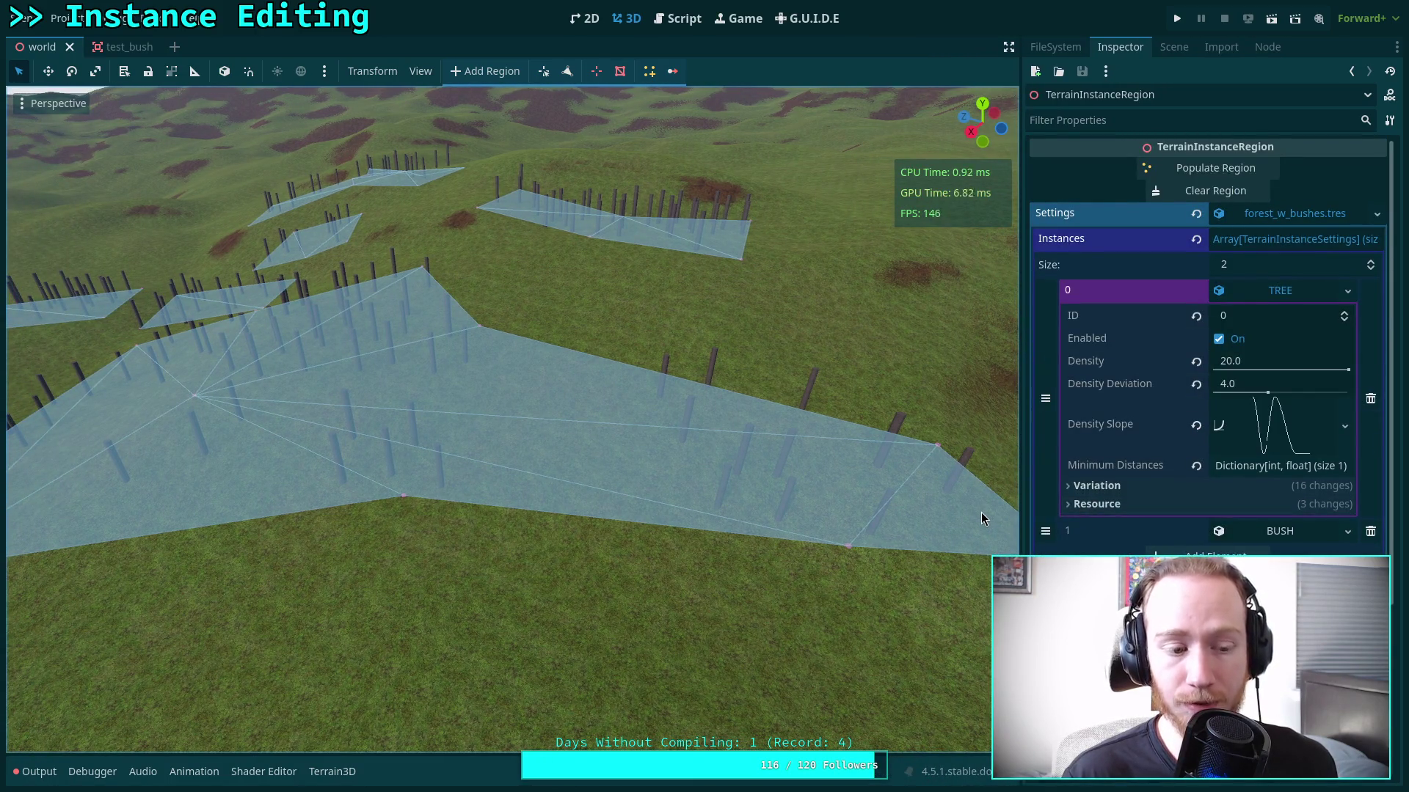
# Step: Fly the camera around the terrain's instance regions to inspect their posts
pyautogui.moveTo(965, 519); pyautogui.dragTo(881, 506)
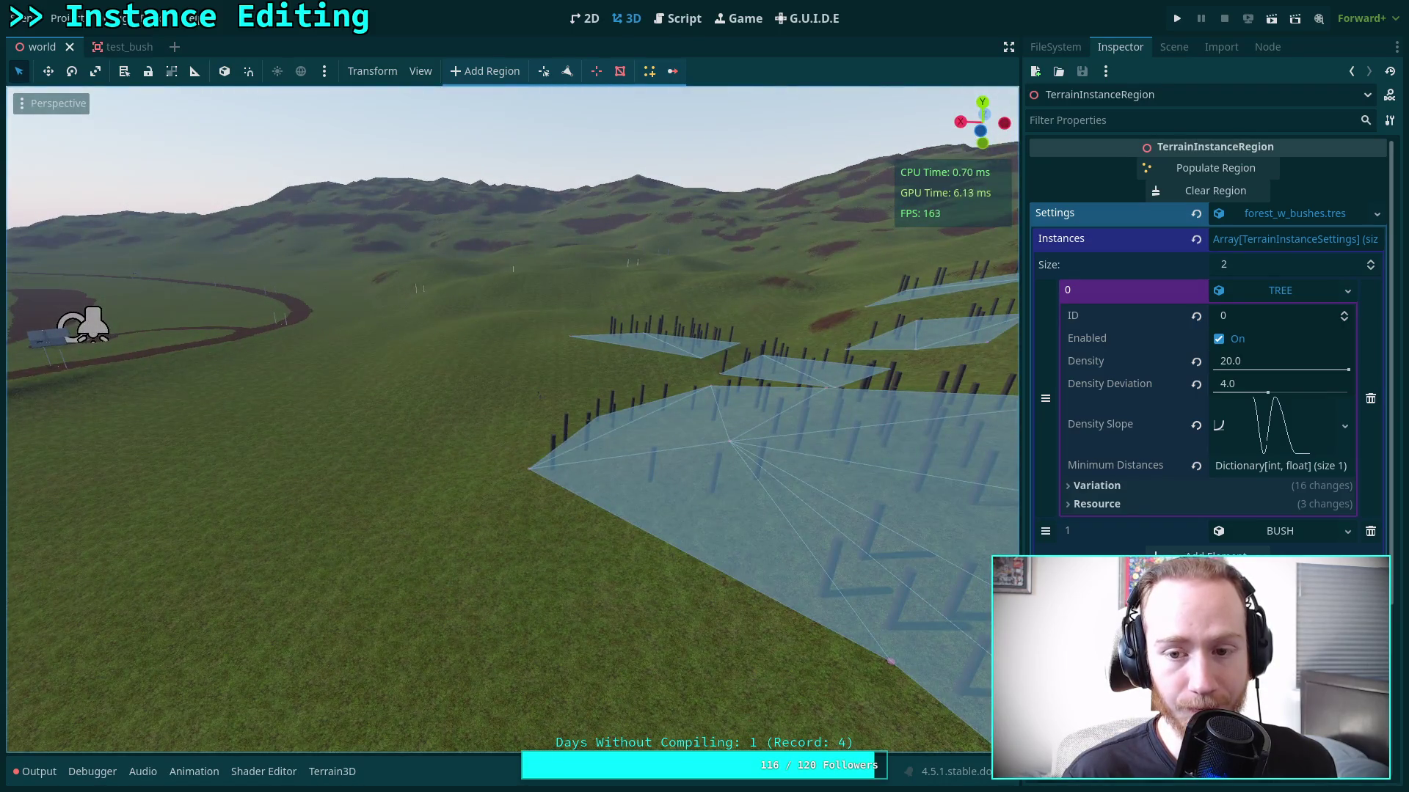
pyautogui.press('w')
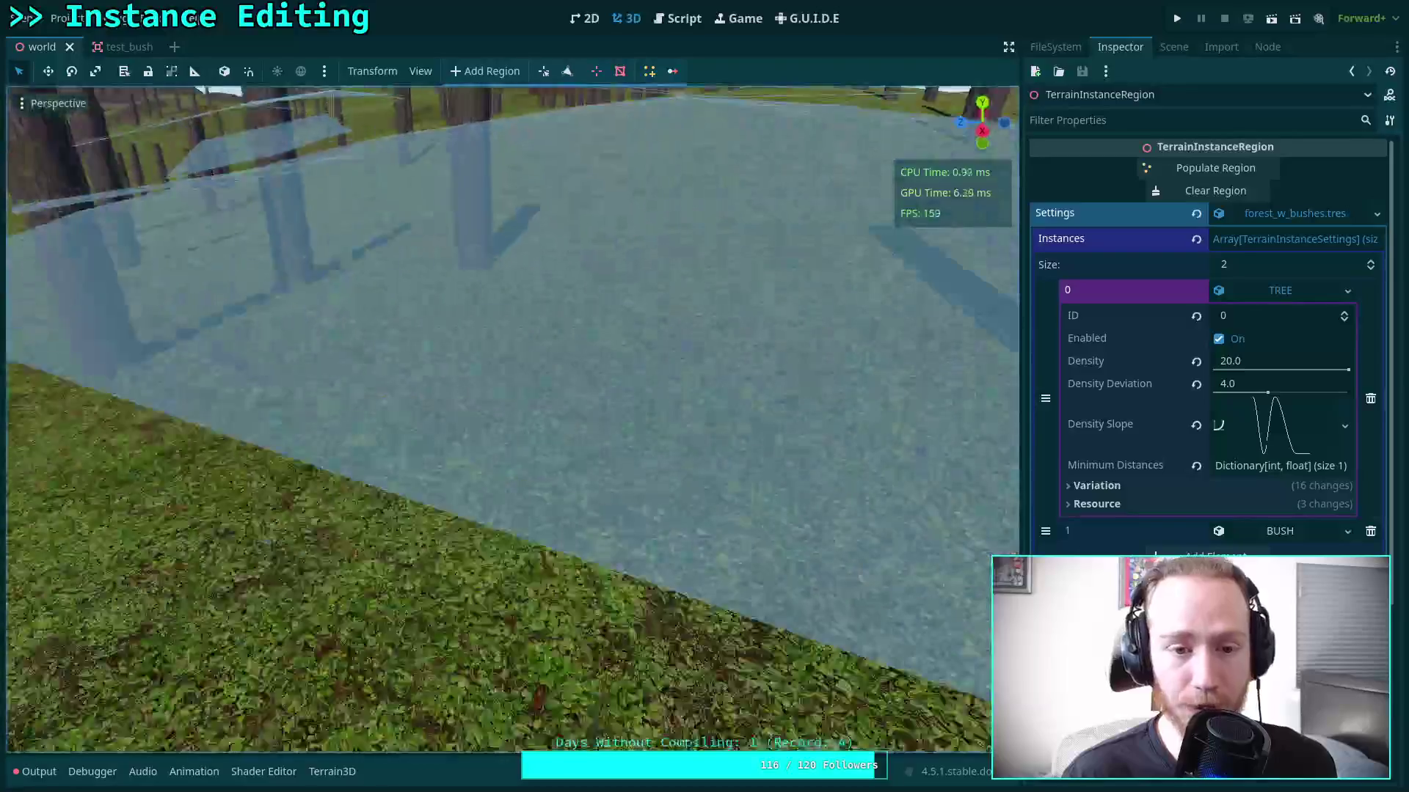
pyautogui.press('s')
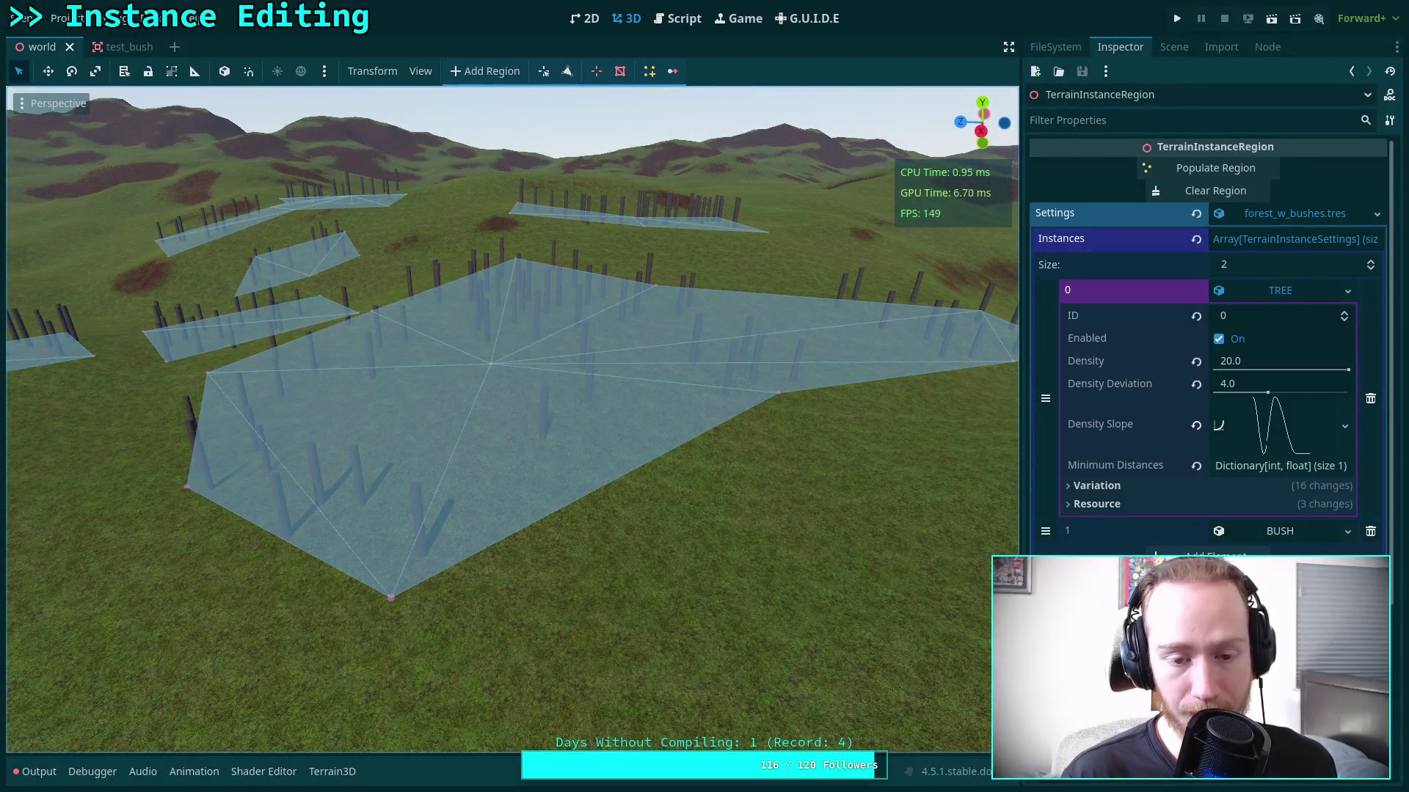
pyautogui.press('d')
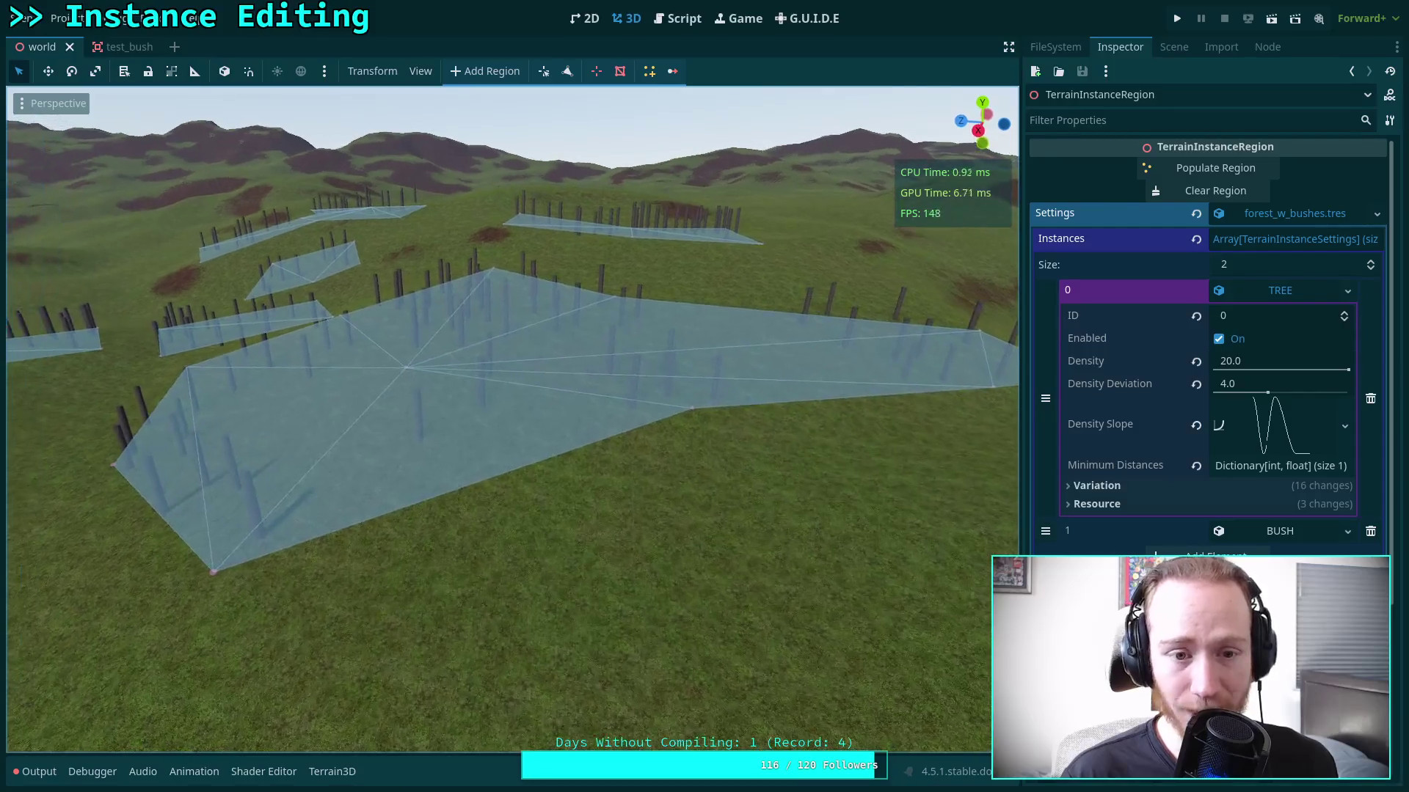
pyautogui.press('a')
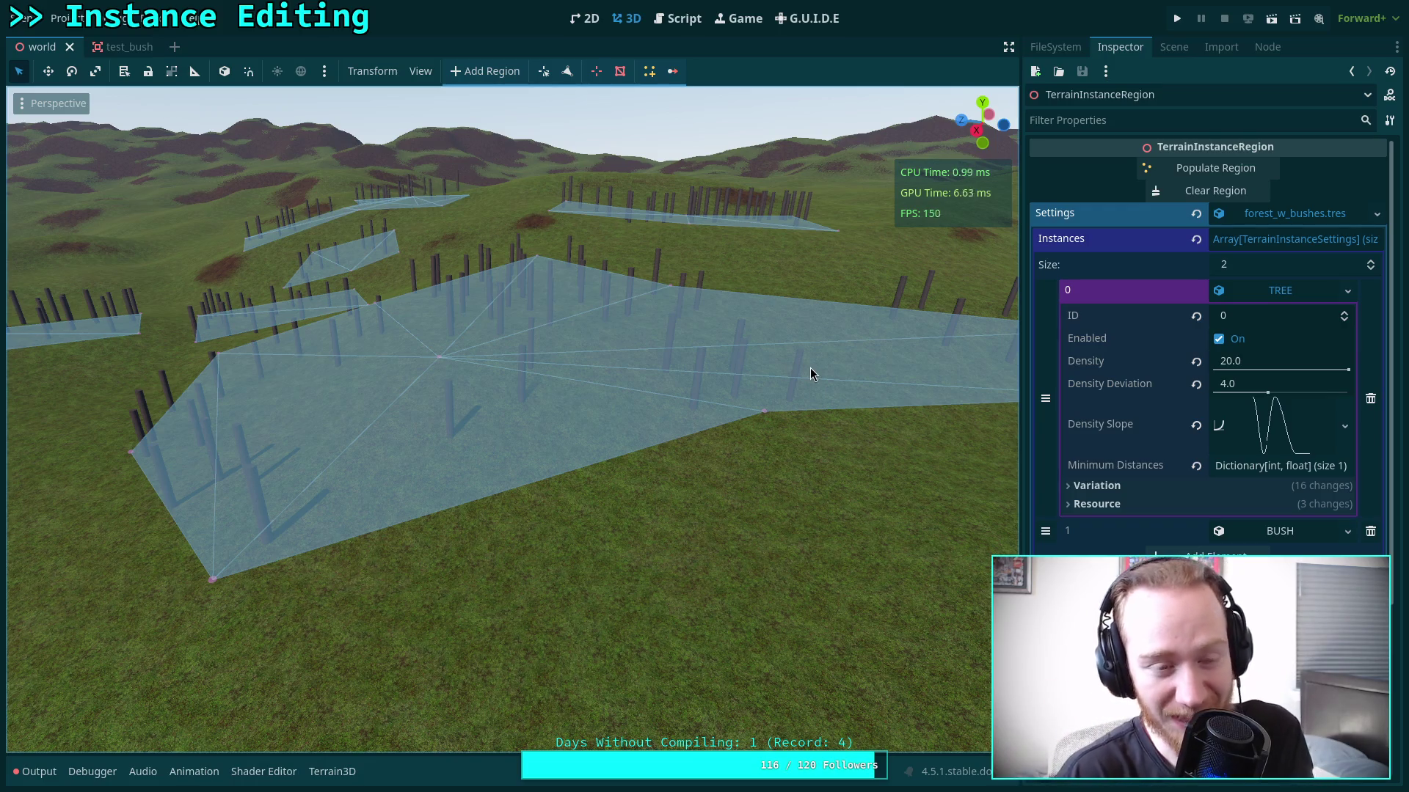
pyautogui.moveTo(1020, 371); pyautogui.dragTo(1021, 370)
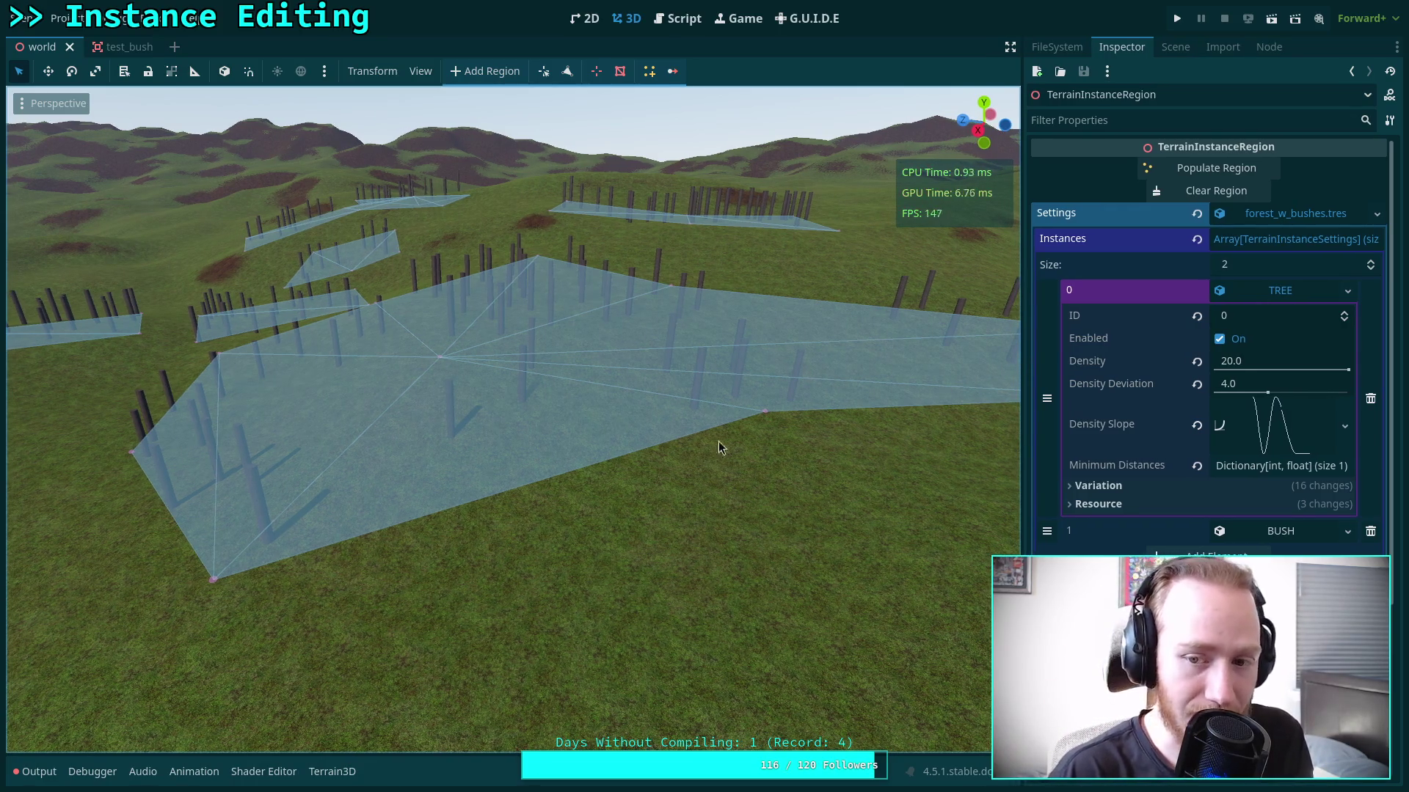
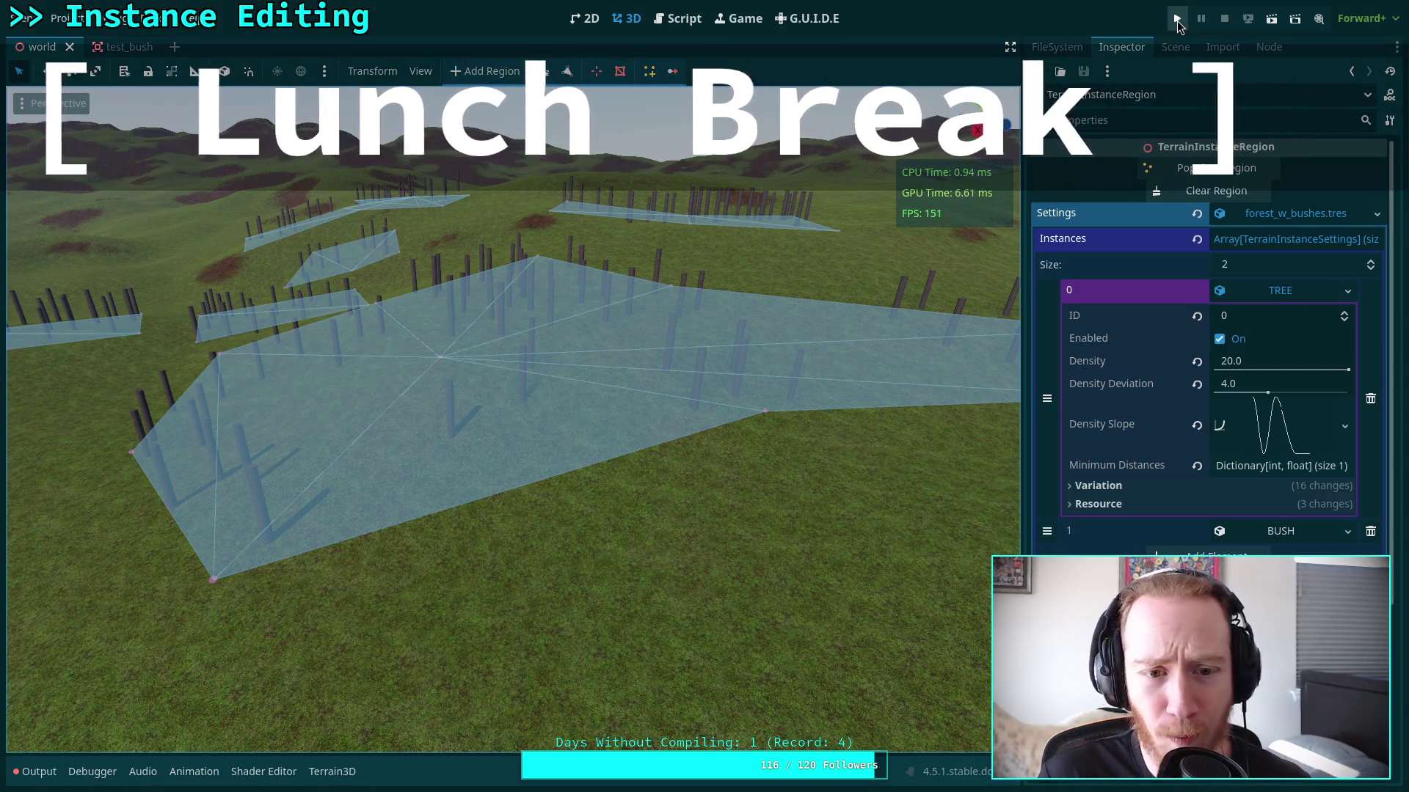
# Step: Run the project, move the game window aside, dismiss the pause menu, and walk away from the zombie
pyautogui.click(1176, 21)
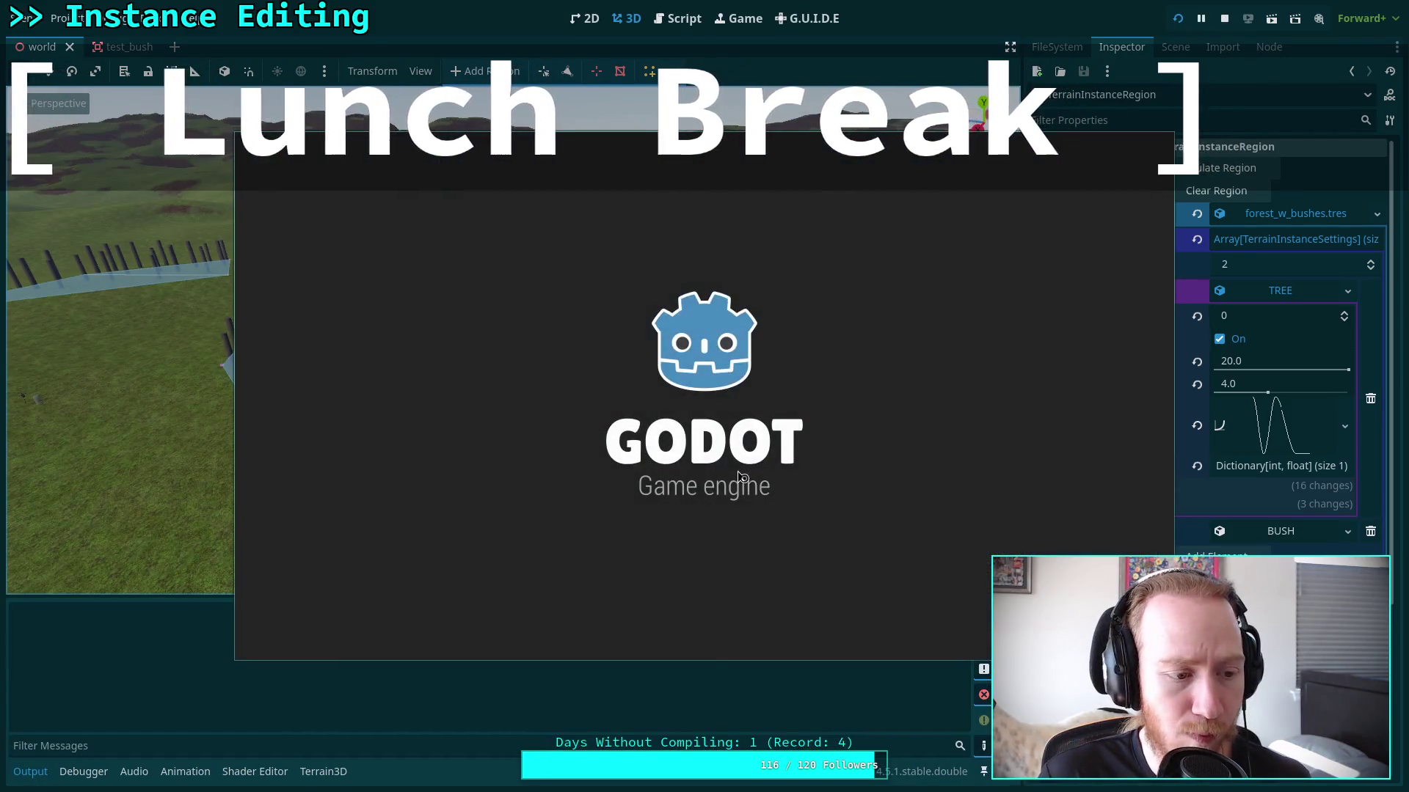
pyautogui.moveTo(740, 477)
pyautogui.mouseDown()
pyautogui.moveTo(511, 370)
pyautogui.moveTo(492, 449)
pyautogui.moveTo(502, 526)
pyautogui.mouseUp()
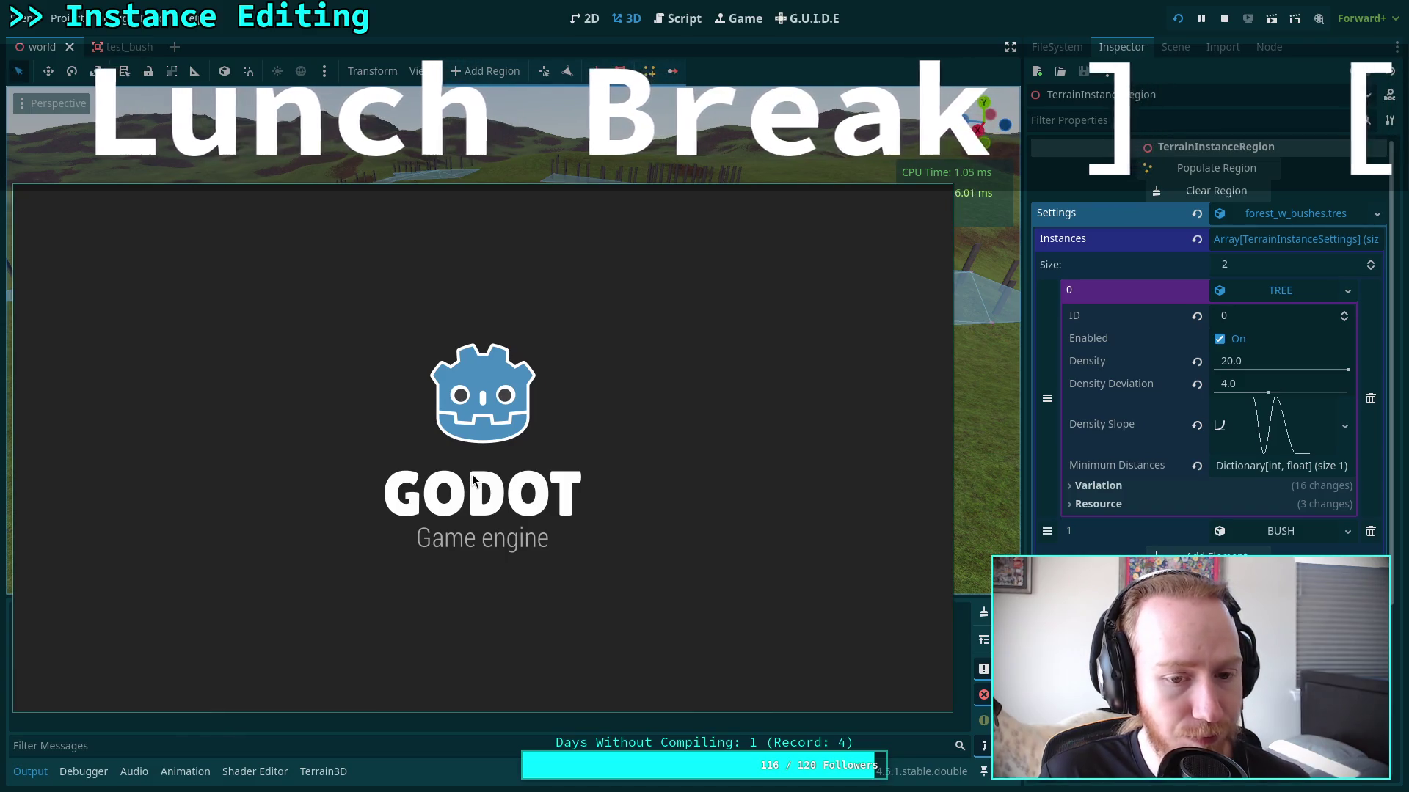
pyautogui.press('Escape')
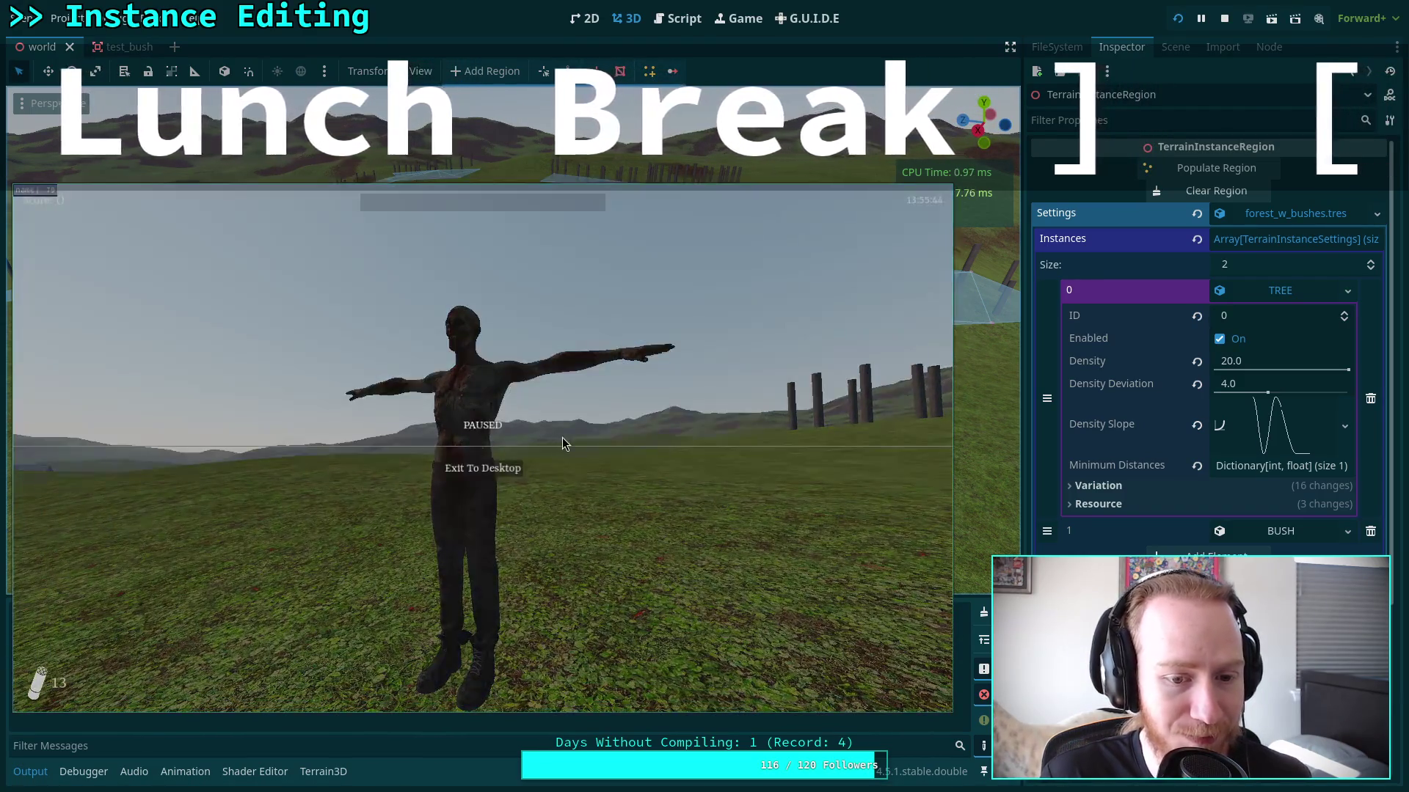
pyautogui.press('Escape')
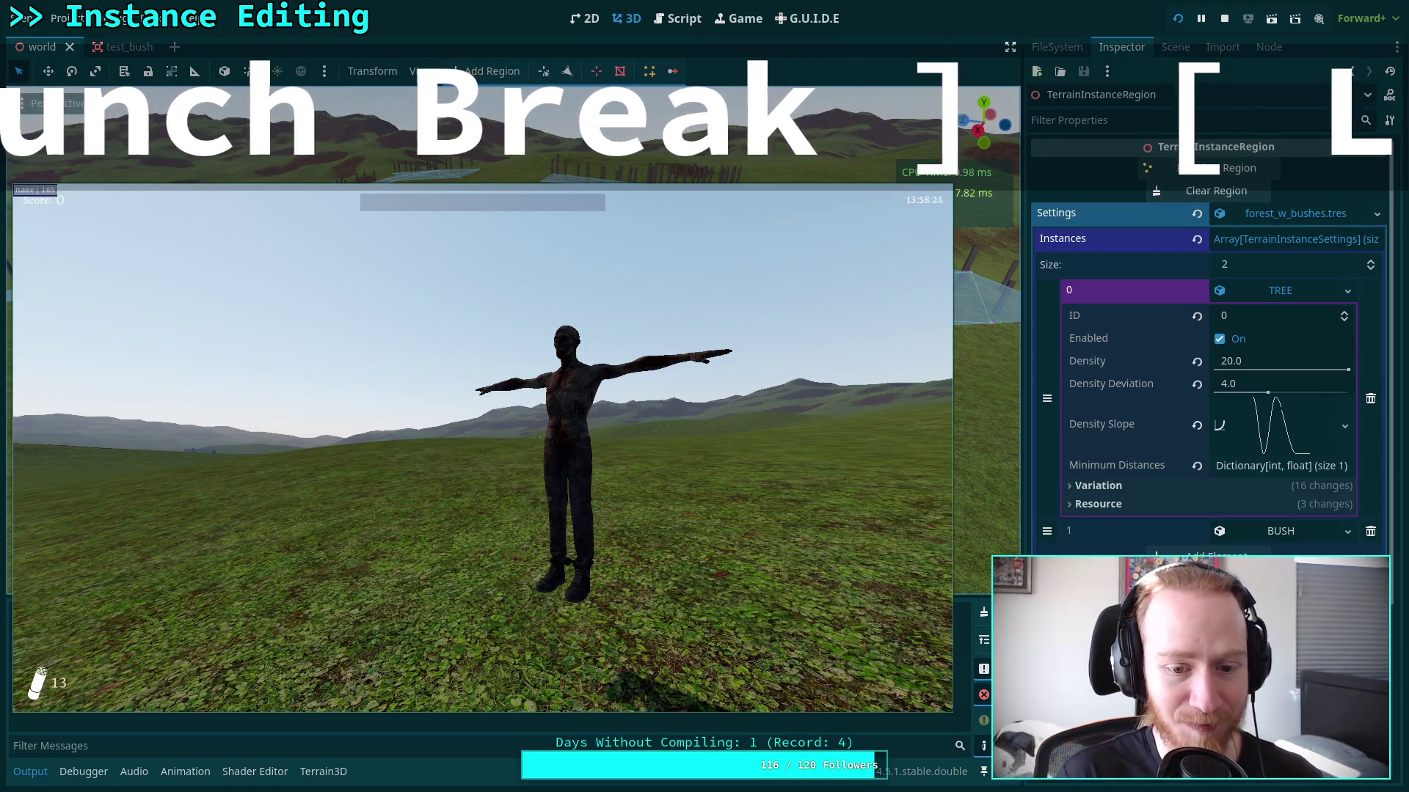
pyautogui.press('s')
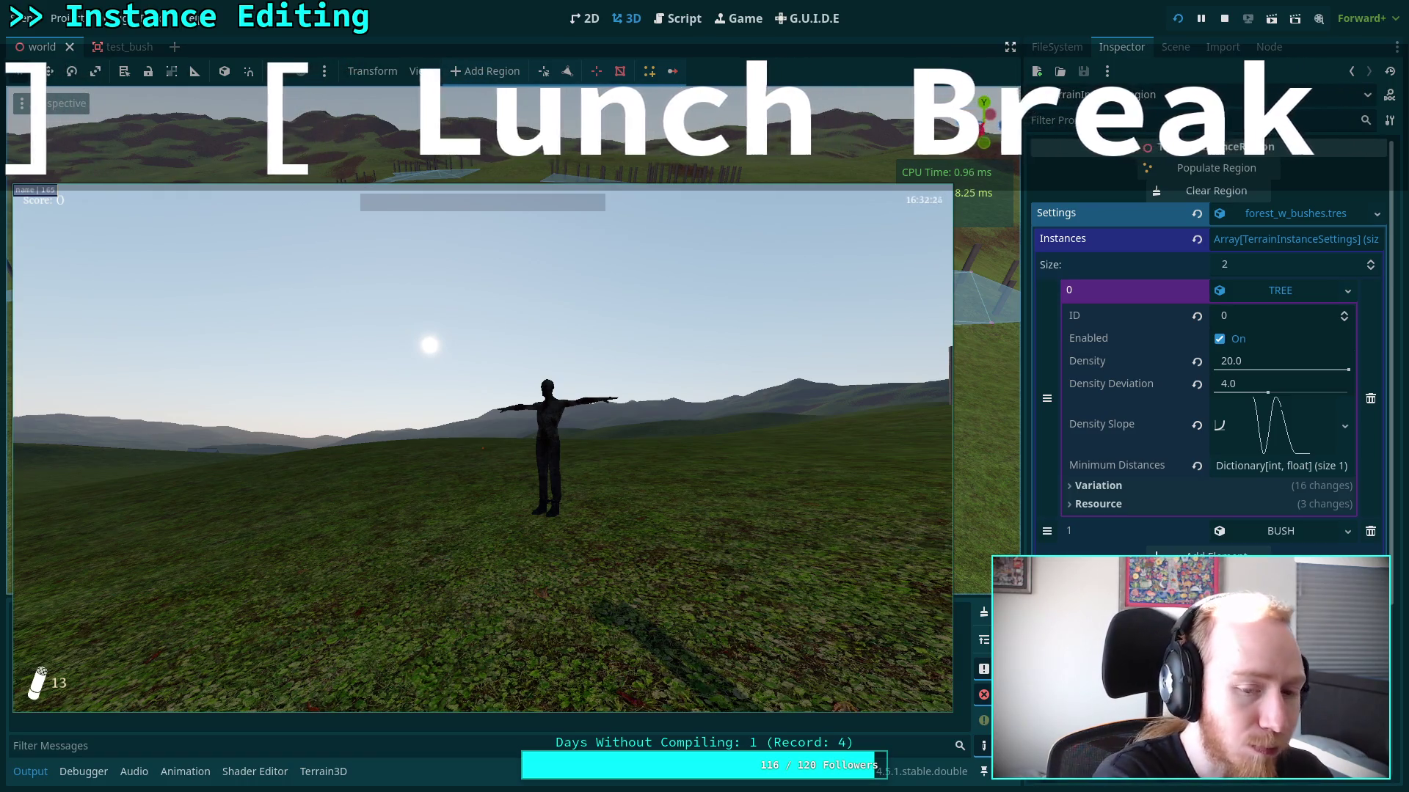
# Step: Walk the game camera toward the T-posed character and back, then pause the game
pyautogui.press('w')
pyautogui.press('w')
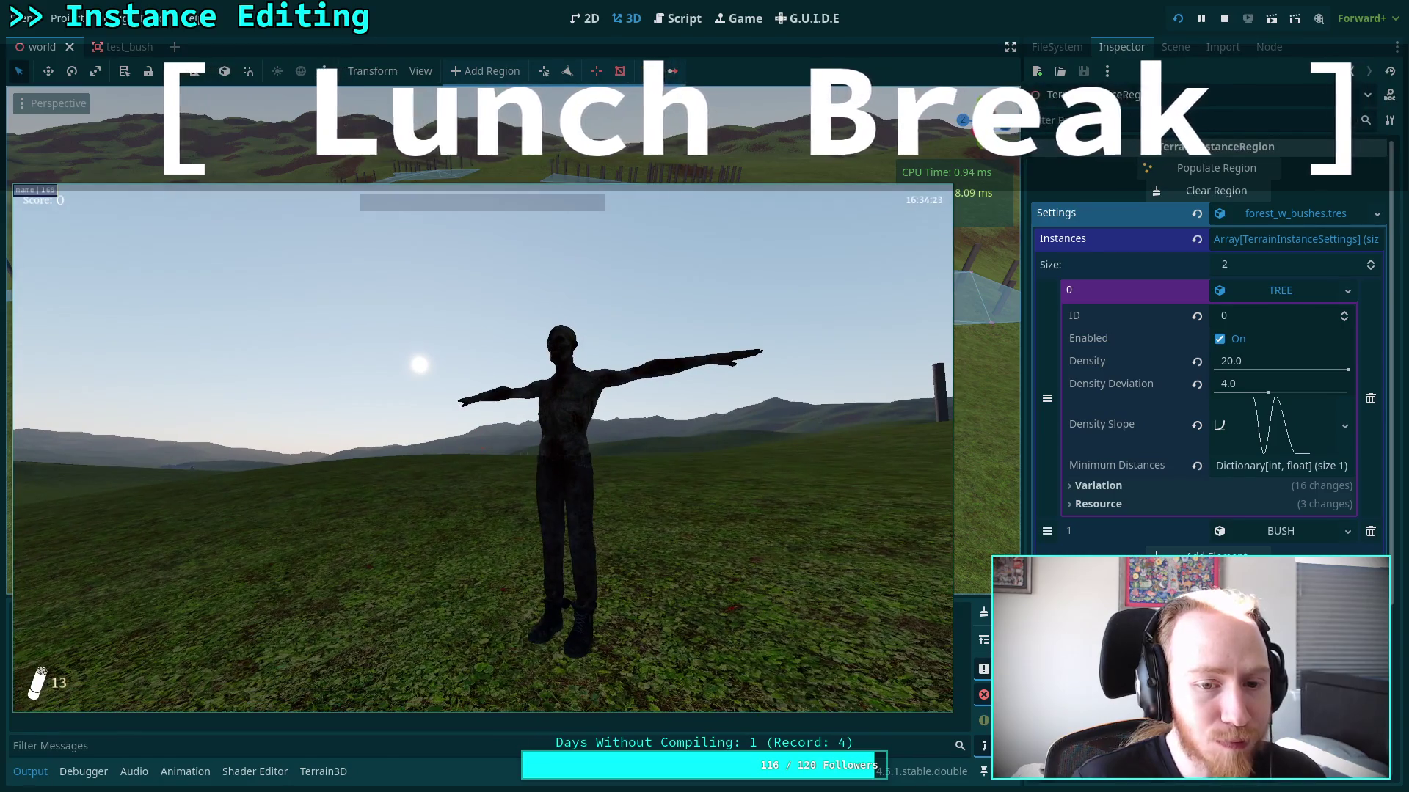
pyautogui.press('w')
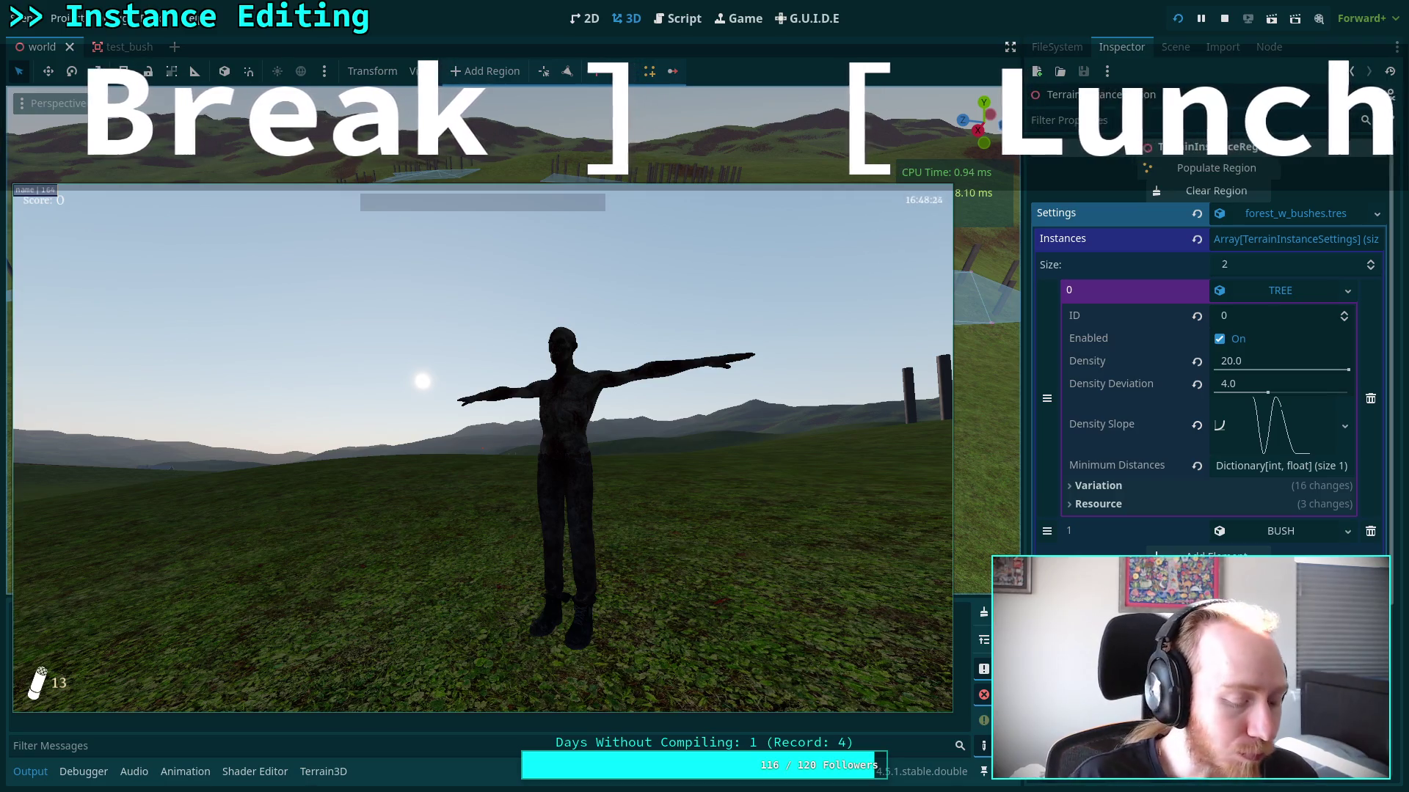
pyautogui.press('s')
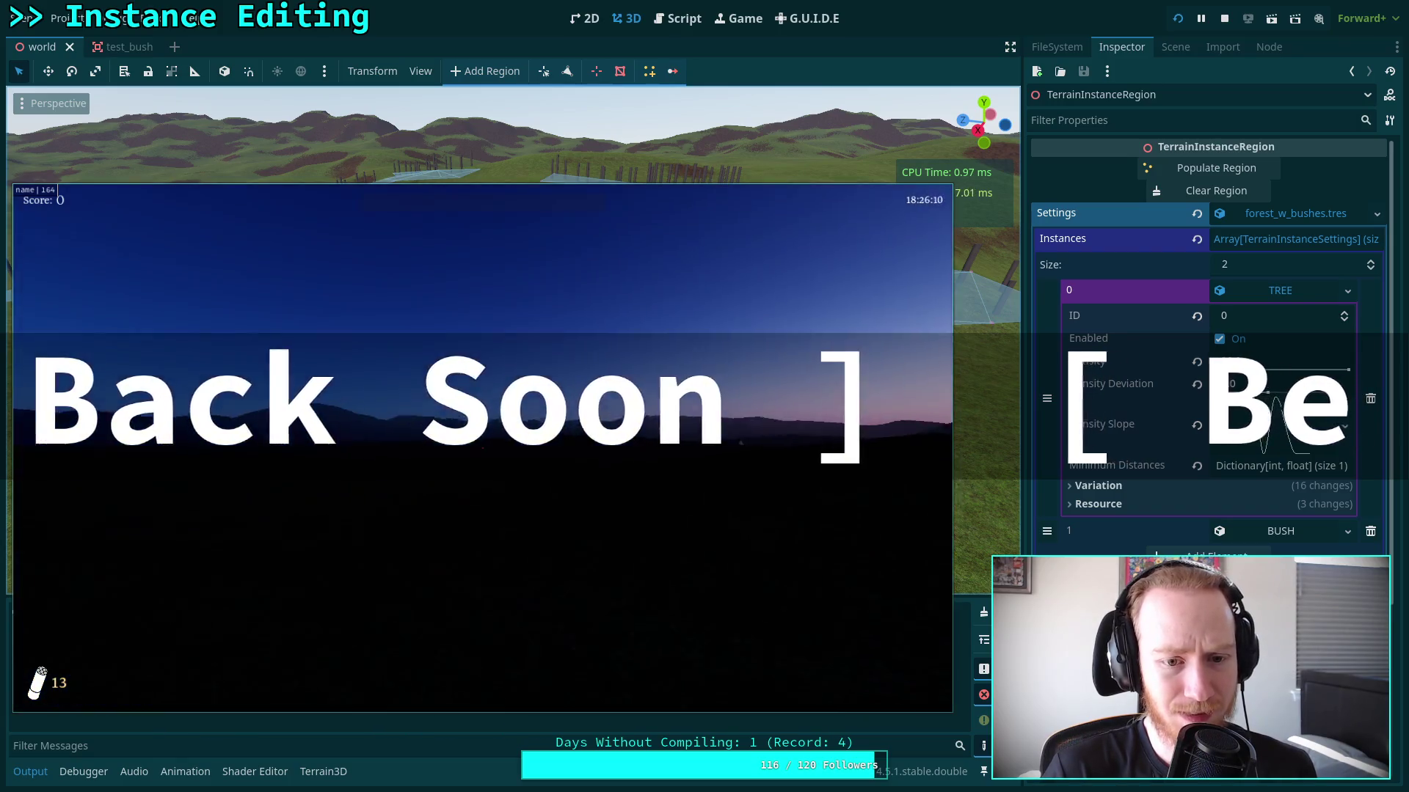
pyautogui.press('Escape')
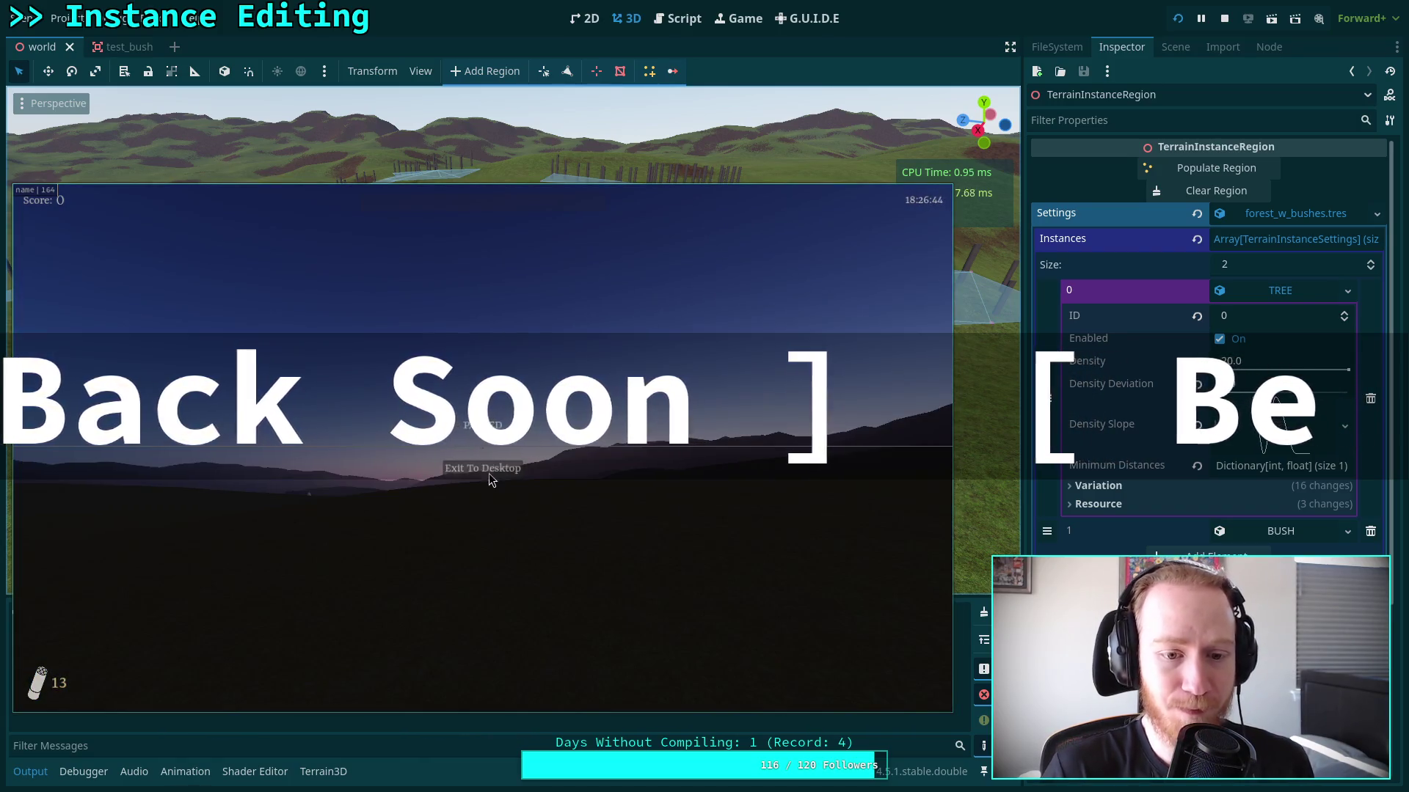
# Step: Exit the game to desktop, hide the Output panel, and bring up TerrainInstanceSettings.gd in the script editor
pyautogui.click(490, 473)
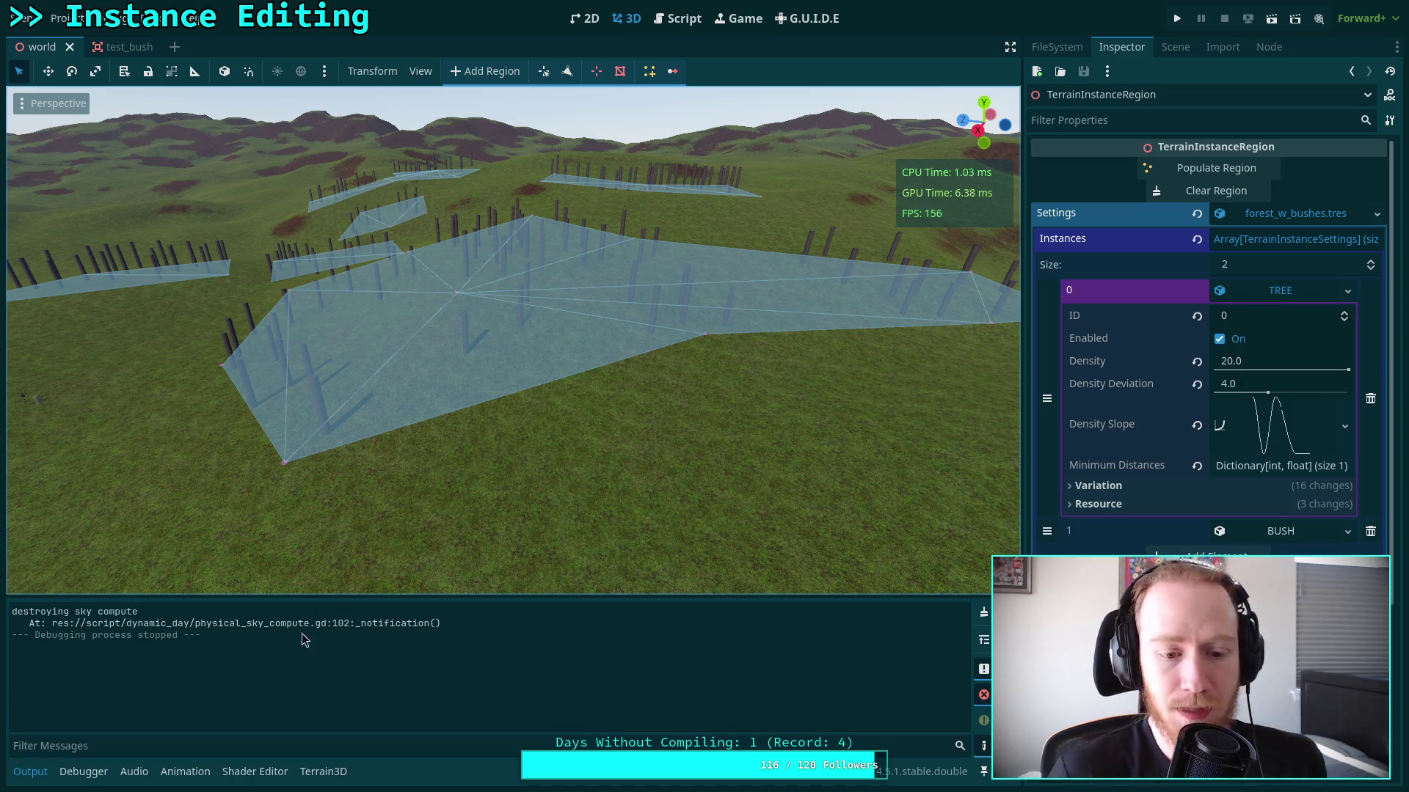
pyautogui.click(30, 772)
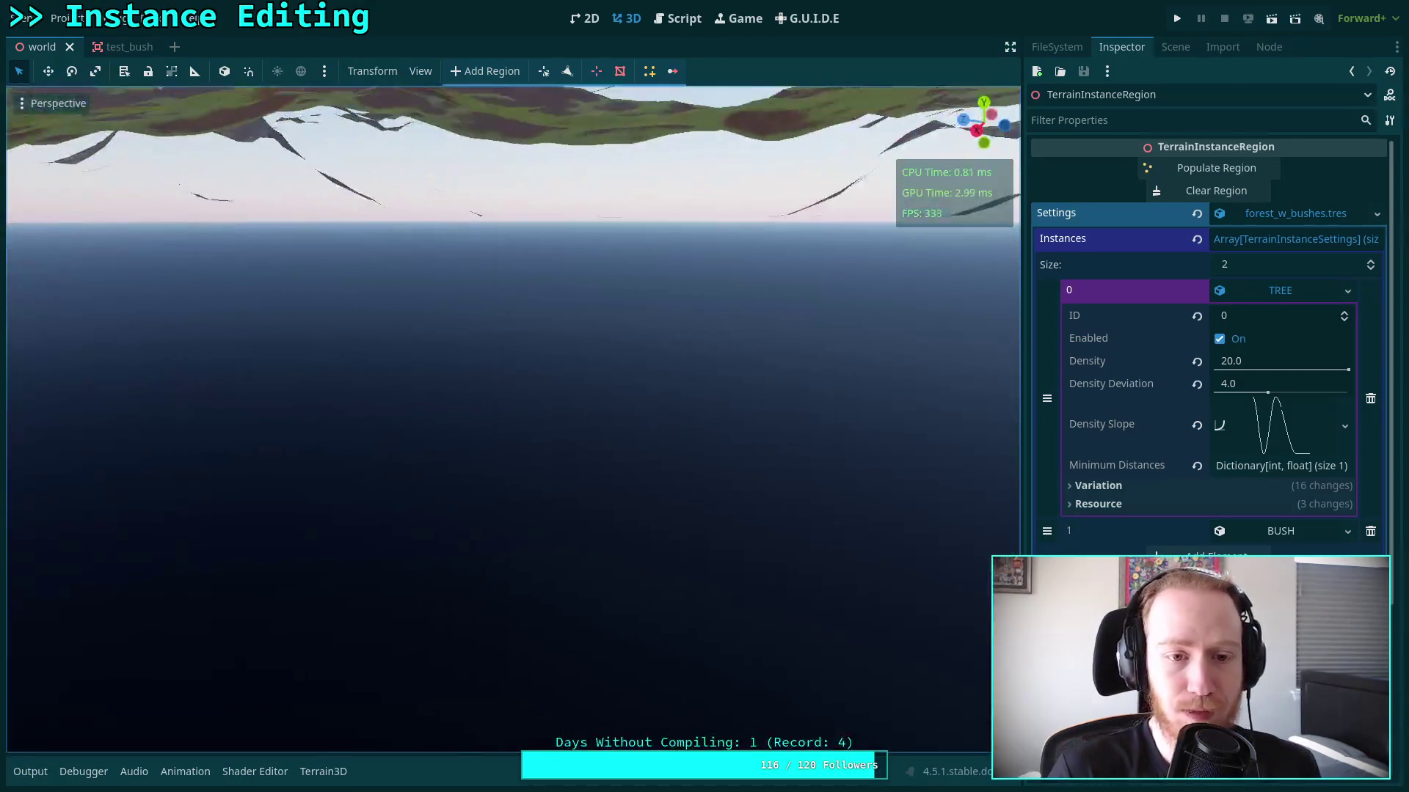
pyautogui.scroll(2, 513, 419)
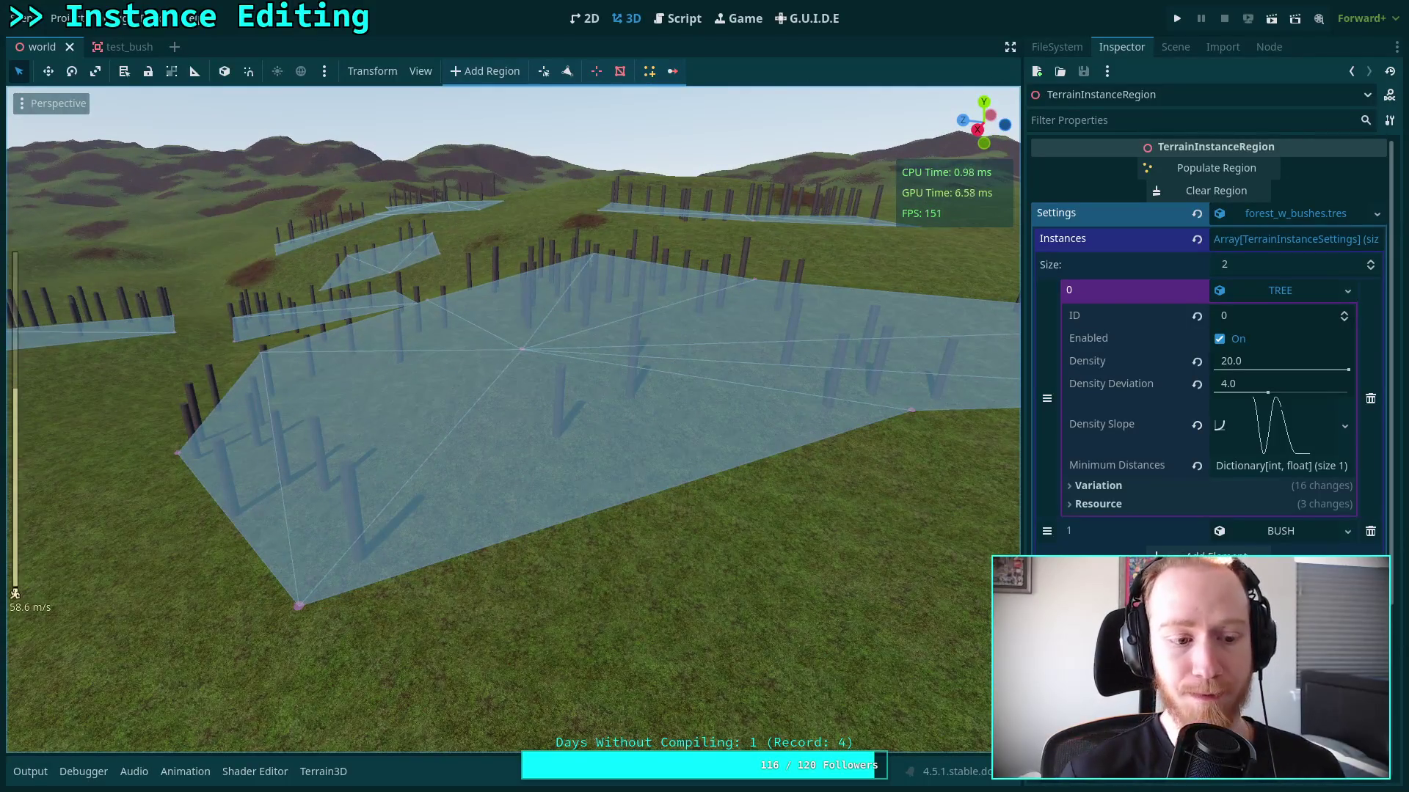
pyautogui.press('s')
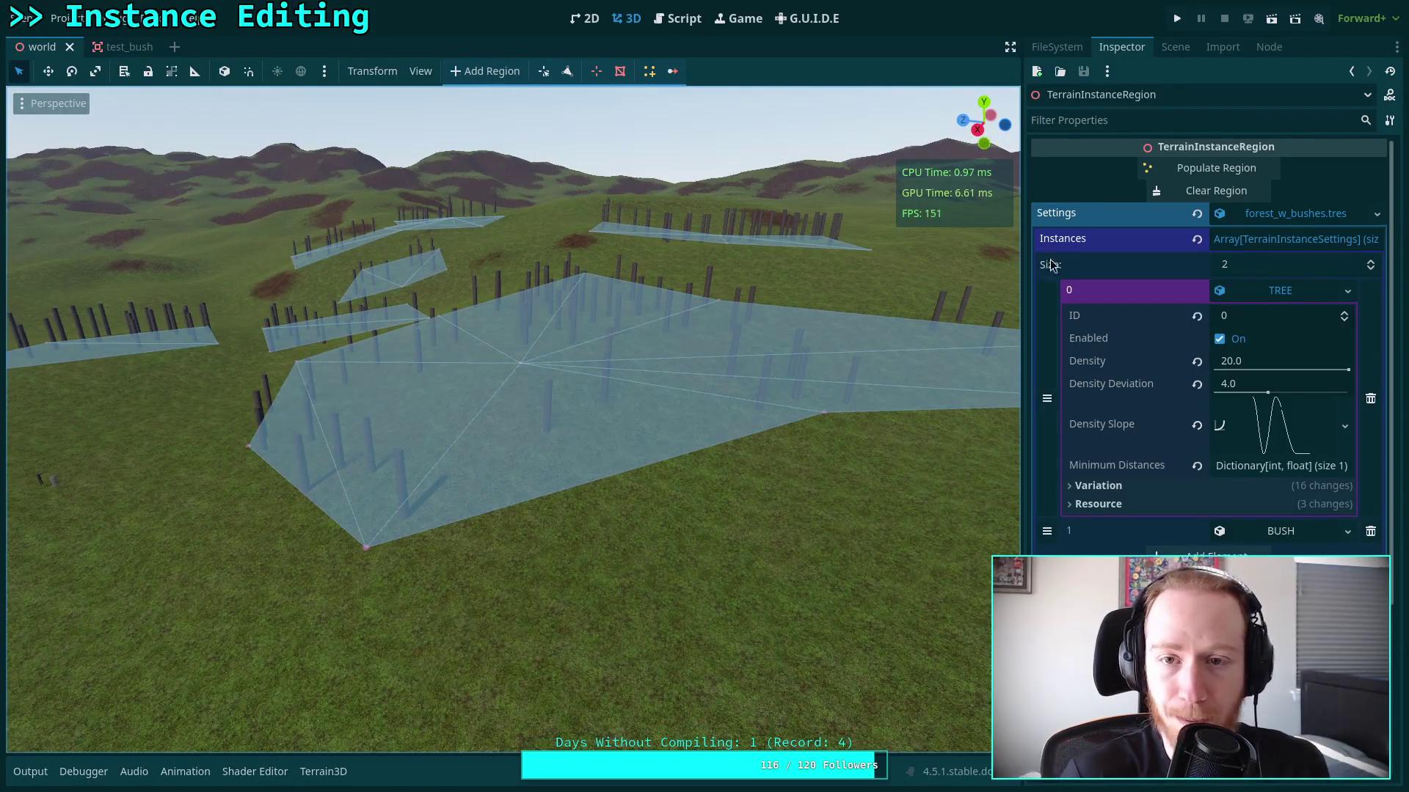
pyautogui.click(678, 18)
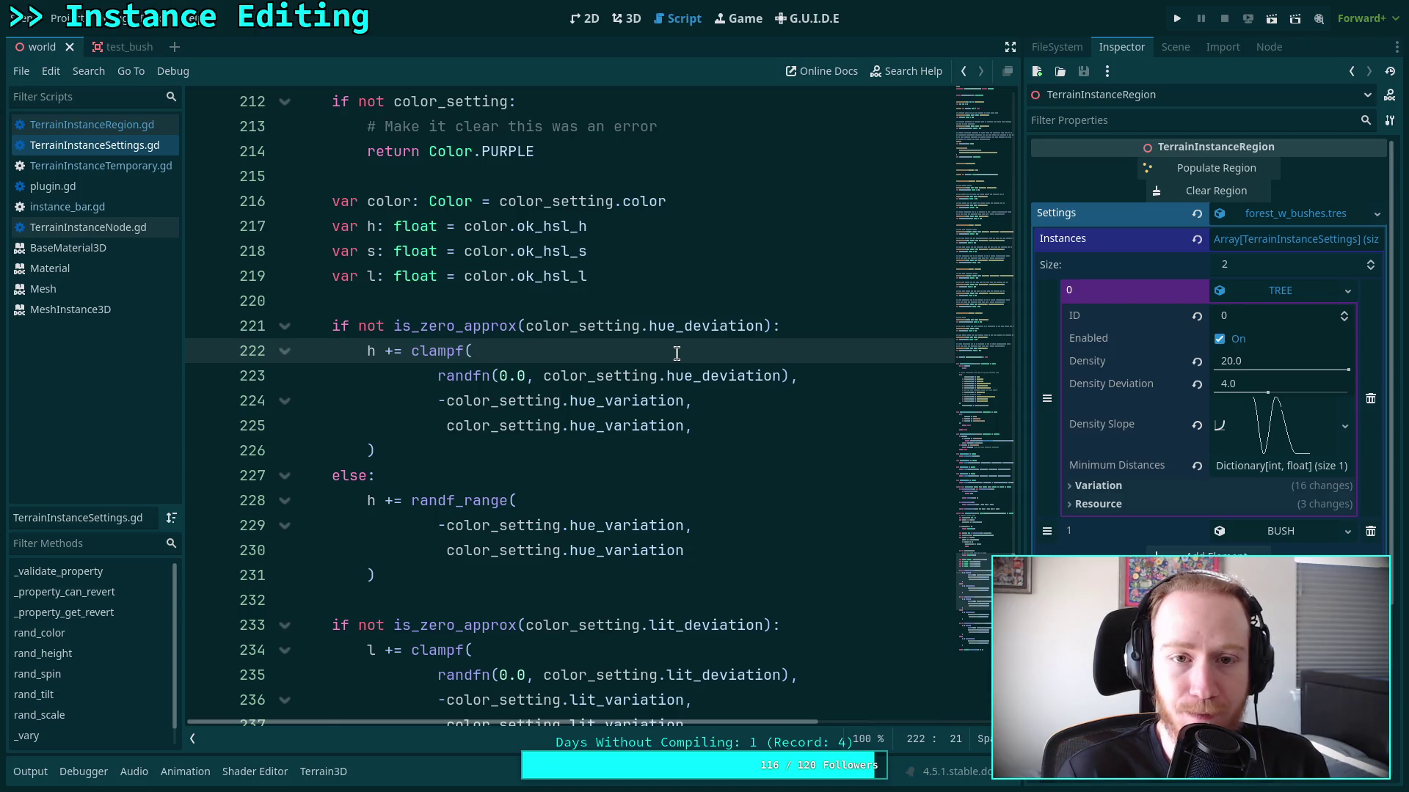
# Step: Return briefly to the 3D view, then reopen the script with the caret after the ok_hsl_l line
pyautogui.click(634, 21)
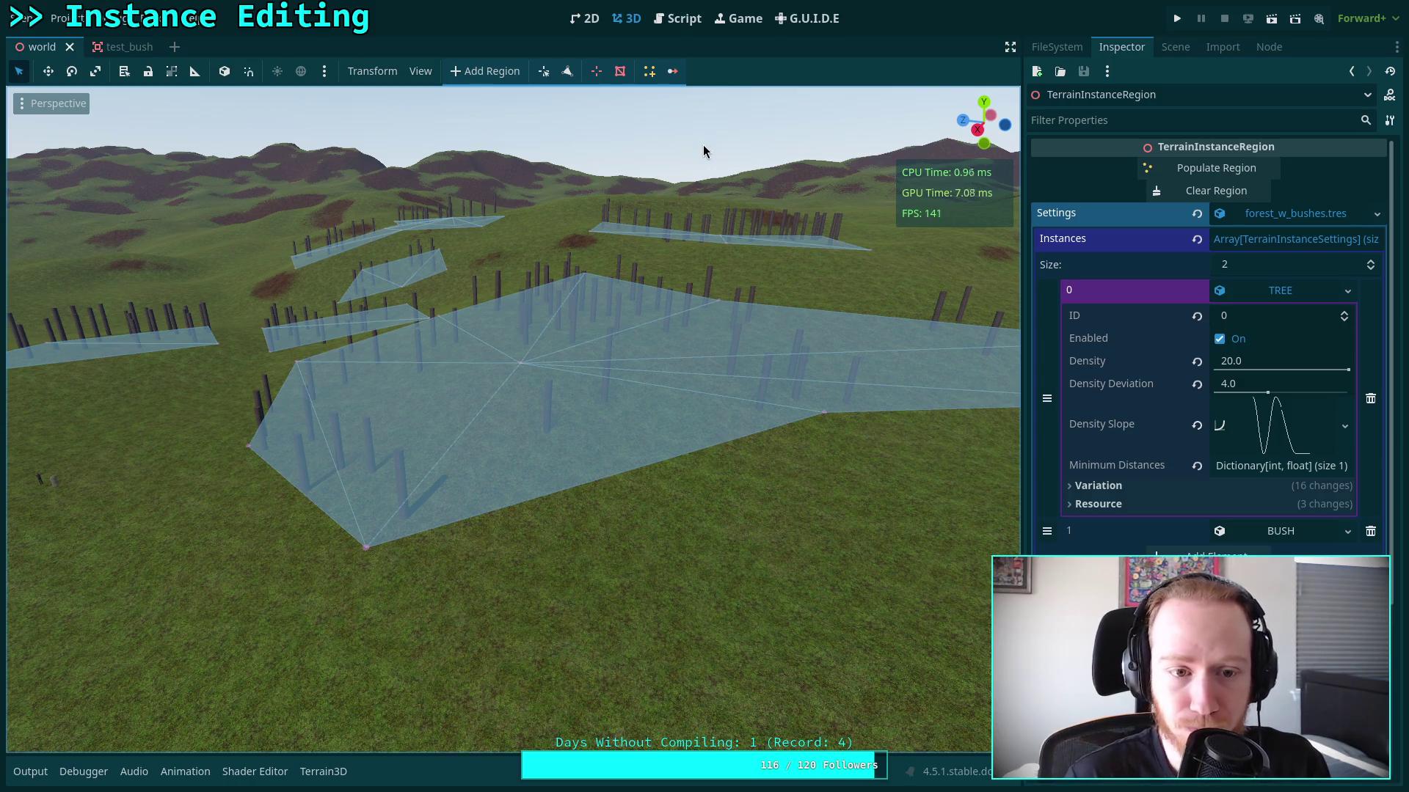
pyautogui.click(686, 21)
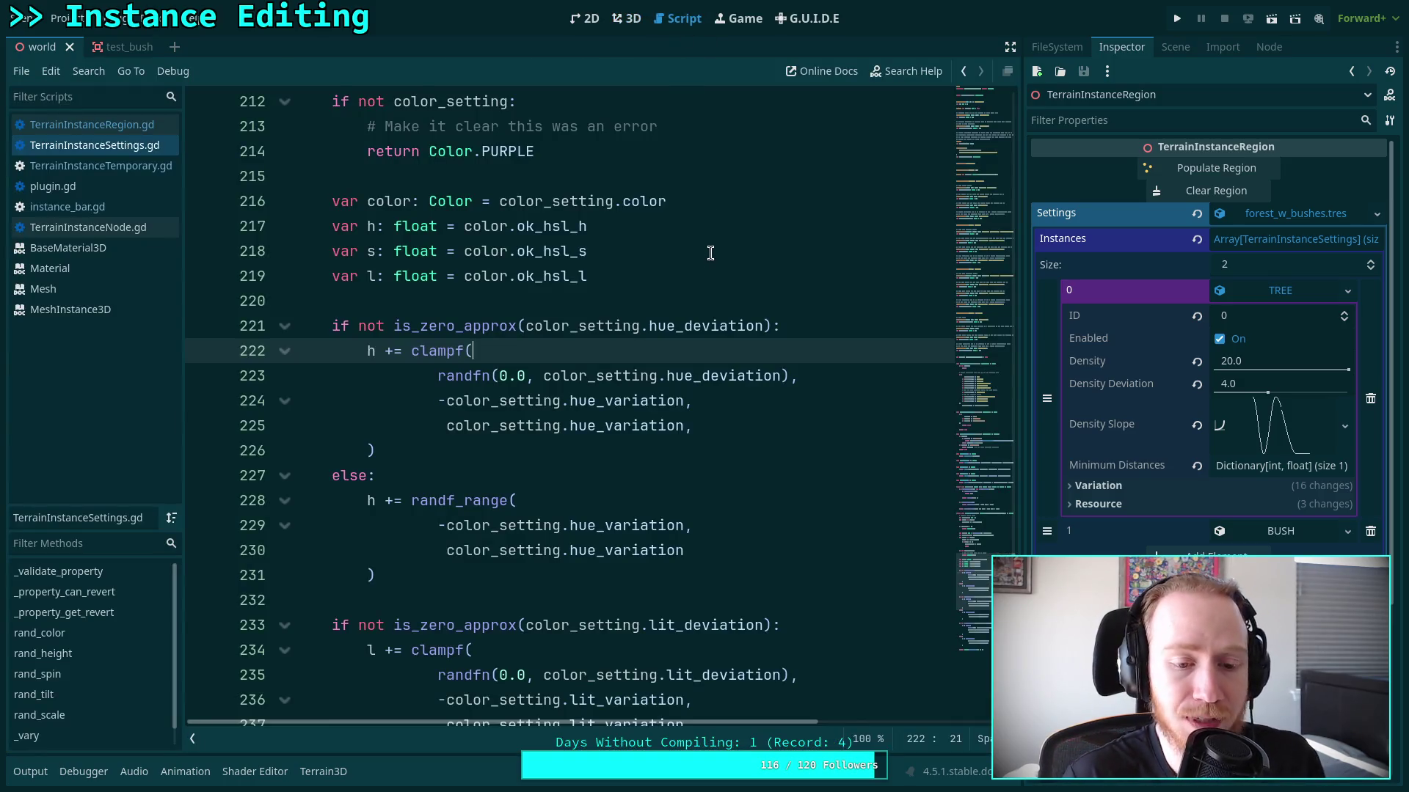
pyautogui.click(682, 286)
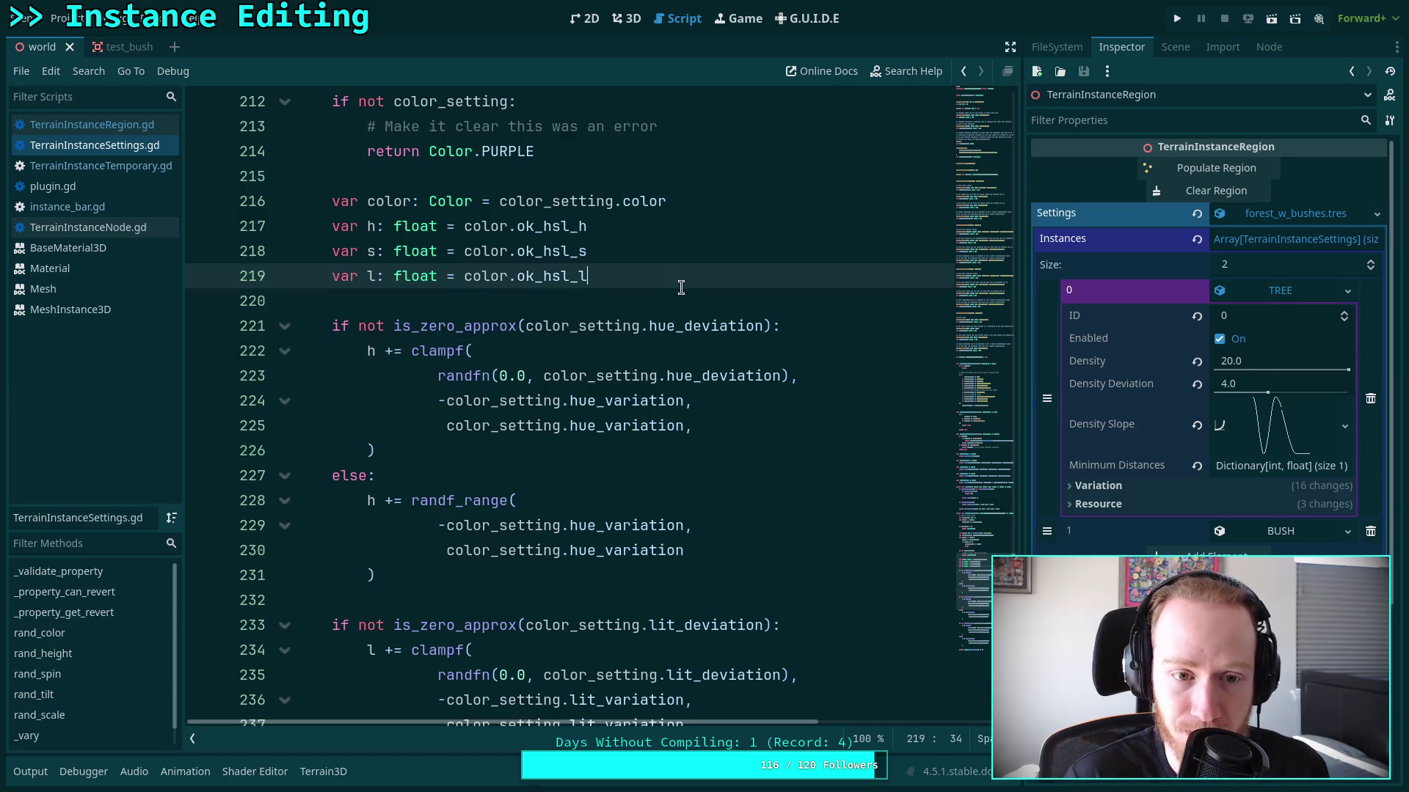
pyautogui.scroll(2, 636, 261)
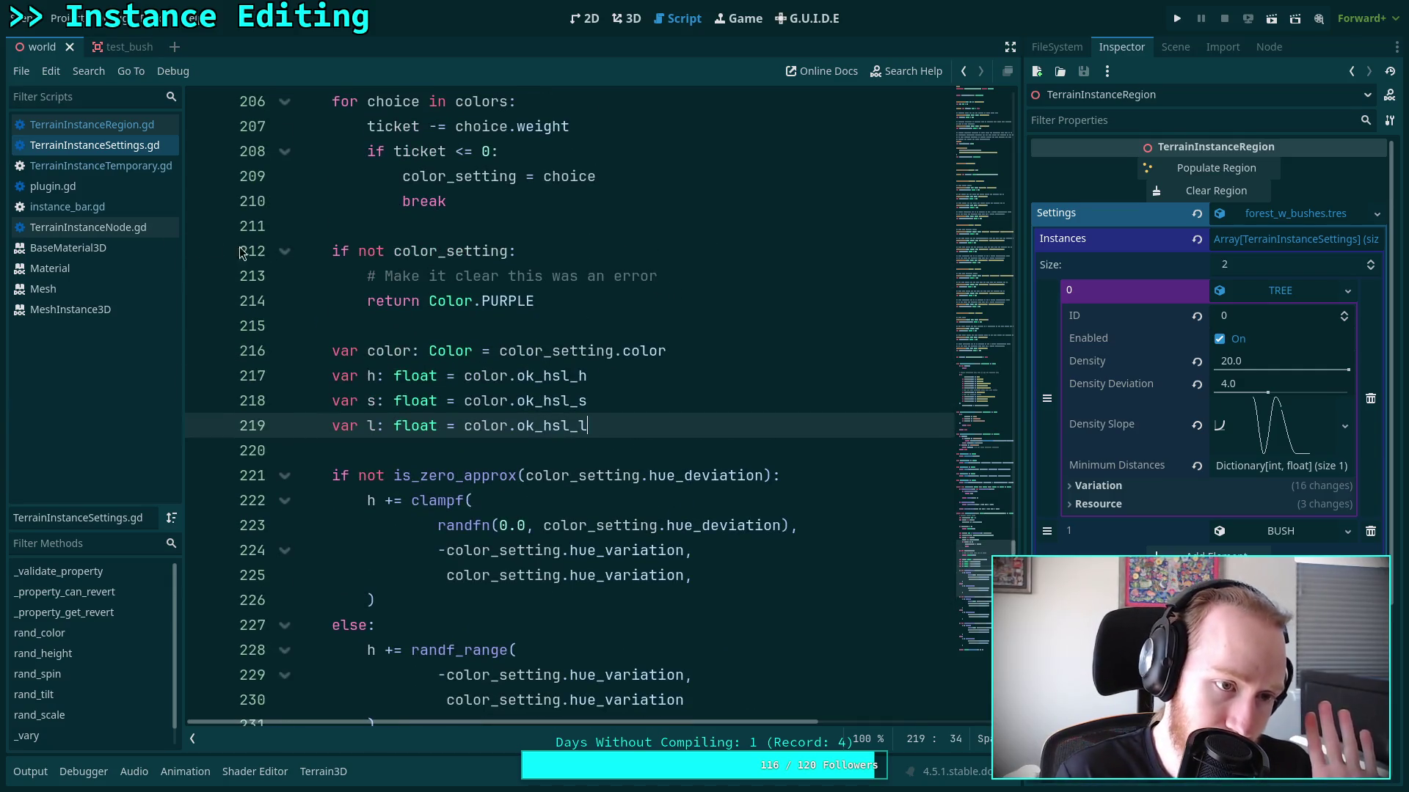
# Step: Close all open documentation pages plus the instance_bar.gd and plugin.gd scripts
pyautogui.click(108, 256)
pyautogui.rightClick(107, 257)
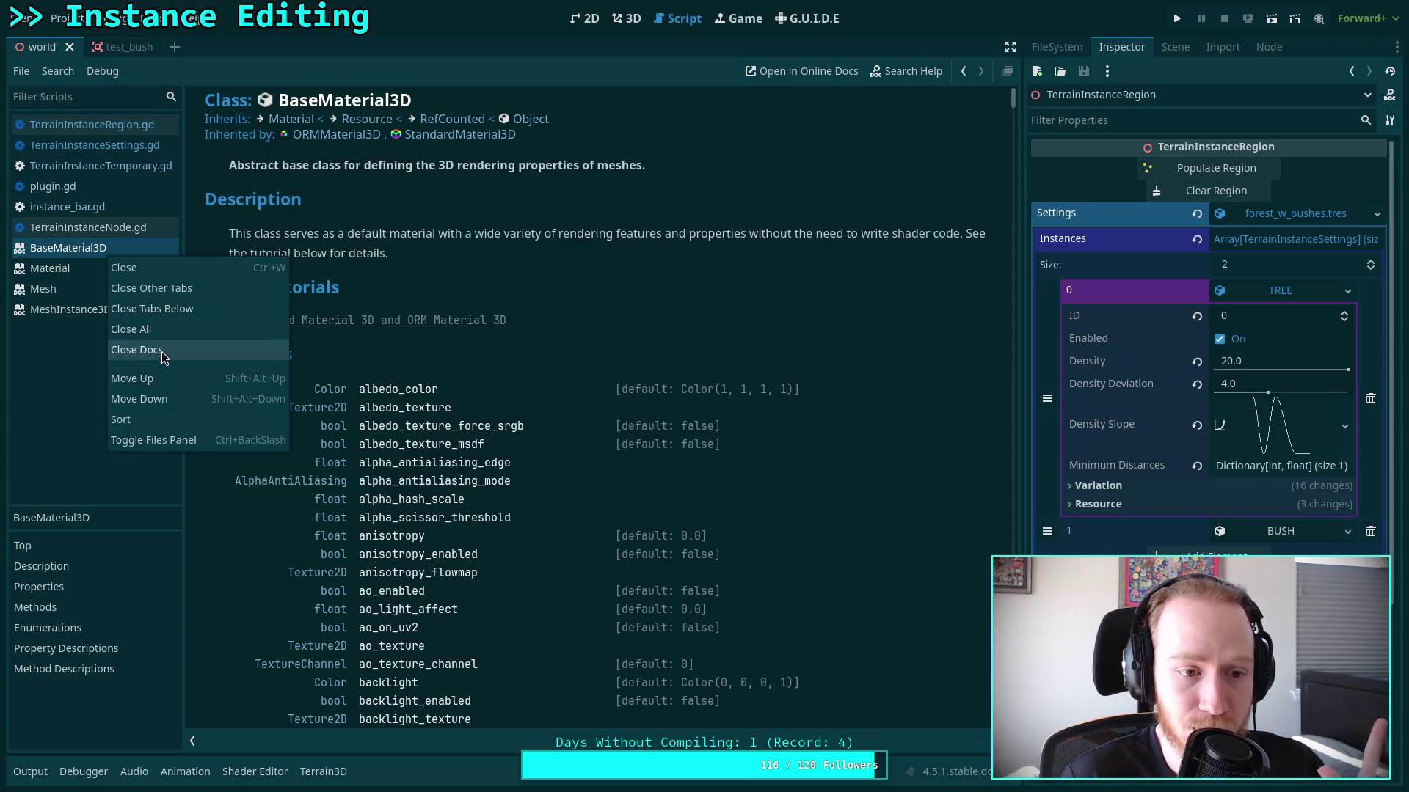
pyautogui.click(170, 345)
pyautogui.click(98, 212)
pyautogui.rightClick(100, 214)
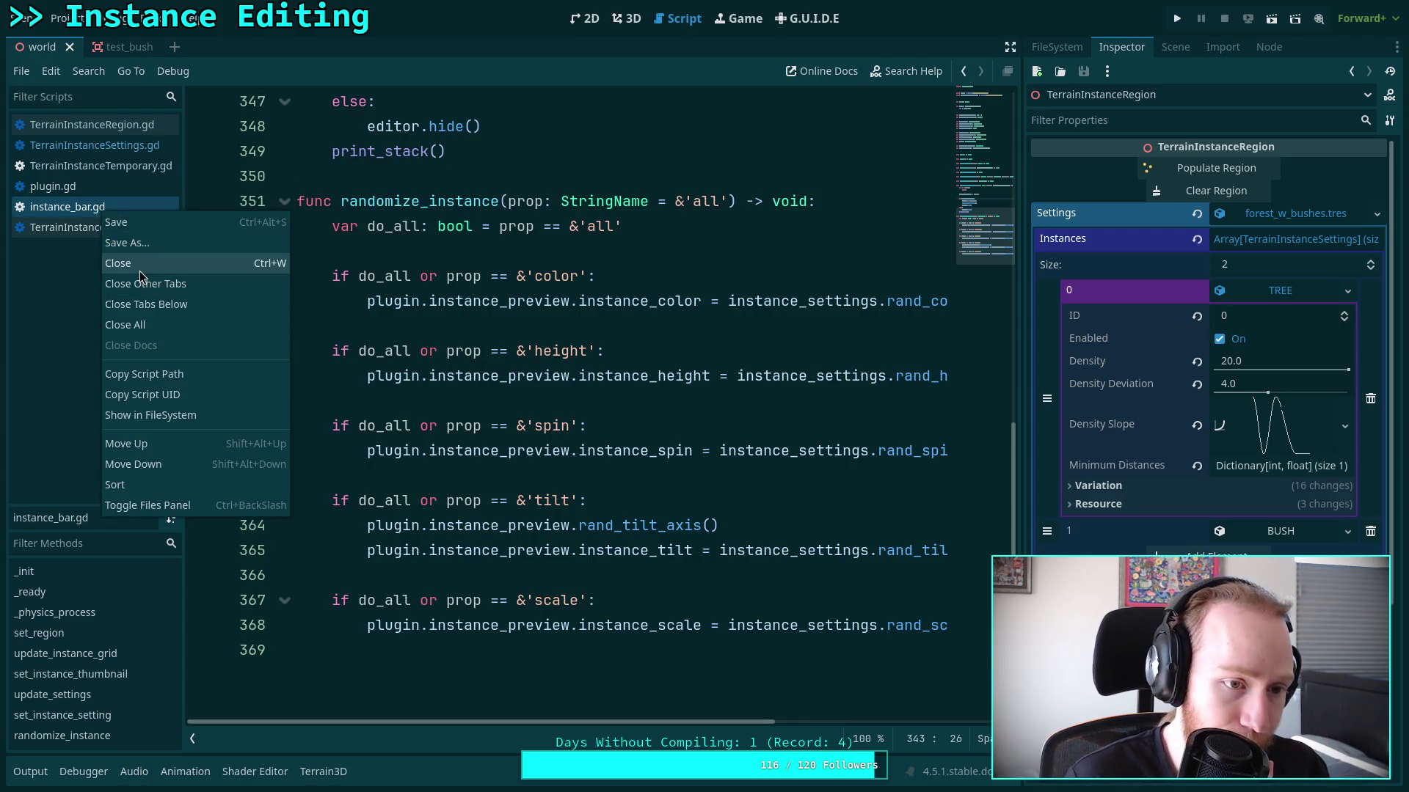
pyautogui.click(139, 271)
pyautogui.click(92, 189)
pyautogui.rightClick(92, 192)
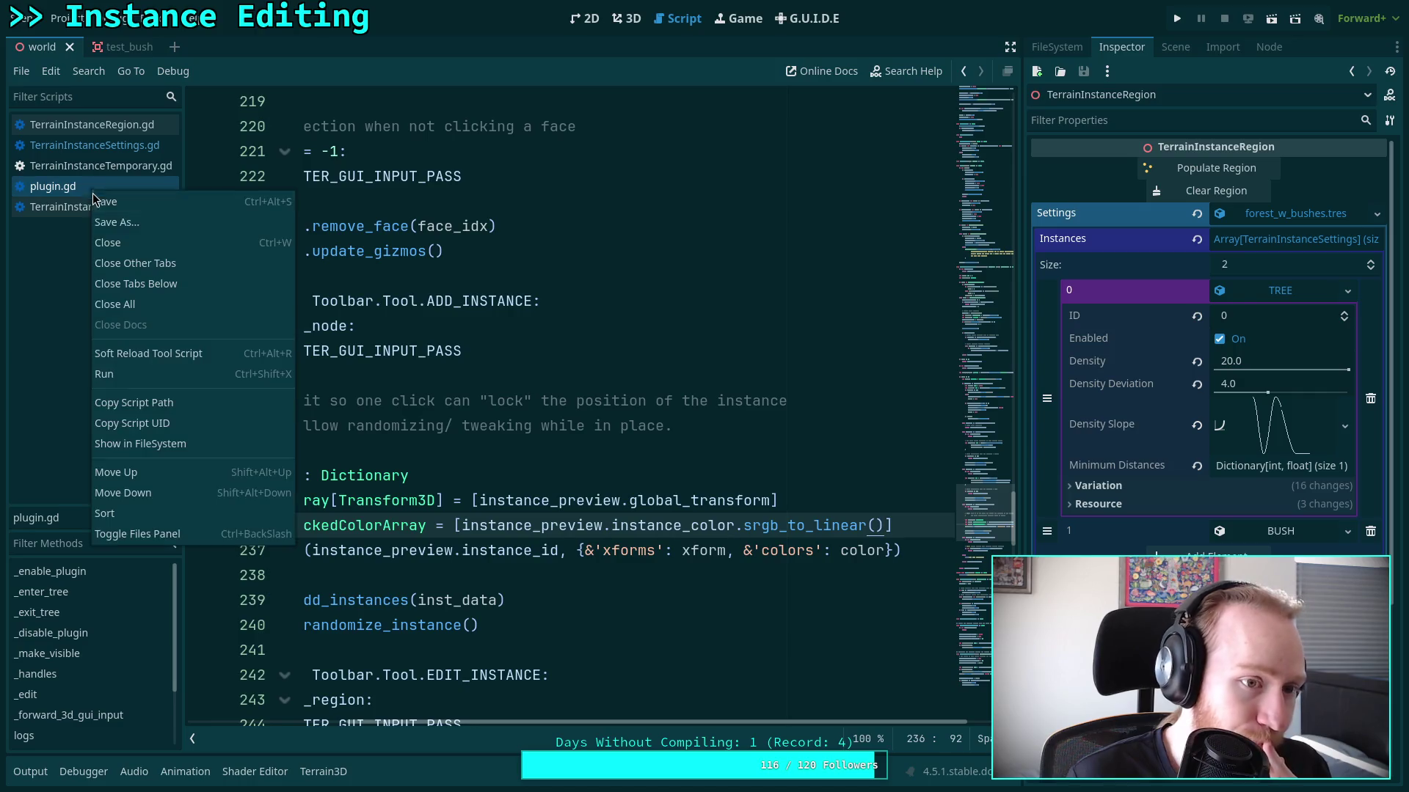
pyautogui.click(113, 243)
# Step: Look up the TerrainInstanceRegionSettings definition from TerrainInstanceRegion.gd, then return to TerrainInstanceRegion.gd
pyautogui.click(91, 125)
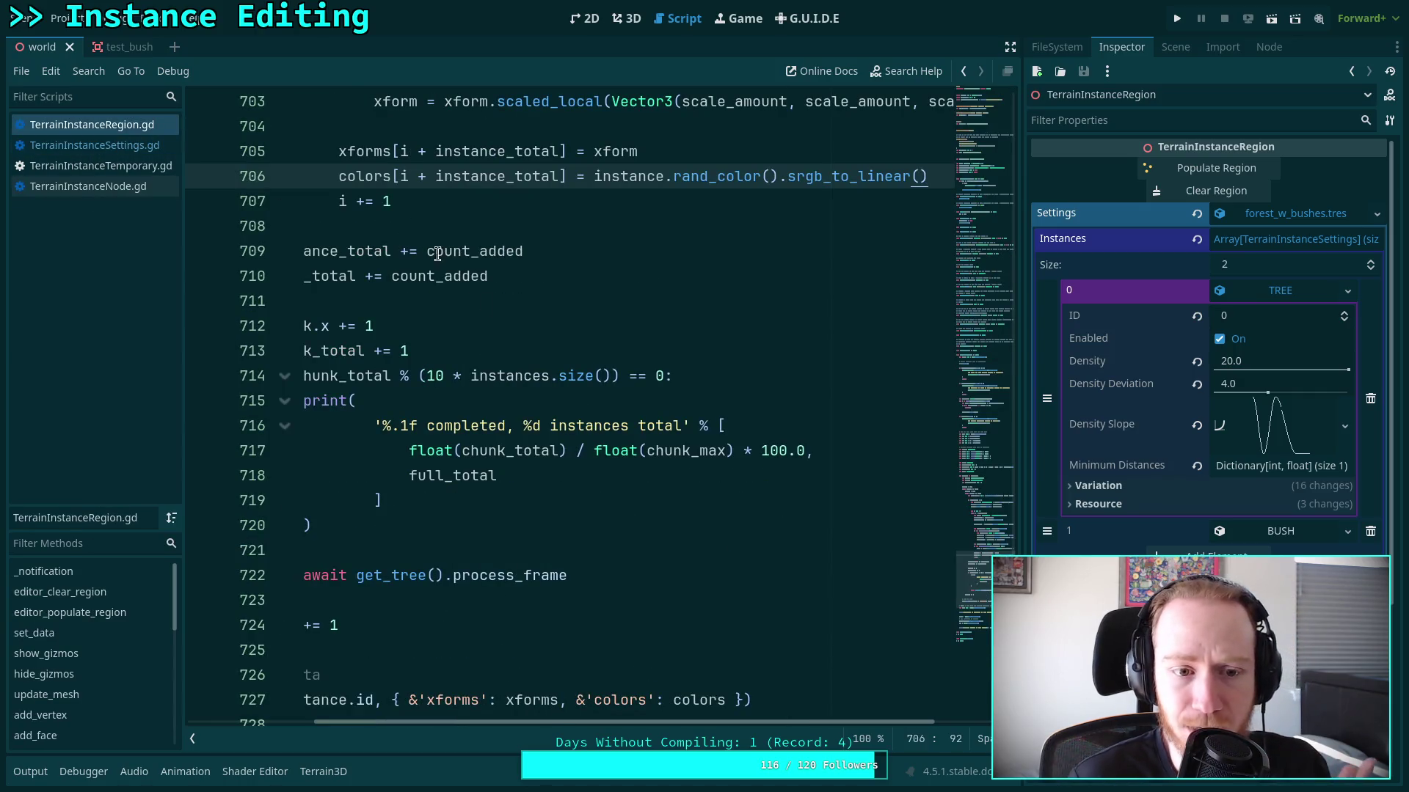
pyautogui.moveTo(662, 721); pyautogui.dragTo(493, 721)
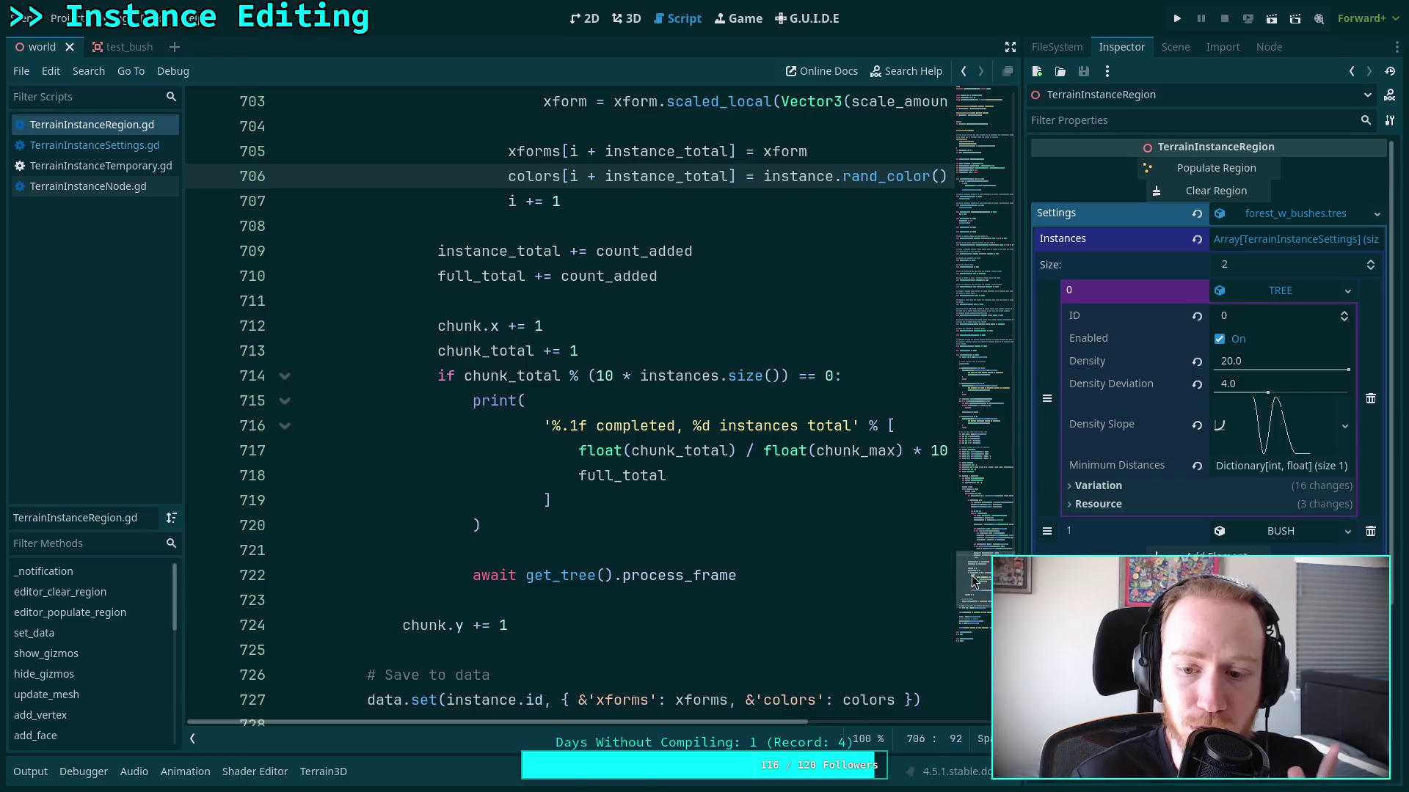
pyautogui.click(958, 183)
pyautogui.moveTo(956, 183); pyautogui.dragTo(952, 115)
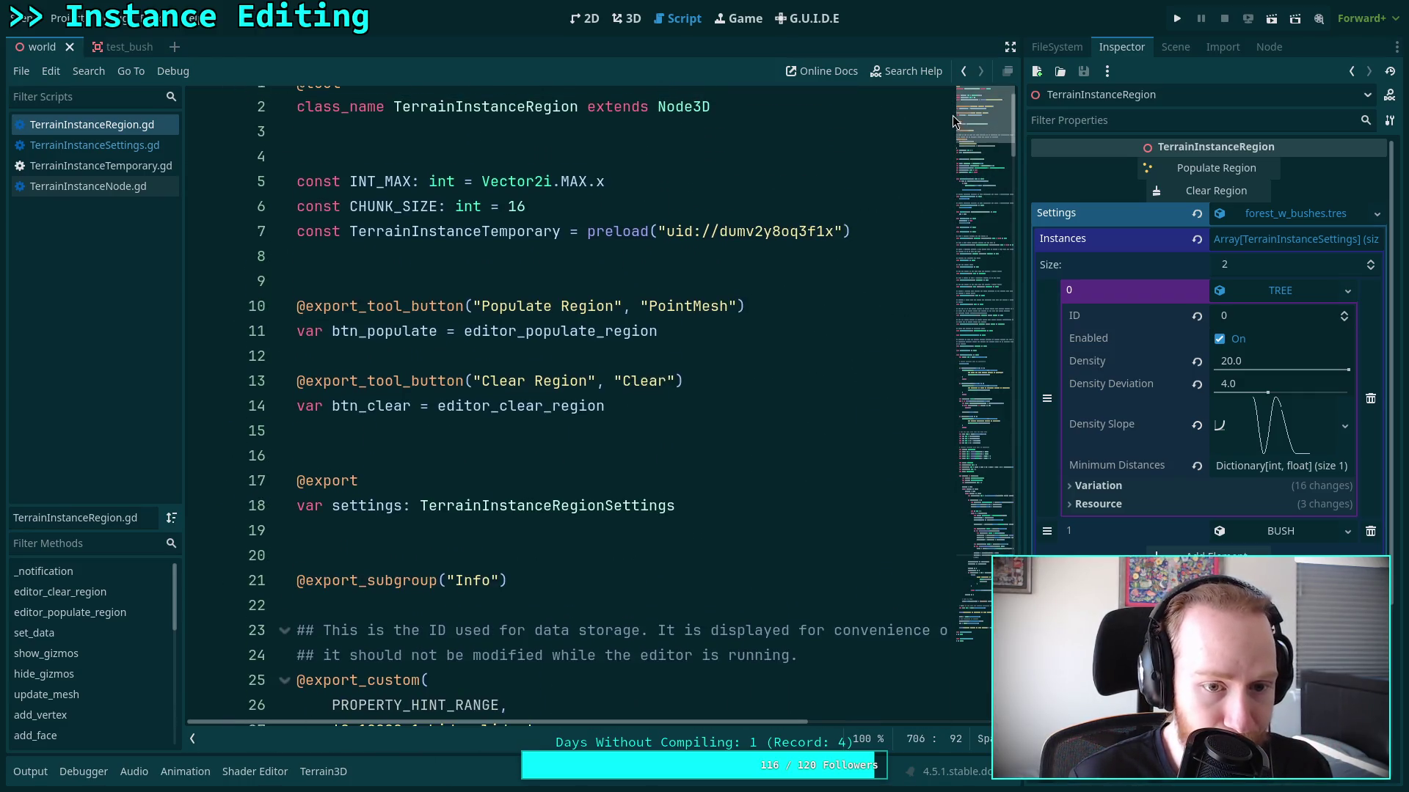
pyautogui.rightClick(584, 512)
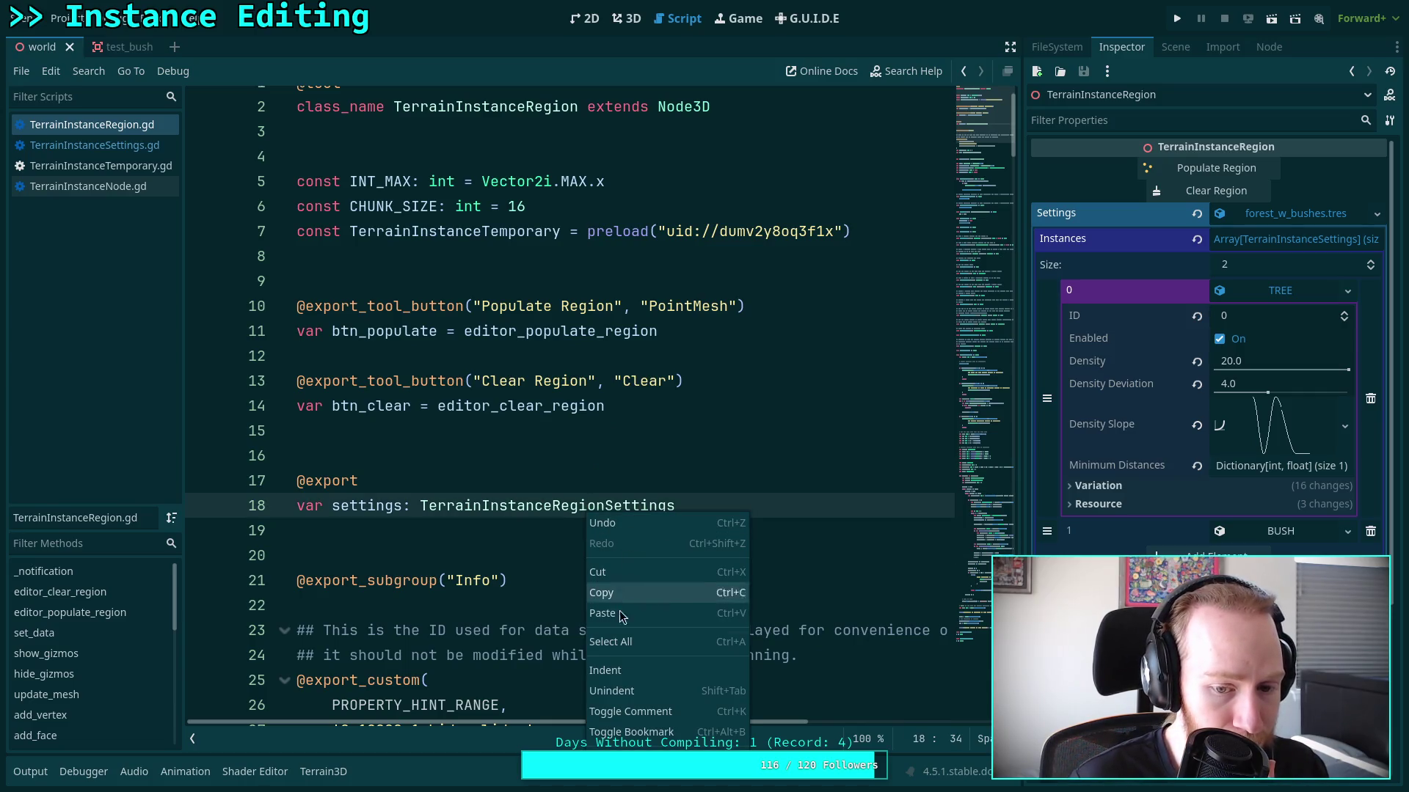
pyautogui.click(617, 759)
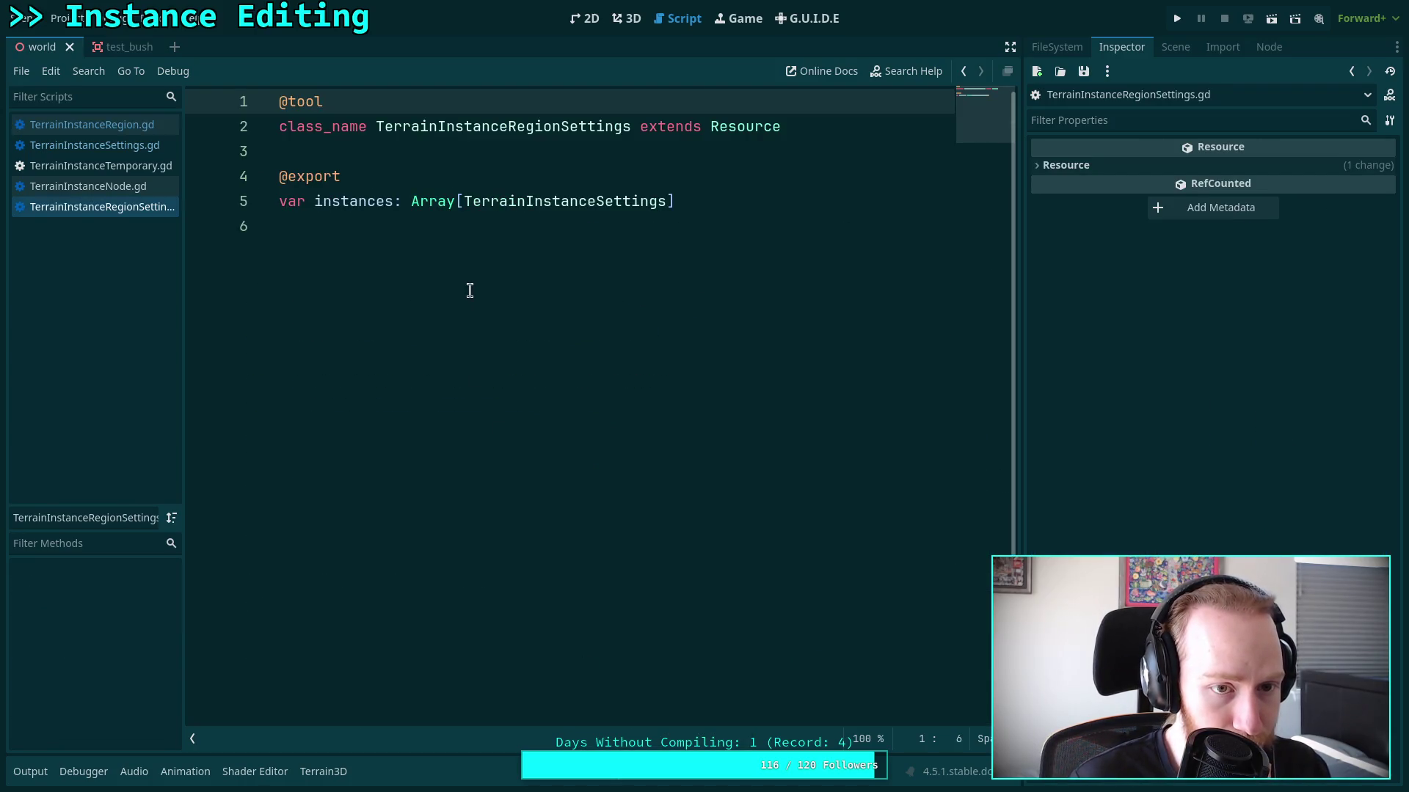
pyautogui.click(618, 303)
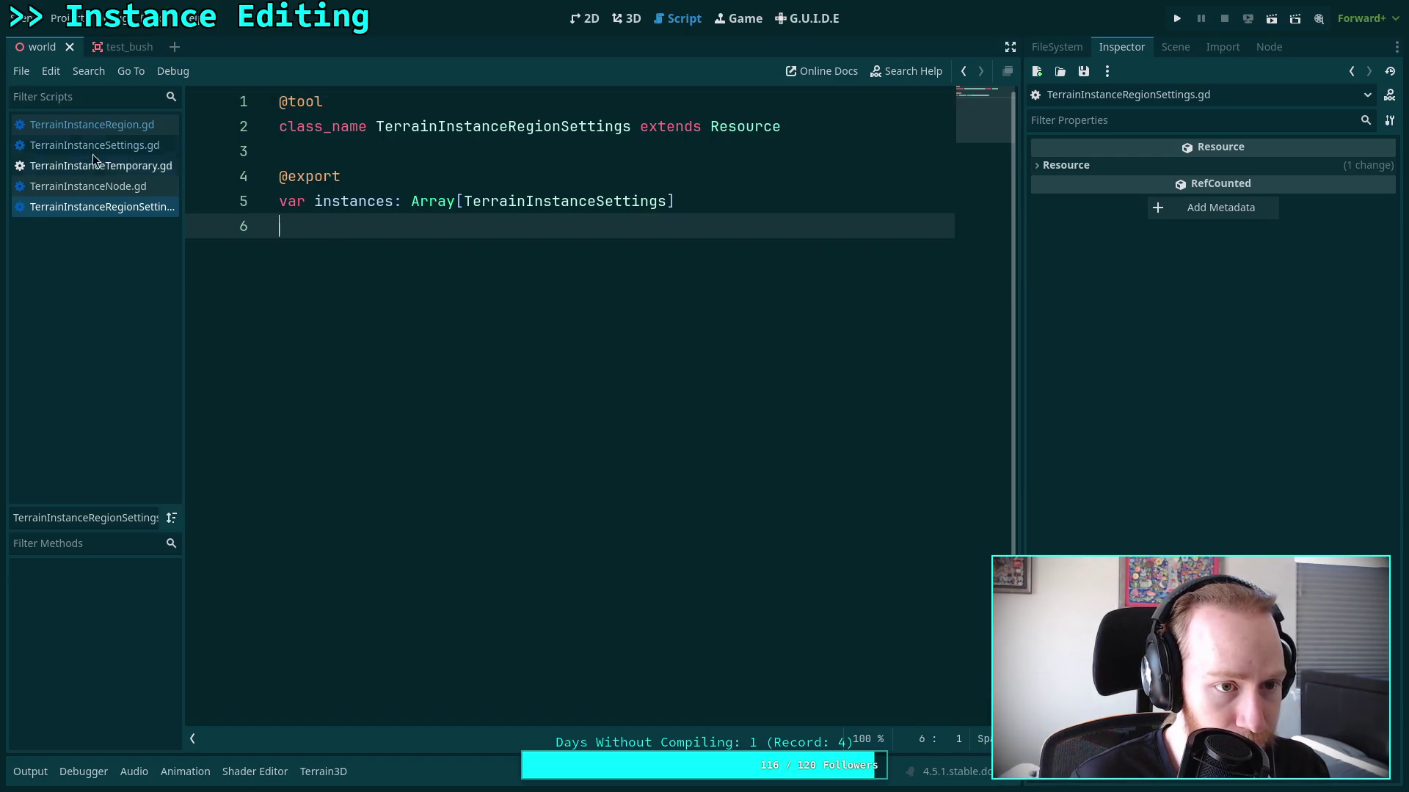
pyautogui.click(111, 125)
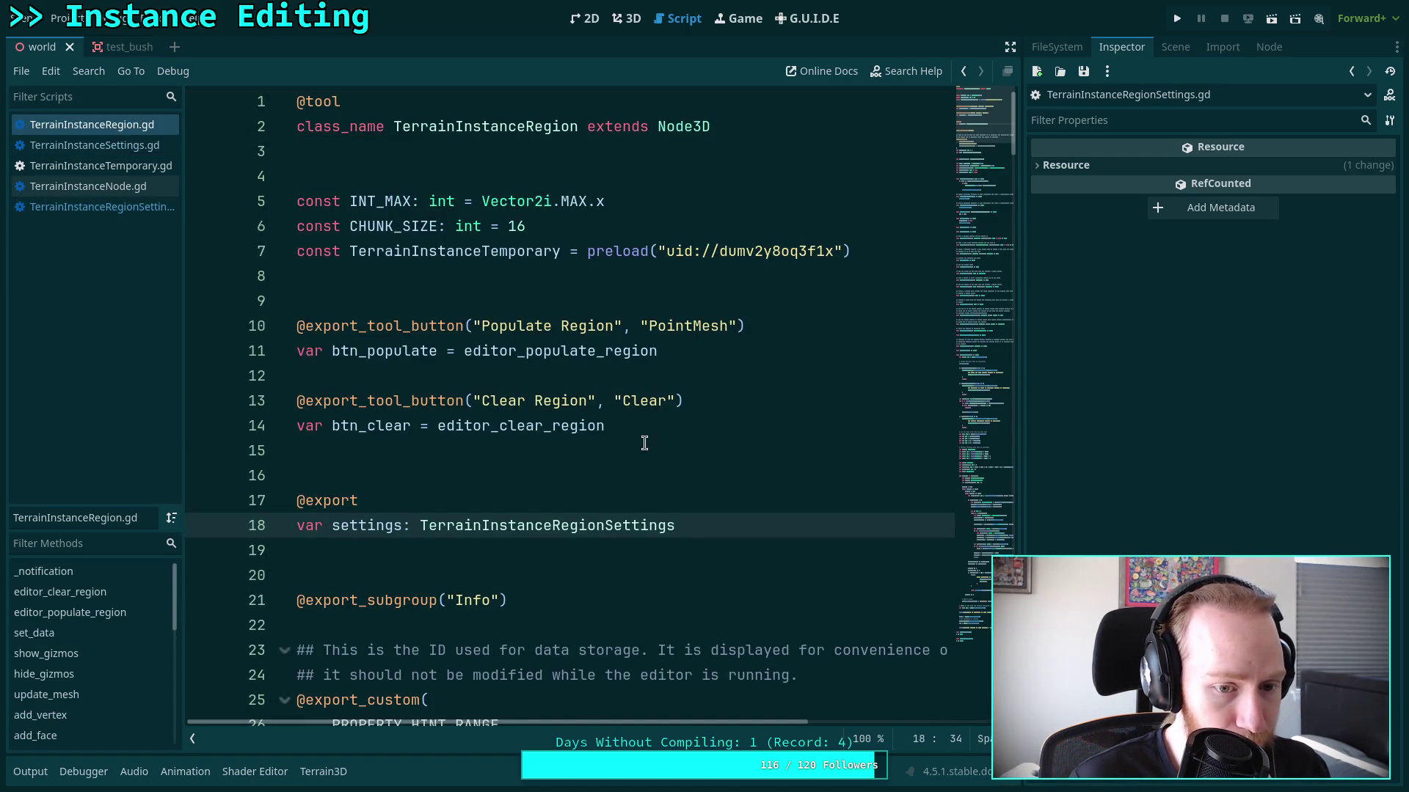
# Step: Select the TerrainInstanceRegion node and expand Info in the Inspector to check its Region ID
pyautogui.click(730, 473)
pyautogui.scroll(-4, 693, 461)
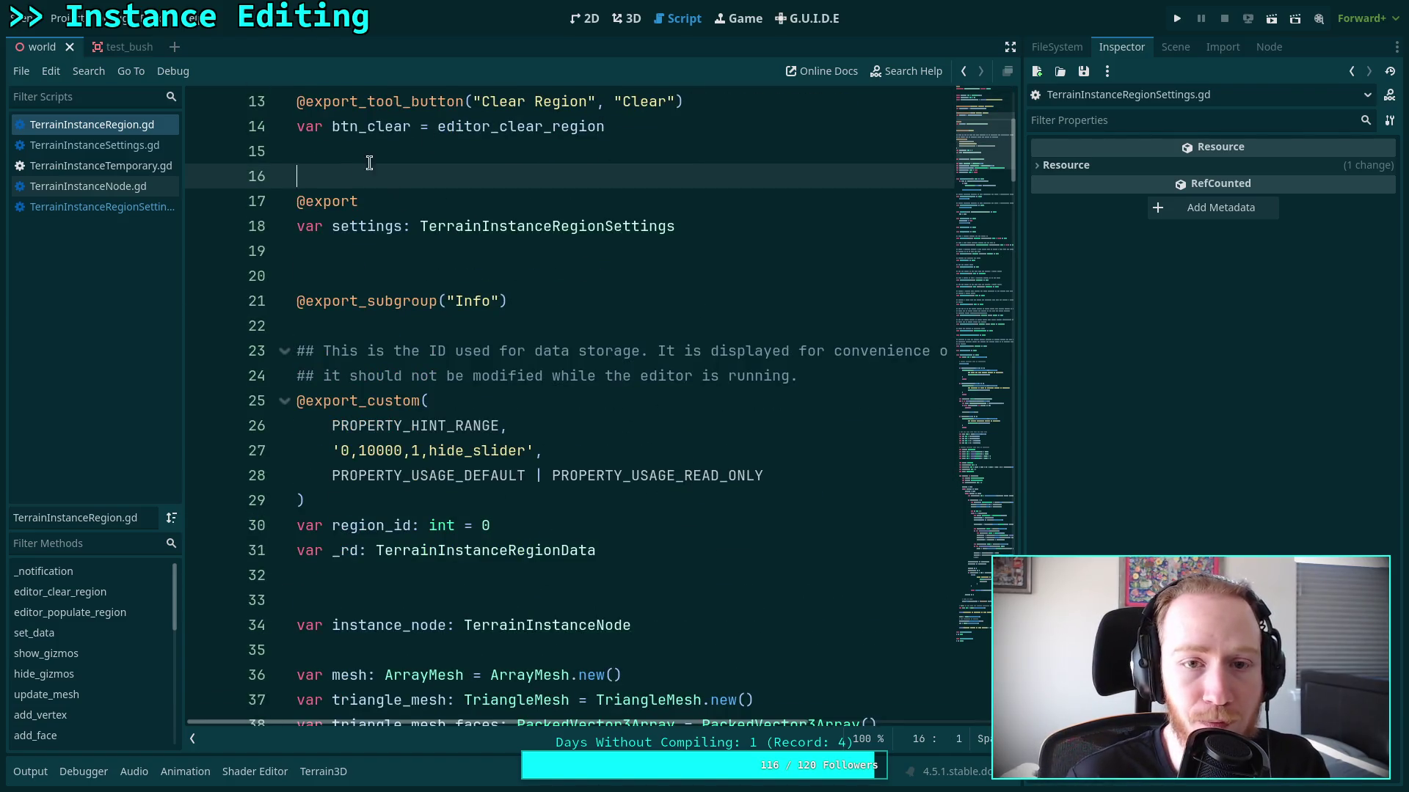
pyautogui.click(1175, 46)
pyautogui.click(1137, 411)
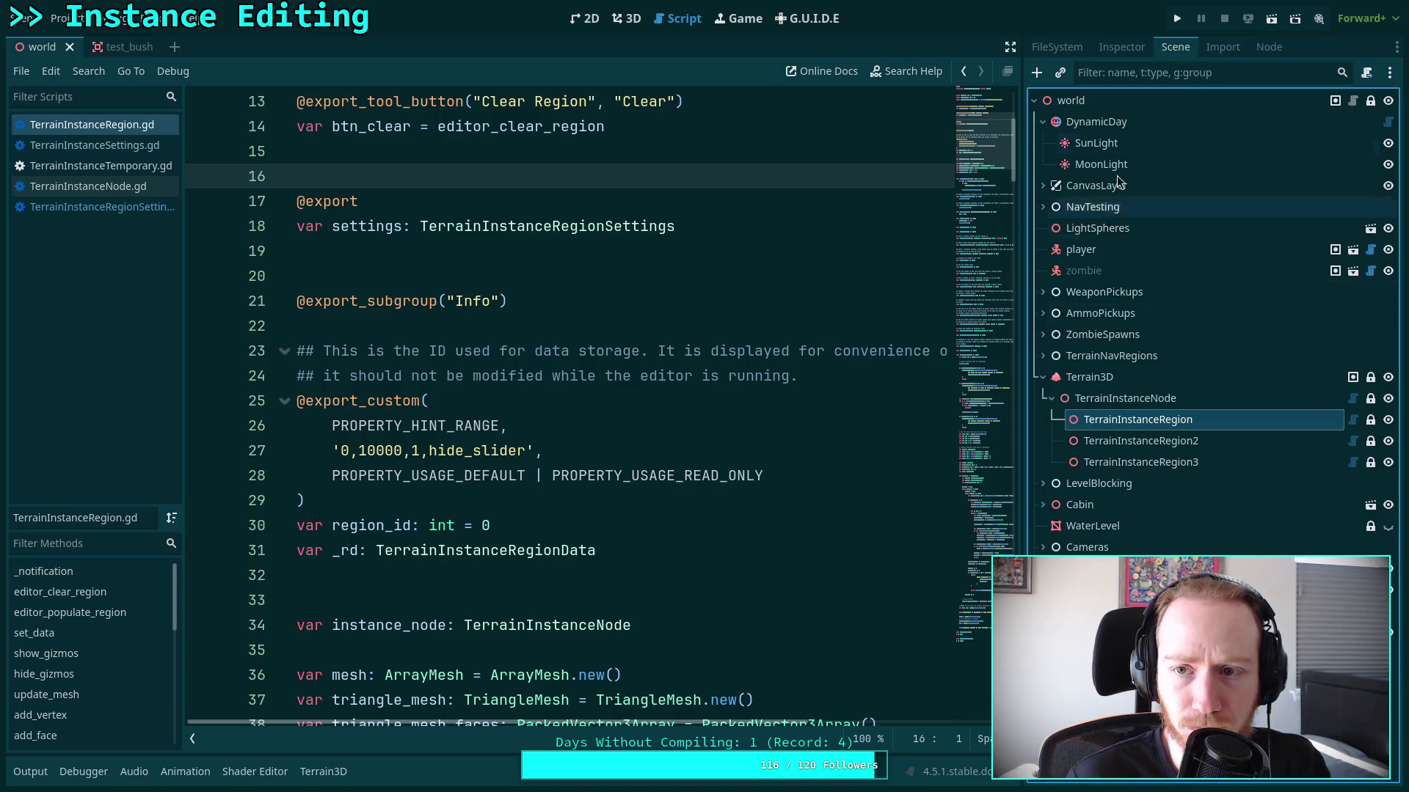
pyautogui.click(1117, 50)
pyautogui.click(1121, 386)
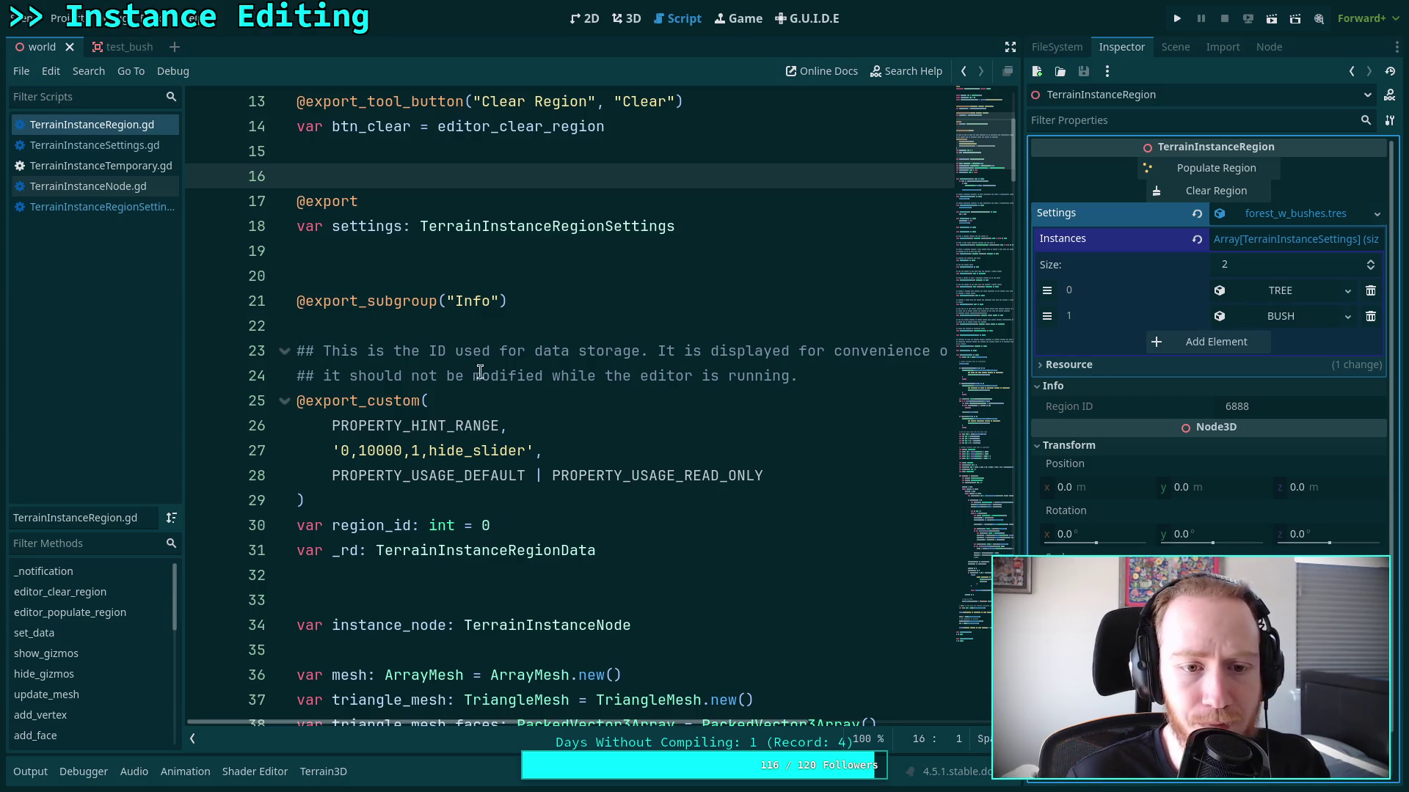
pyautogui.click(440, 326)
pyautogui.scroll(3, 557, 377)
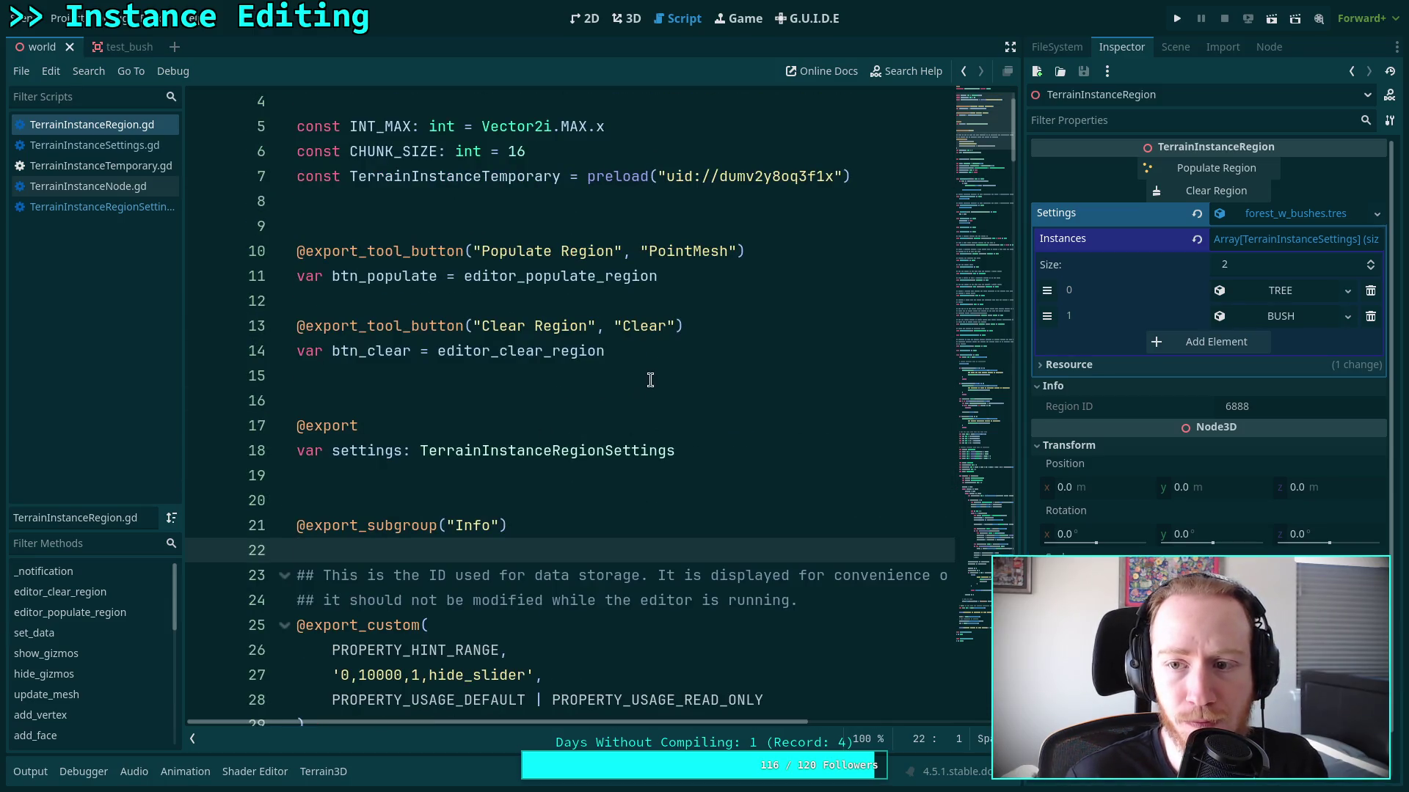
pyautogui.click(658, 374)
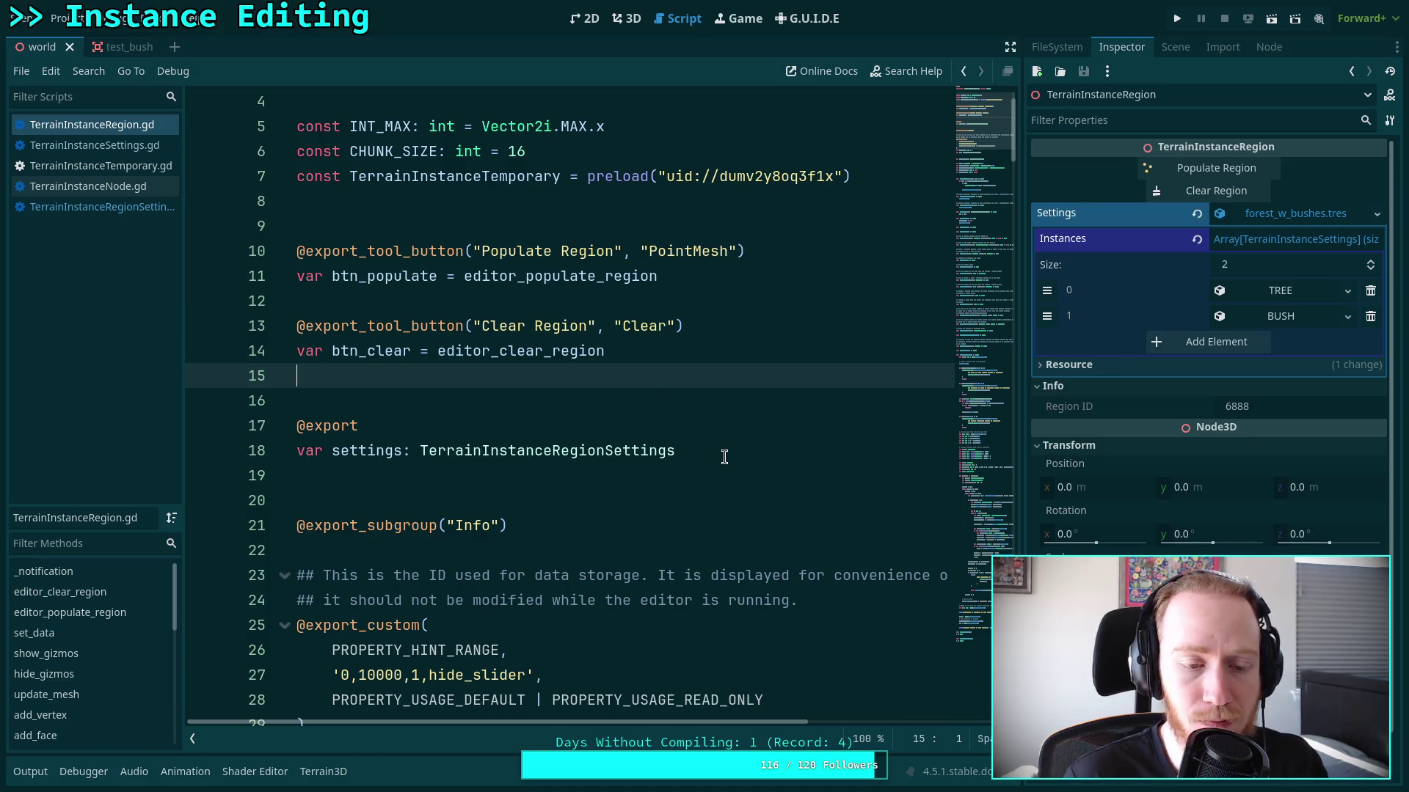
pyautogui.press('Return')
pyautogui.press('Return')
pyautogui.write('@export')
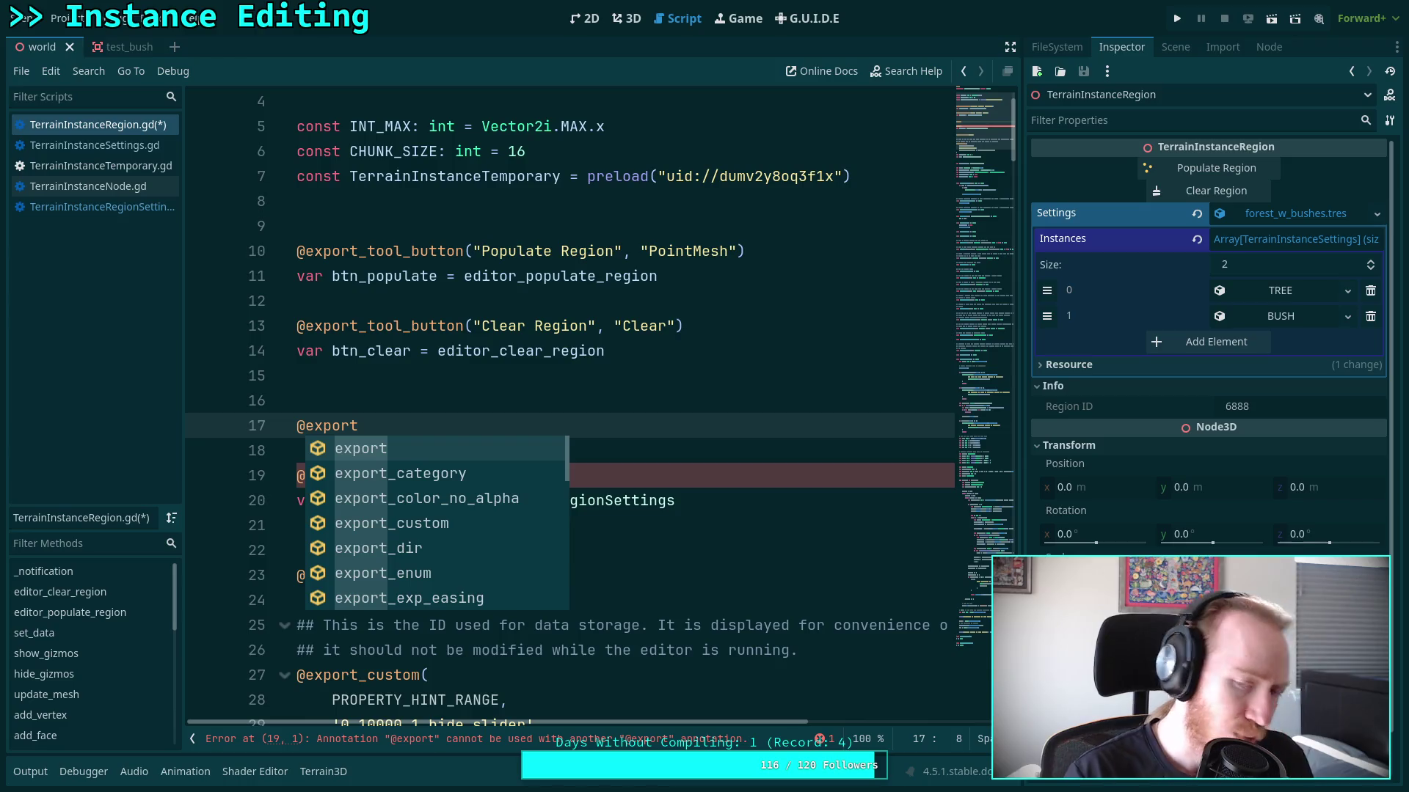
pyautogui.press('Escape')
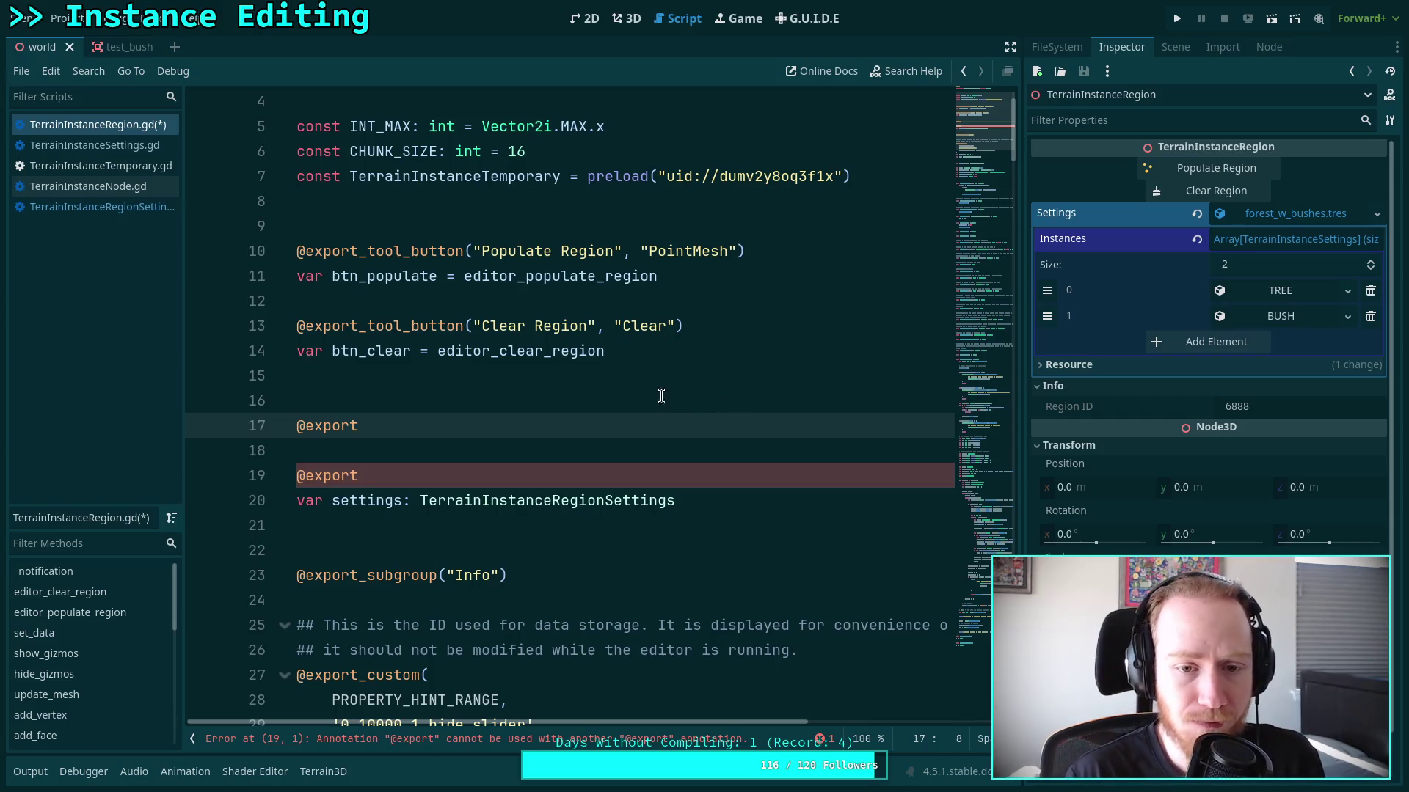
# Step: Comment out the Populate Region and Clear Region tool-button lines 10–14
pyautogui.moveTo(653, 353); pyautogui.dragTo(322, 236)
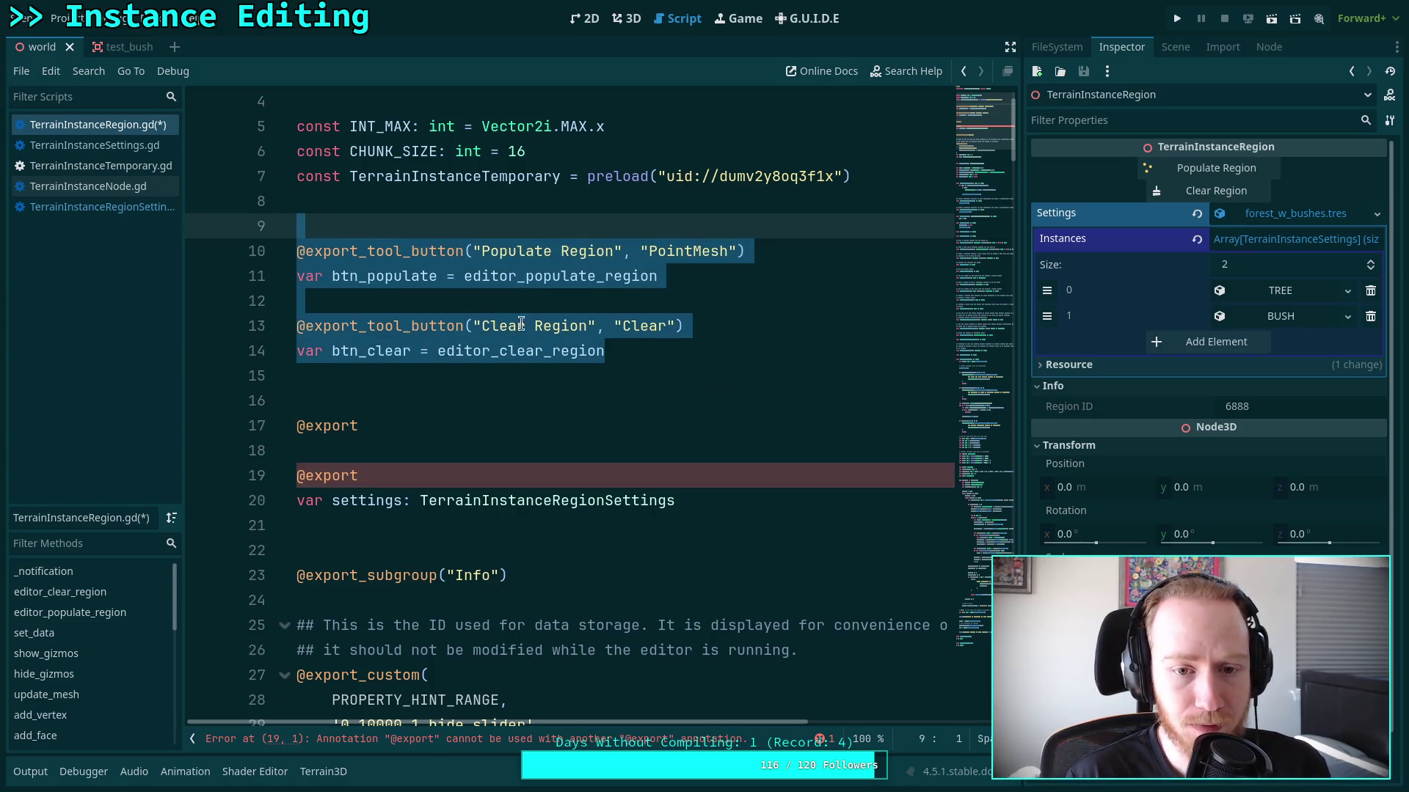
pyautogui.click(614, 369)
pyautogui.moveTo(653, 350)
pyautogui.mouseDown()
pyautogui.moveTo(543, 351)
pyautogui.moveTo(241, 265)
pyautogui.mouseUp()
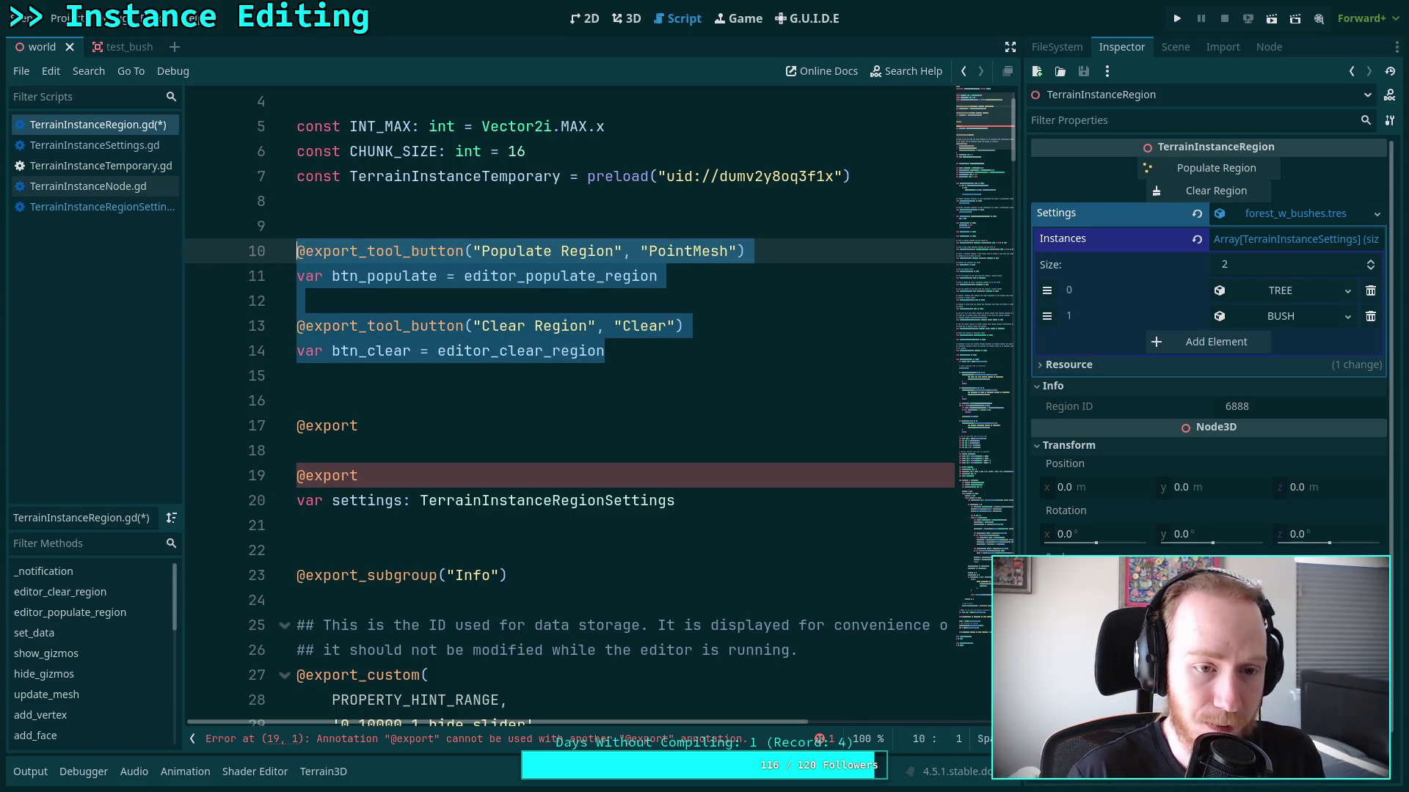
pyautogui.hotkey('ctrl', 'k')
pyautogui.click(499, 434)
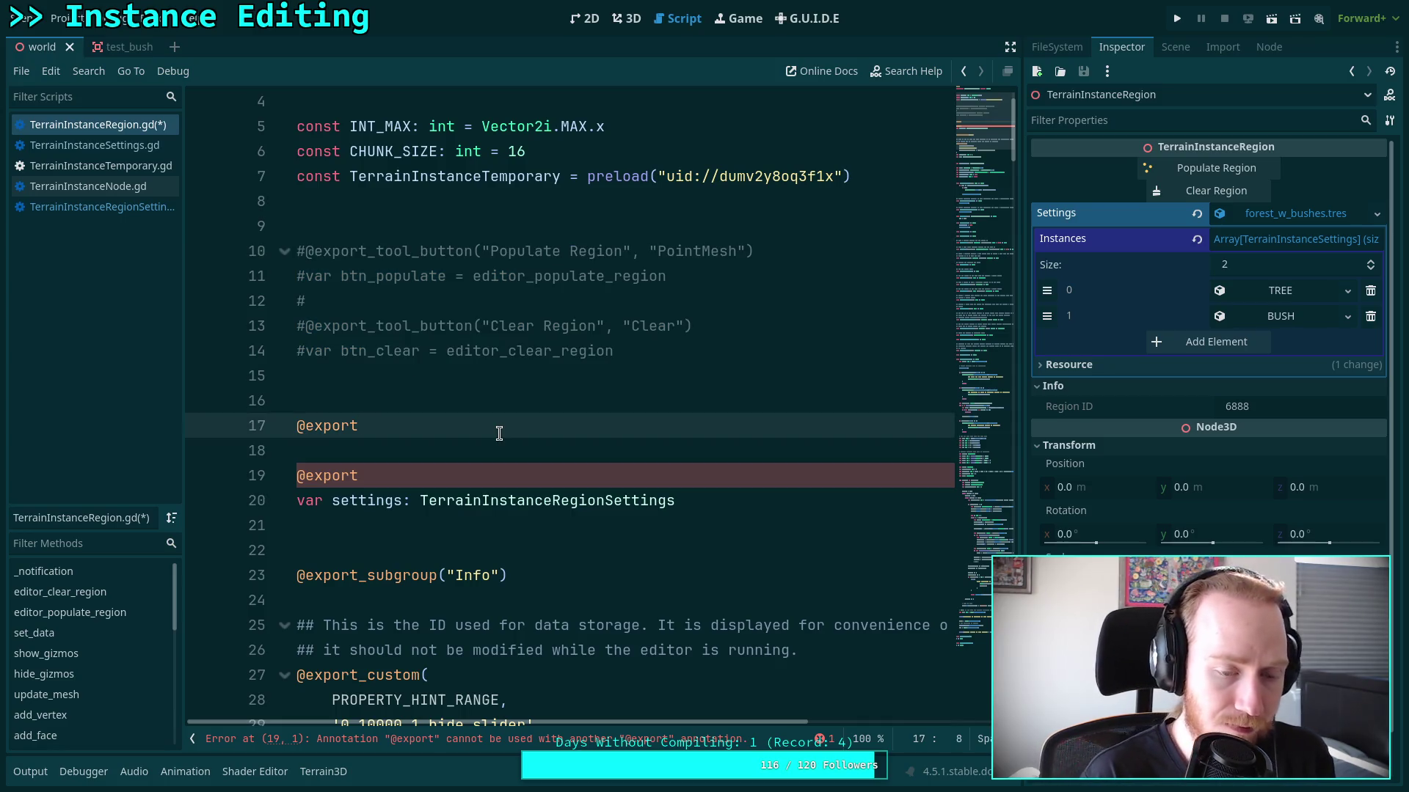
pyautogui.press('Return')
pyautogui.write('var ')
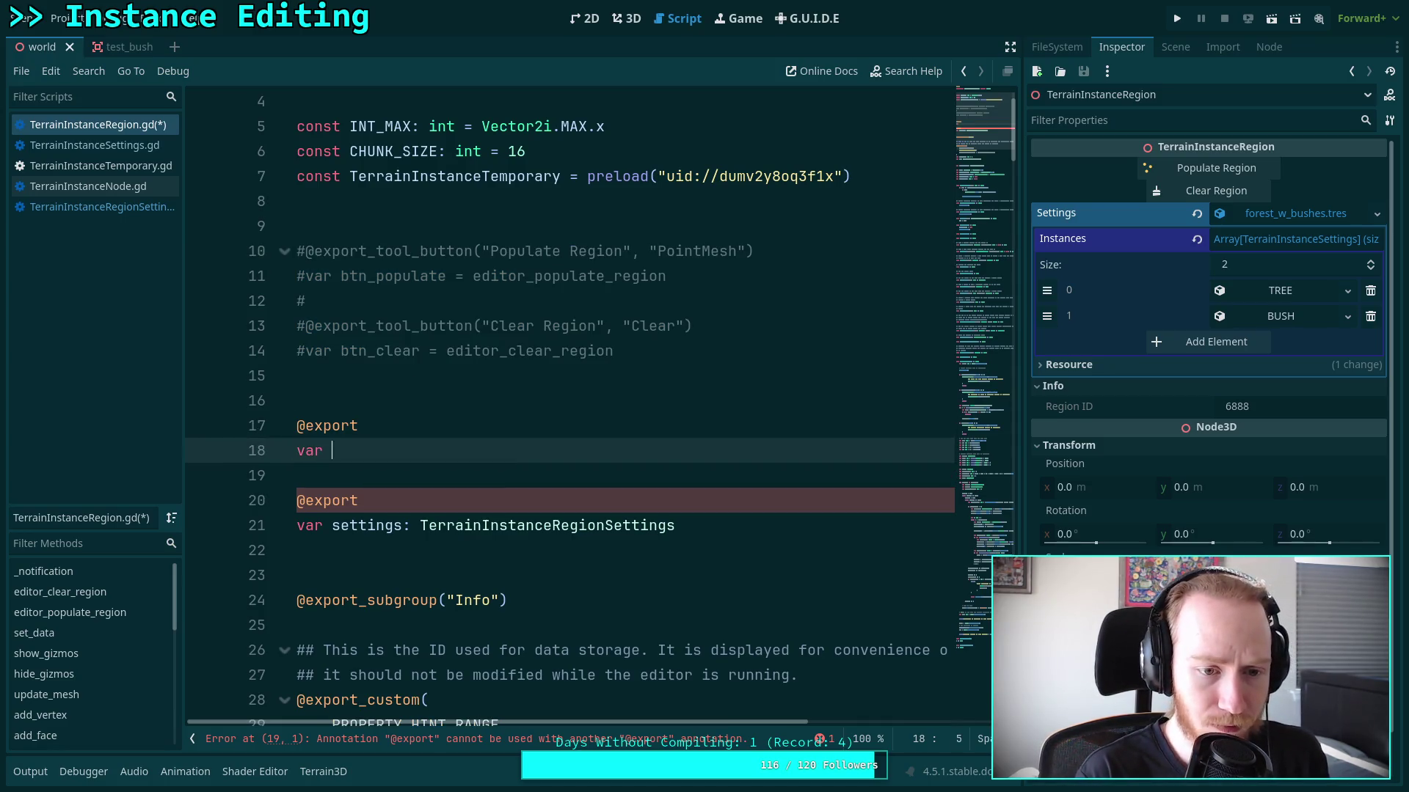
pyautogui.write('seed: ')
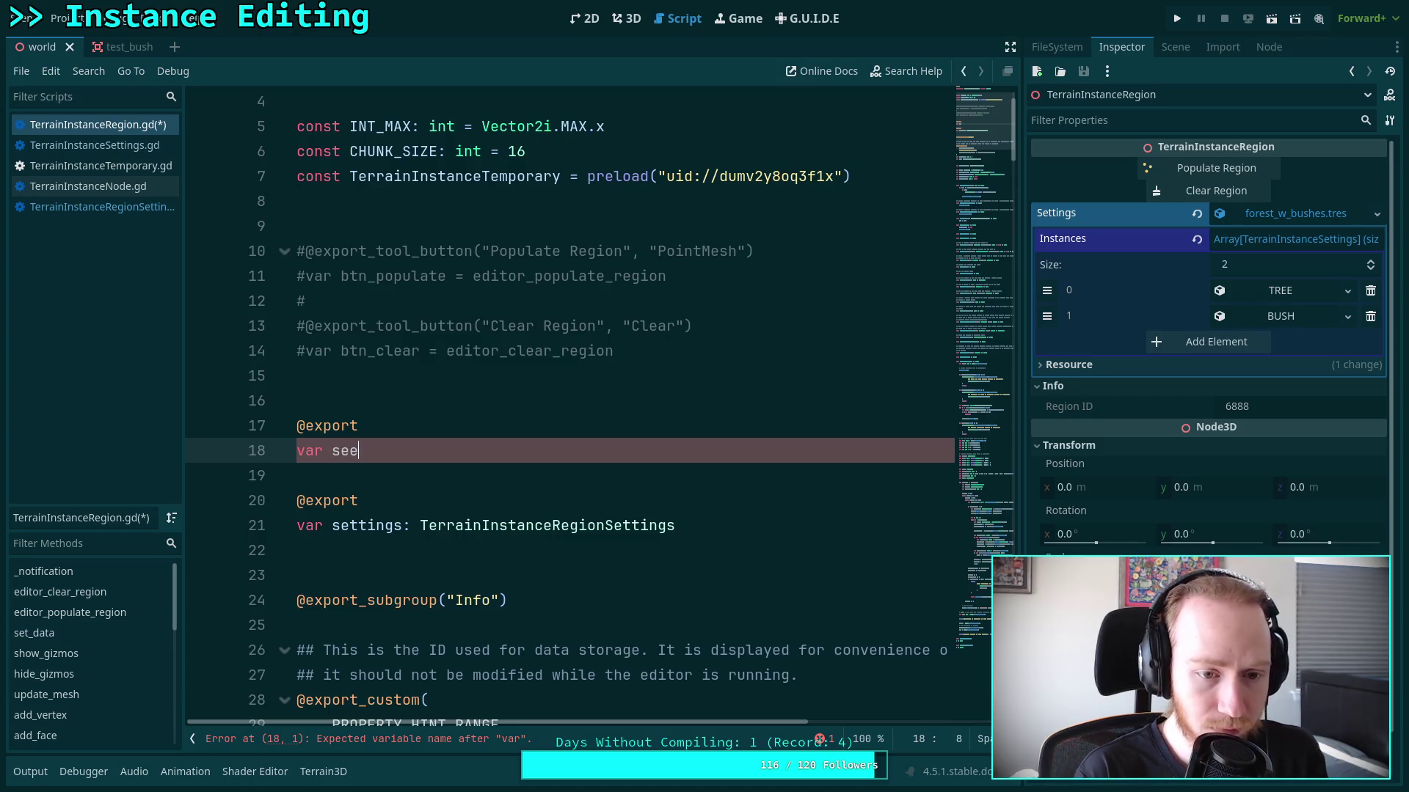
pyautogui.write('int')
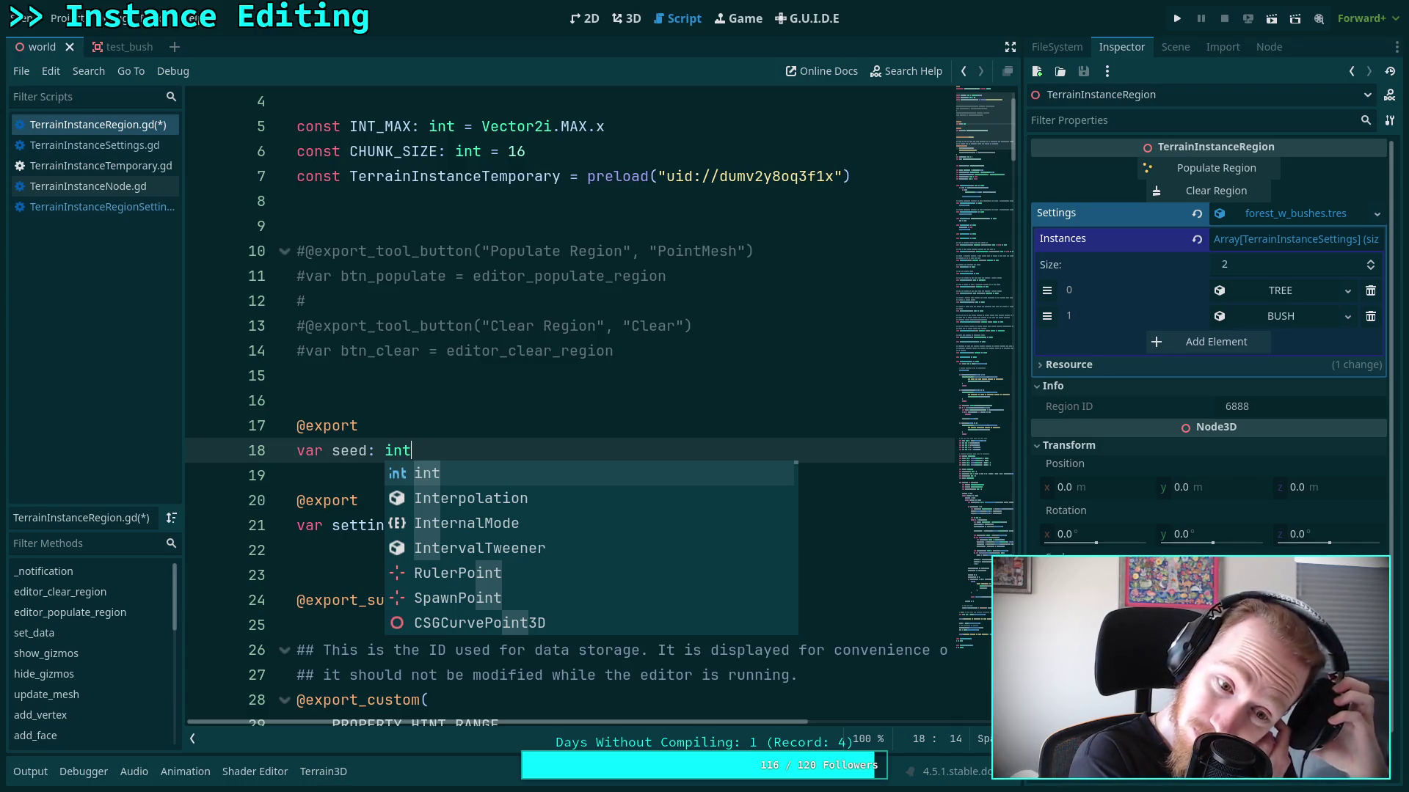
pyautogui.click(474, 402)
pyautogui.scroll(-1, 479, 406)
pyautogui.scroll(-2, 478, 407)
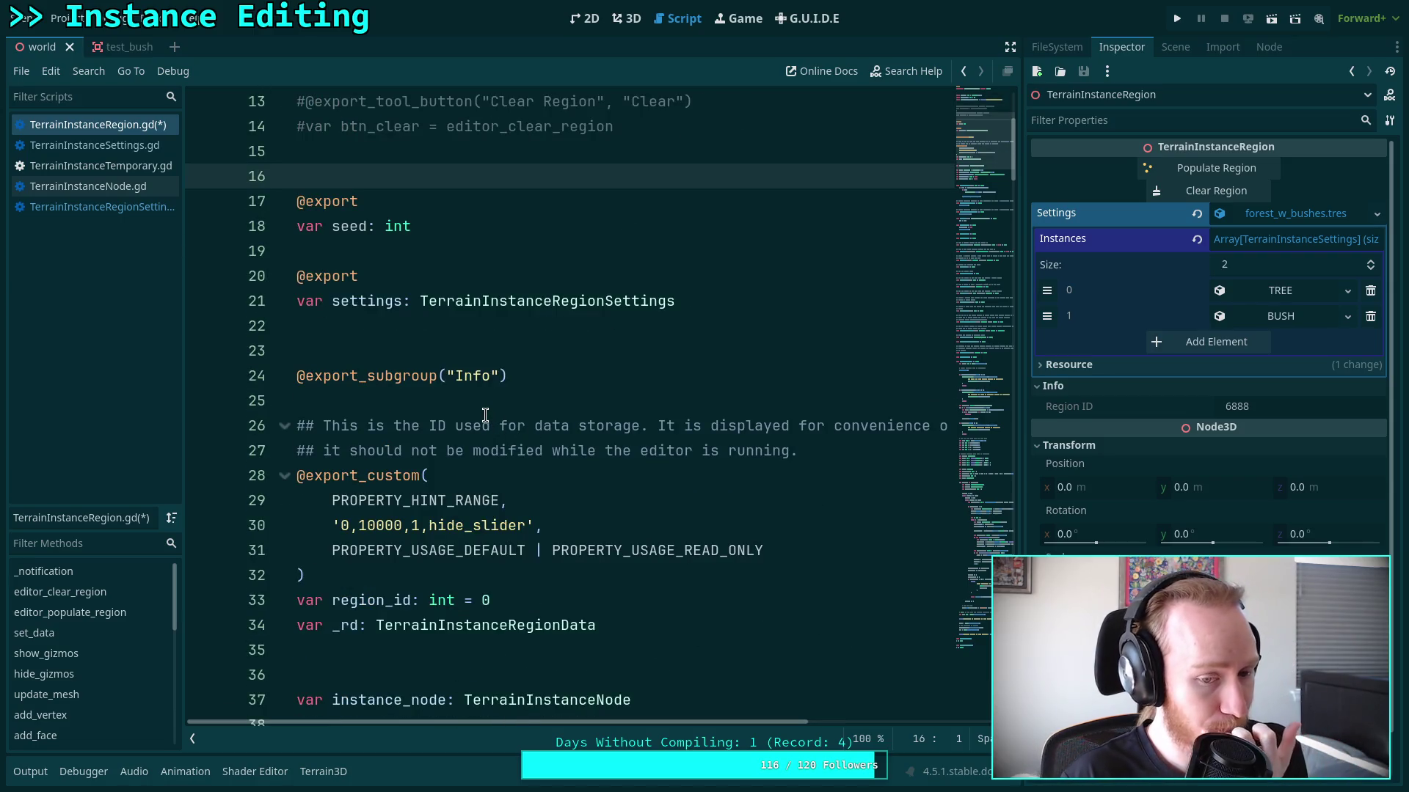
pyautogui.scroll(-2, 484, 413)
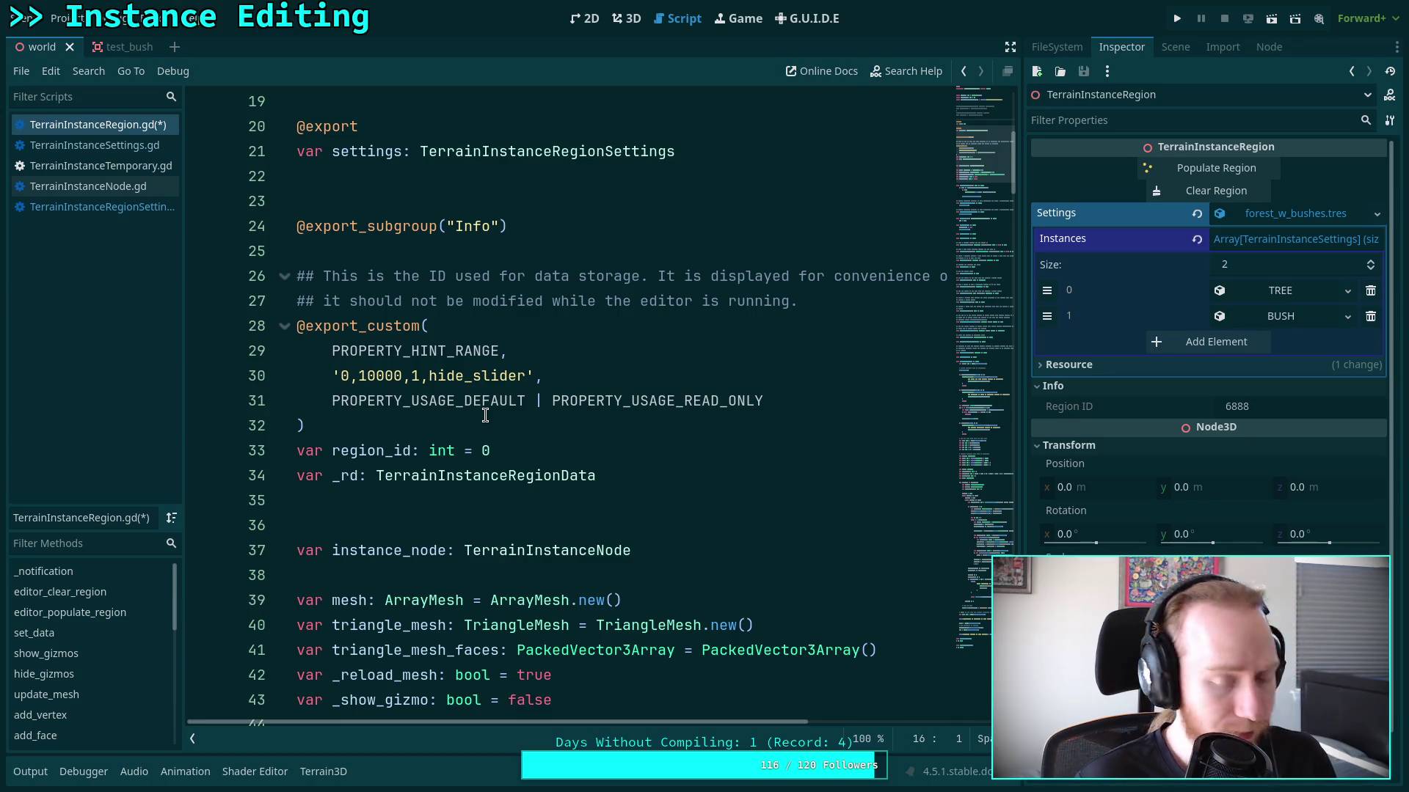
pyautogui.scroll(-2, 485, 415)
pyautogui.moveTo(554, 461)
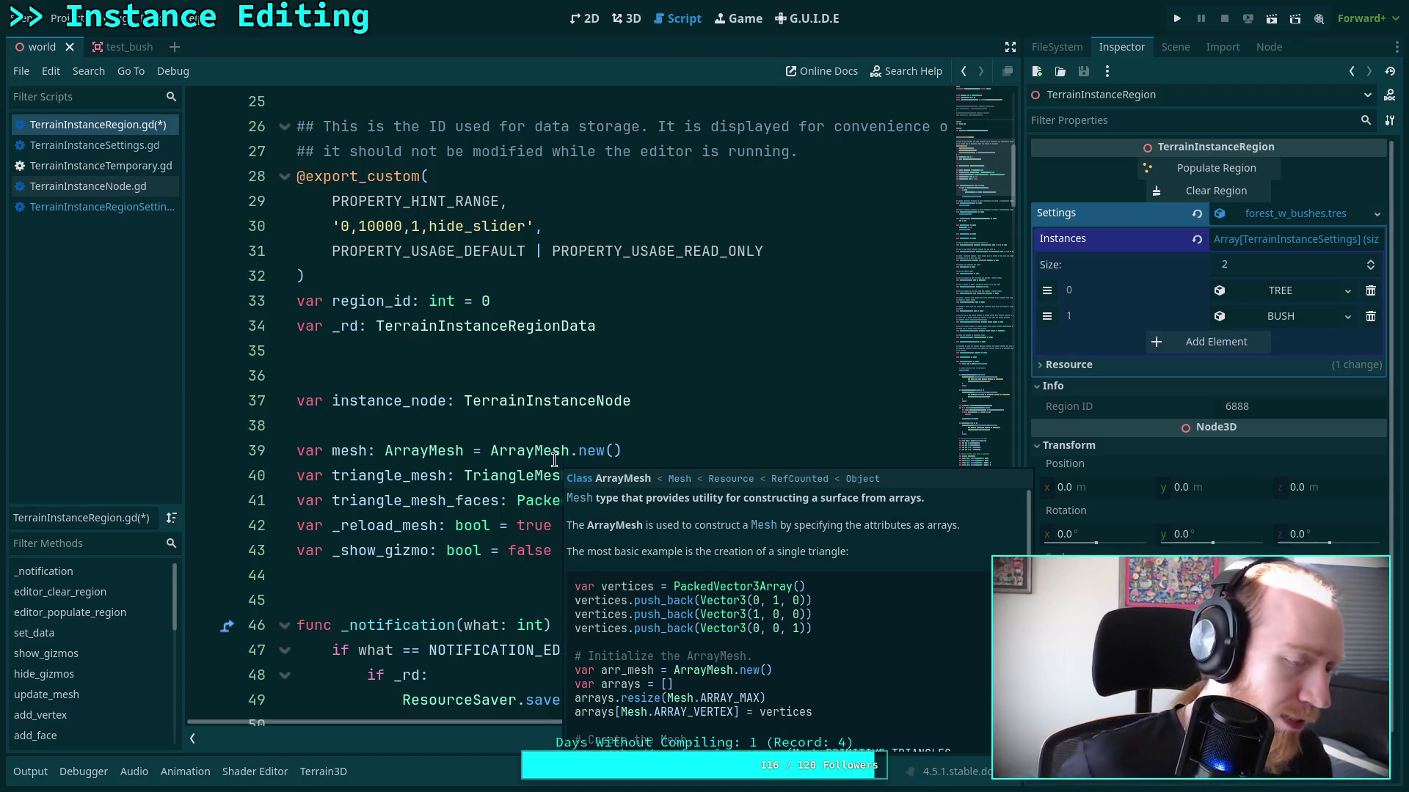
pyautogui.click(567, 426)
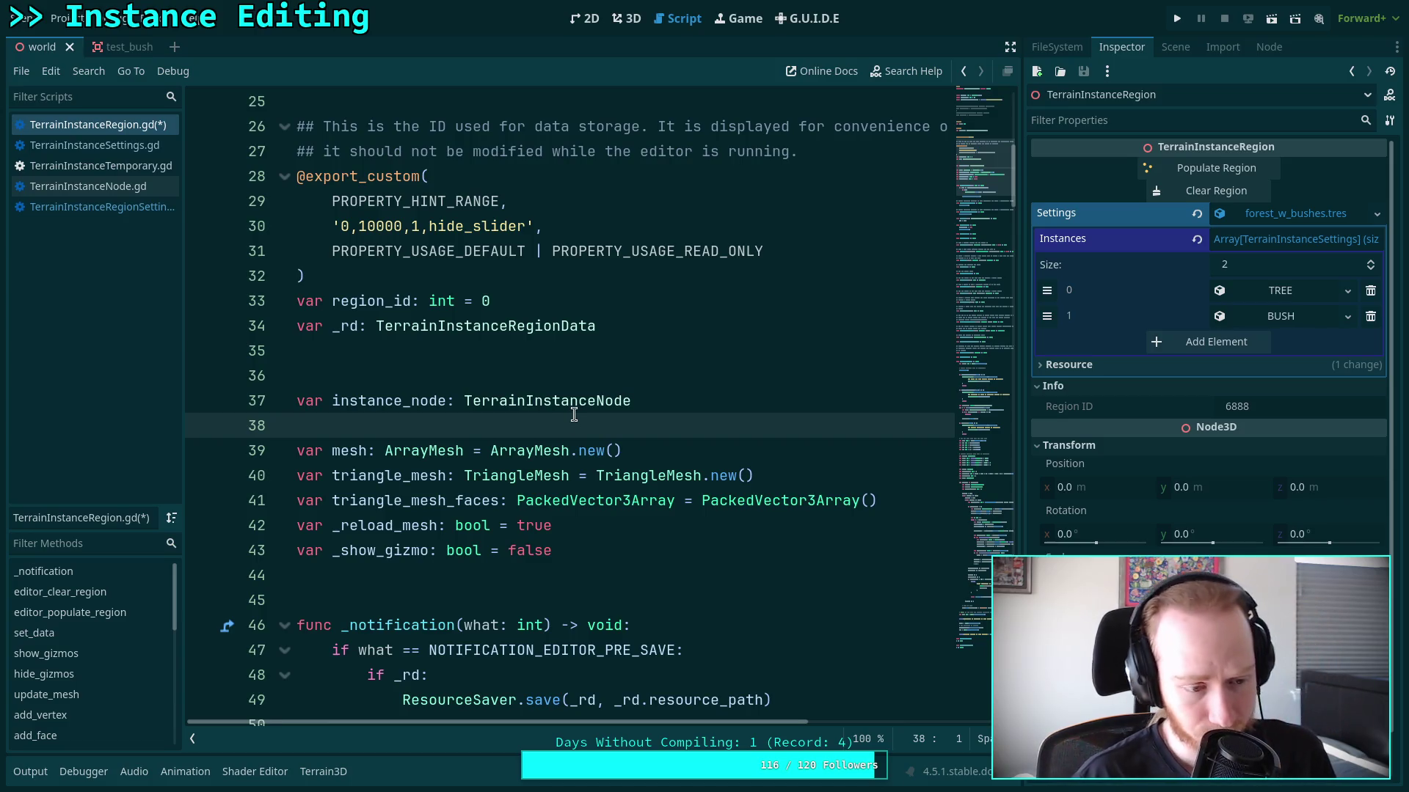
pyautogui.moveTo(983, 168)
pyautogui.mouseDown()
pyautogui.moveTo(1005, 465)
pyautogui.moveTo(984, 613)
pyautogui.mouseUp()
pyautogui.click(709, 528)
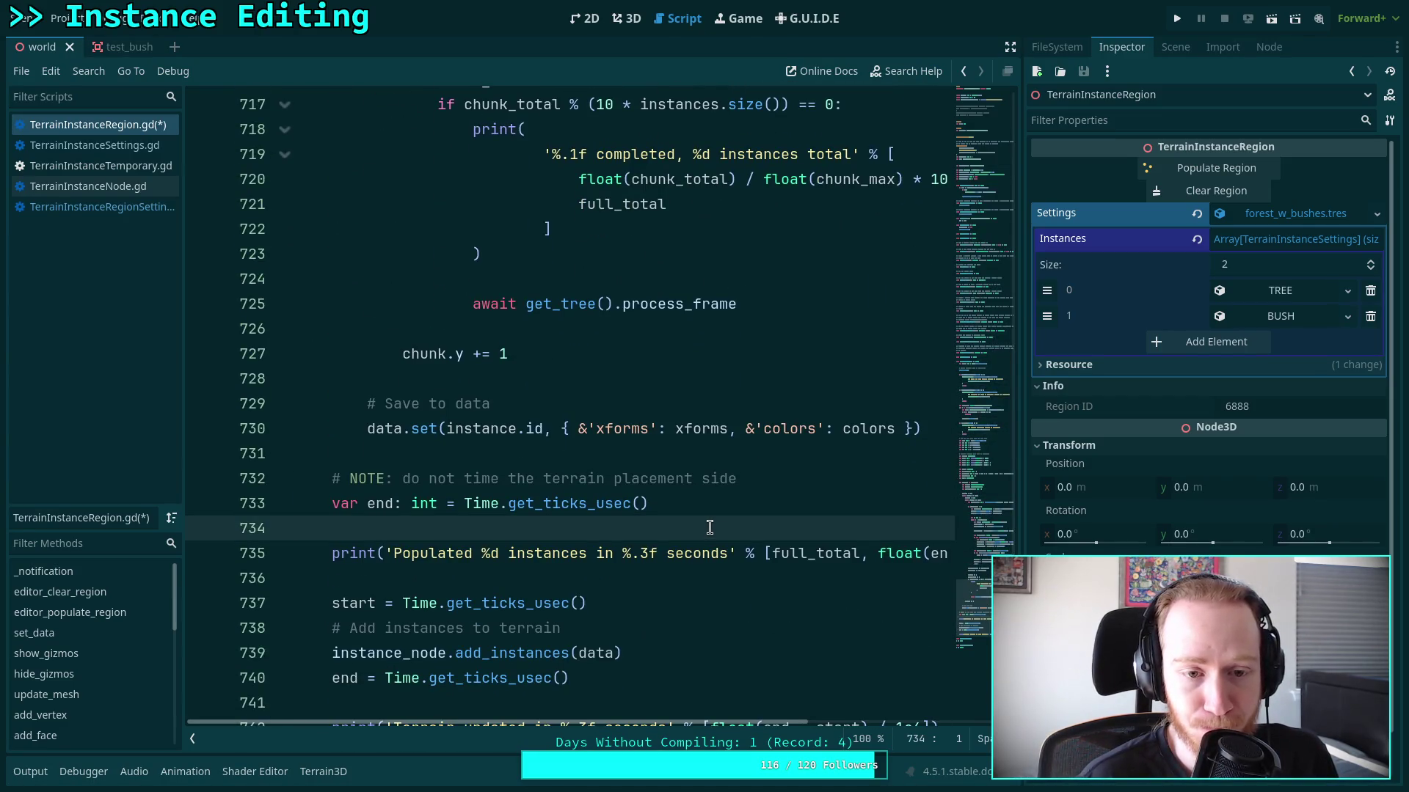
pyautogui.scroll(-1, 701, 526)
pyautogui.click(682, 504)
pyautogui.scroll(-6, 681, 499)
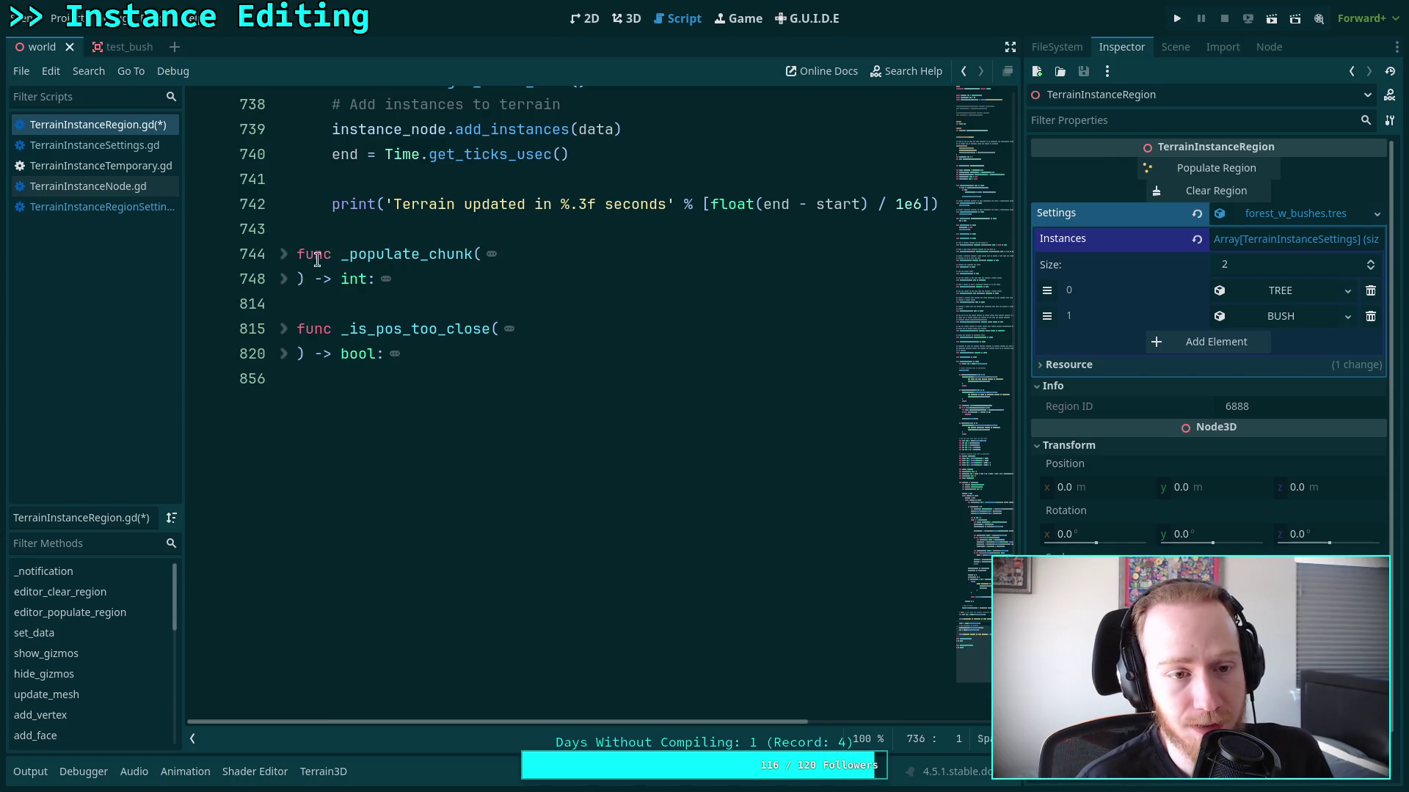
pyautogui.scroll(10, 363, 303)
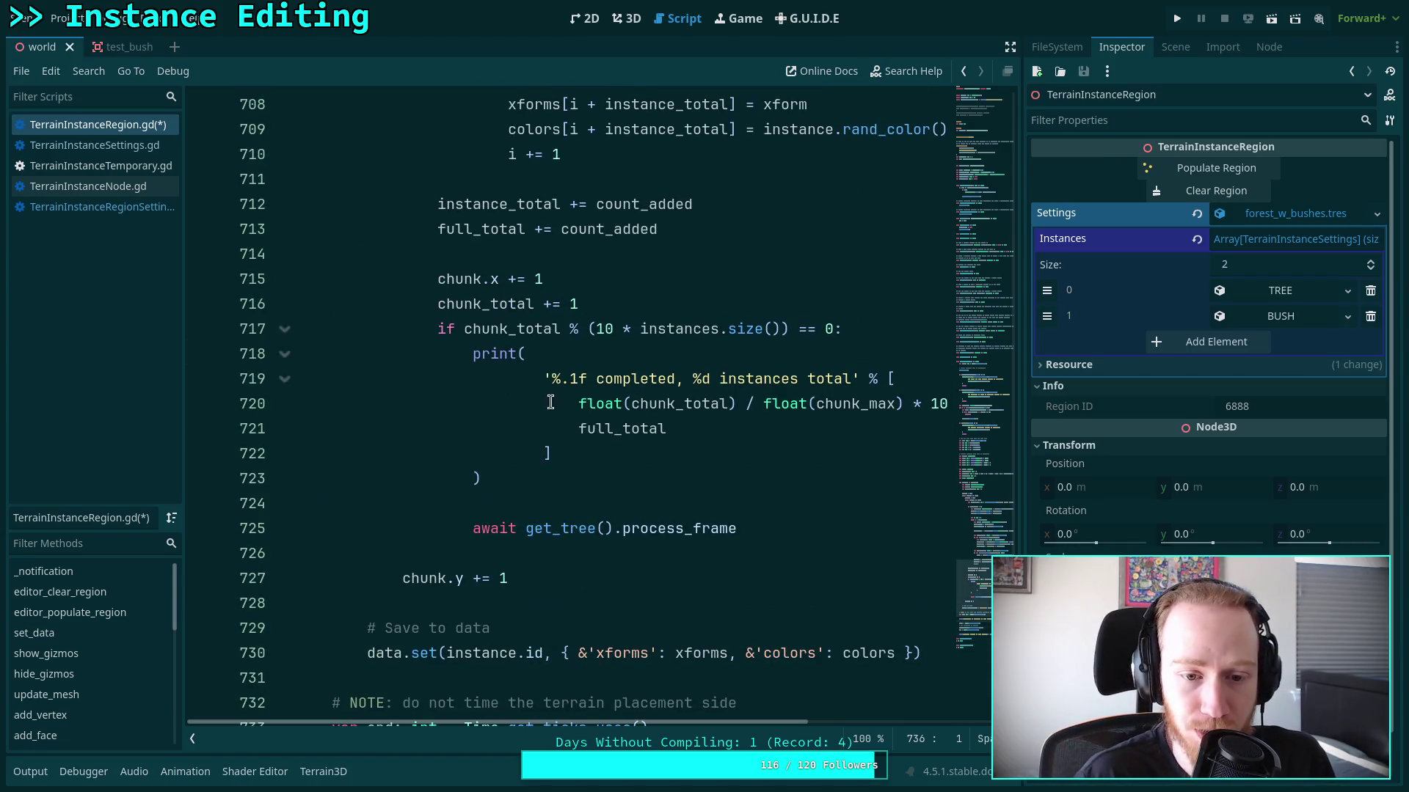
pyautogui.click(578, 506)
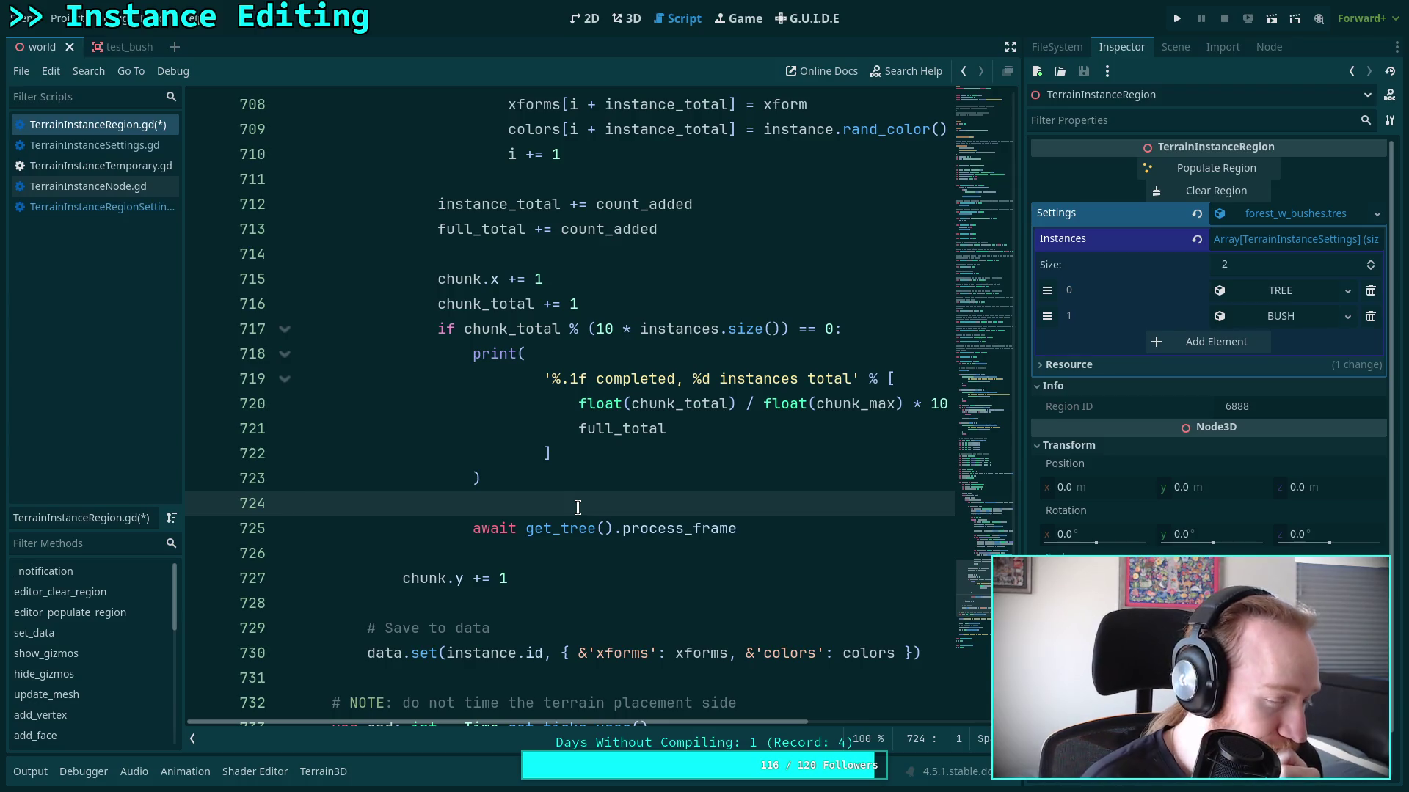
pyautogui.scroll(12, 565, 499)
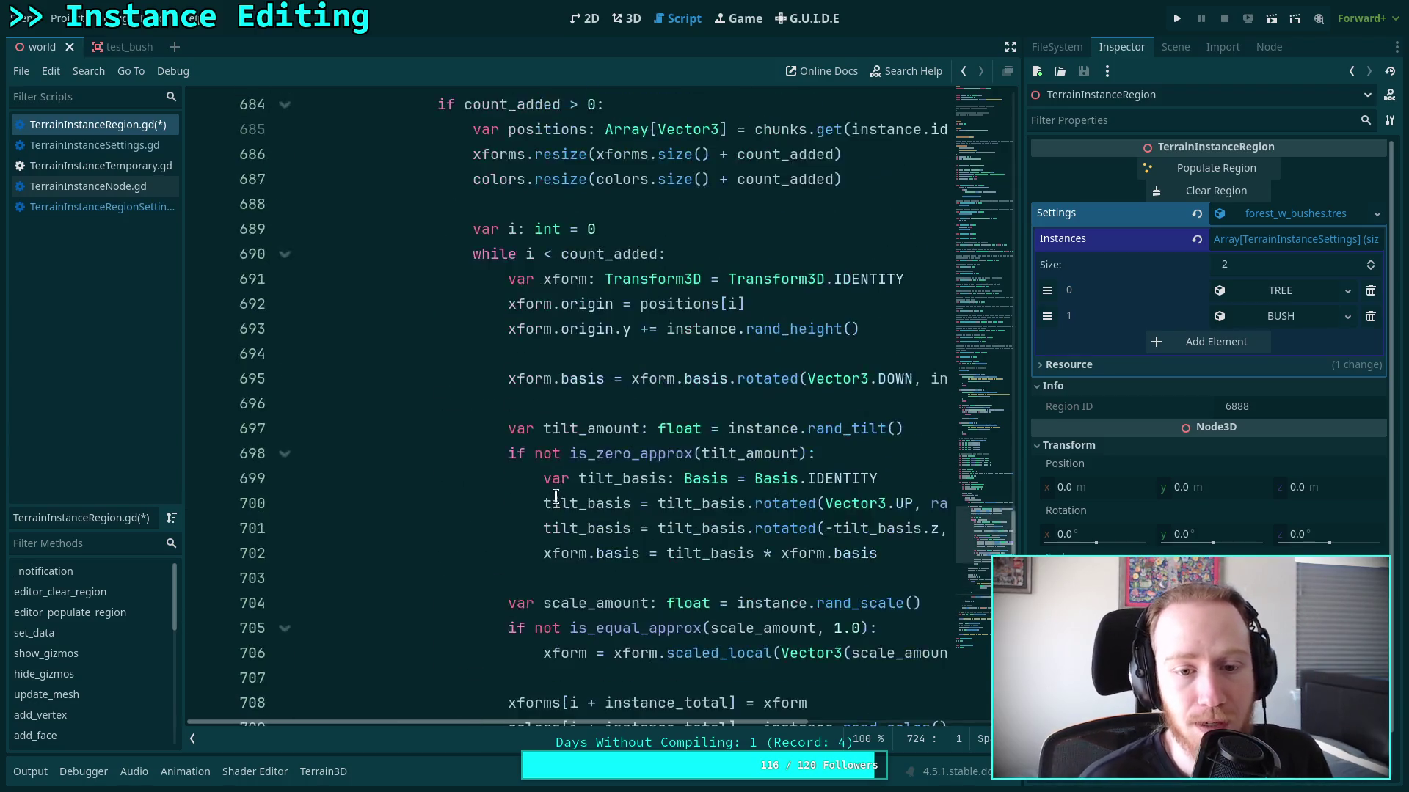
pyautogui.click(542, 497)
pyautogui.scroll(5, 542, 497)
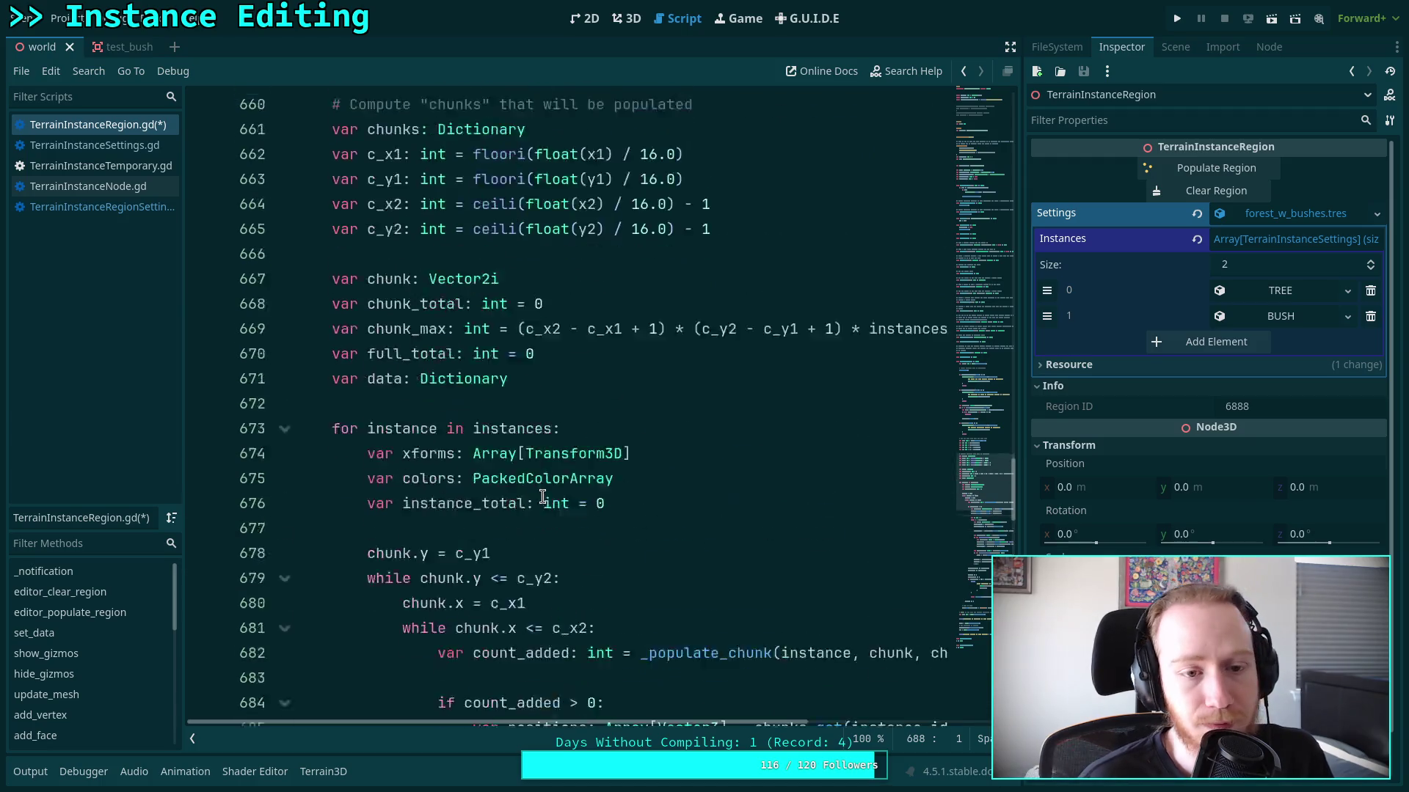
pyautogui.click(477, 484)
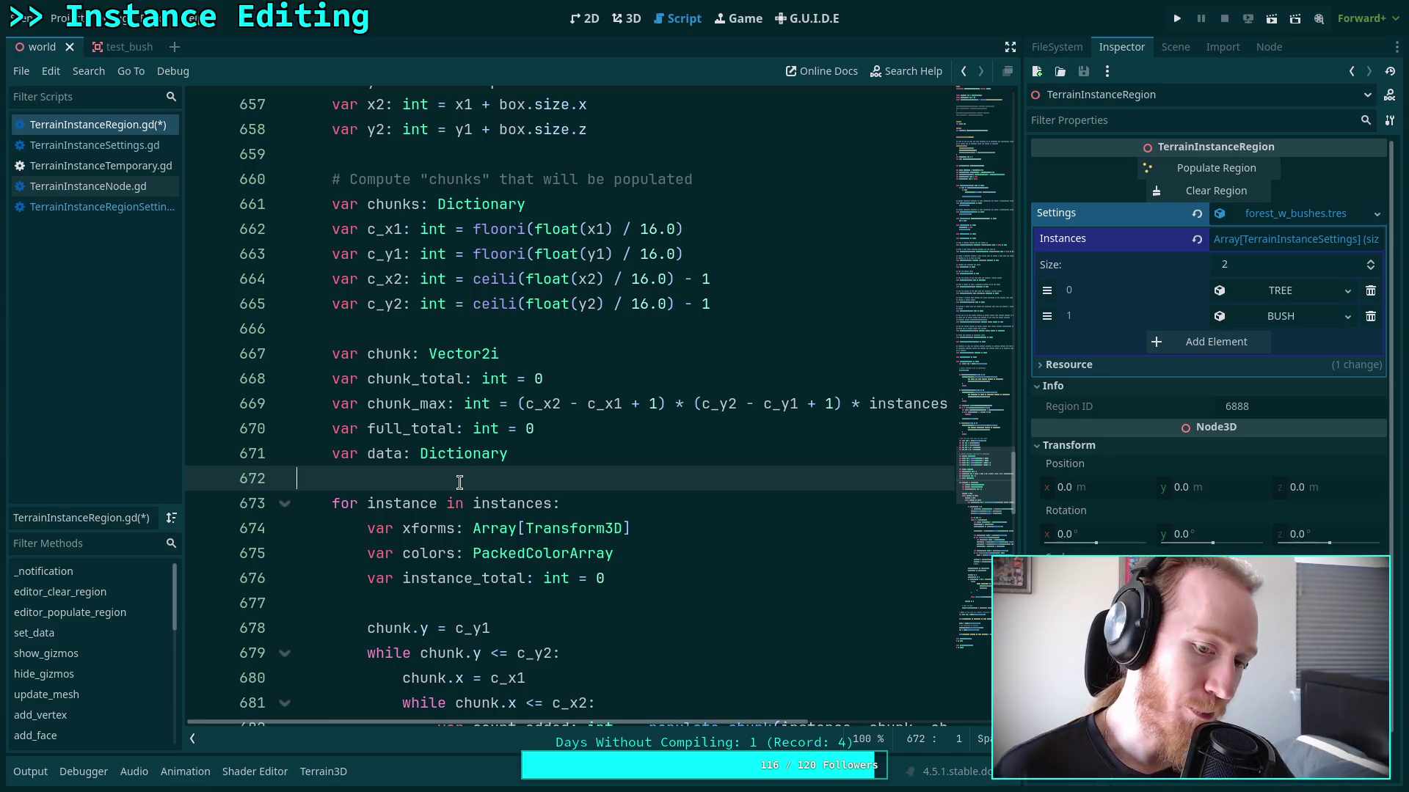
pyautogui.scroll(3, 440, 397)
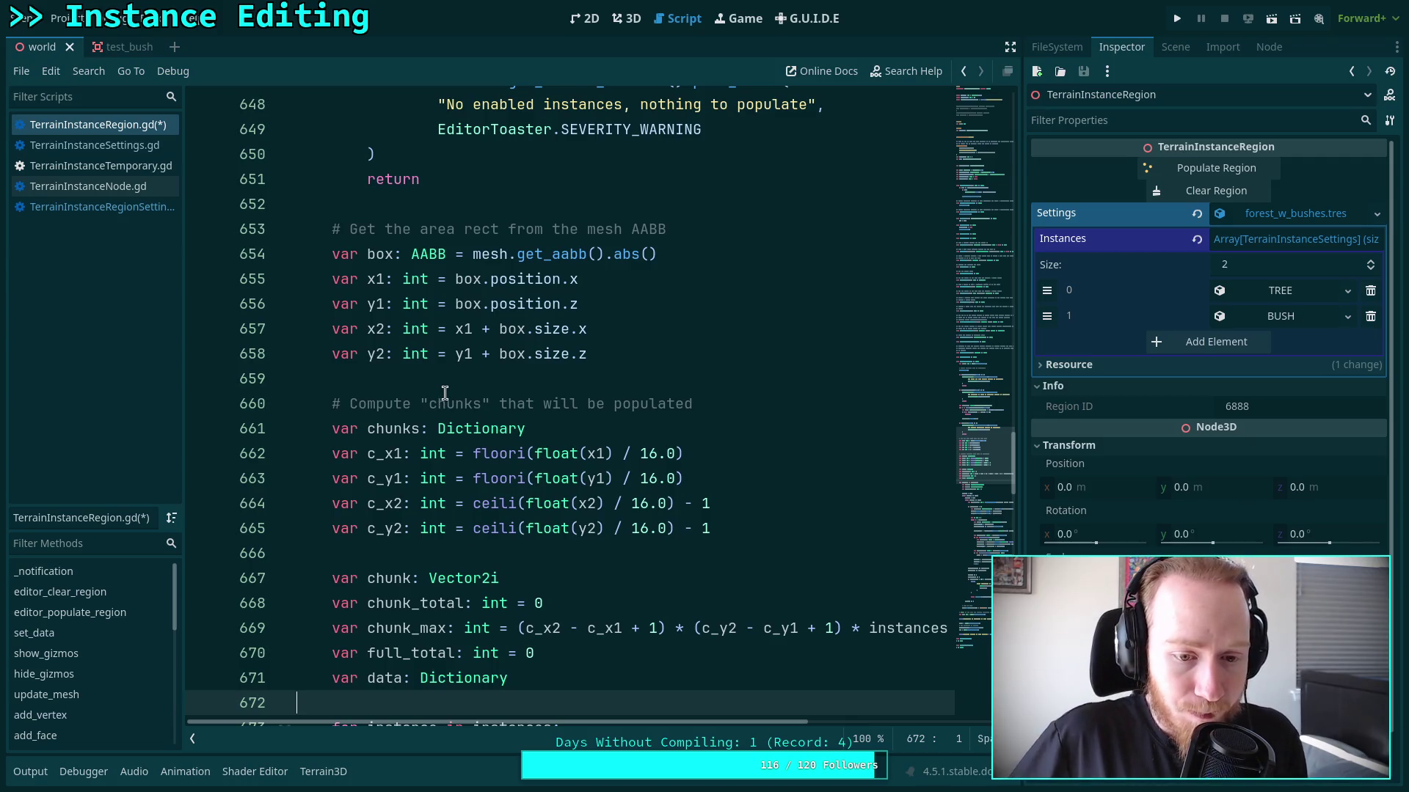
pyautogui.scroll(20, 444, 393)
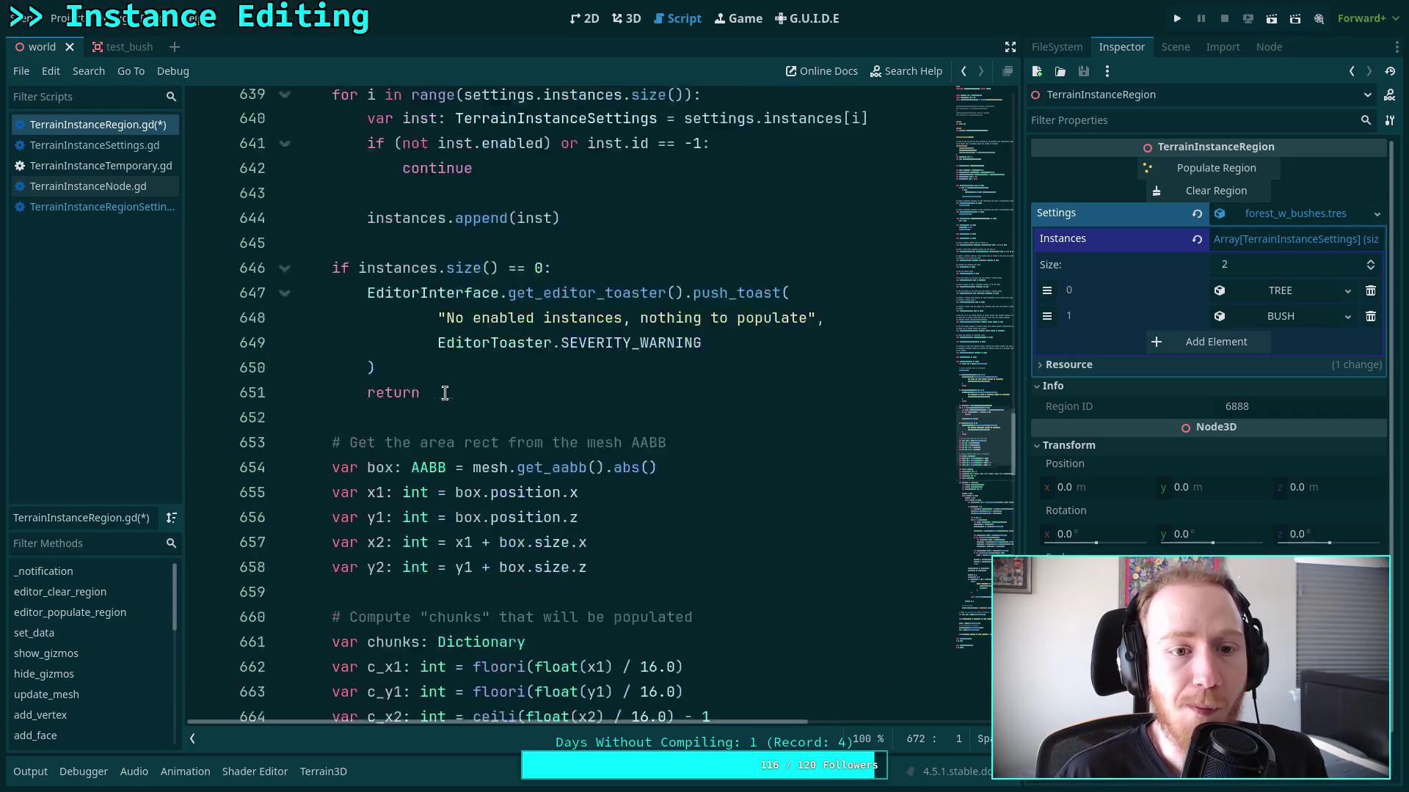
pyautogui.moveTo(991, 315); pyautogui.dragTo(975, 123)
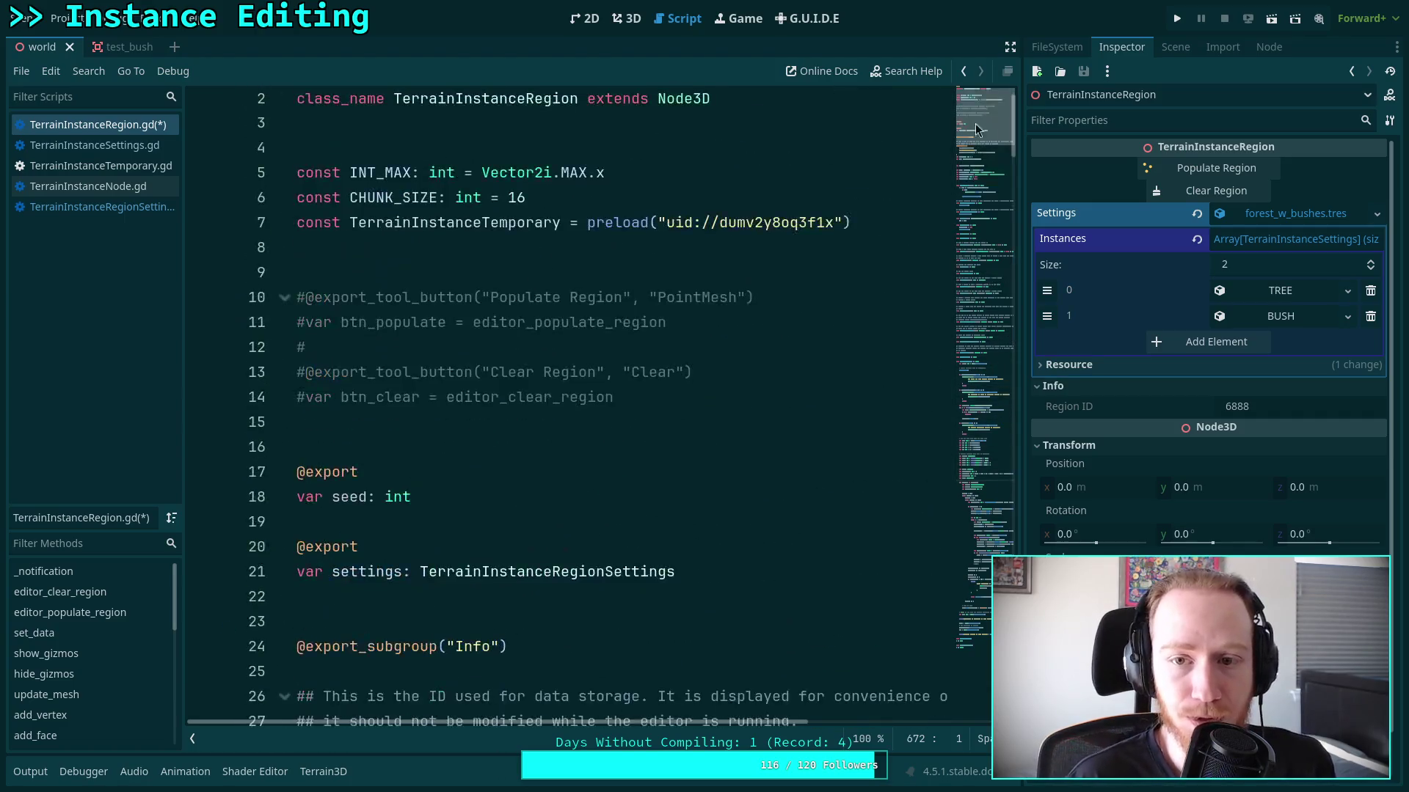
pyautogui.scroll(-3, 601, 423)
pyautogui.click(649, 292)
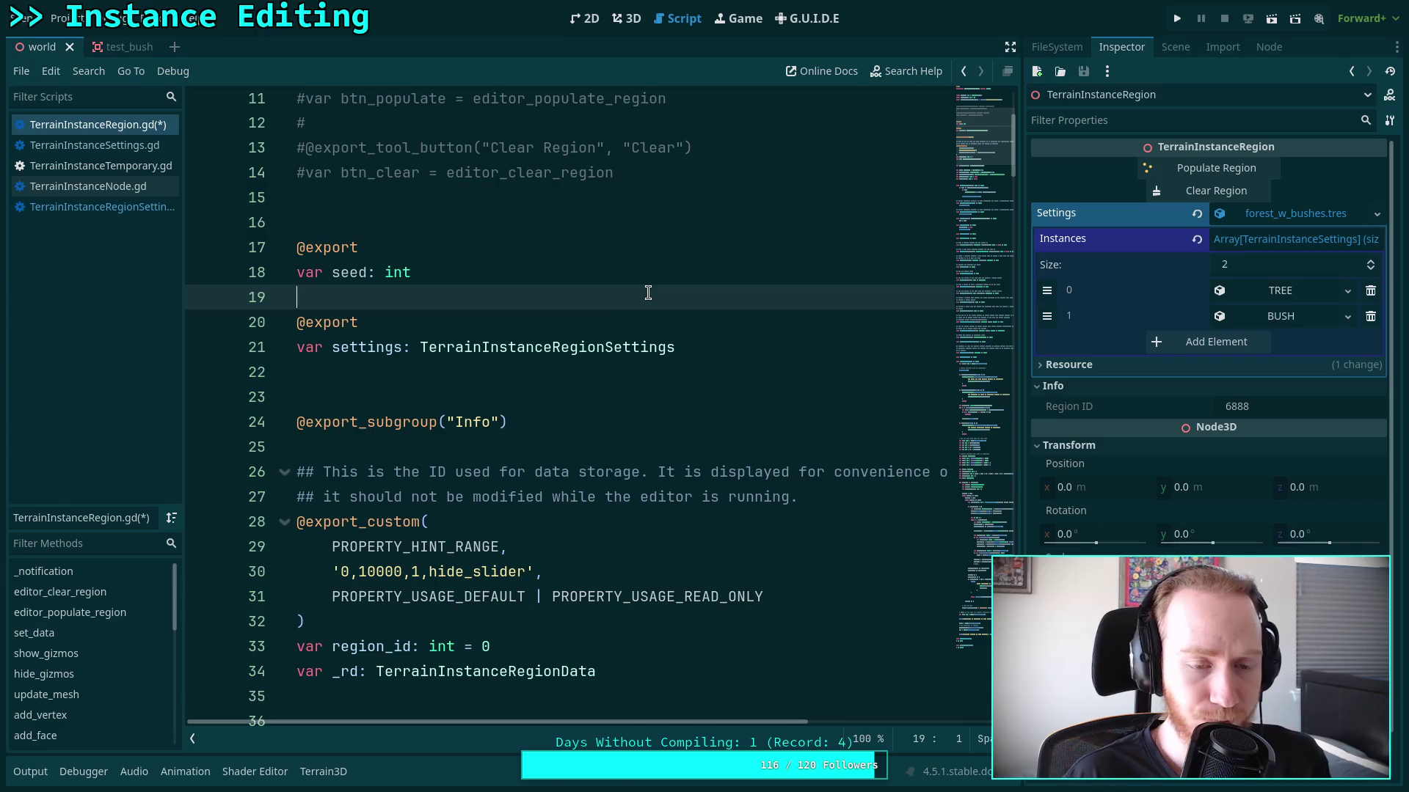
pyautogui.click(555, 273)
pyautogui.click(520, 224)
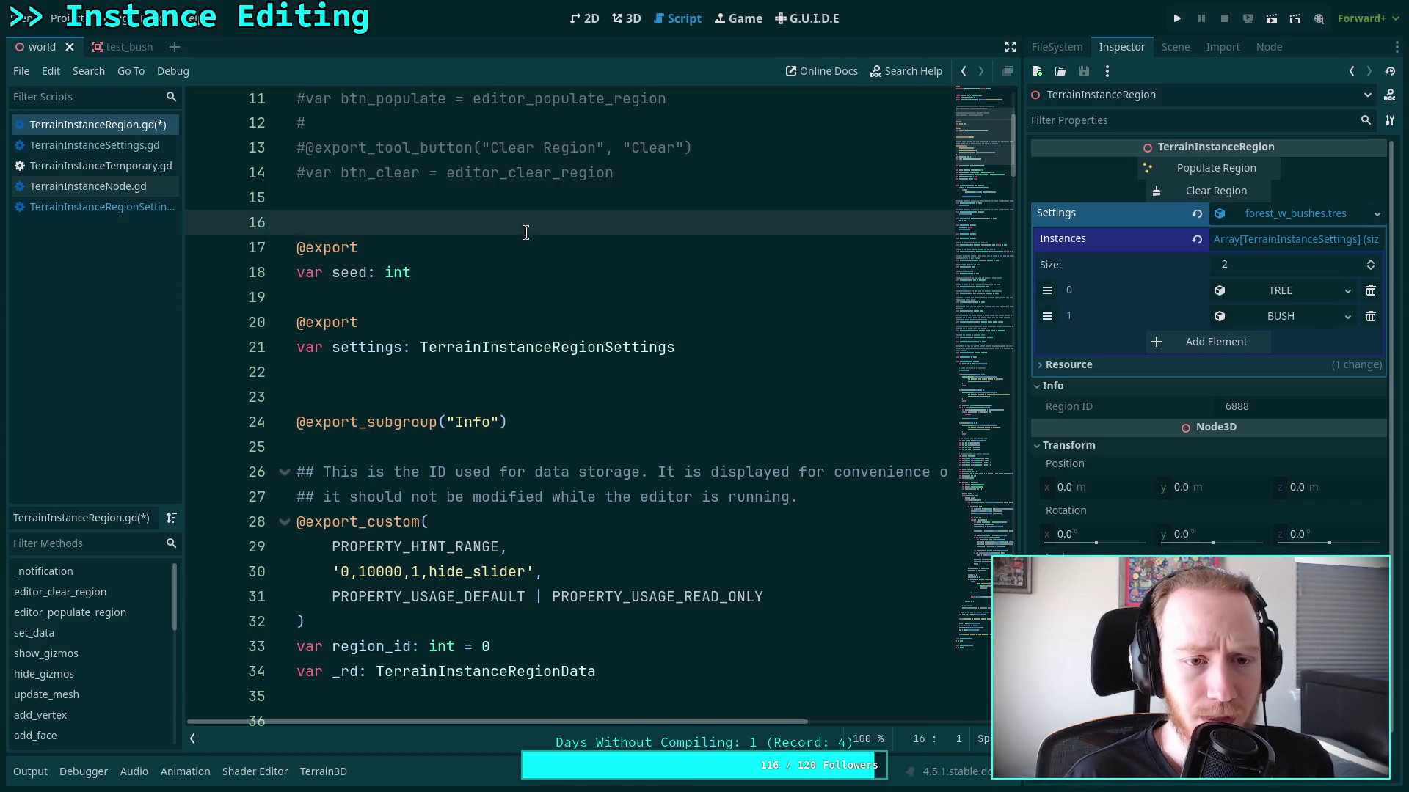
pyautogui.press('Down')
pyautogui.press('Down')
pyautogui.press('Down')
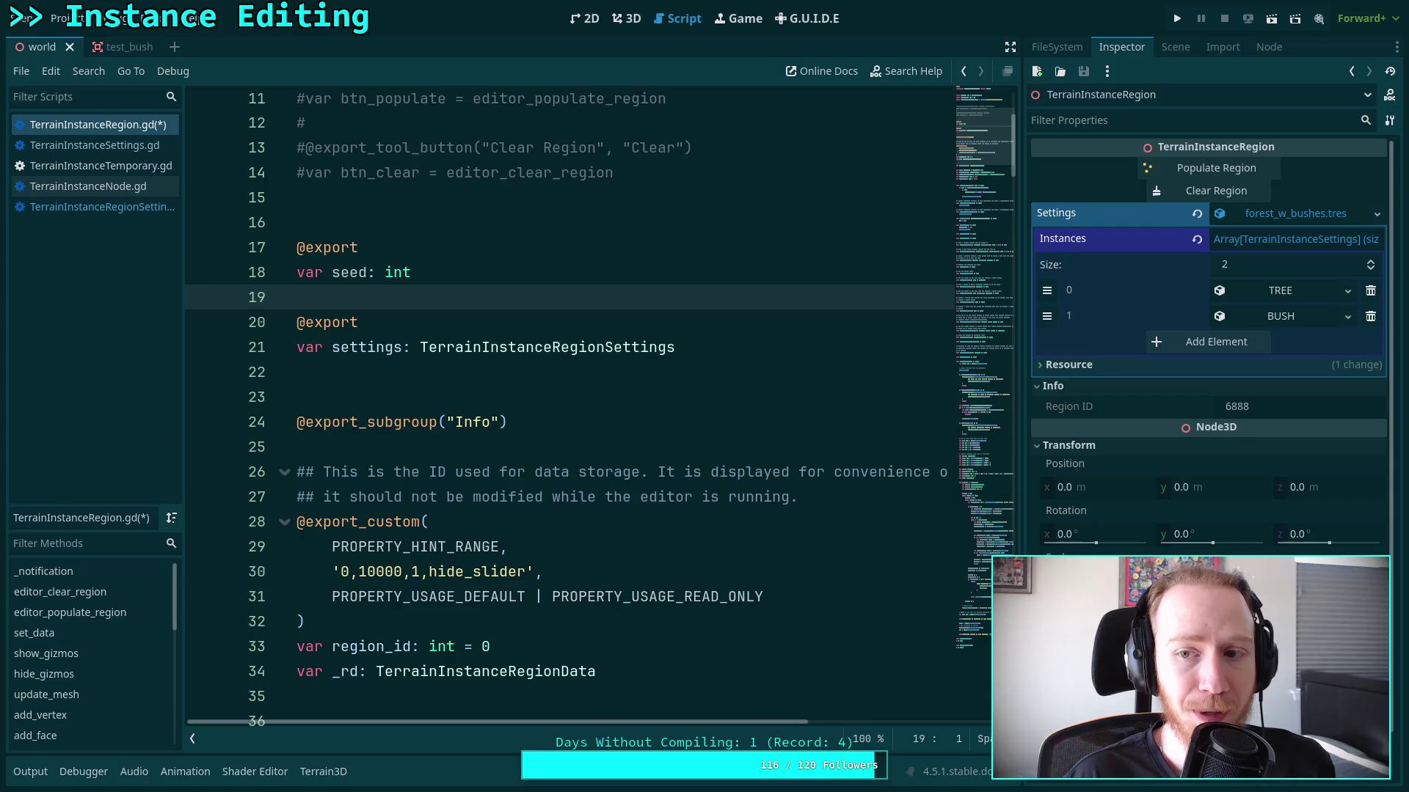
pyautogui.press('Return')
pyautogui.press('Up')
pyautogui.press('Return')
pyautogui.write('@export_tool')
pyautogui.press('Return')
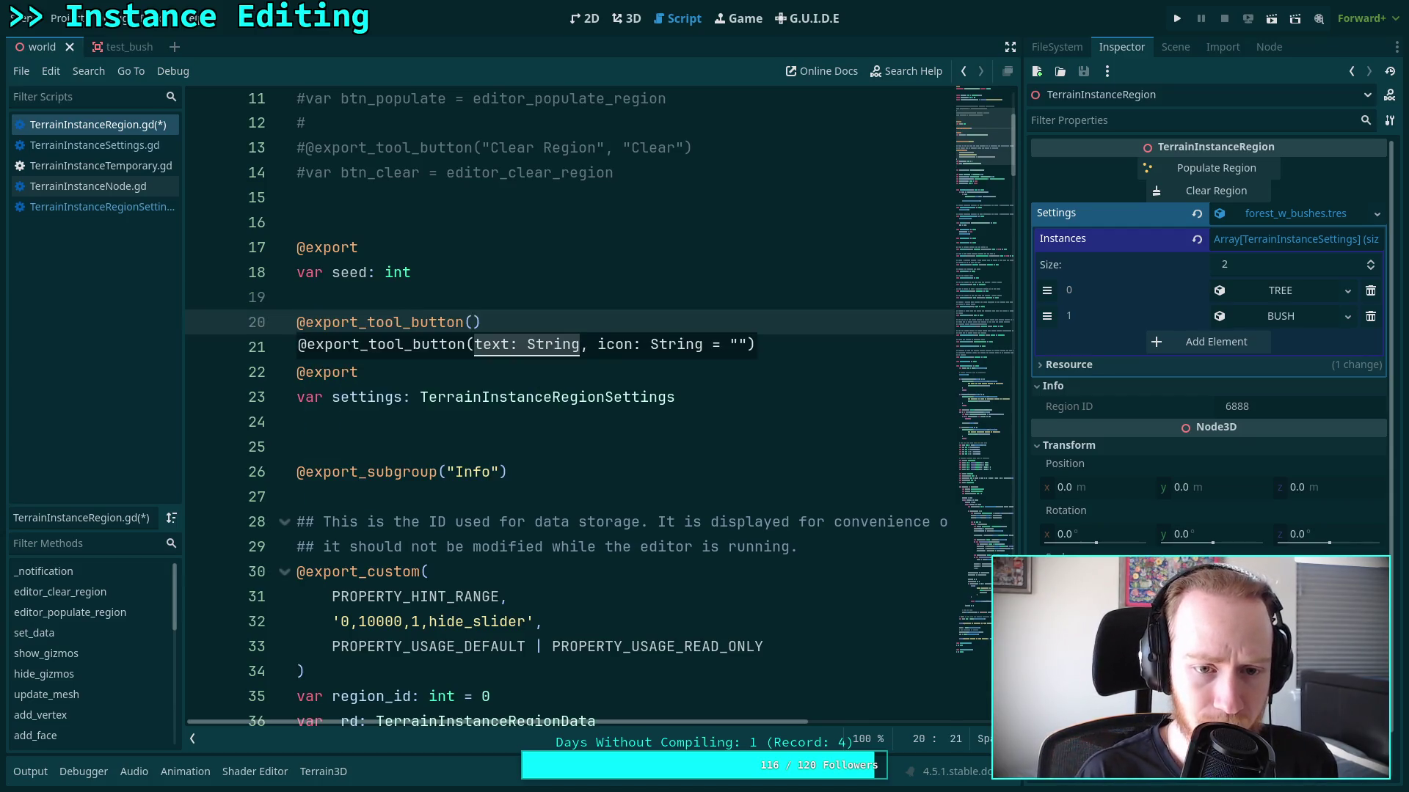
pyautogui.write("'Rando")
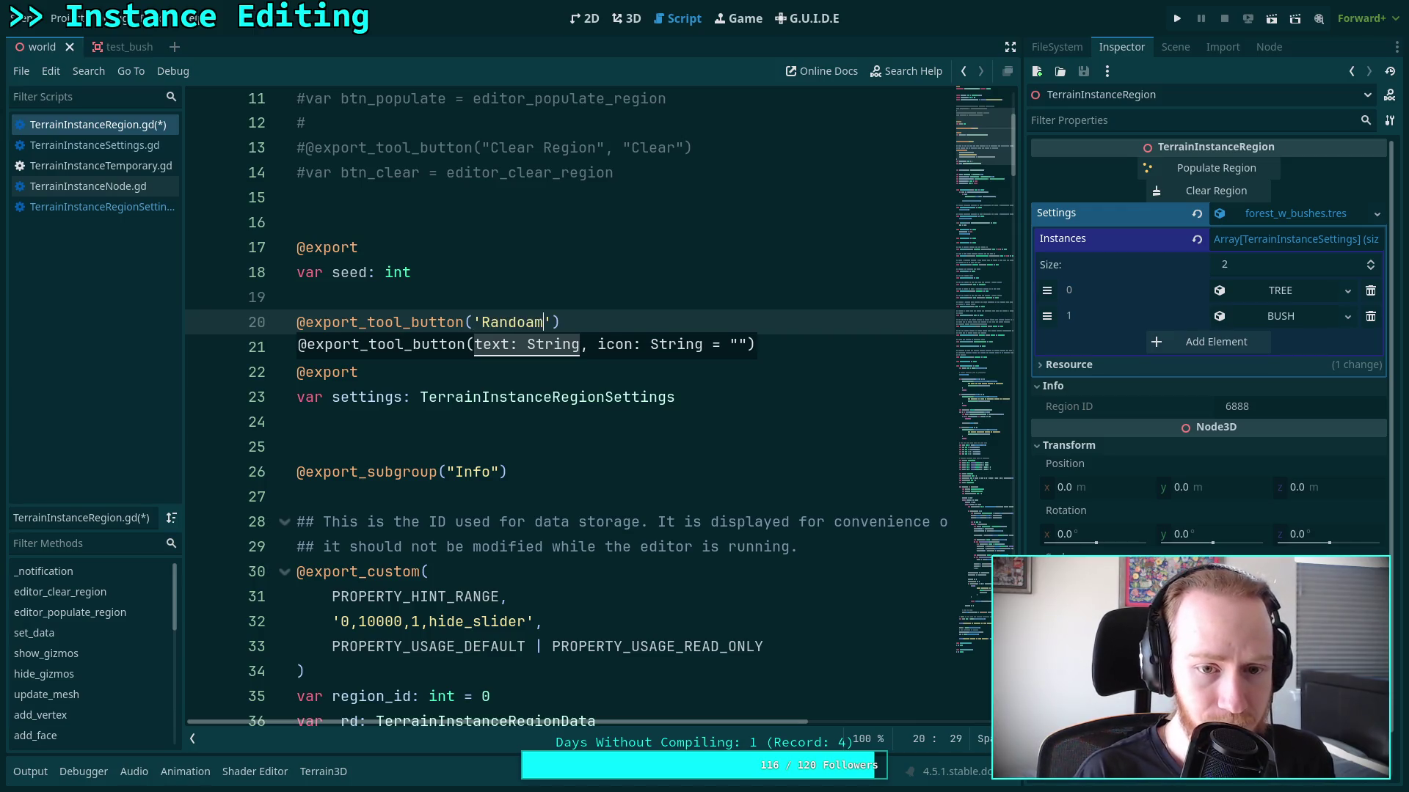
pyautogui.write('mize Seed')
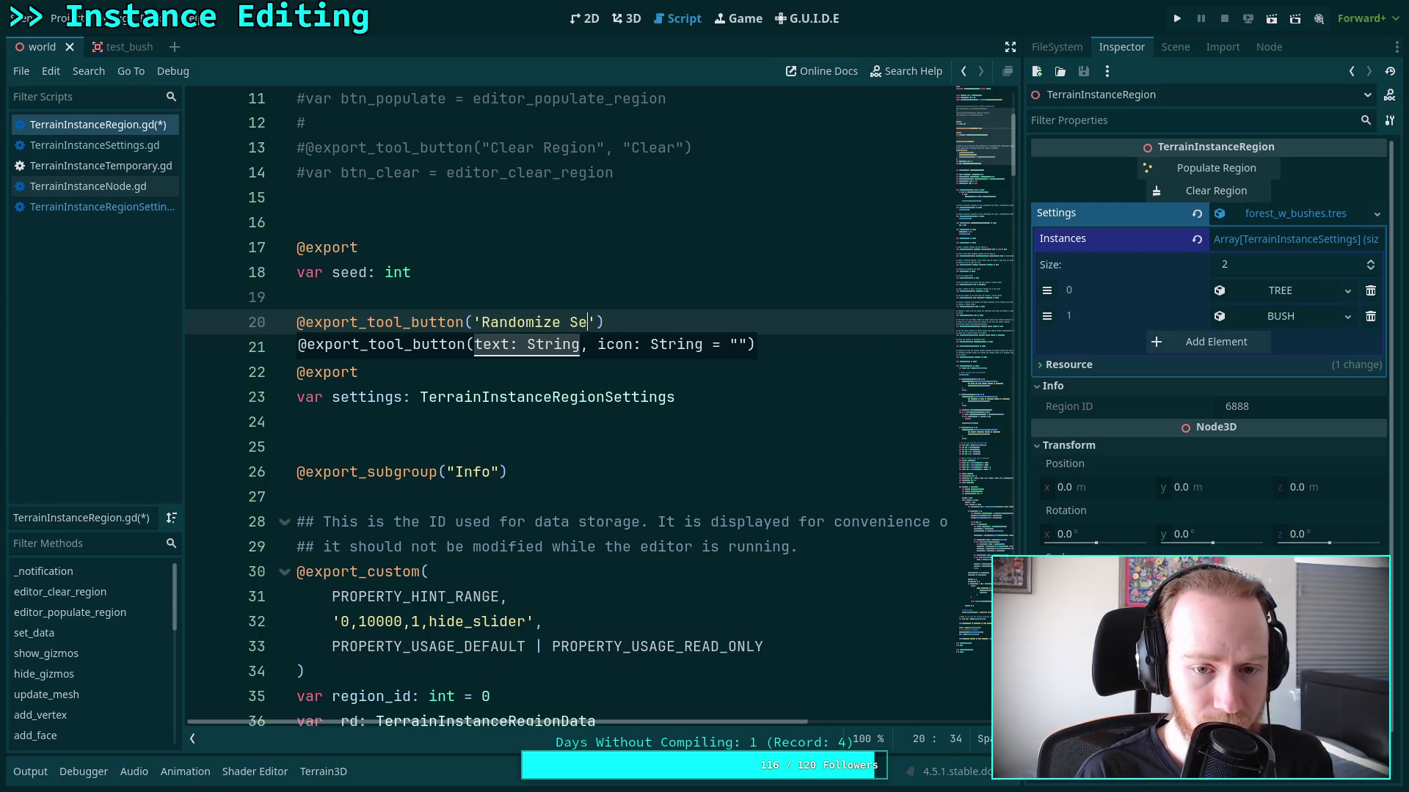
pyautogui.write("', 'R")
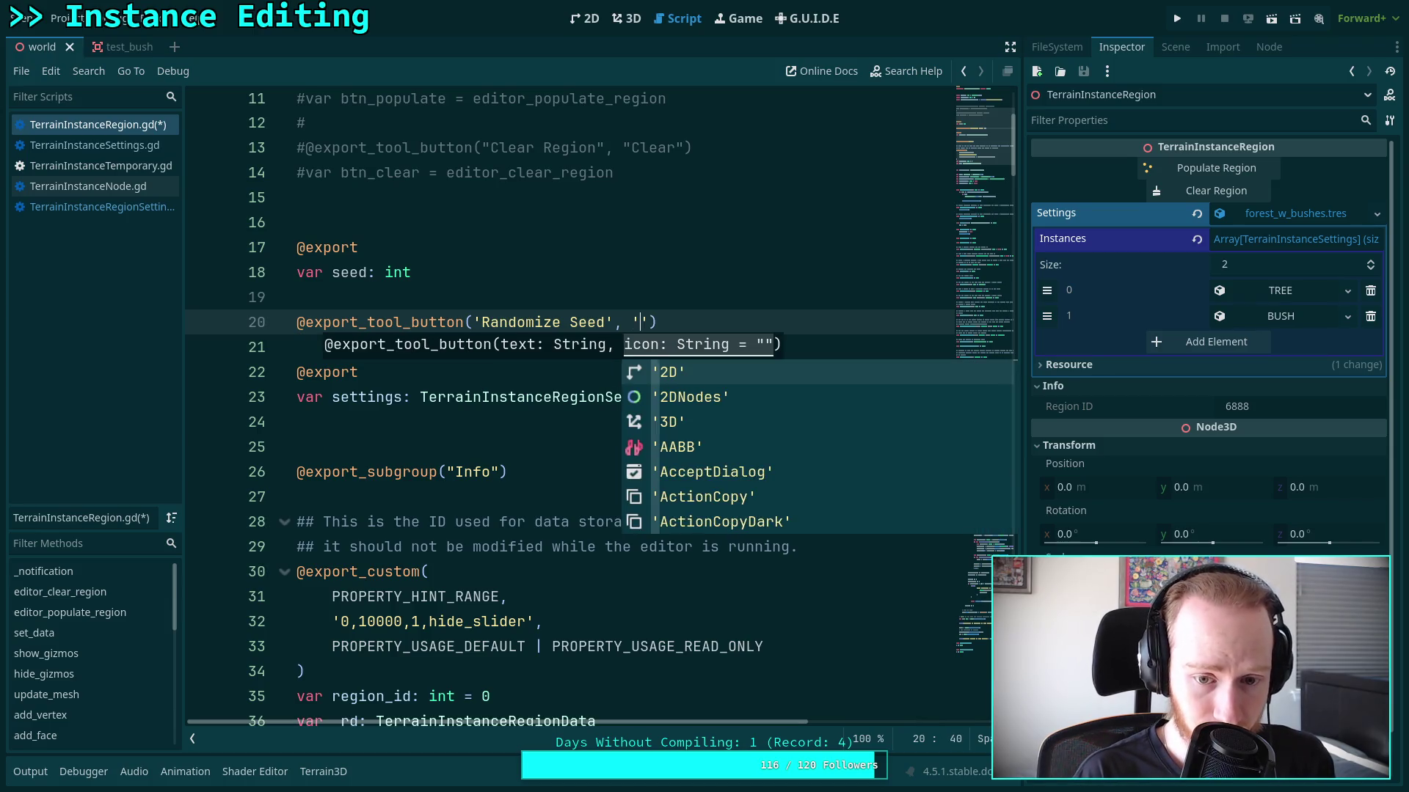
pyautogui.write('and')
pyautogui.press('Return')
pyautogui.press('End')
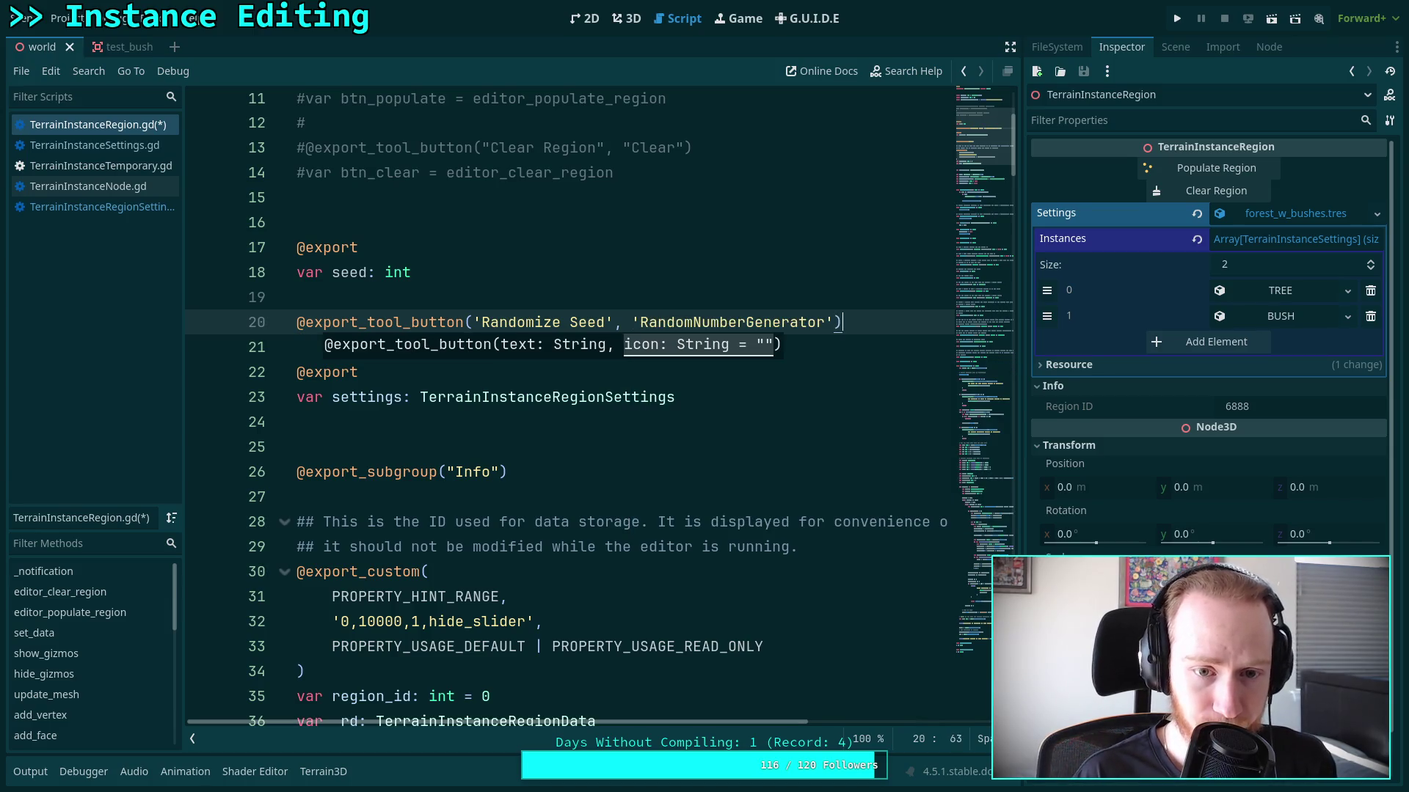
# Step: Declare 'var btn_randomize_seed = func():' beneath the tool-button annotation
pyautogui.press('Return')
pyautogui.write('var ')
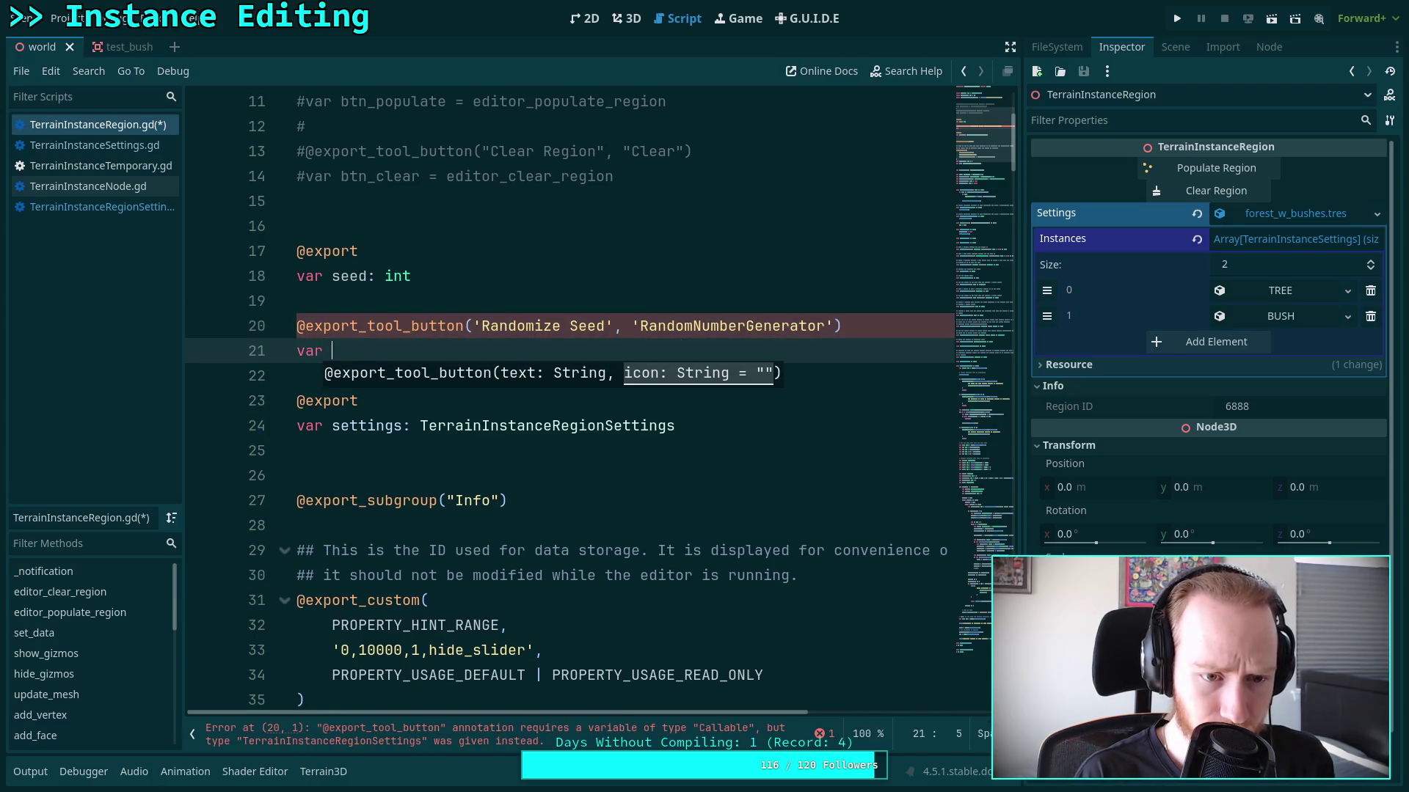
pyautogui.write('rando')
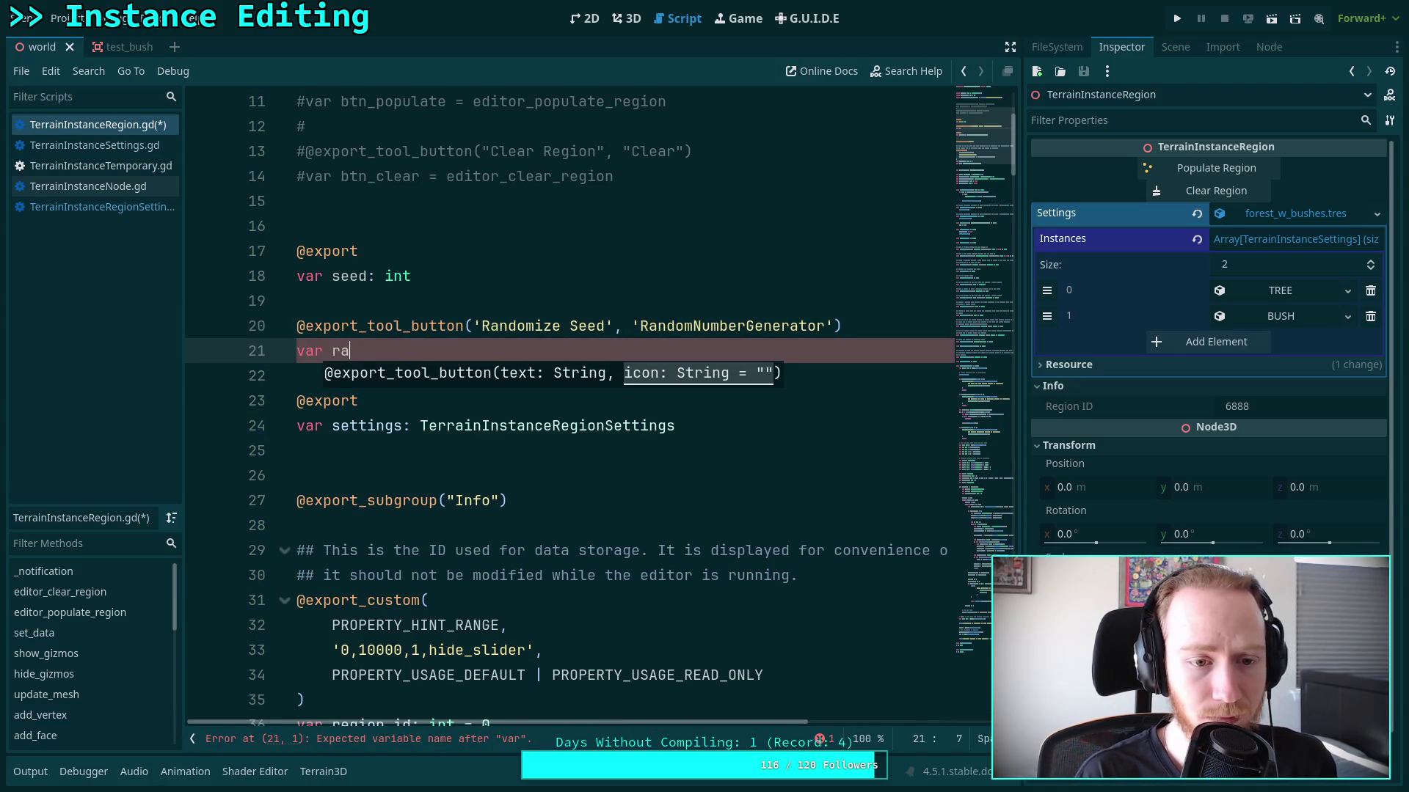
pyautogui.press('BackSpace')
pyautogui.press('BackSpace')
pyautogui.press('BackSpace')
pyautogui.write('btn_randomi')
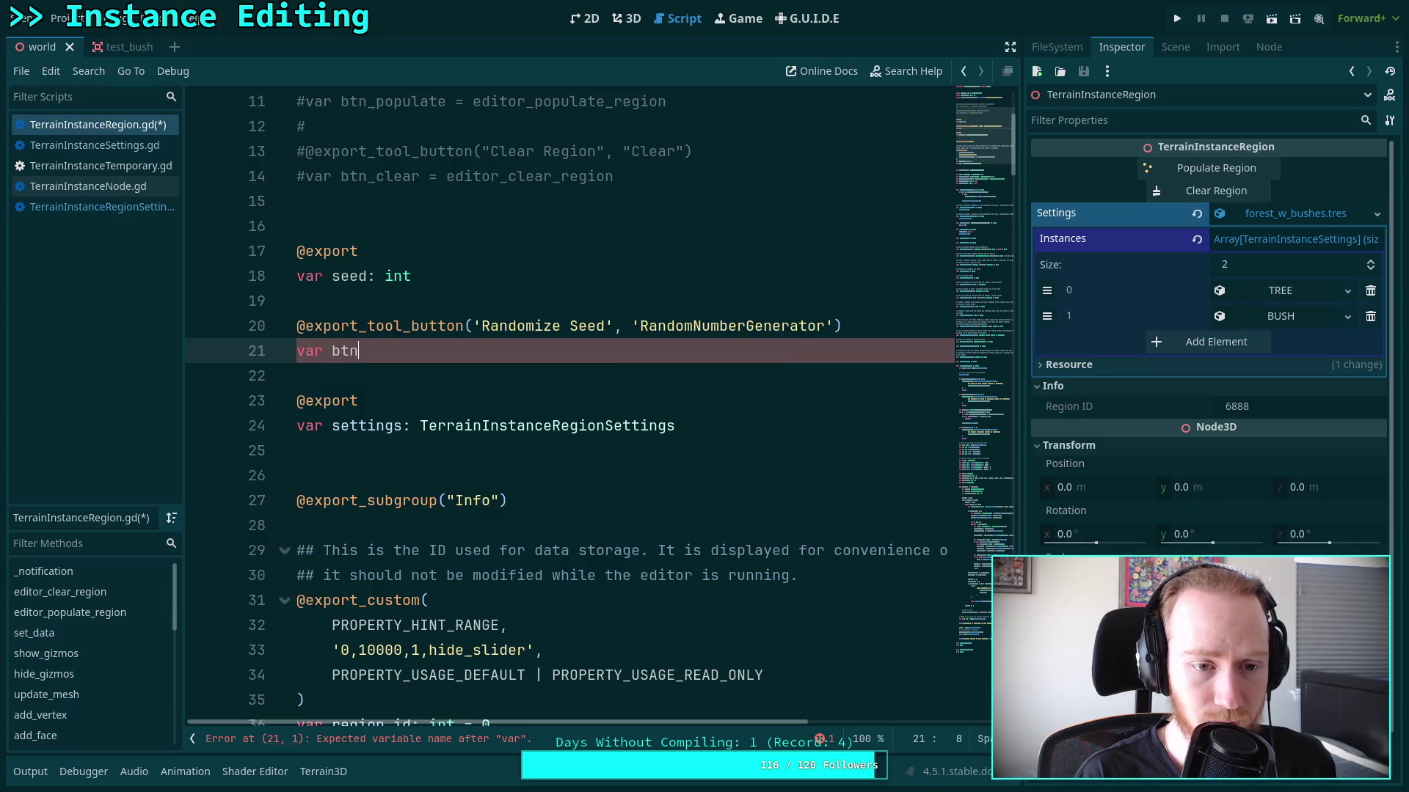
pyautogui.write('ze_seed:')
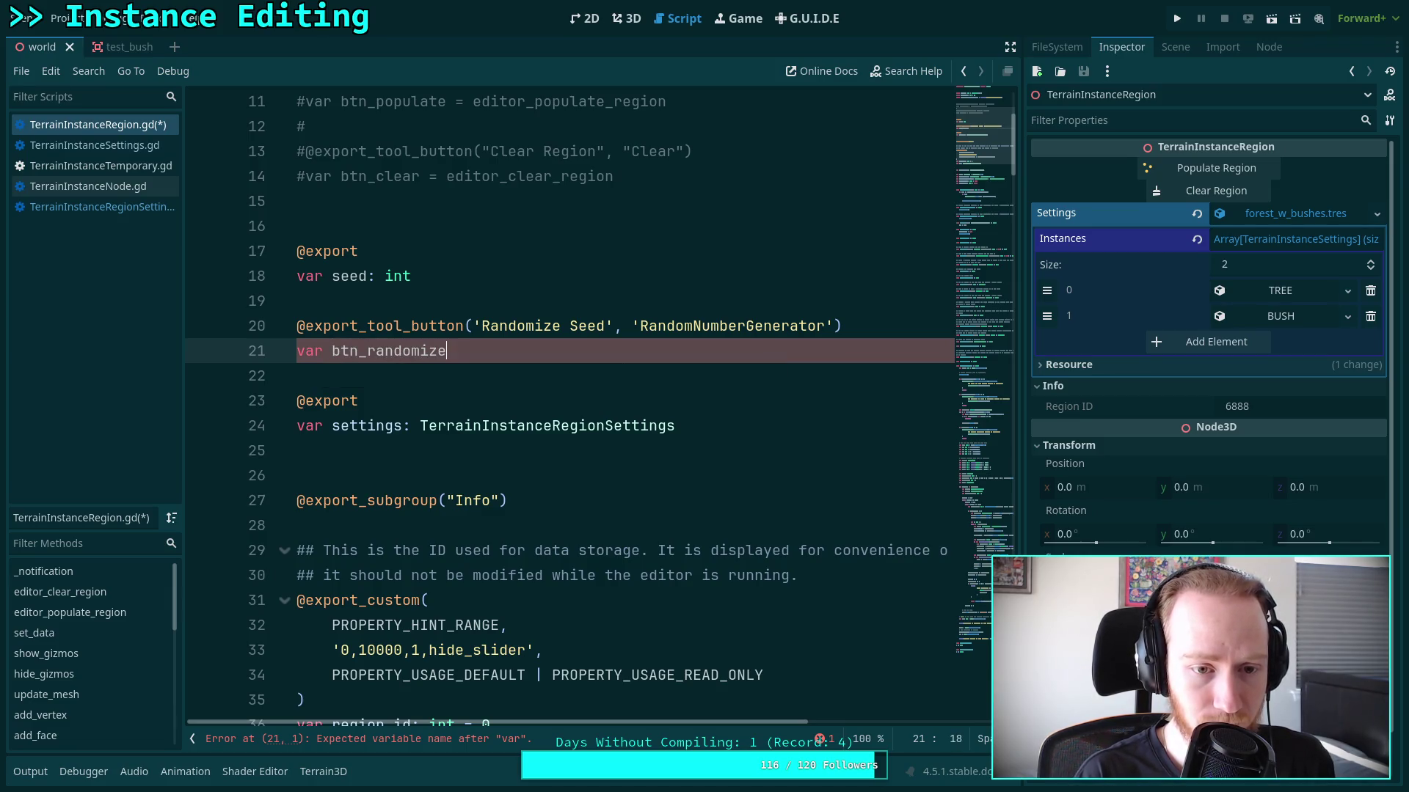
pyautogui.press('BackSpace')
pyautogui.write('= f')
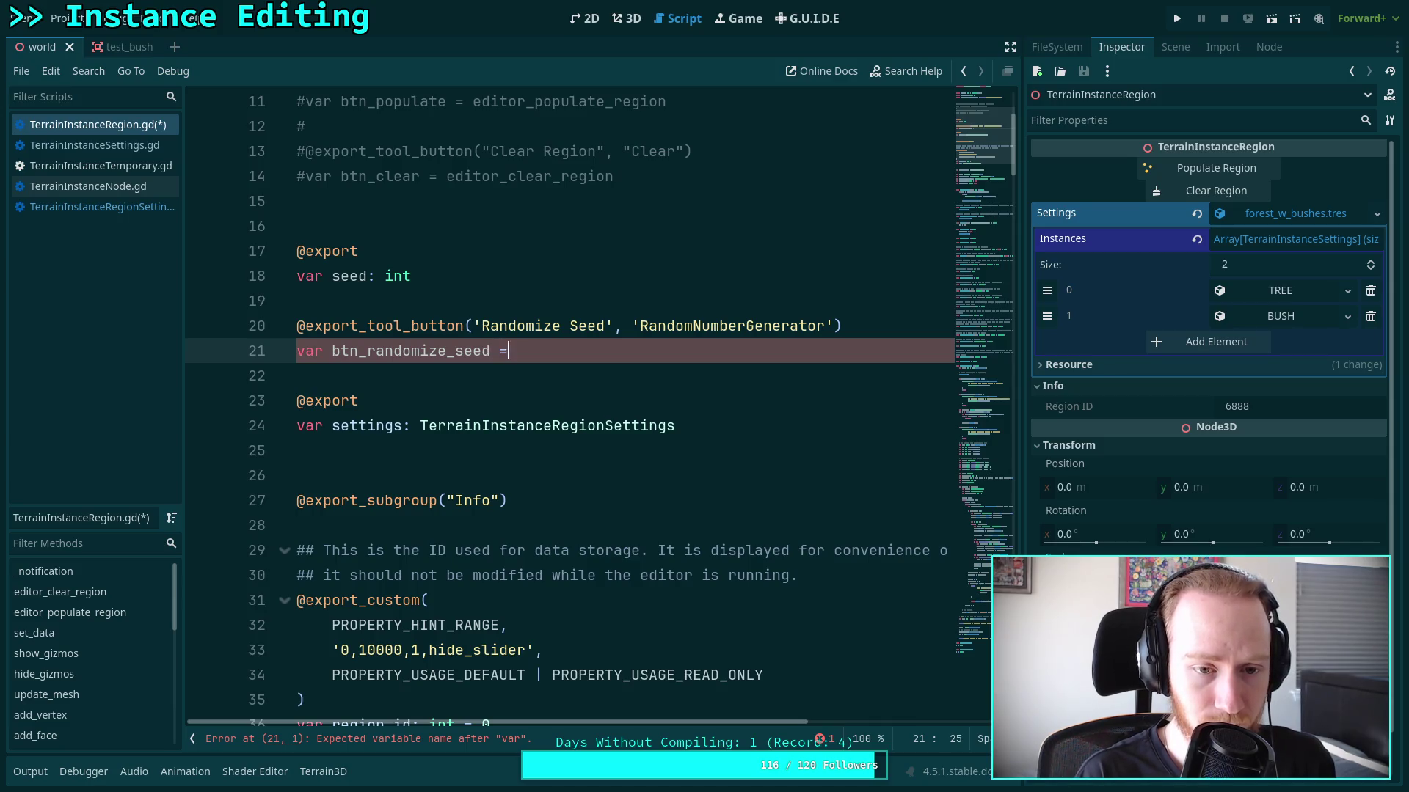
pyautogui.write('i')
pyautogui.press('BackSpace')
pyautogui.write('un')
pyautogui.press('Return')
pyautogui.write('():')
pyautogui.press('Return')
# Step: Replace the lambda's pass placeholder with 'seed = randi()'
pyautogui.write('pass')
pyautogui.press('BackSpace')
pyautogui.press('BackSpace')
pyautogui.press('BackSpace')
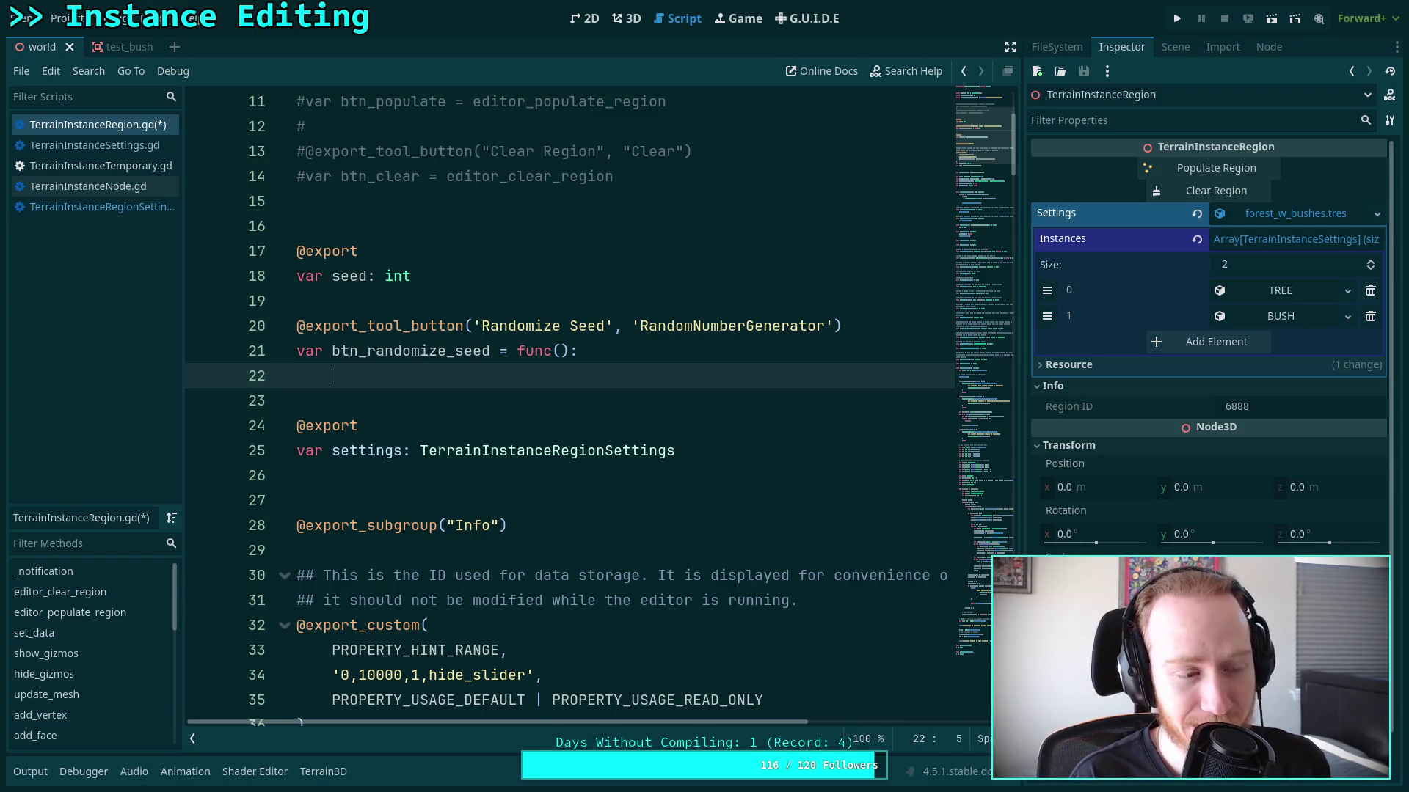
pyautogui.write('seed = ')
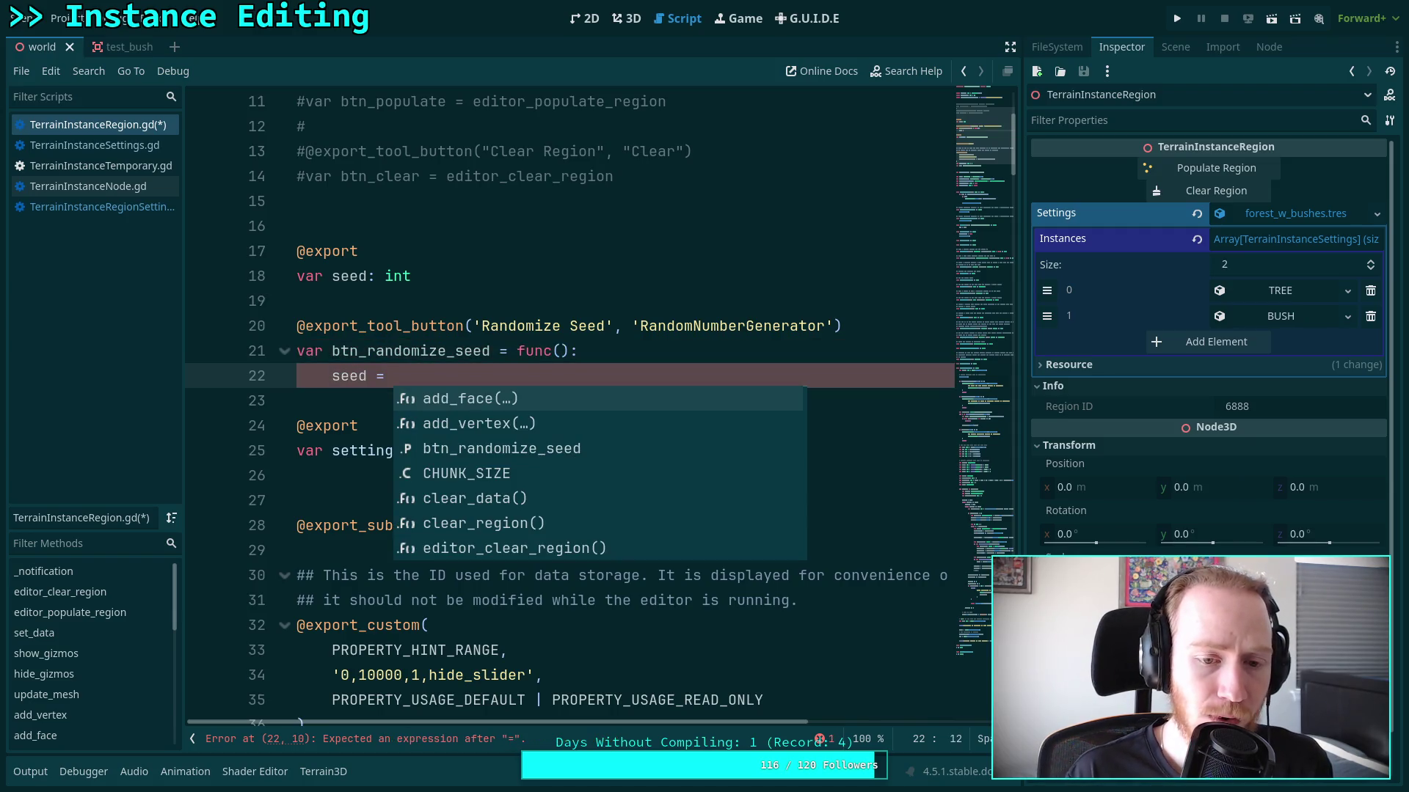
pyautogui.write('rand')
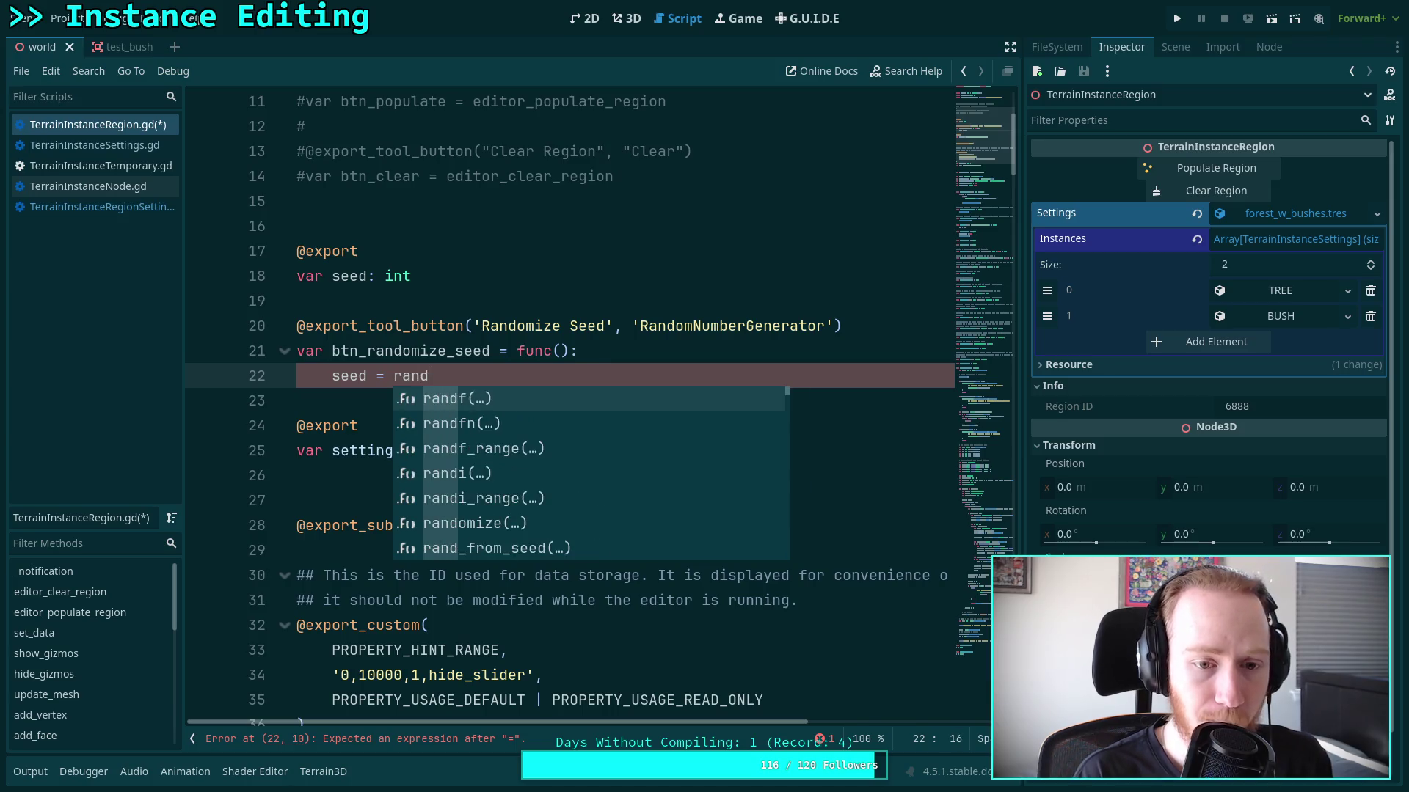
pyautogui.press('Down')
pyautogui.press('Down')
pyautogui.press('Down')
pyautogui.press('Return')
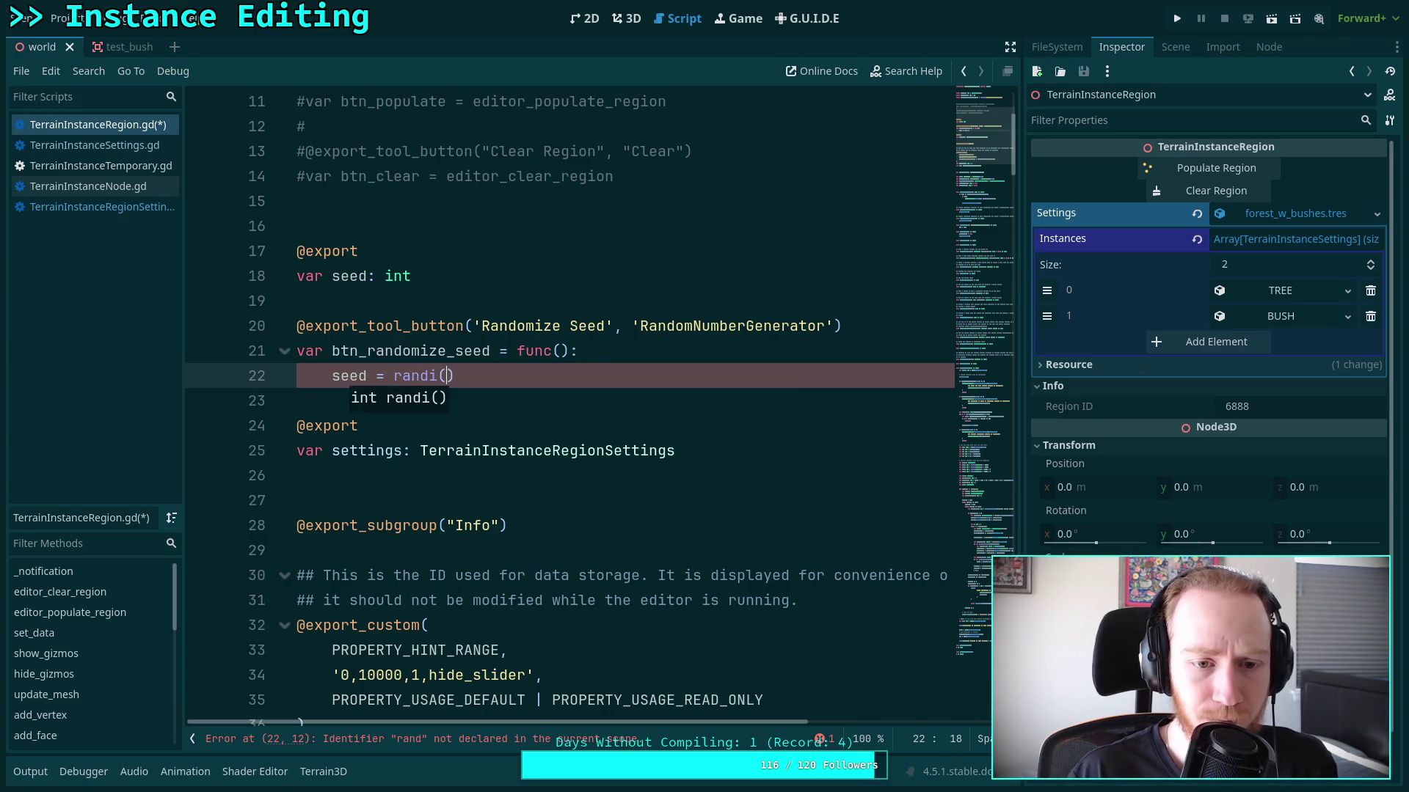
pyautogui.moveTo(411, 376)
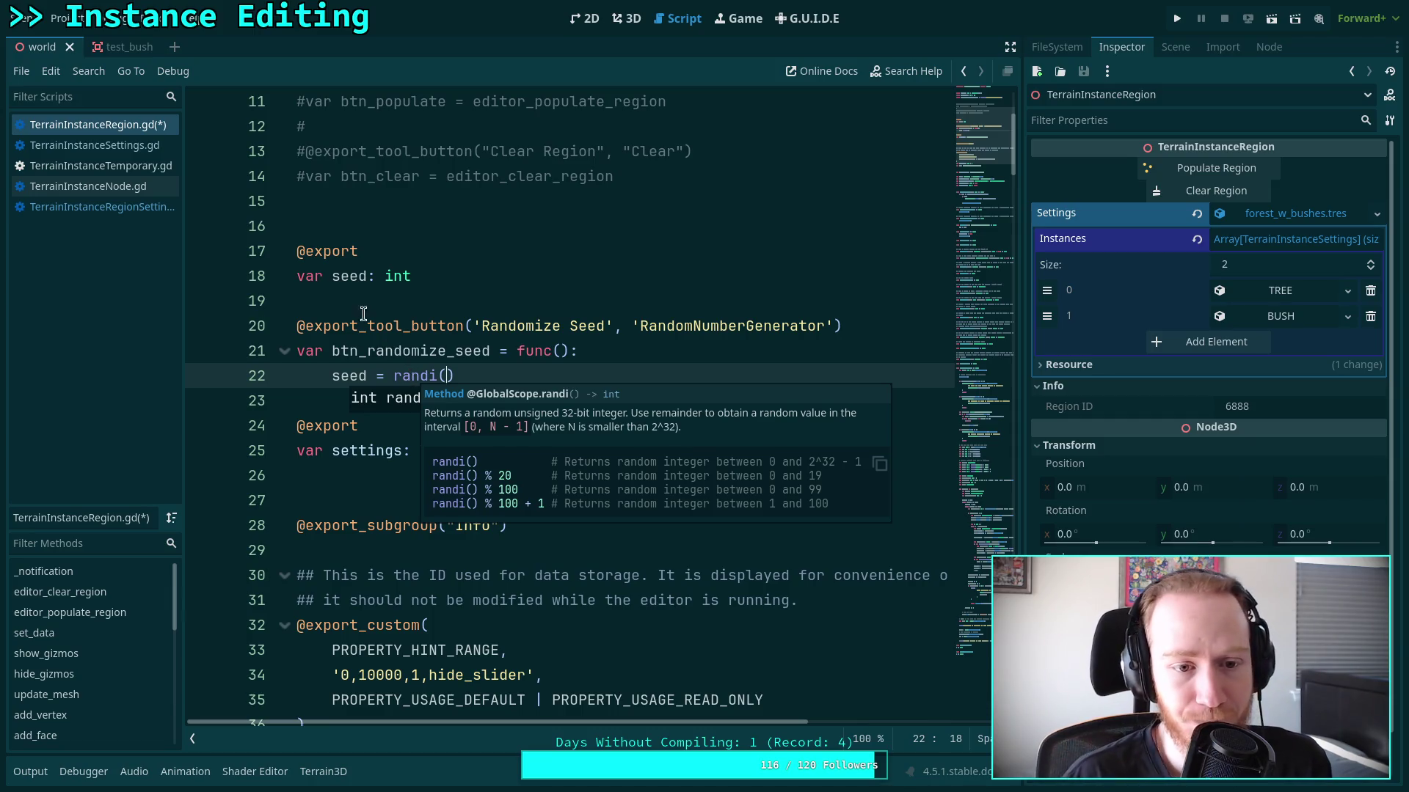
pyautogui.click(411, 392)
# Step: Save the script, press Randomize Seed on TerrainInstanceRegion, and find the Nil-not-Callable error in Output
pyautogui.hotkey('ctrl', 's')
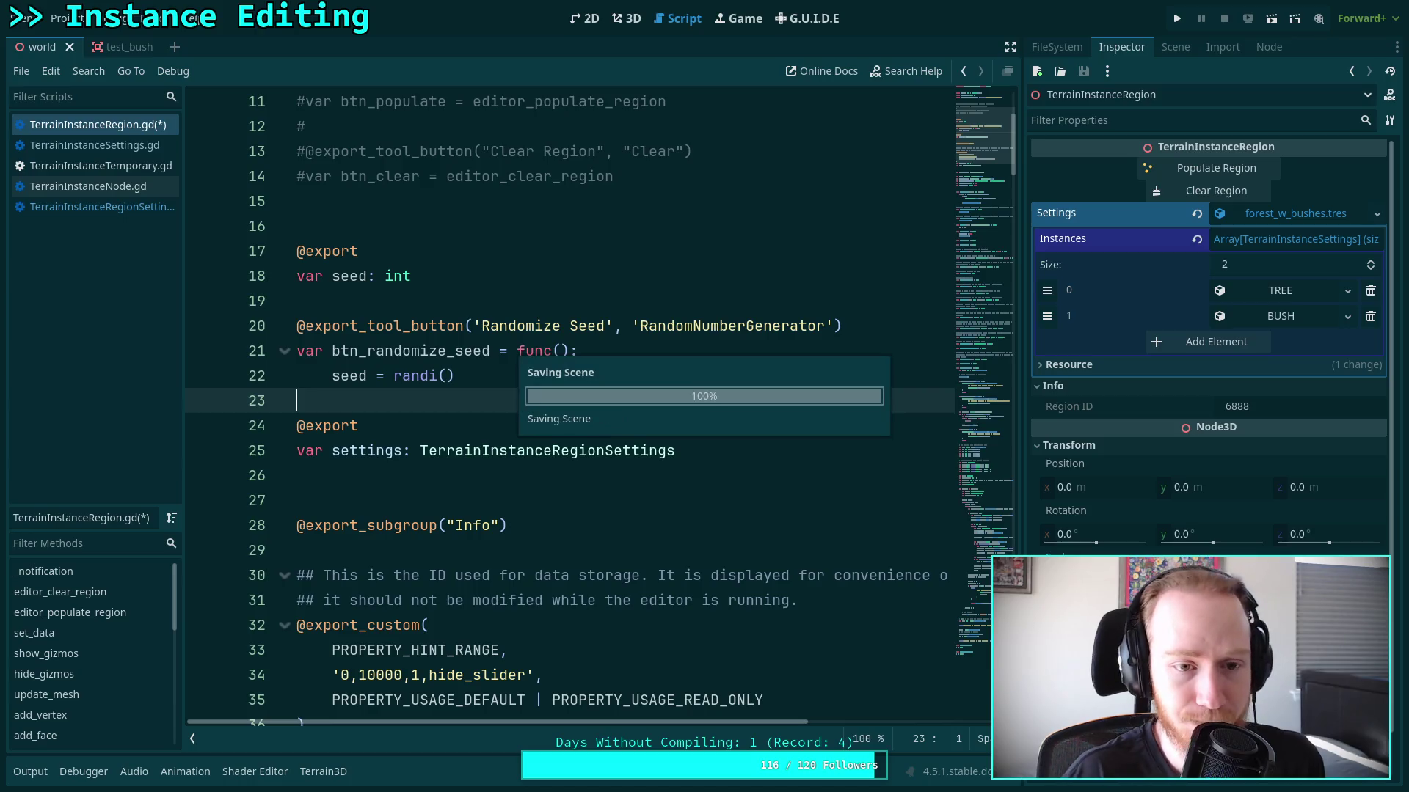
pyautogui.click(1174, 47)
pyautogui.click(1159, 377)
pyautogui.click(1161, 419)
pyautogui.click(1121, 47)
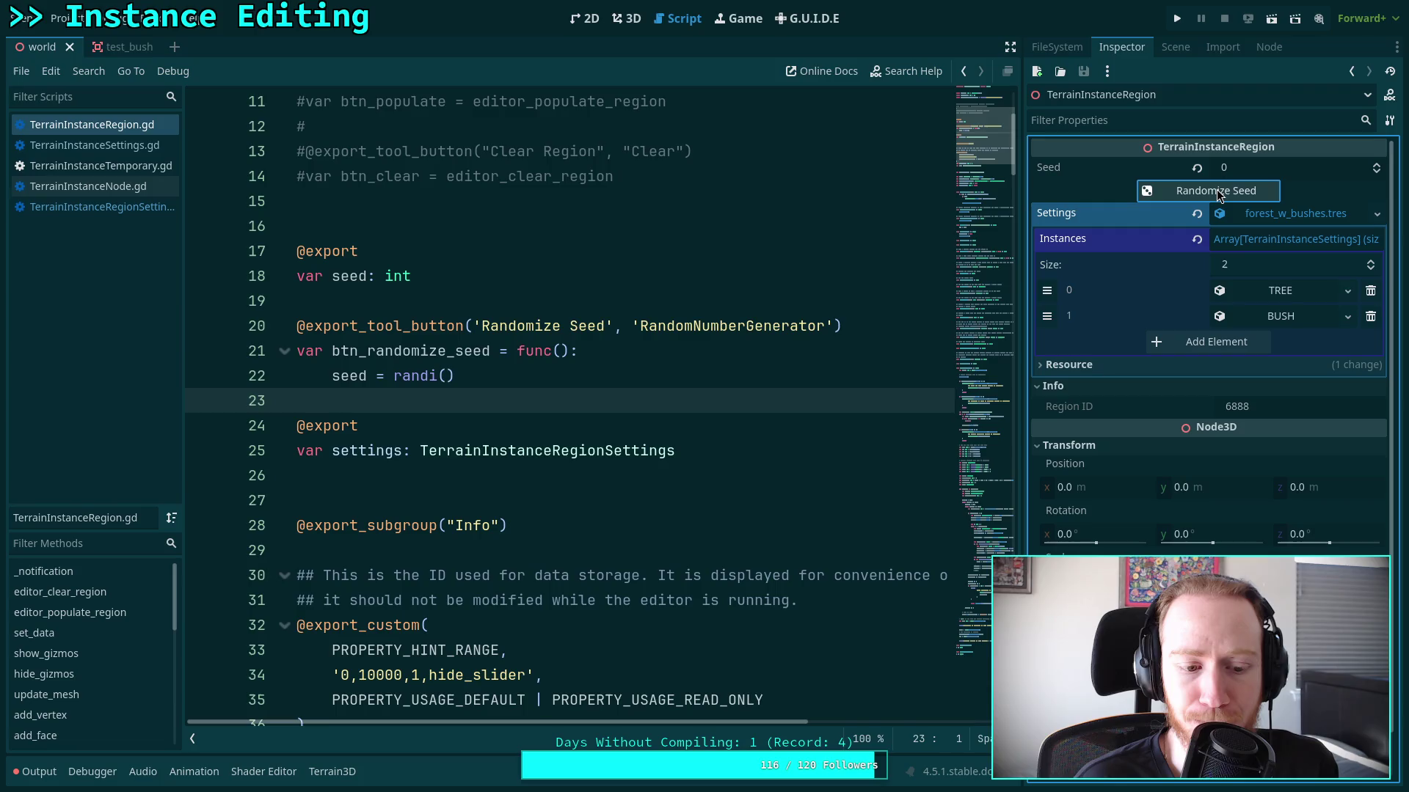
pyautogui.click(35, 771)
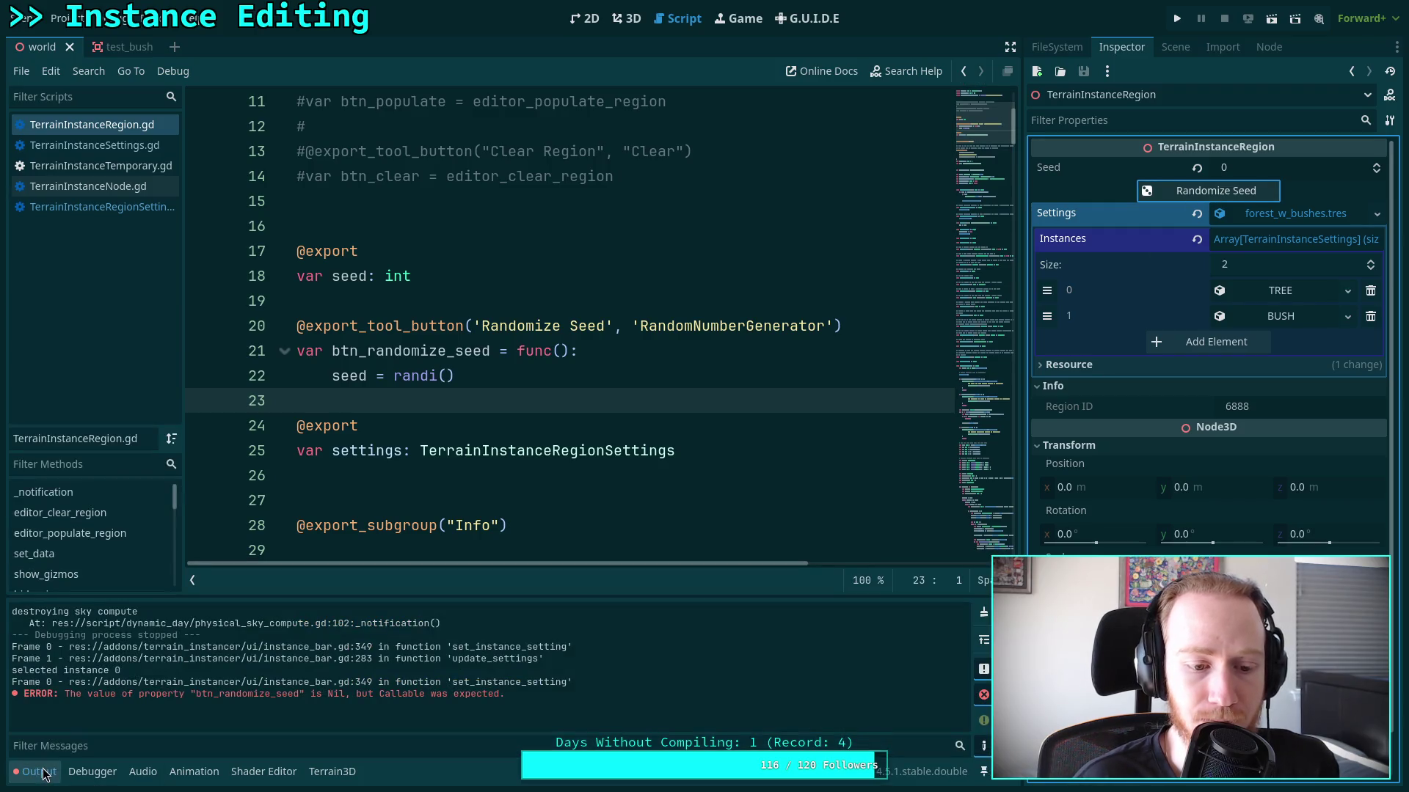
pyautogui.click(514, 370)
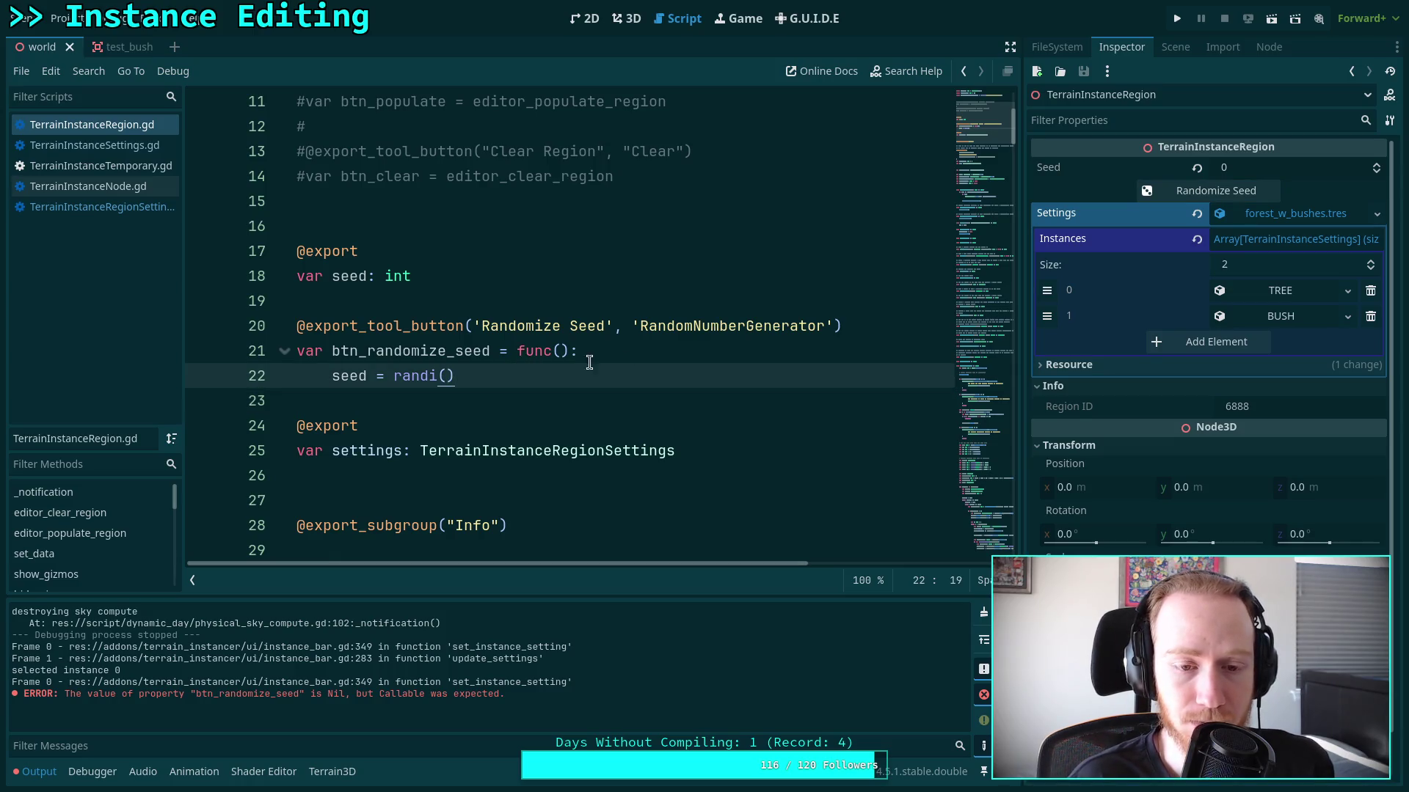
pyautogui.click(1184, 194)
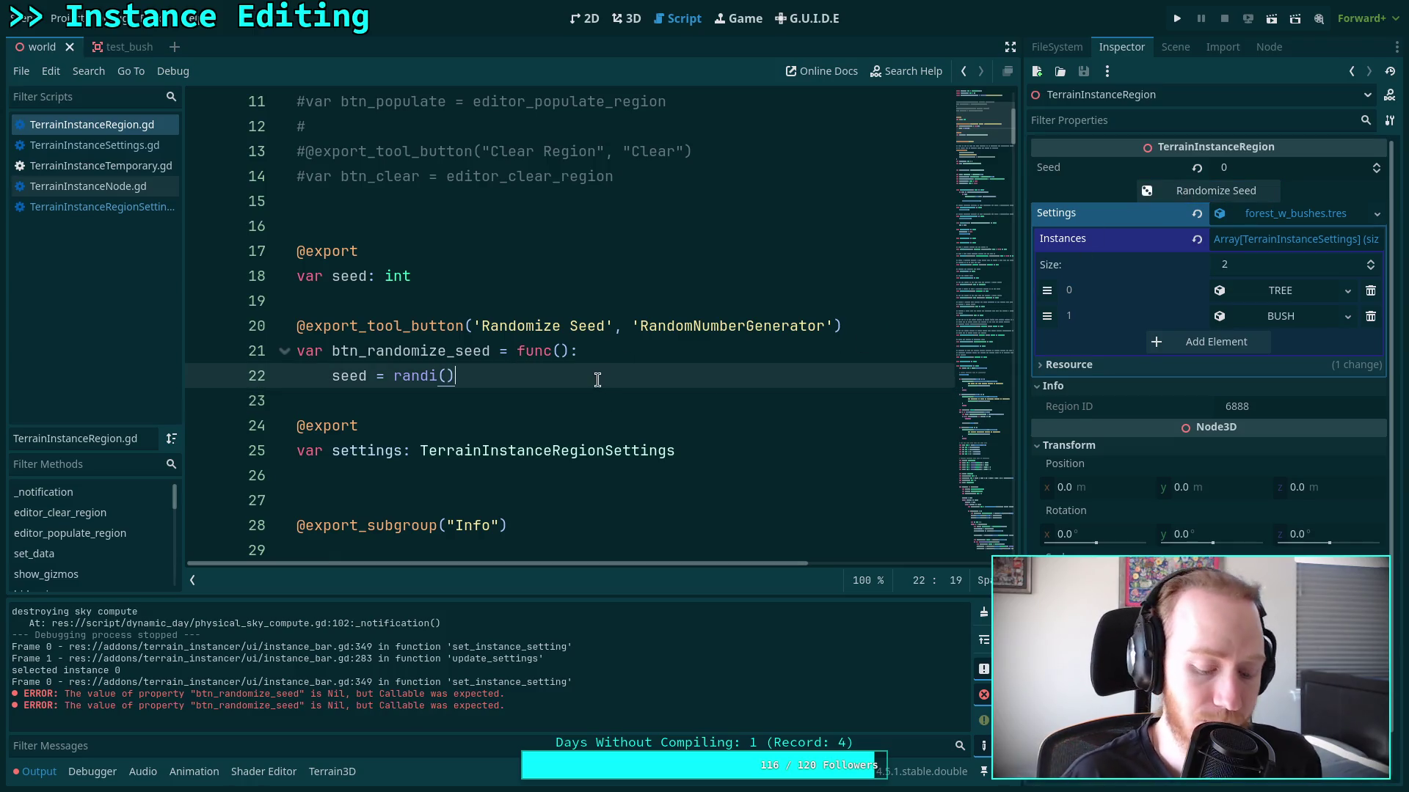
pyautogui.hotkey('ctrl', 's')
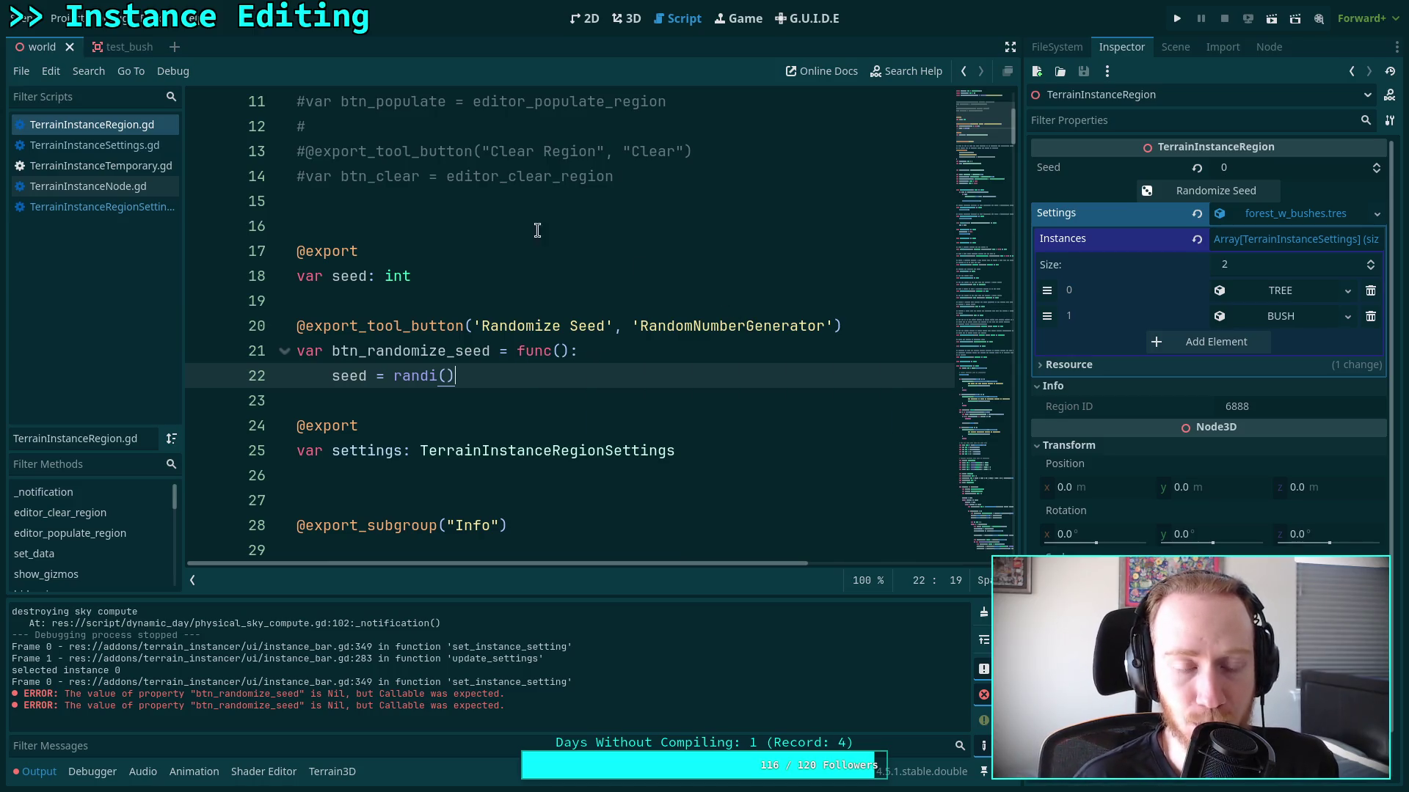
# Step: Reload the current project and reselect the TerrainInstanceRegion node in the Inspector
pyautogui.click(63, 18)
pyautogui.click(122, 235)
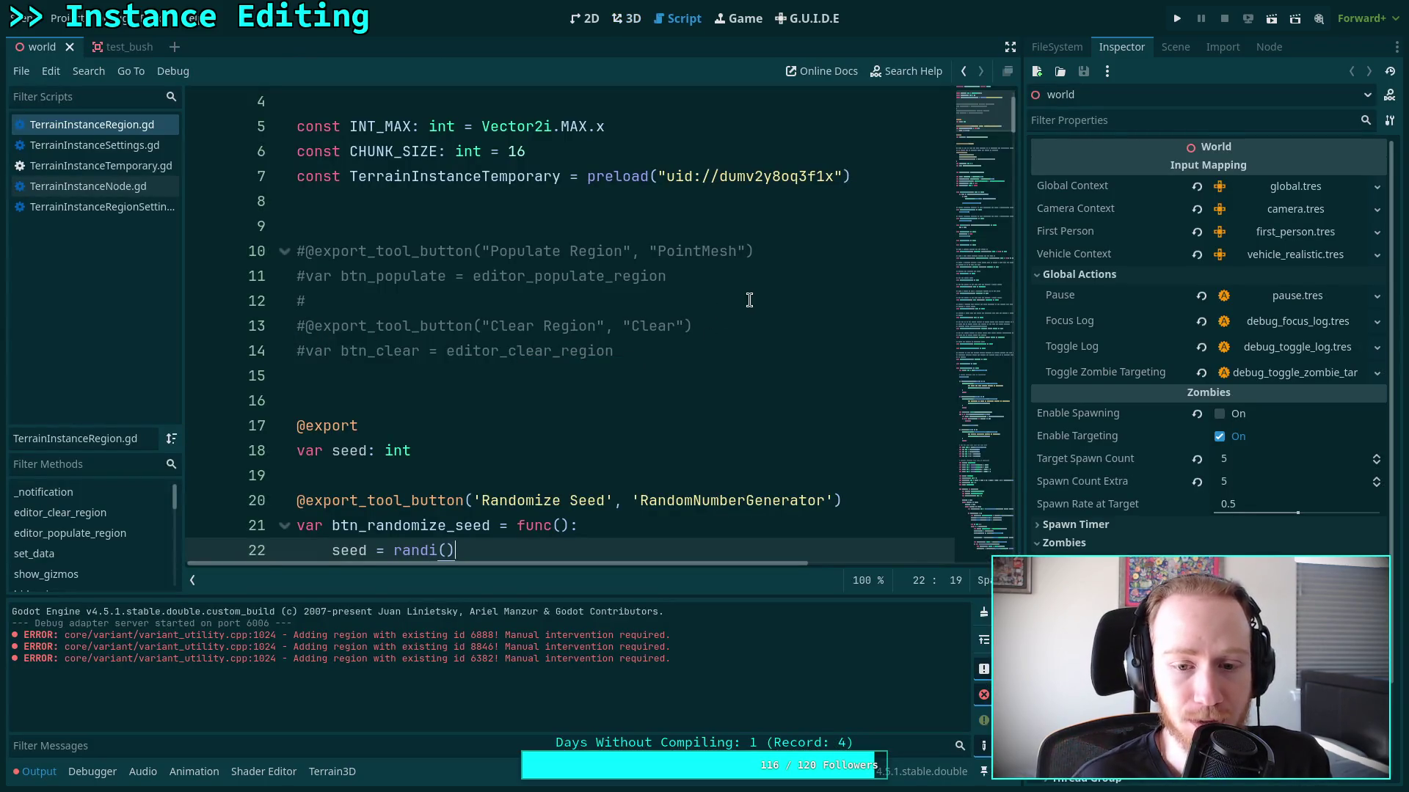
pyautogui.scroll(-2, 749, 299)
pyautogui.click(1175, 46)
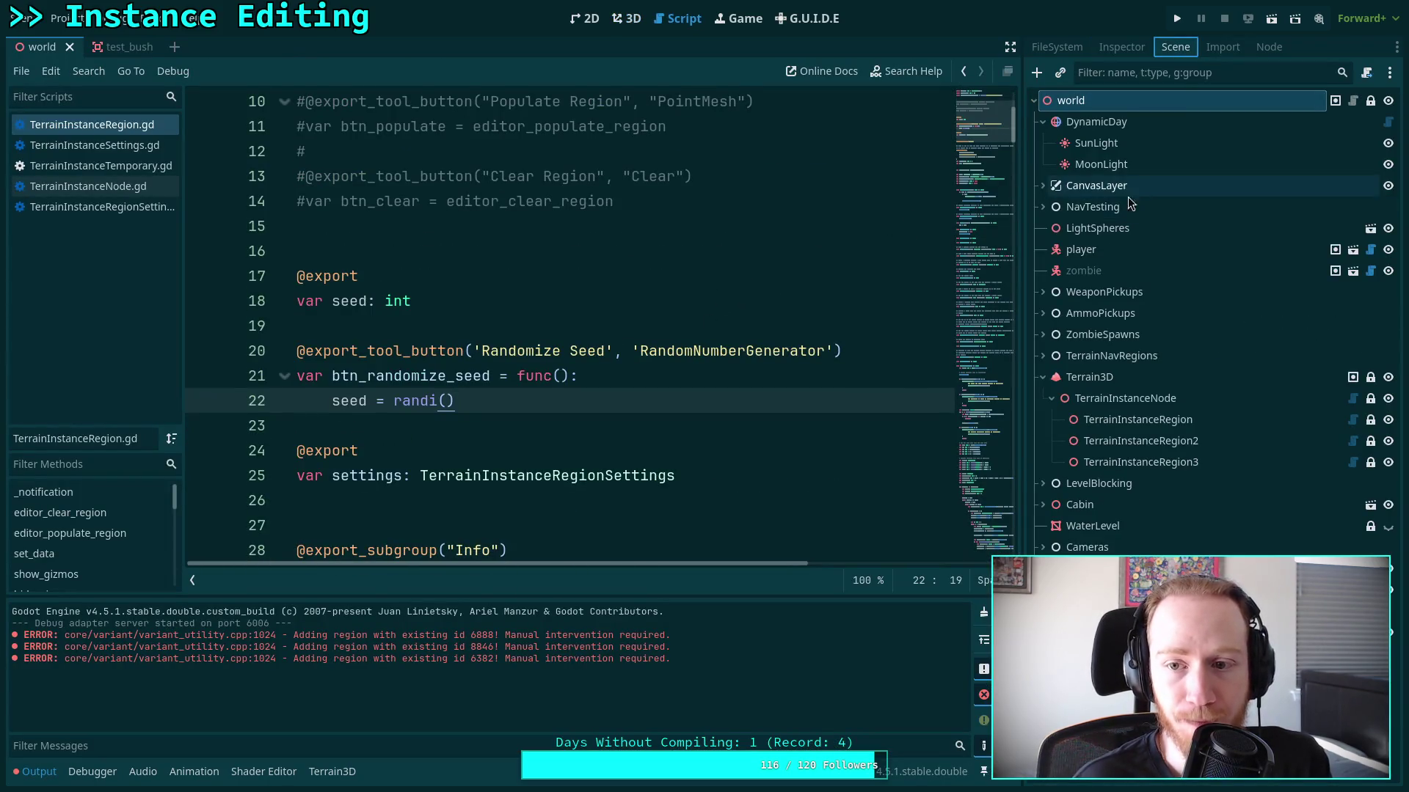
pyautogui.click(1138, 418)
pyautogui.click(1121, 46)
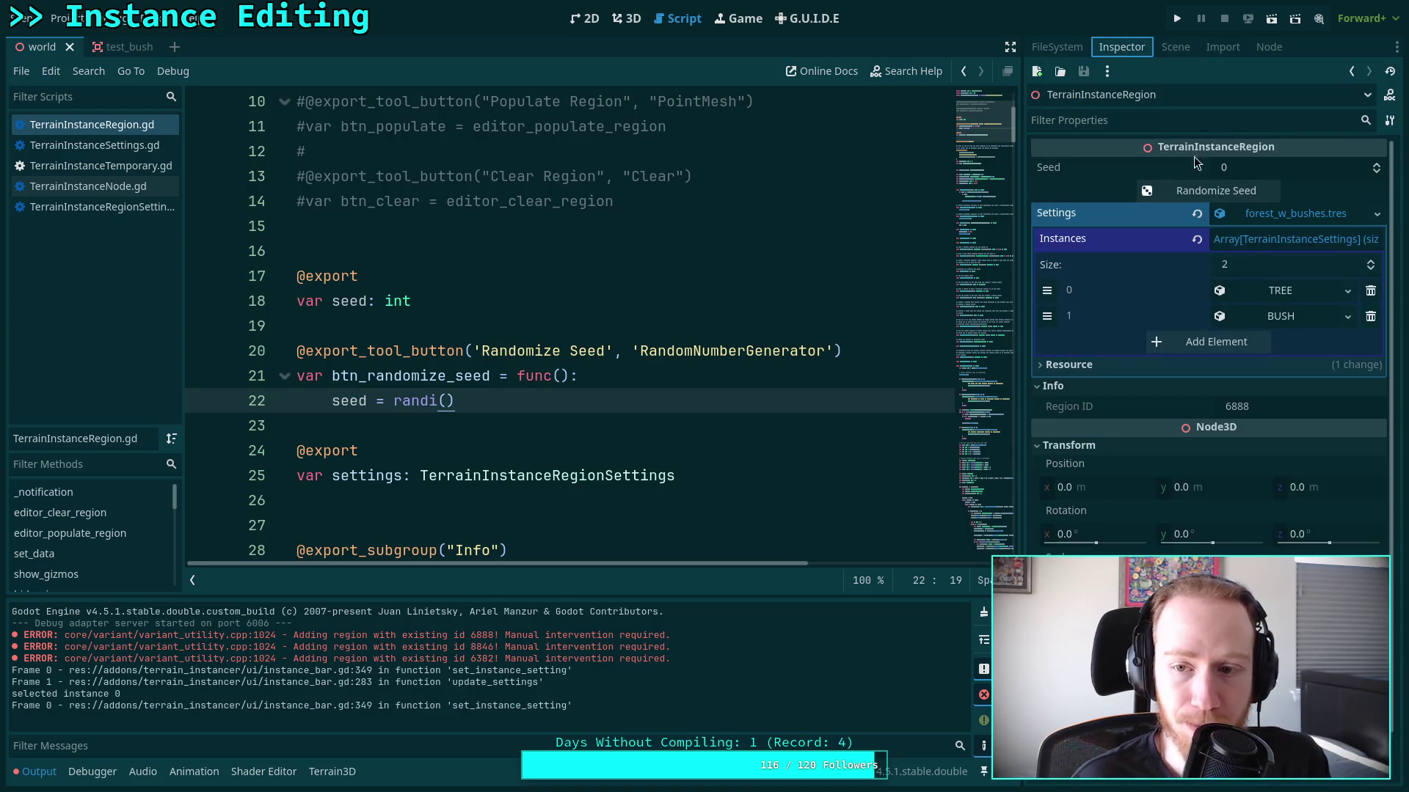
pyautogui.click(1216, 191)
pyautogui.click(1216, 191)
pyautogui.click(1214, 192)
pyautogui.click(1212, 193)
pyautogui.click(1209, 192)
pyautogui.click(1210, 193)
pyautogui.click(1209, 193)
pyautogui.click(730, 376)
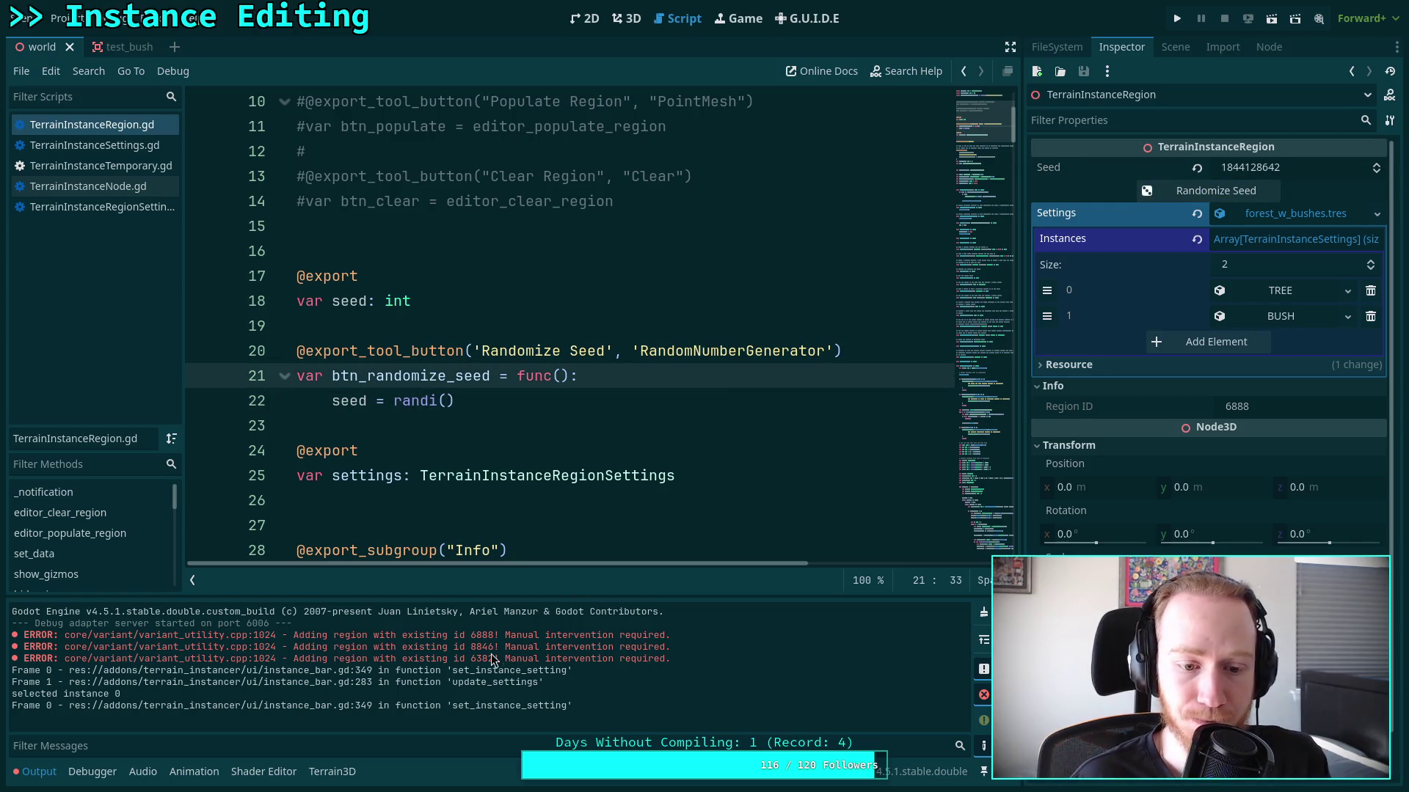
pyautogui.click(984, 612)
pyautogui.press('Delete')
pyautogui.press('Delete')
pyautogui.click(518, 408)
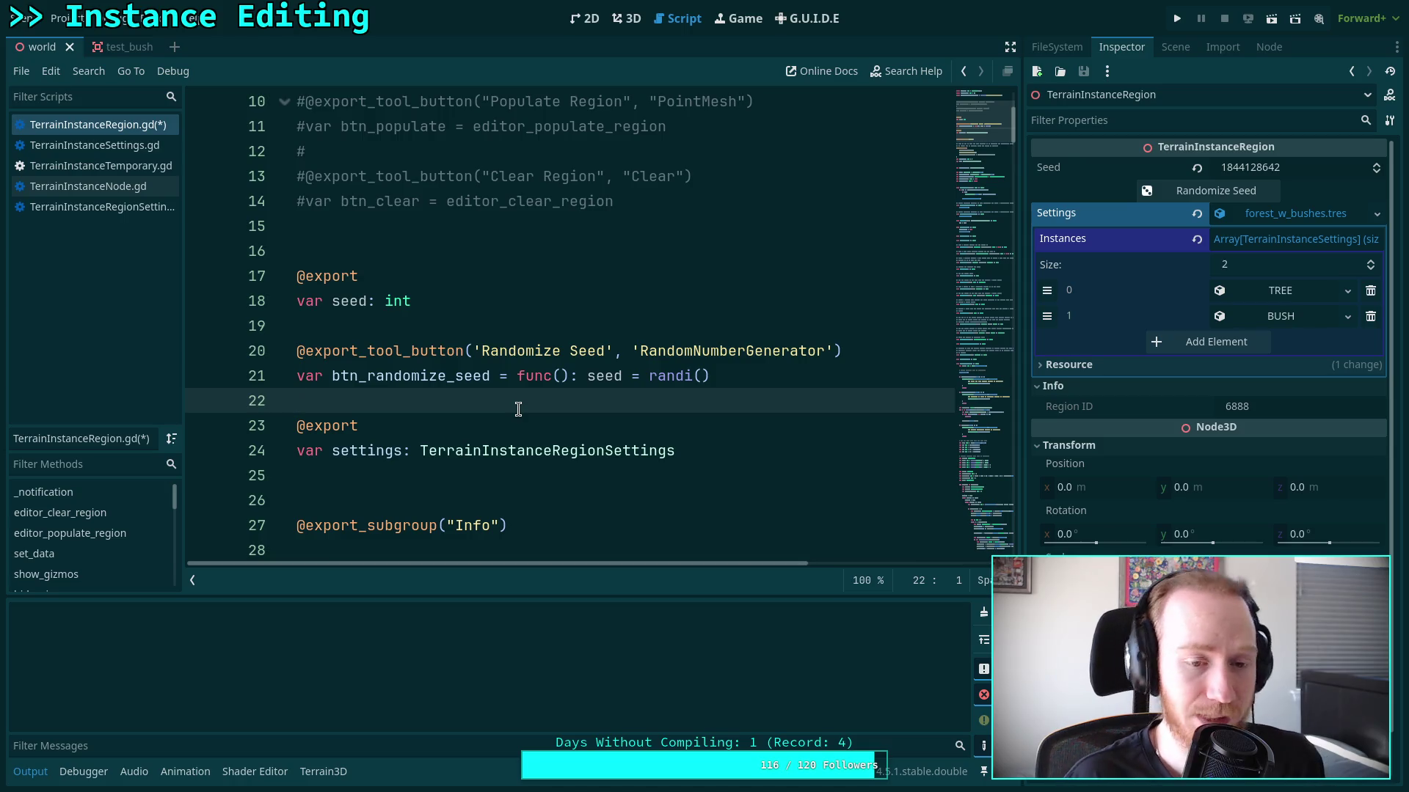
pyautogui.hotkey('ctrl', 's')
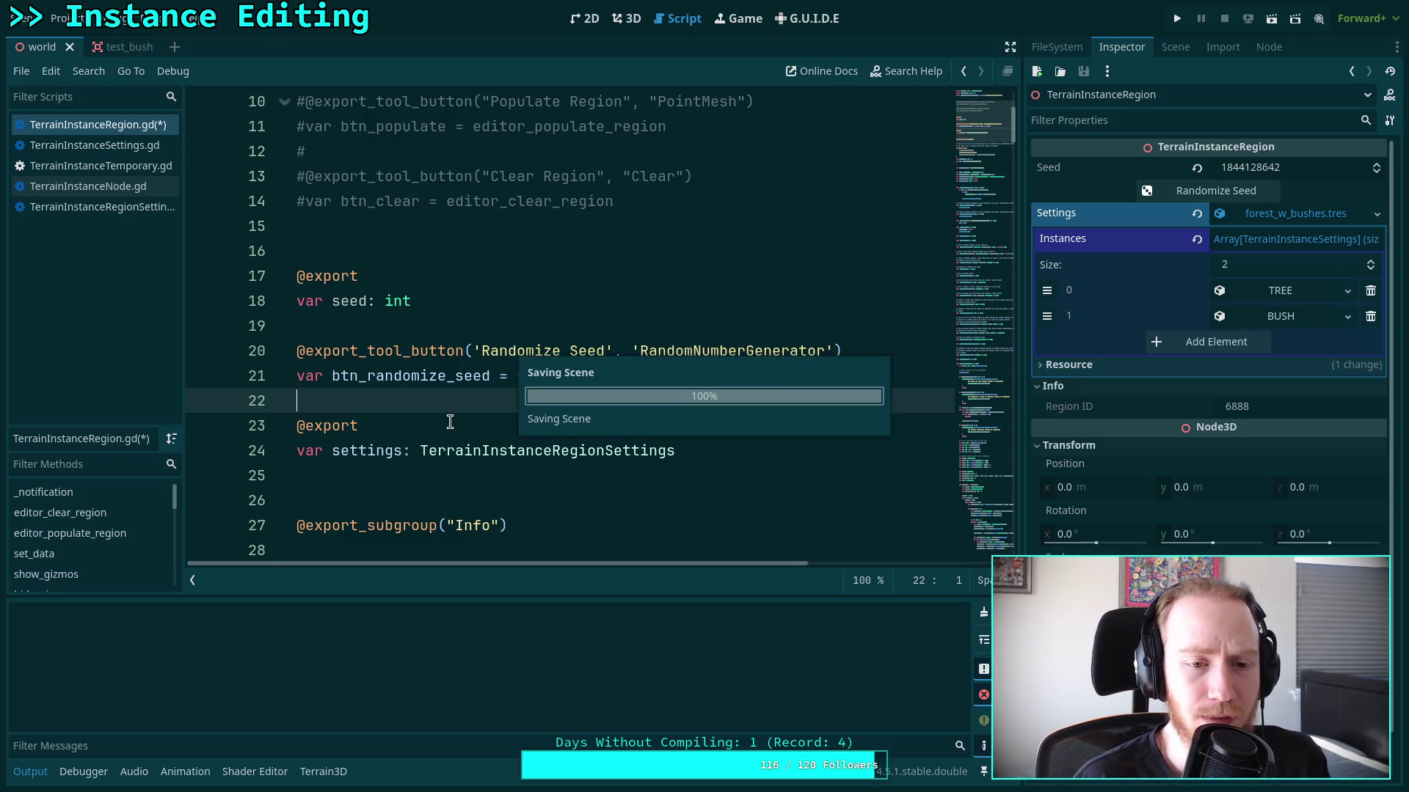
pyautogui.click(1199, 192)
pyautogui.click(1198, 192)
pyautogui.click(1199, 192)
pyautogui.click(1198, 192)
pyautogui.click(1199, 192)
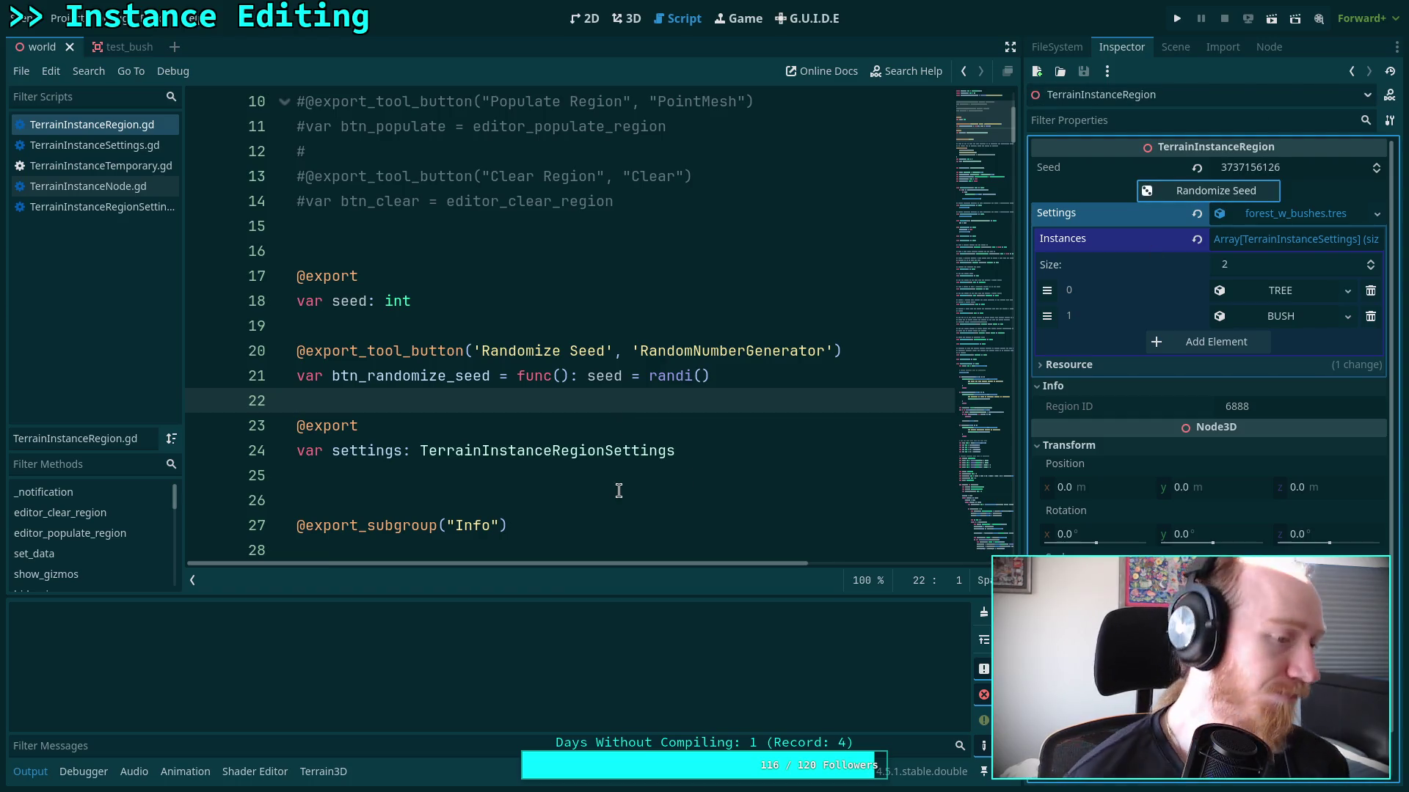
pyautogui.click(632, 453)
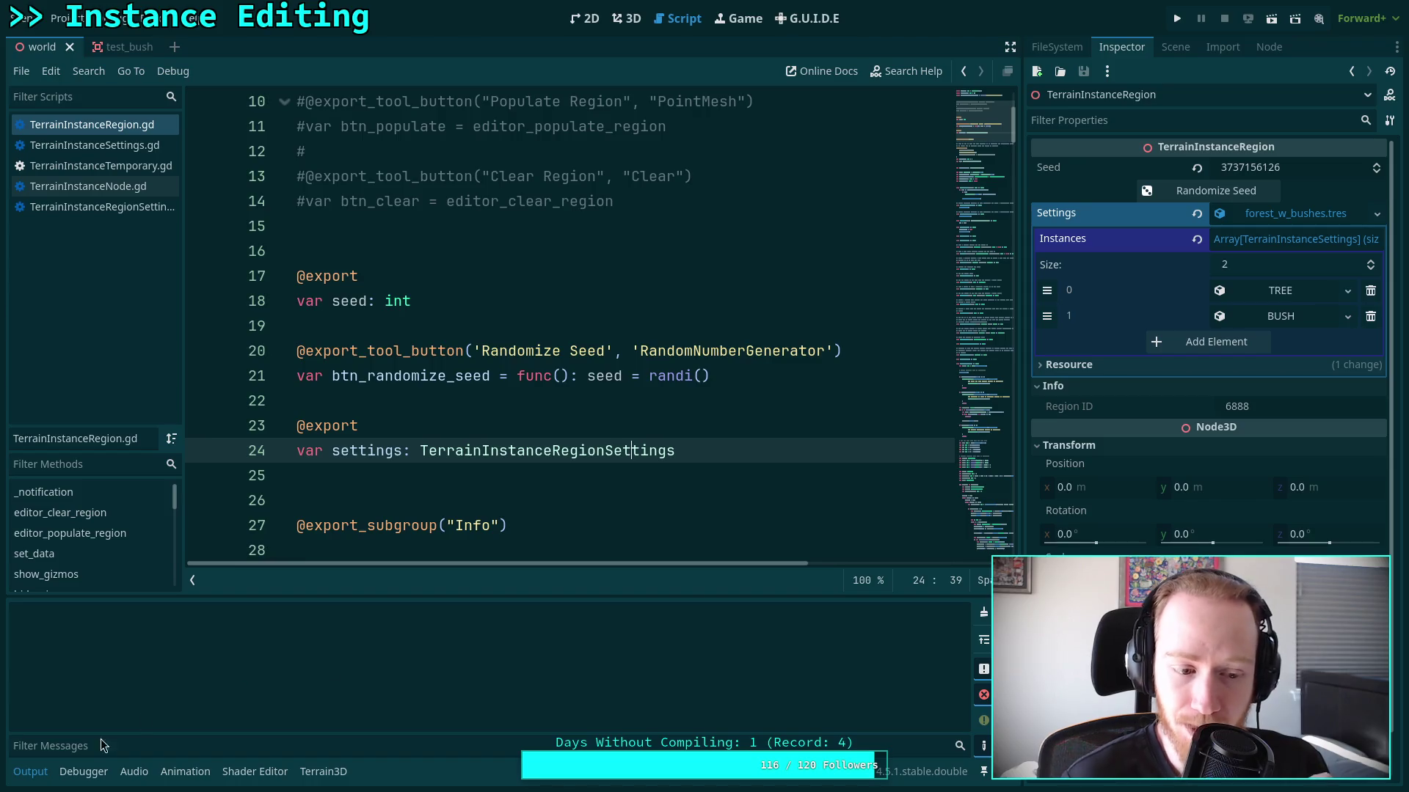
# Step: Hide the output log, replace the call name on line 21 with randi, and save
pyautogui.click(30, 772)
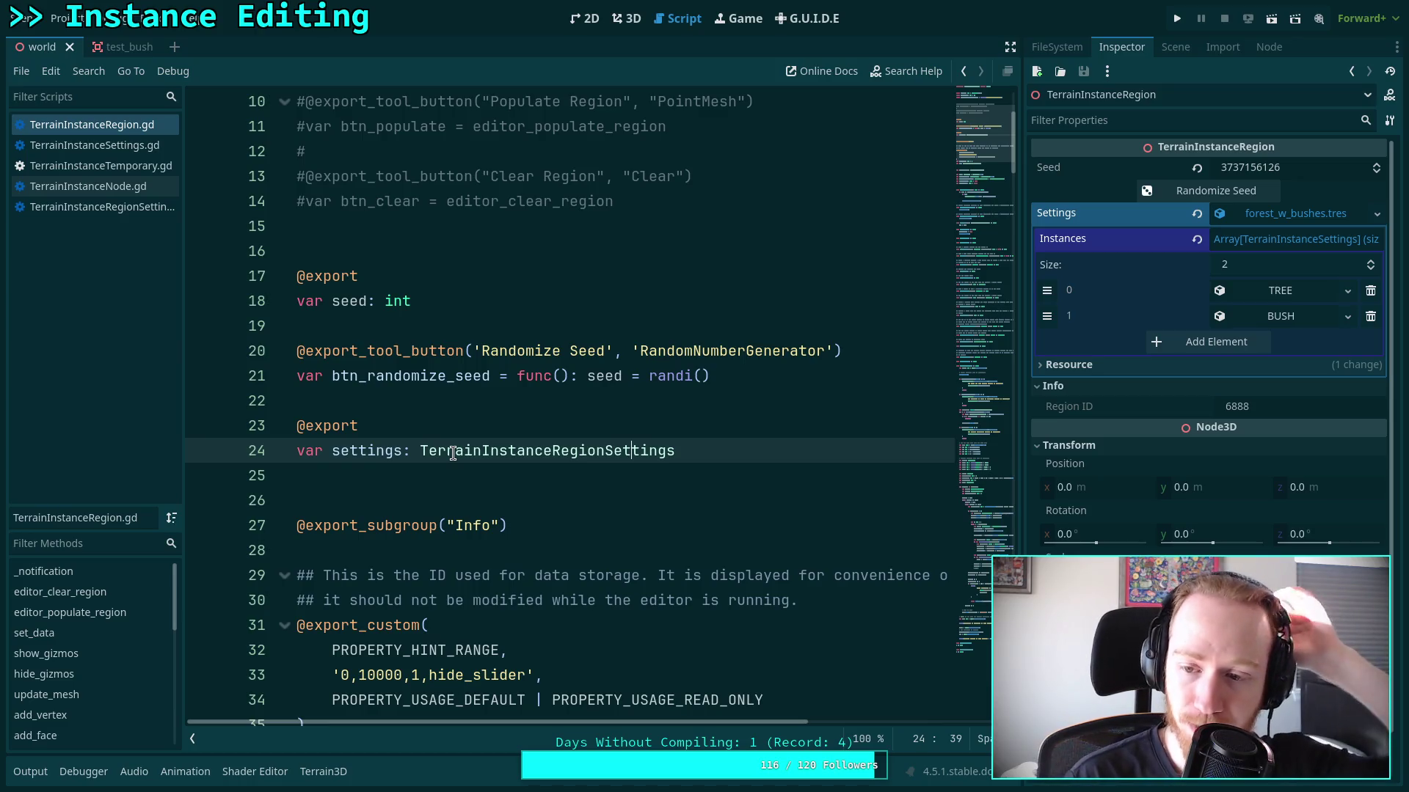
pyautogui.doubleClick(663, 377)
pyautogui.write('randi')
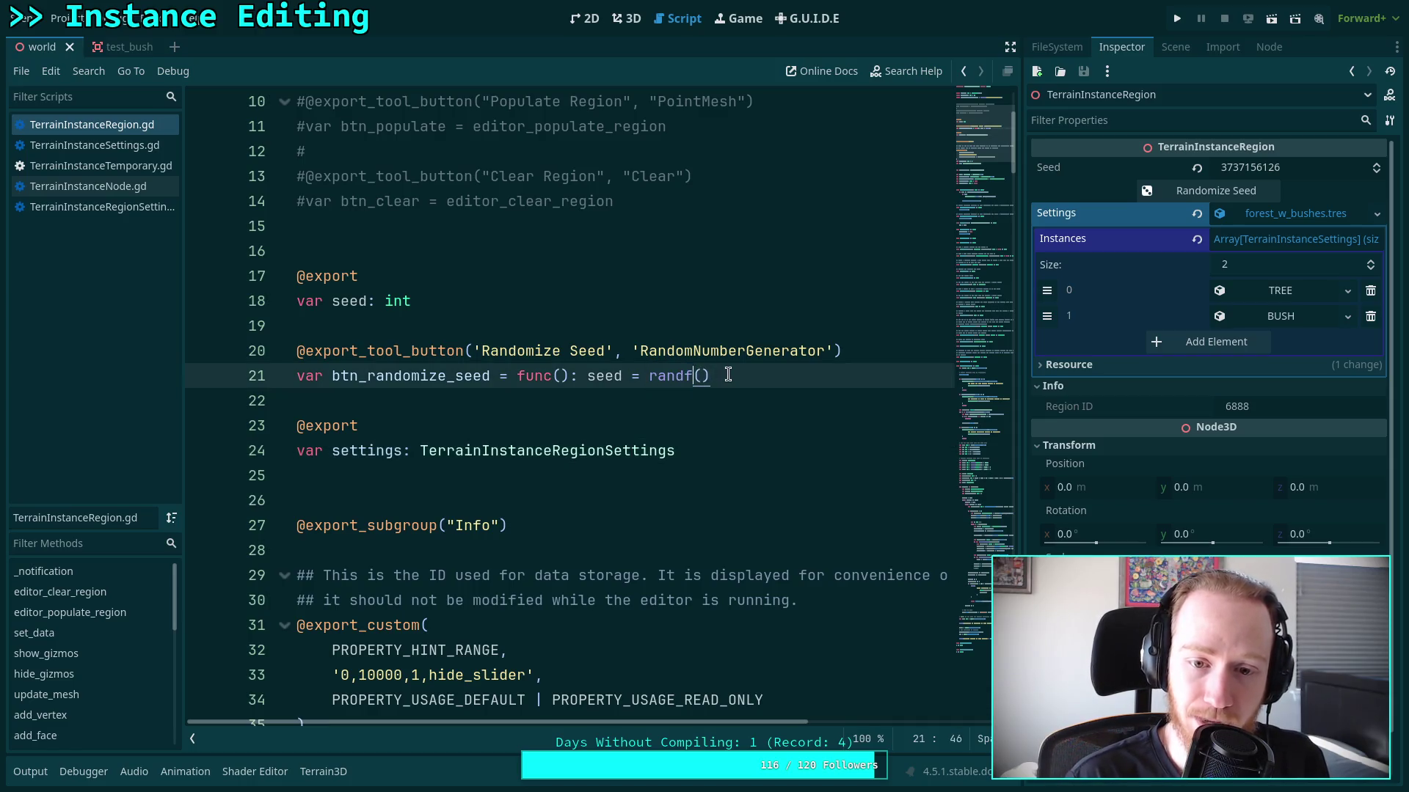
pyautogui.hotkey('ctrl', 'space')
pyautogui.hotkey('ctrl', 's')
# Step: Randomize the region's seed, then change randf() back to randi() on line 21 and save
pyautogui.click(1216, 191)
pyautogui.press('BackSpace')
pyautogui.write('d')
pyautogui.press('BackSpace')
pyautogui.write('i')
pyautogui.hotkey('ctrl', 's')
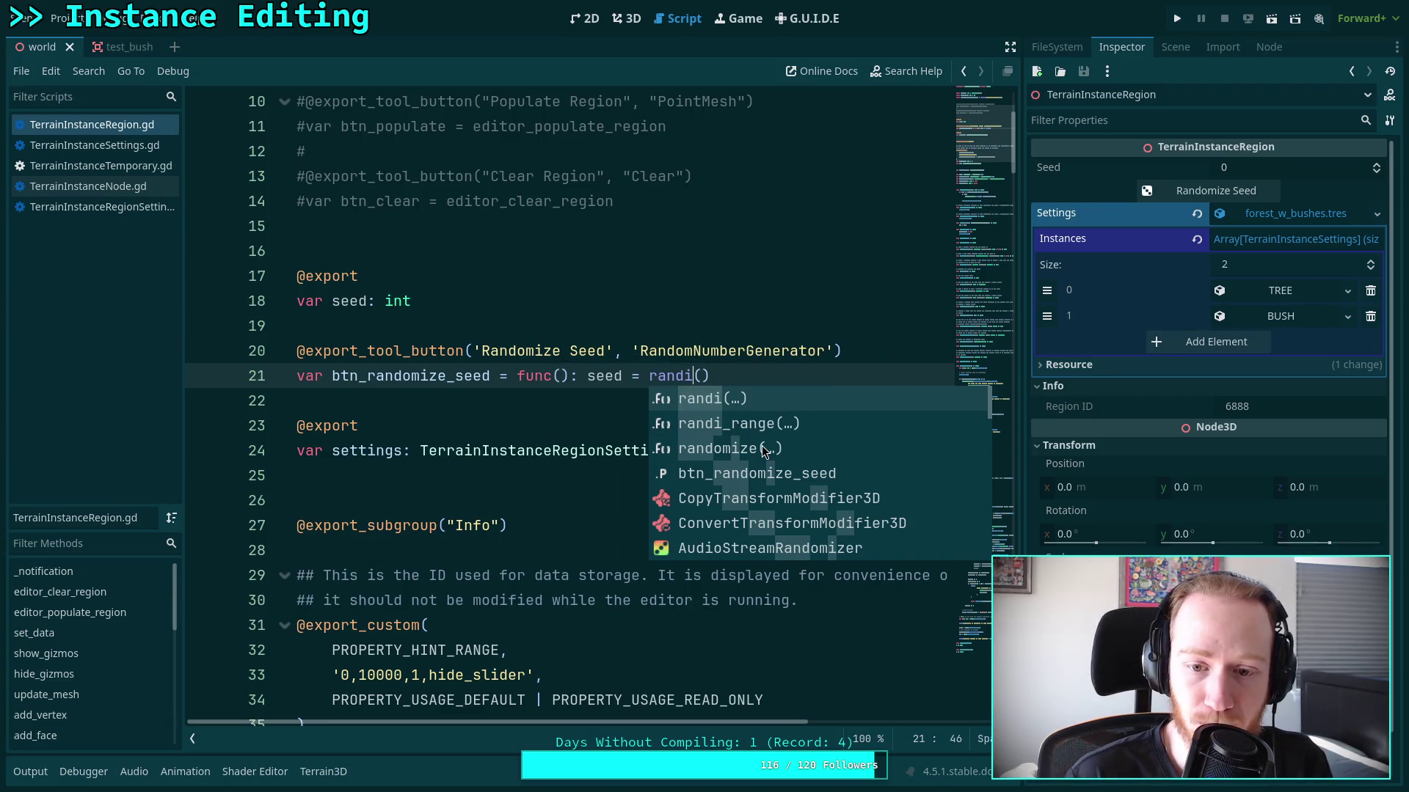
pyautogui.click(526, 429)
pyautogui.scroll(-2, 507, 418)
pyautogui.scroll(-5, 529, 411)
pyautogui.scroll(11, 543, 421)
pyautogui.scroll(-5, 551, 426)
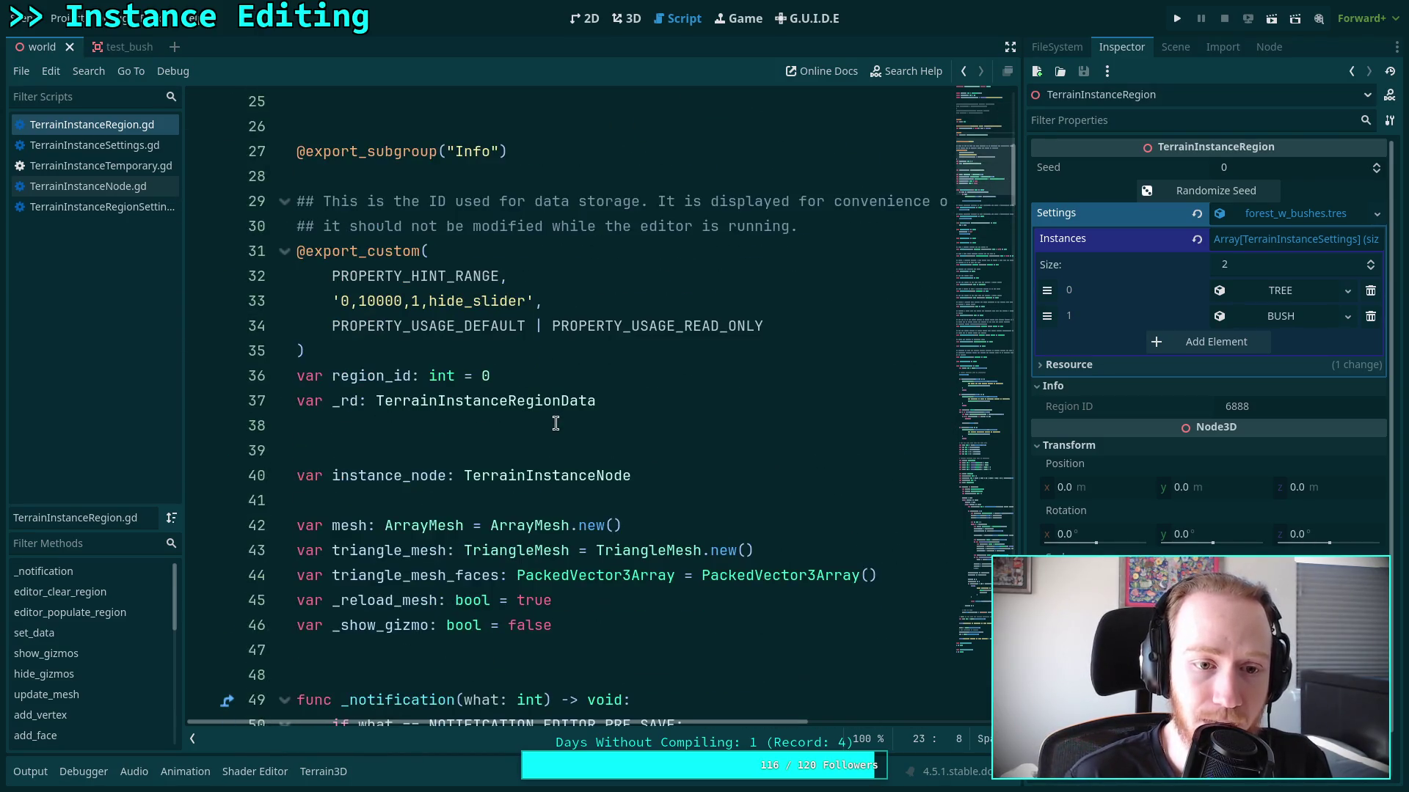
pyautogui.scroll(-11, 554, 423)
pyautogui.scroll(-15, 558, 421)
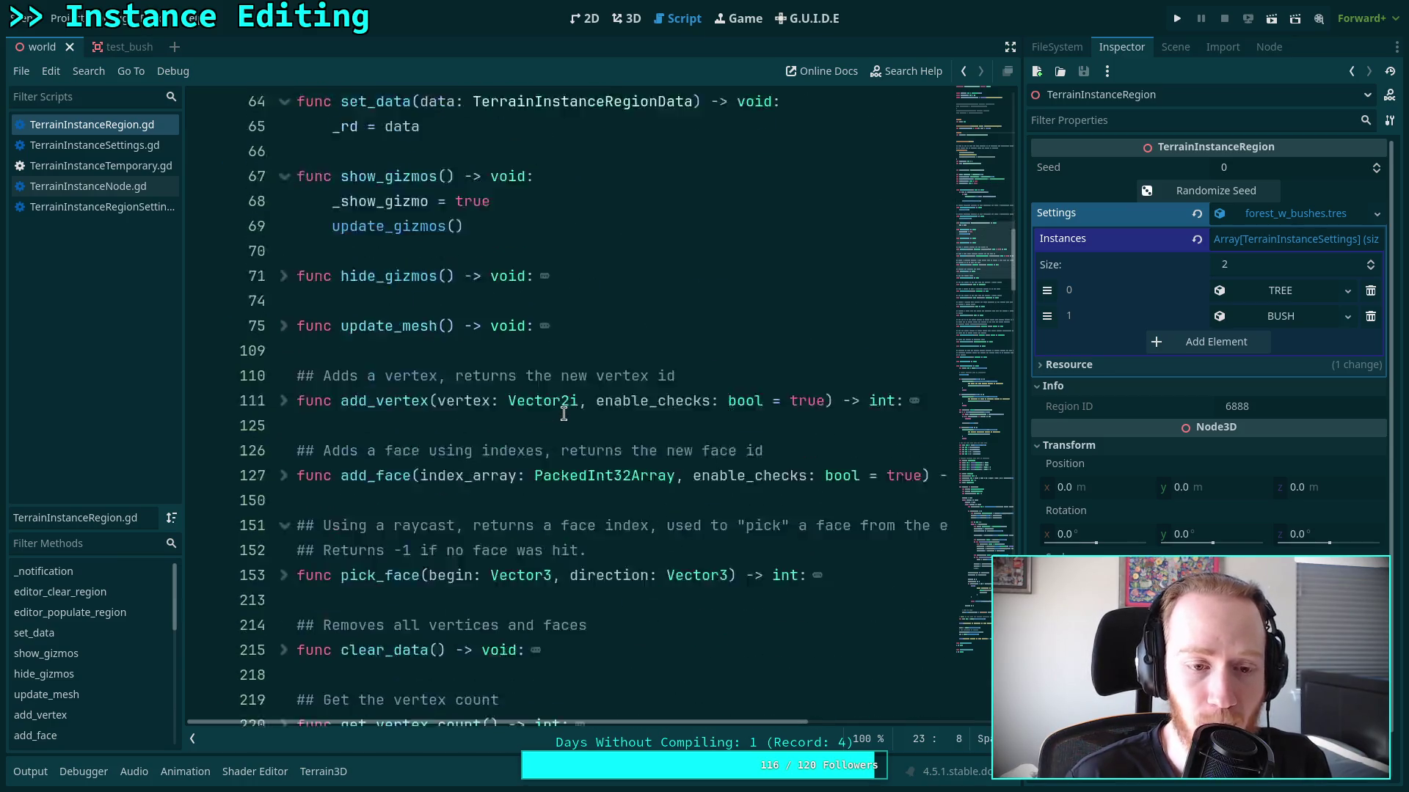
pyautogui.scroll(-9, 442, 404)
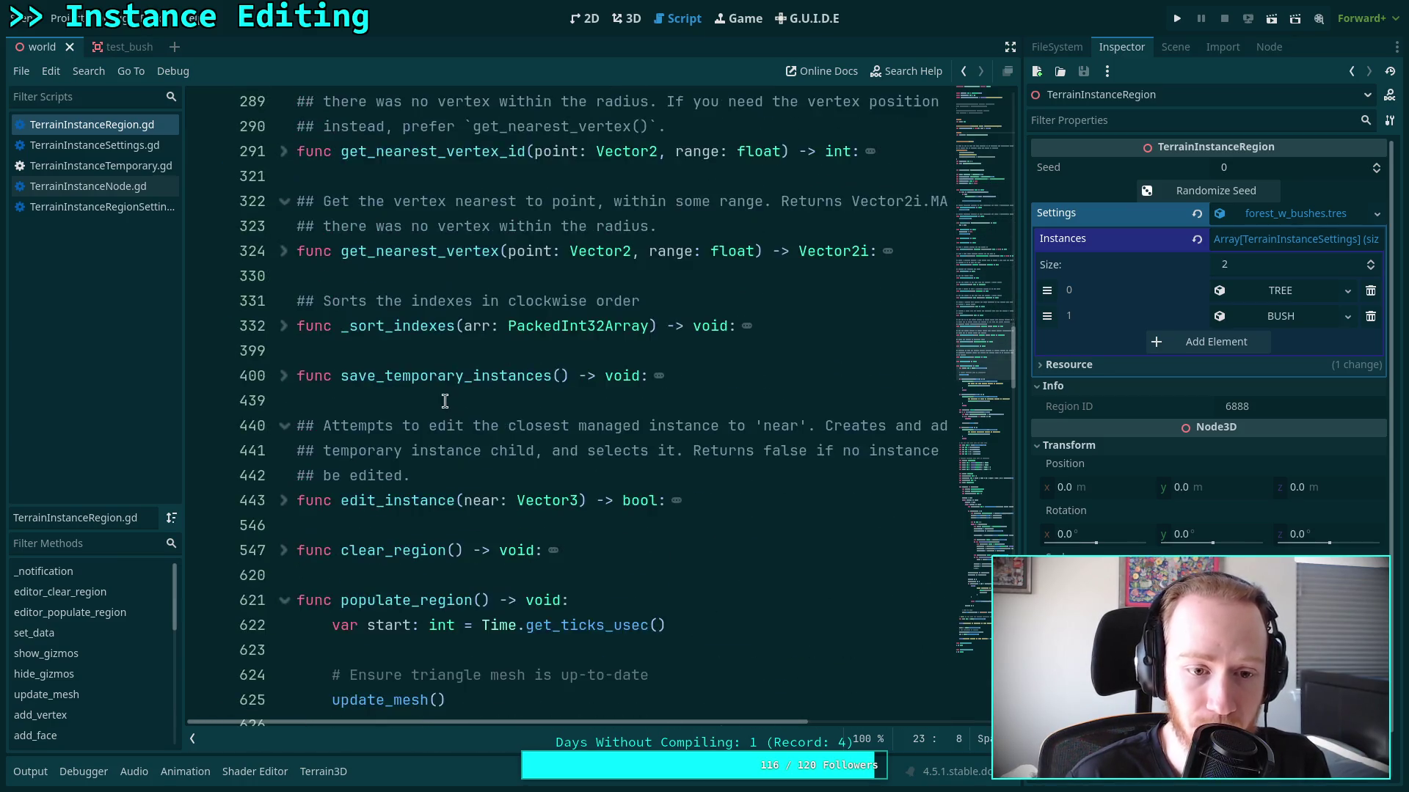
pyautogui.scroll(-1, 443, 381)
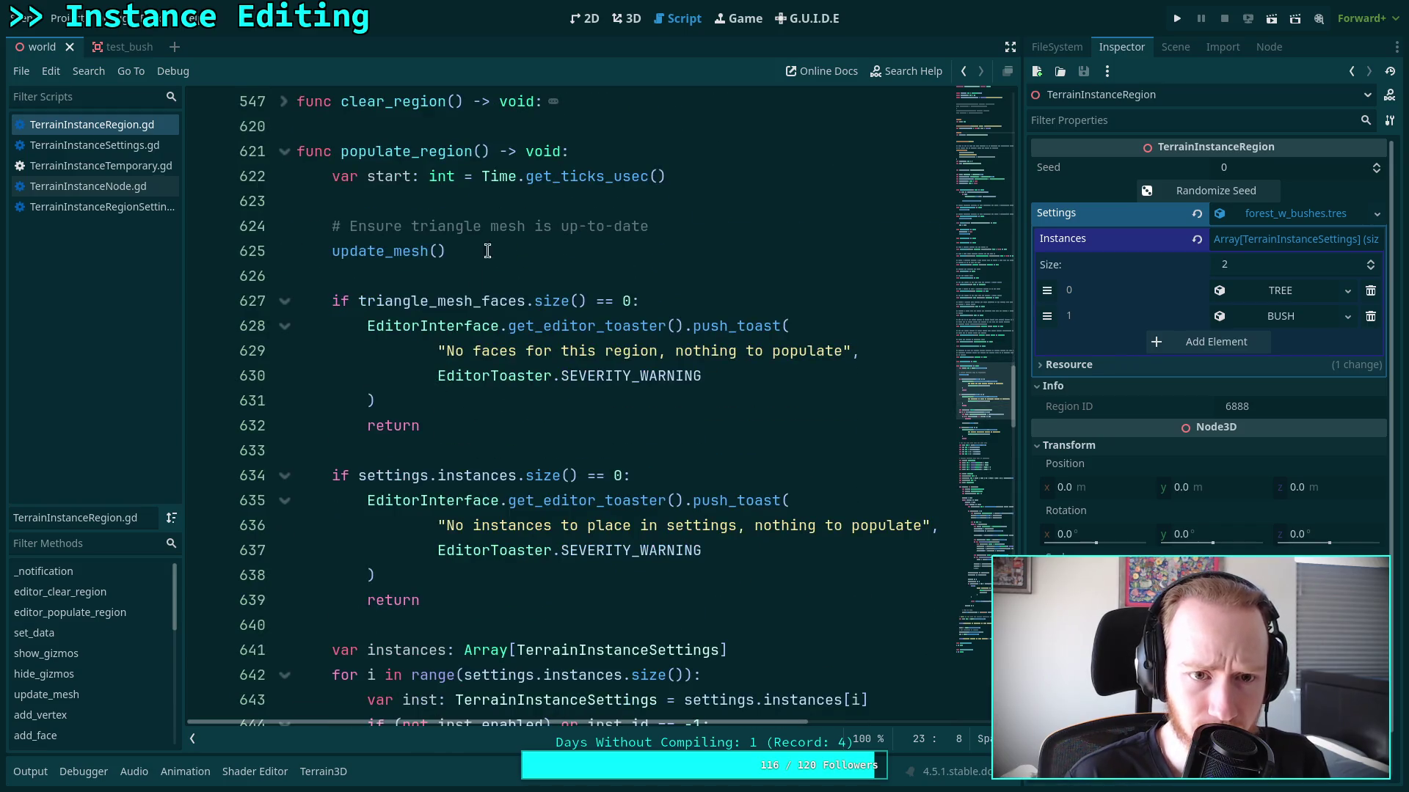
pyautogui.doubleClick(377, 176)
pyautogui.scroll(-1, 471, 308)
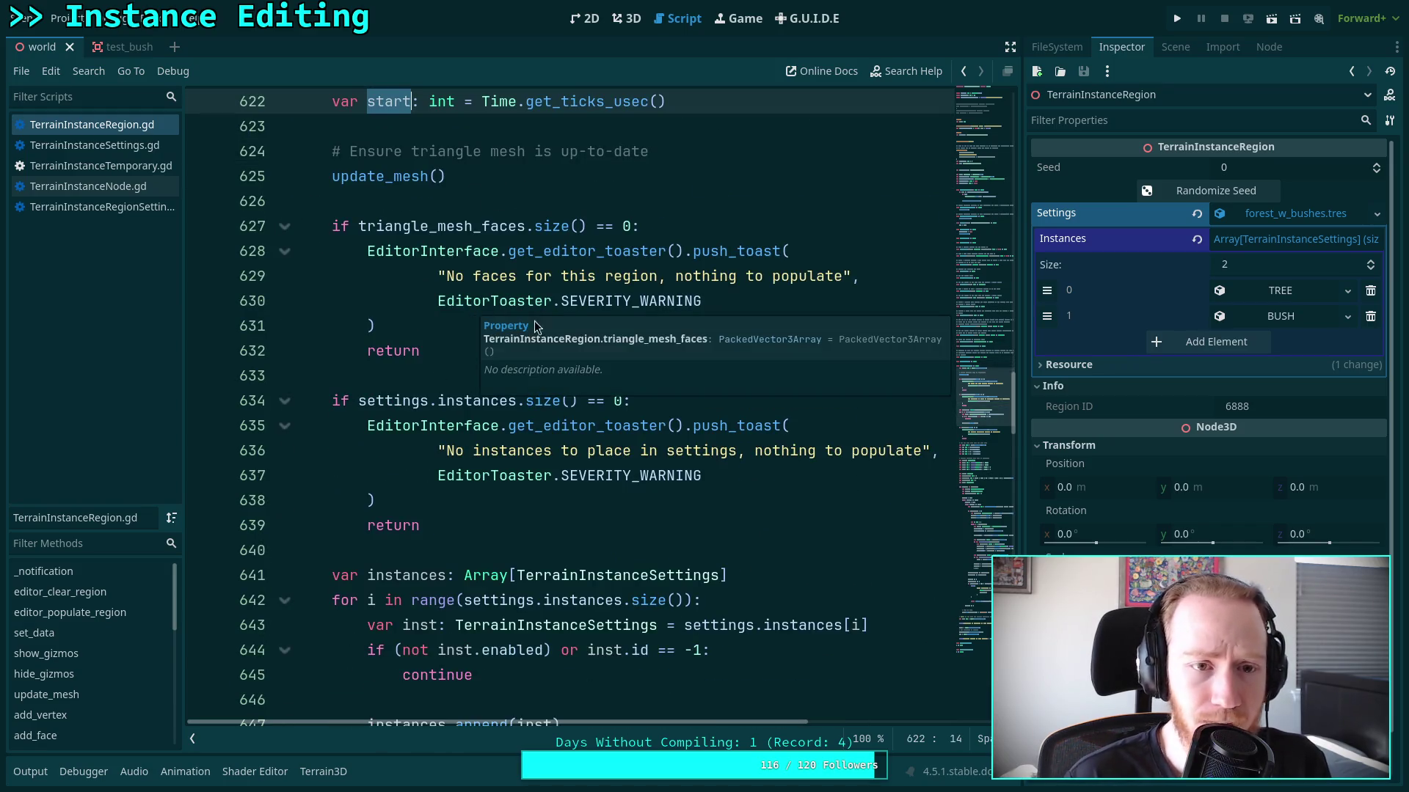
pyautogui.scroll(2, 414, 302)
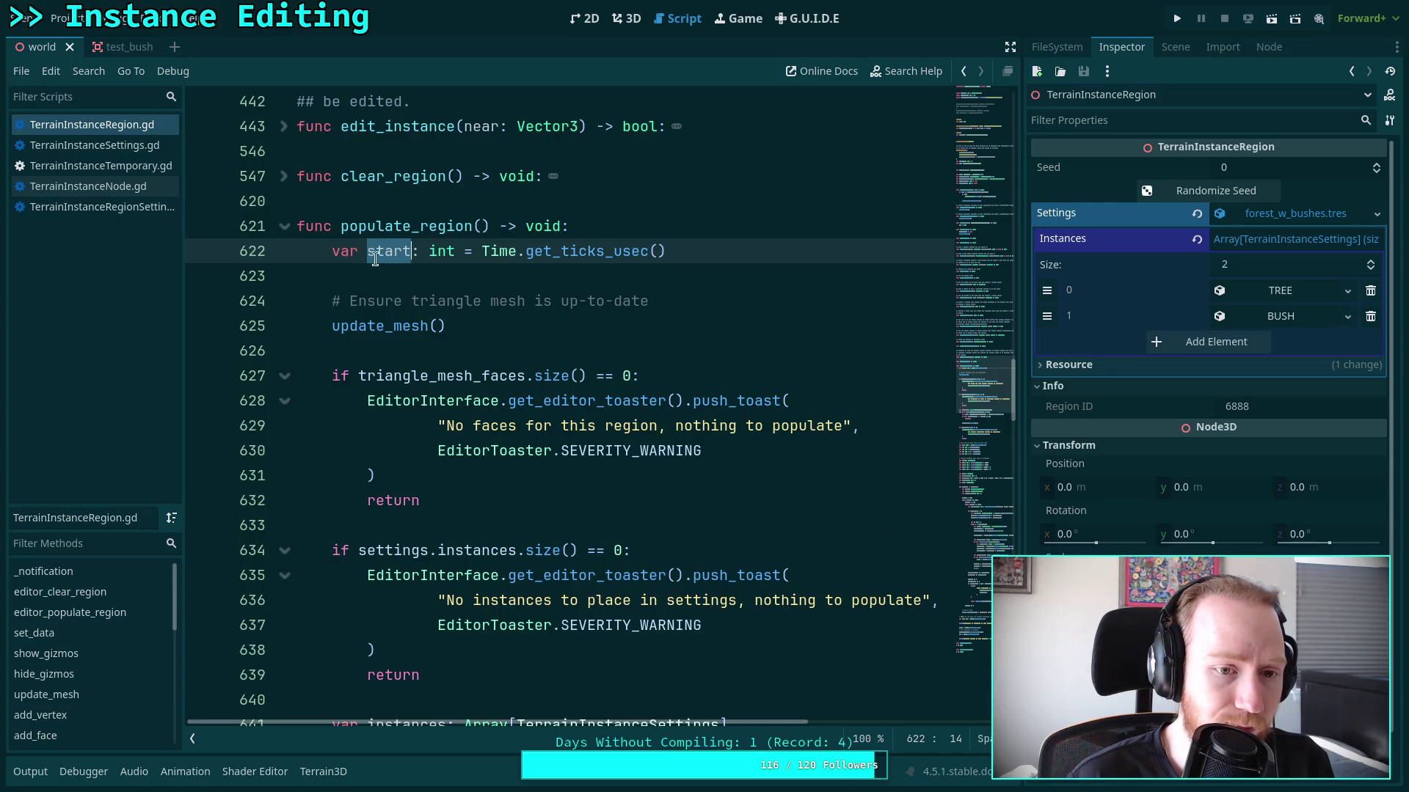
pyautogui.click(493, 325)
pyautogui.scroll(-6, 494, 324)
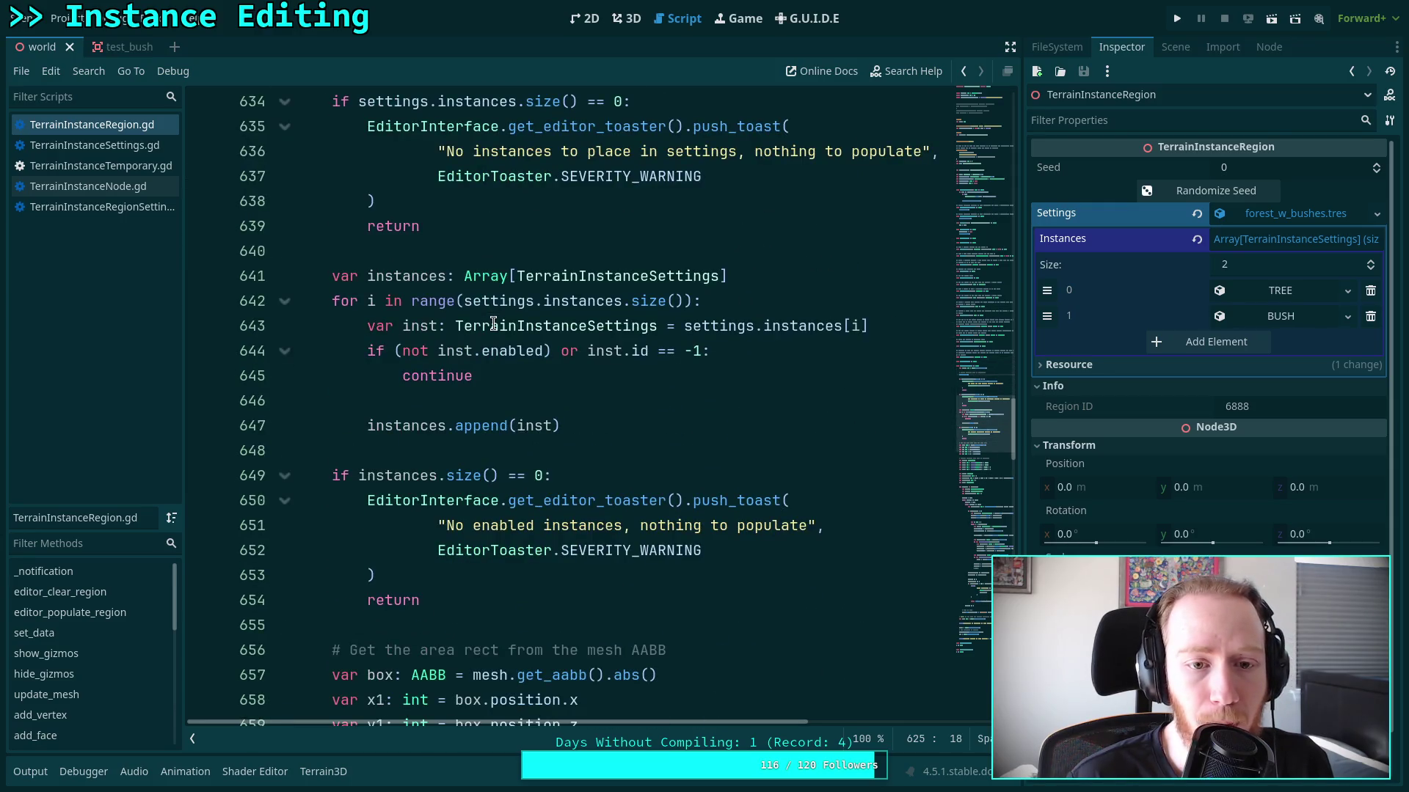
pyautogui.scroll(4, 493, 326)
pyautogui.scroll(-9, 493, 325)
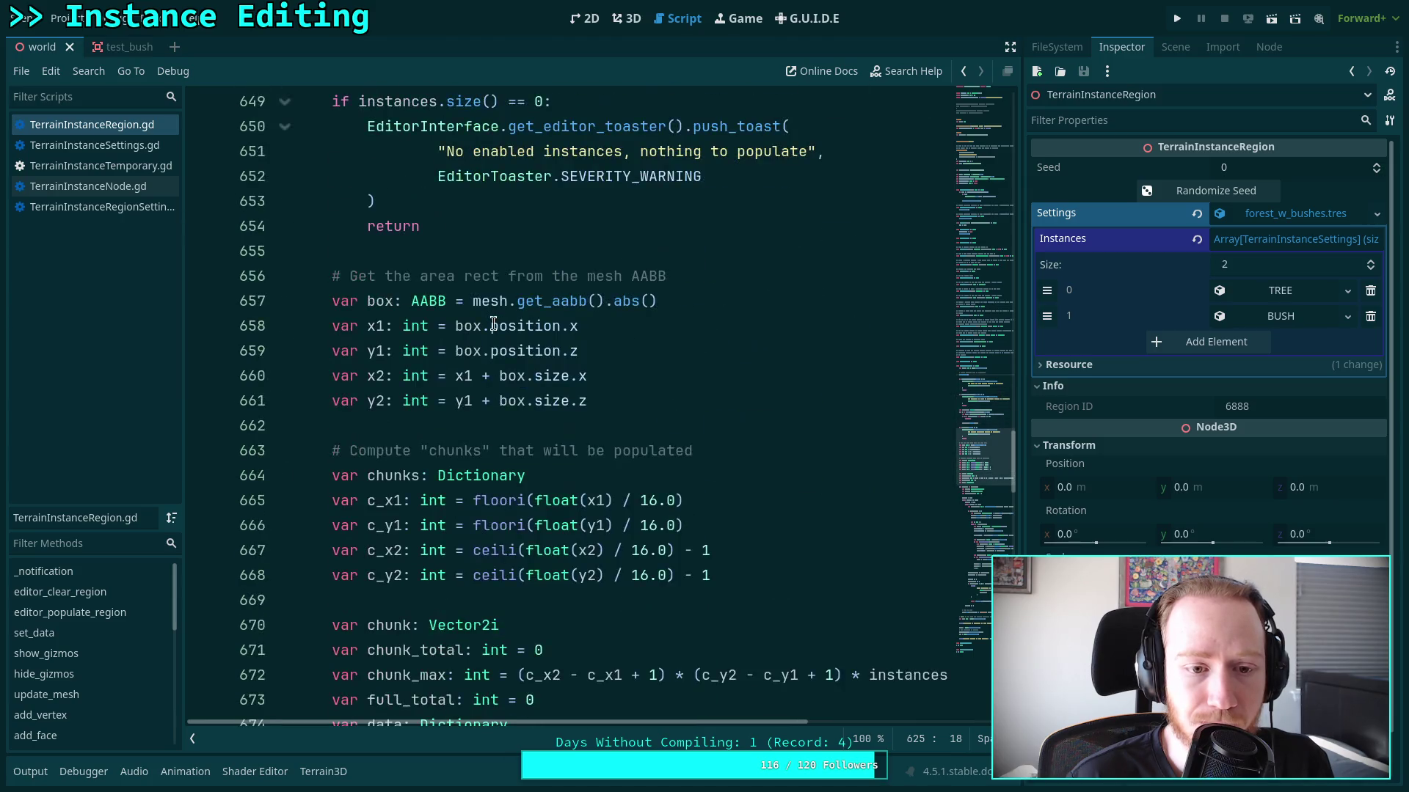
pyautogui.scroll(-3, 493, 325)
pyautogui.scroll(4, 493, 324)
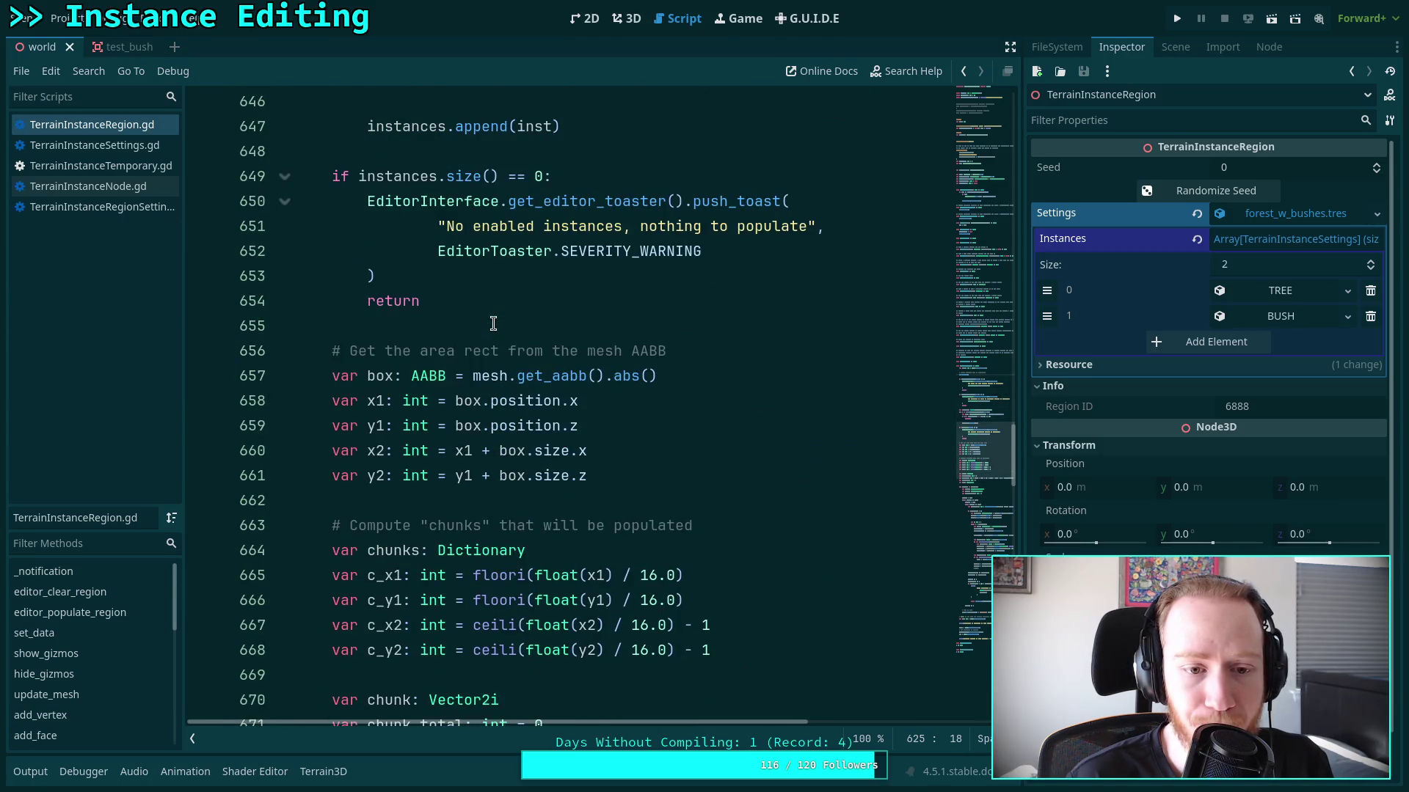
pyautogui.click(493, 324)
pyautogui.scroll(-4, 493, 323)
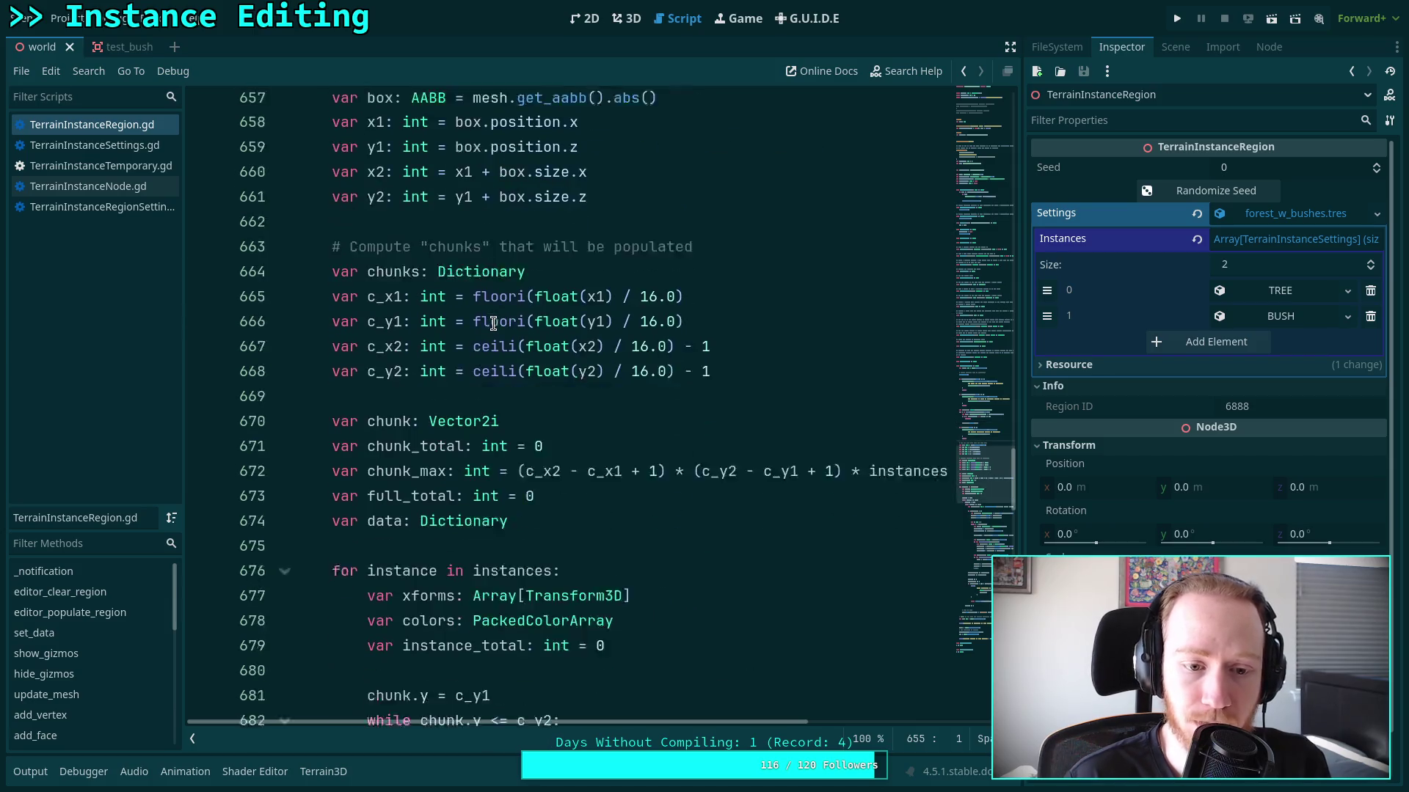
pyautogui.scroll(-3, 493, 323)
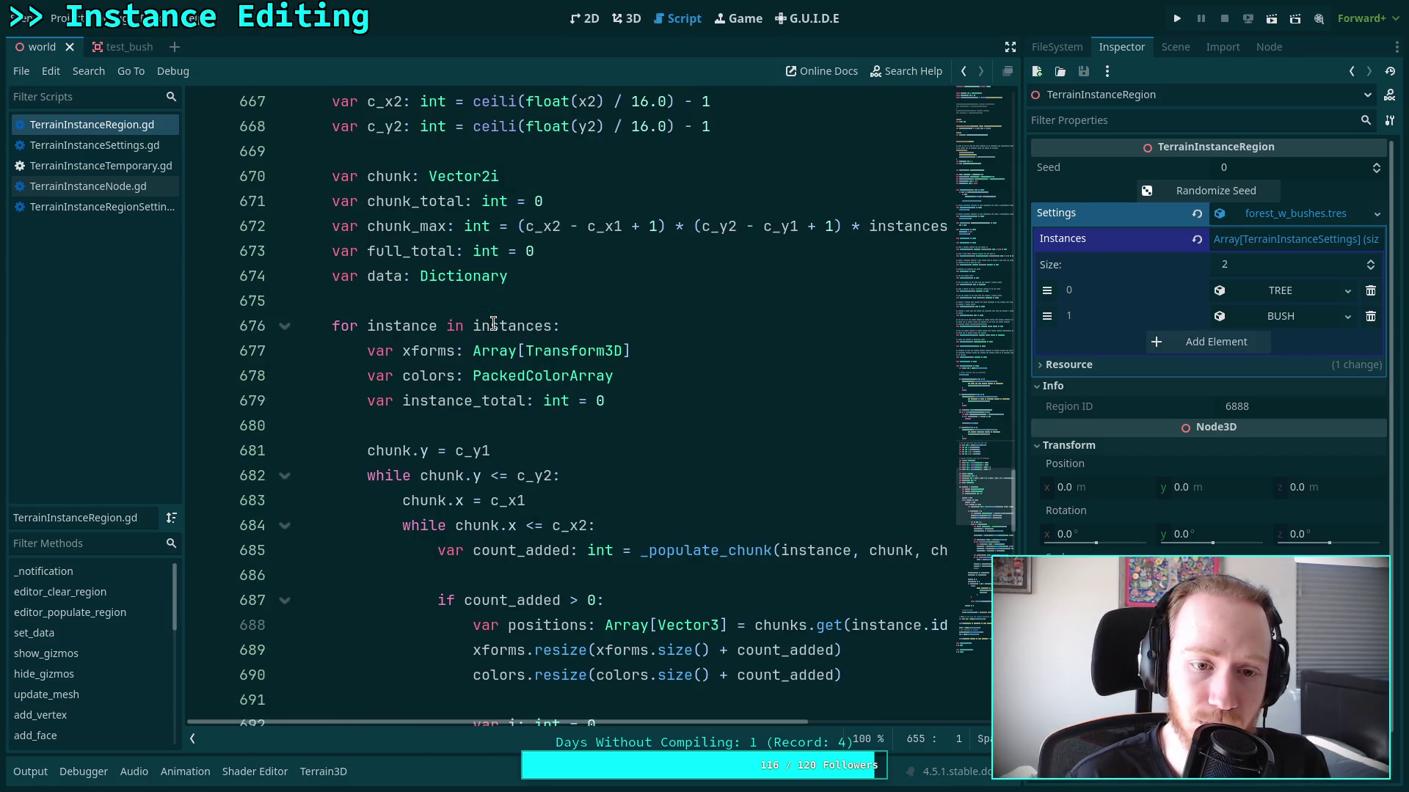
pyautogui.scroll(-2, 493, 324)
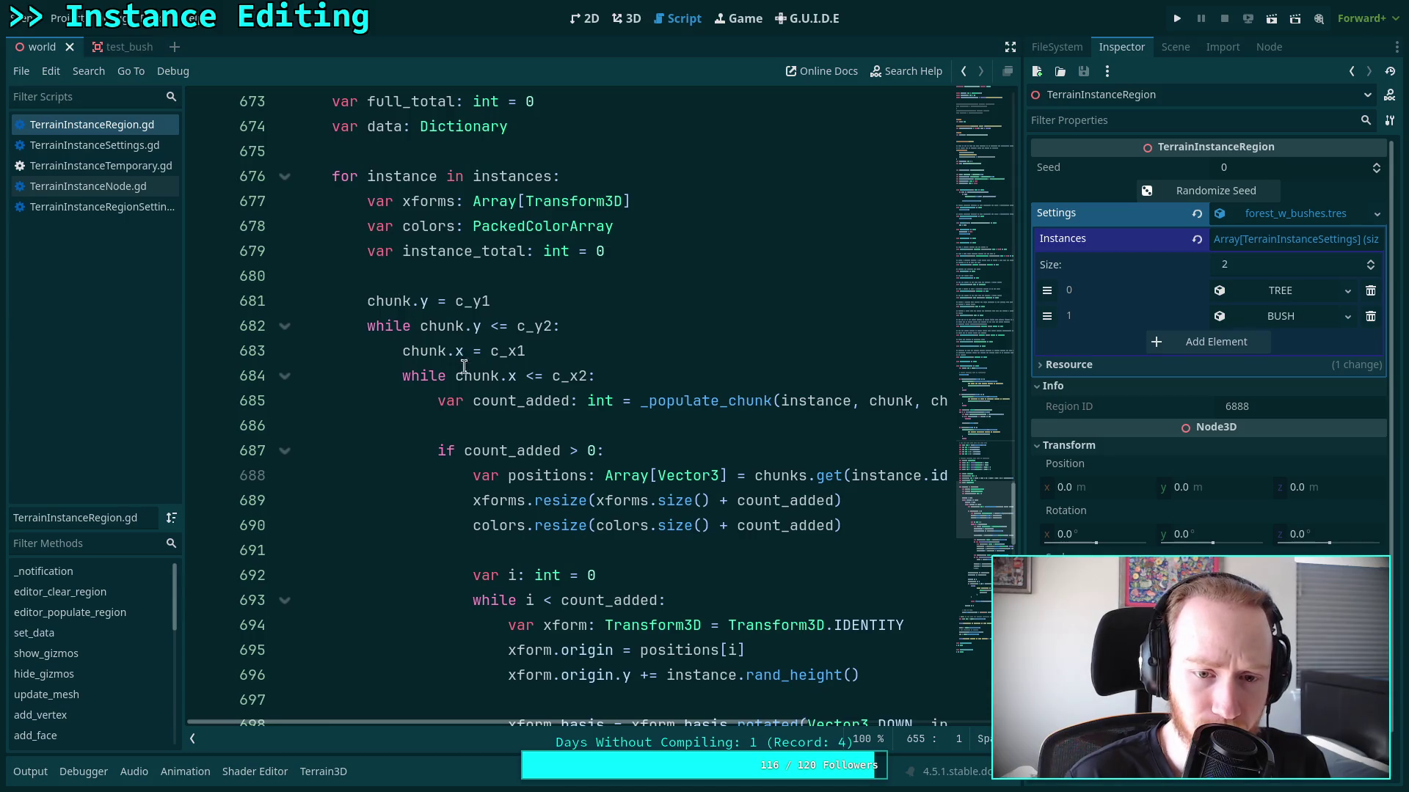
pyautogui.click(658, 402)
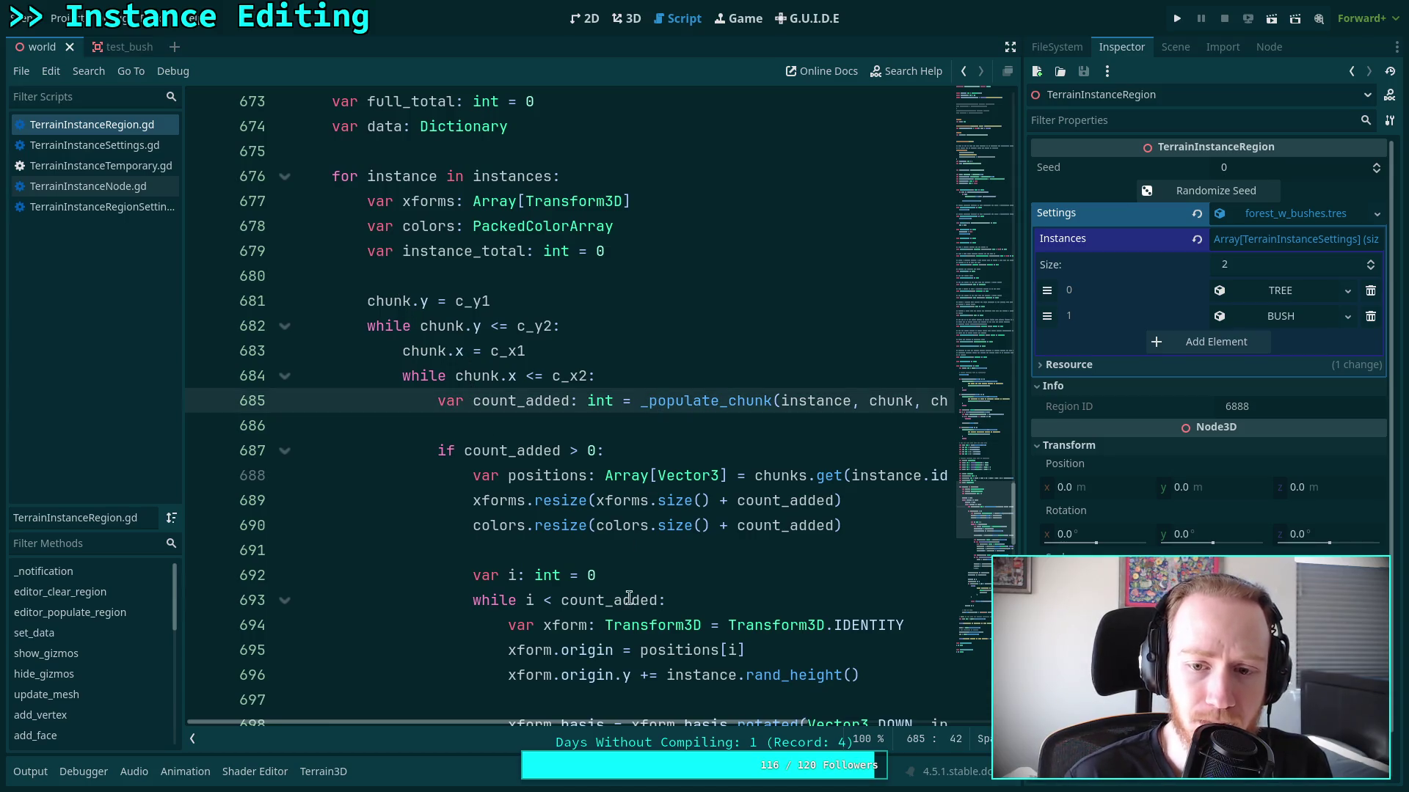
pyautogui.hscroll(3, 694, 721)
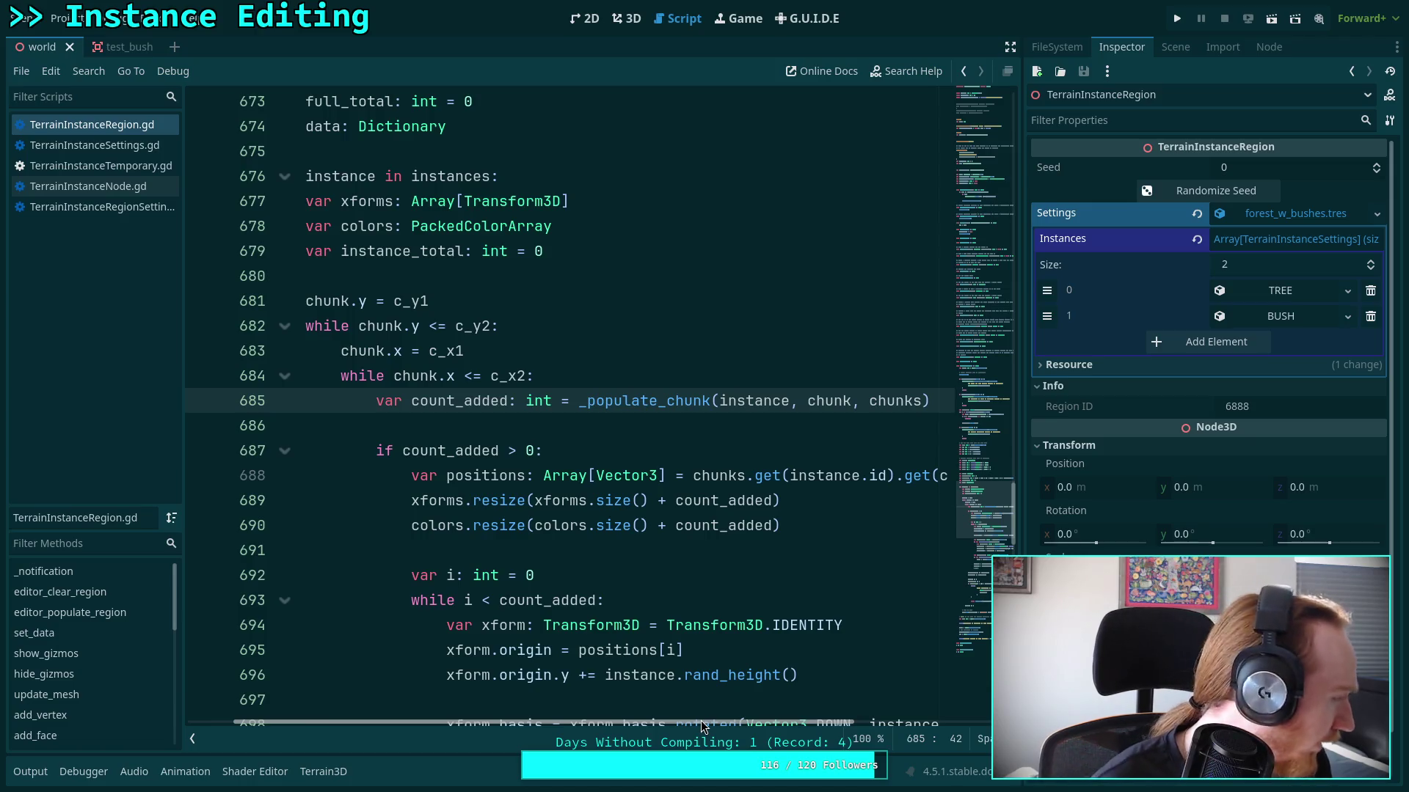
pyautogui.scroll(-3, 737, 441)
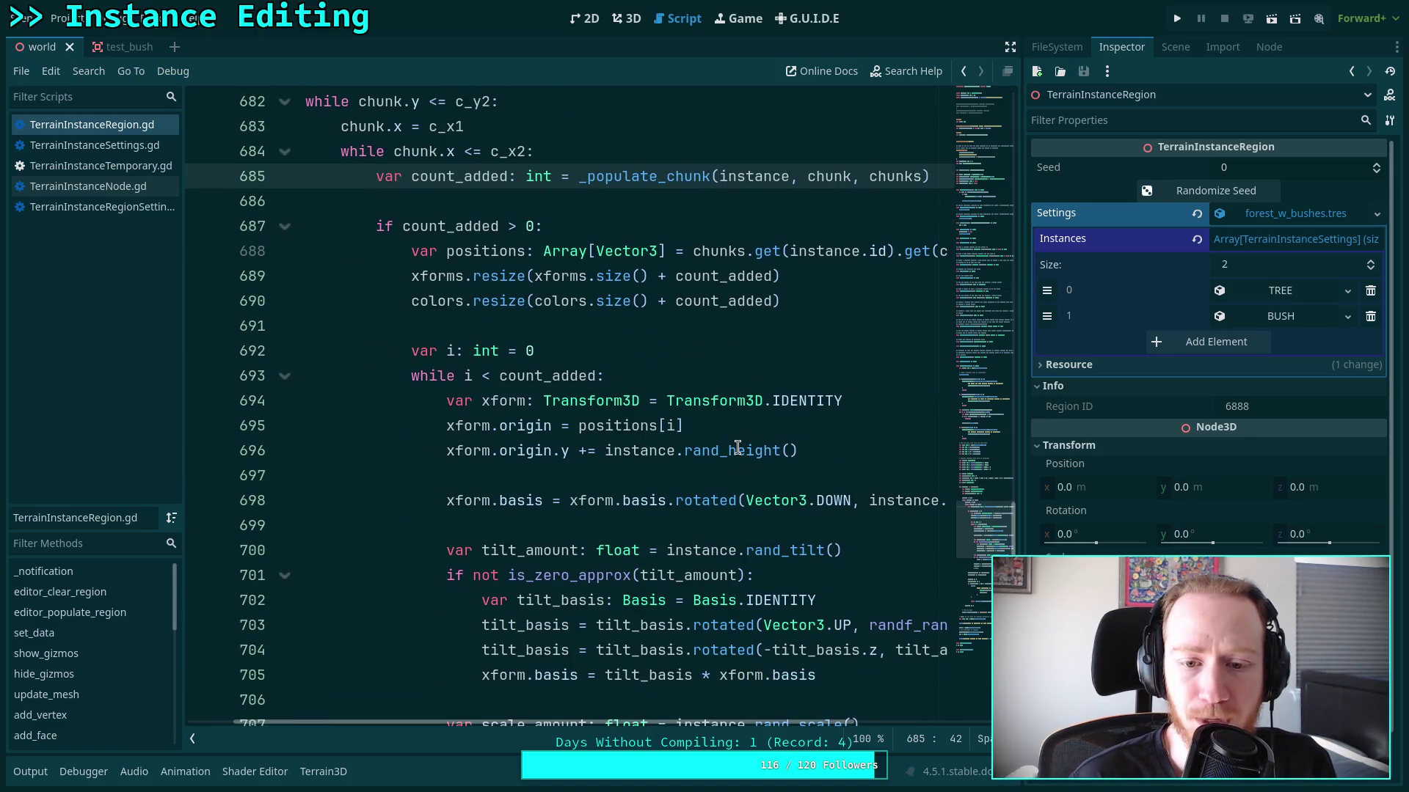
pyautogui.moveTo(738, 447)
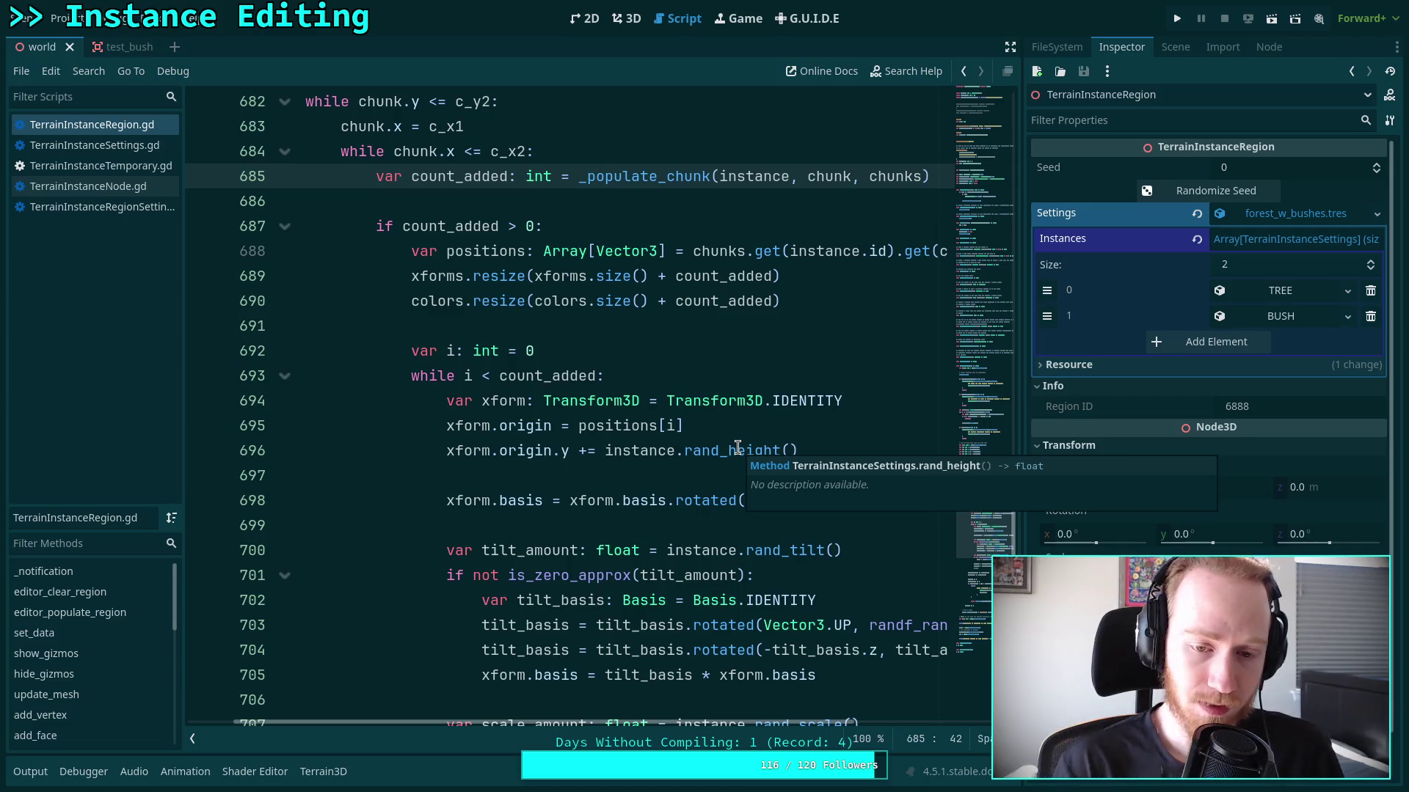
pyautogui.click(852, 451)
# Step: Add a new line 697 reading RandomNumberGenerator below the rand_height line
pyautogui.press('Return')
pyautogui.write('Rand')
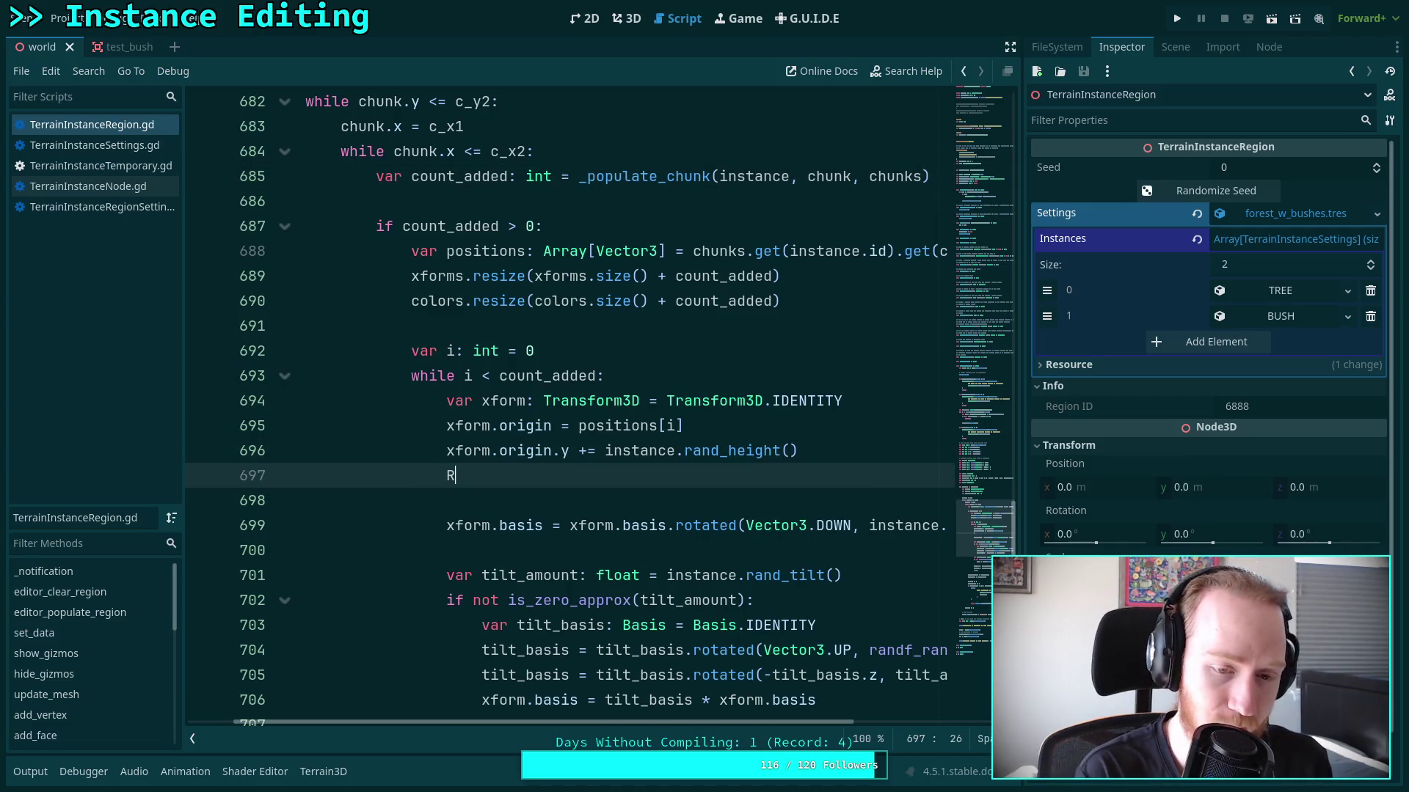
pyautogui.press('Return')
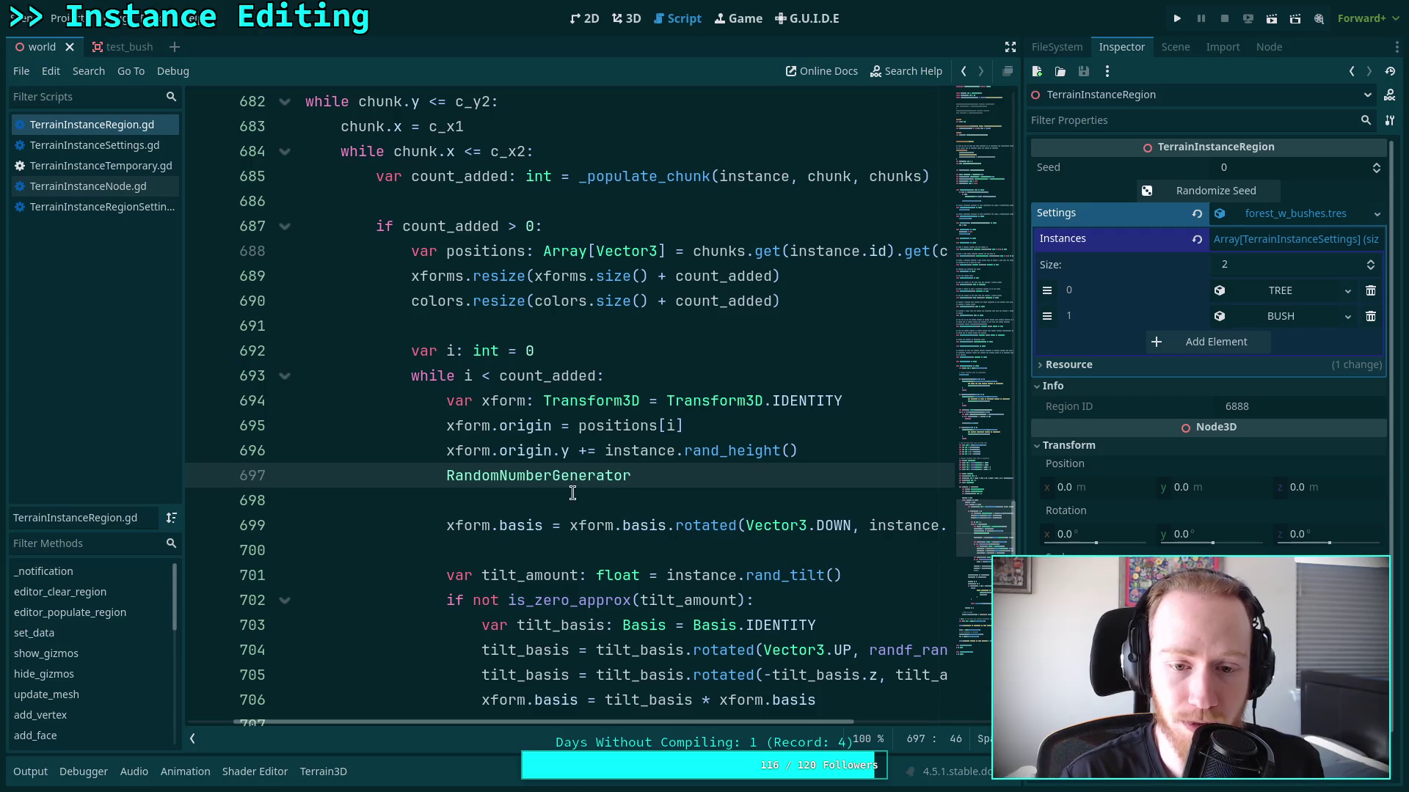
# Step: Look up the RandomNumberGenerator class documentation, then close that doc page
pyautogui.rightClick(592, 477)
pyautogui.click(630, 725)
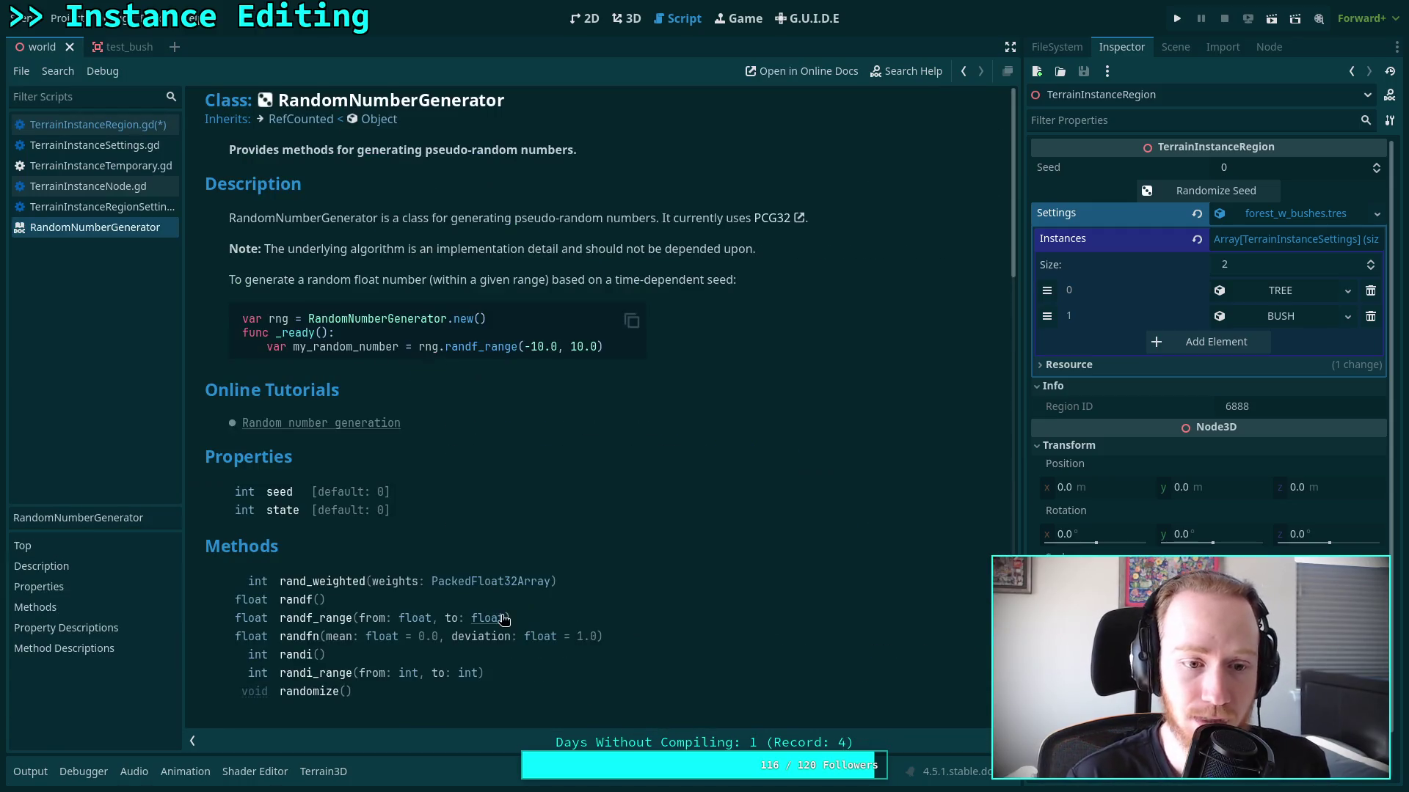
pyautogui.scroll(-2, 498, 583)
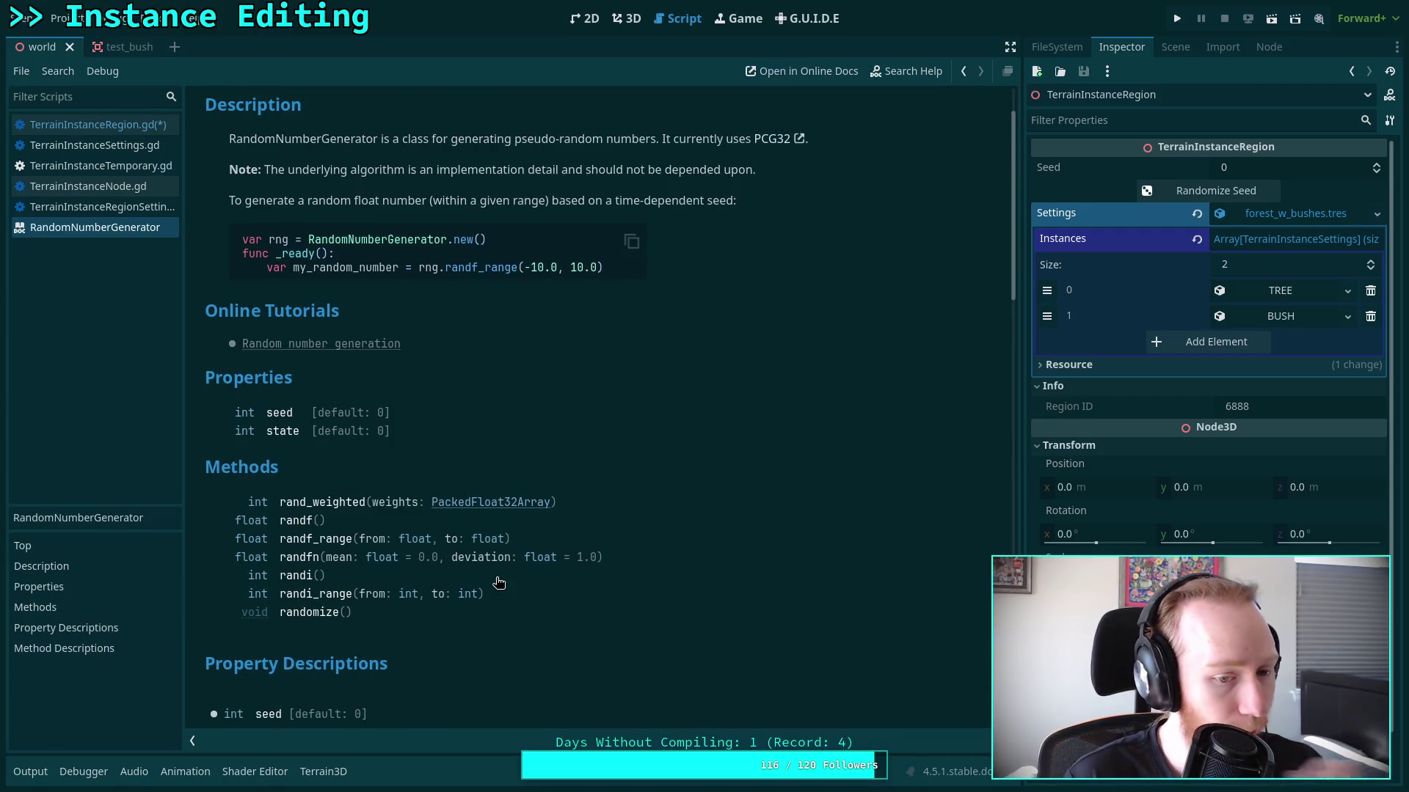
pyautogui.rightClick(73, 228)
pyautogui.click(110, 248)
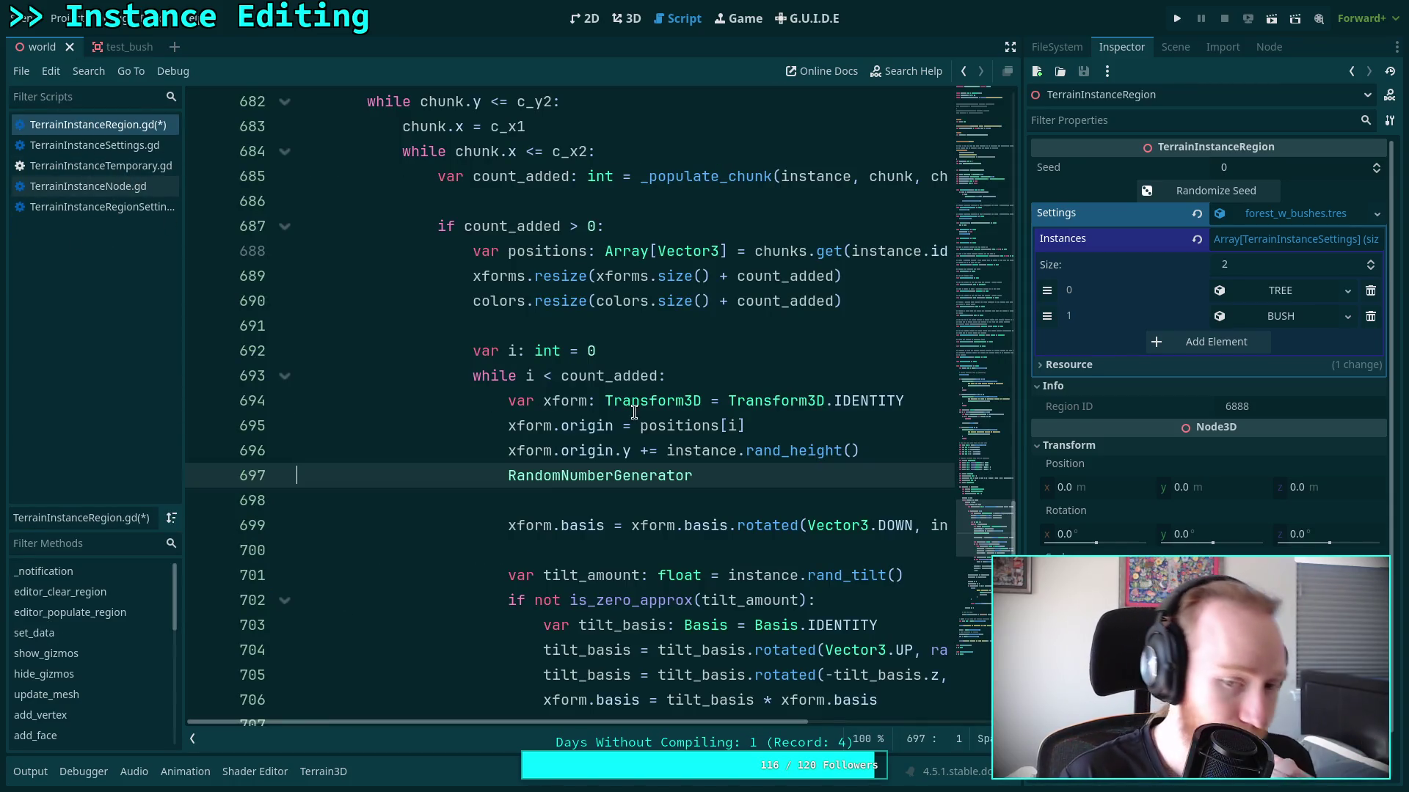
pyautogui.click(603, 510)
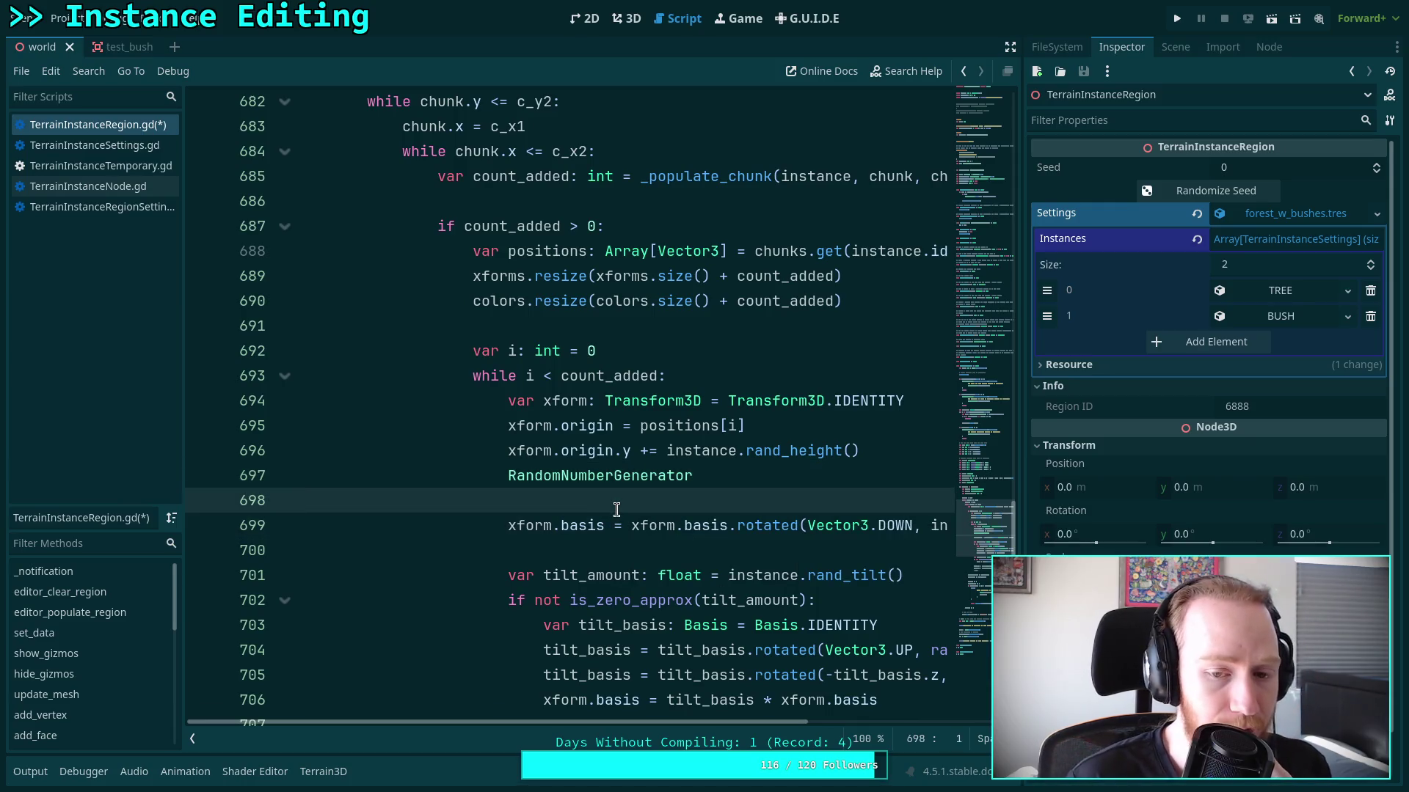
pyautogui.scroll(-2, 616, 509)
pyautogui.scroll(-1, 616, 510)
pyautogui.scroll(2, 616, 510)
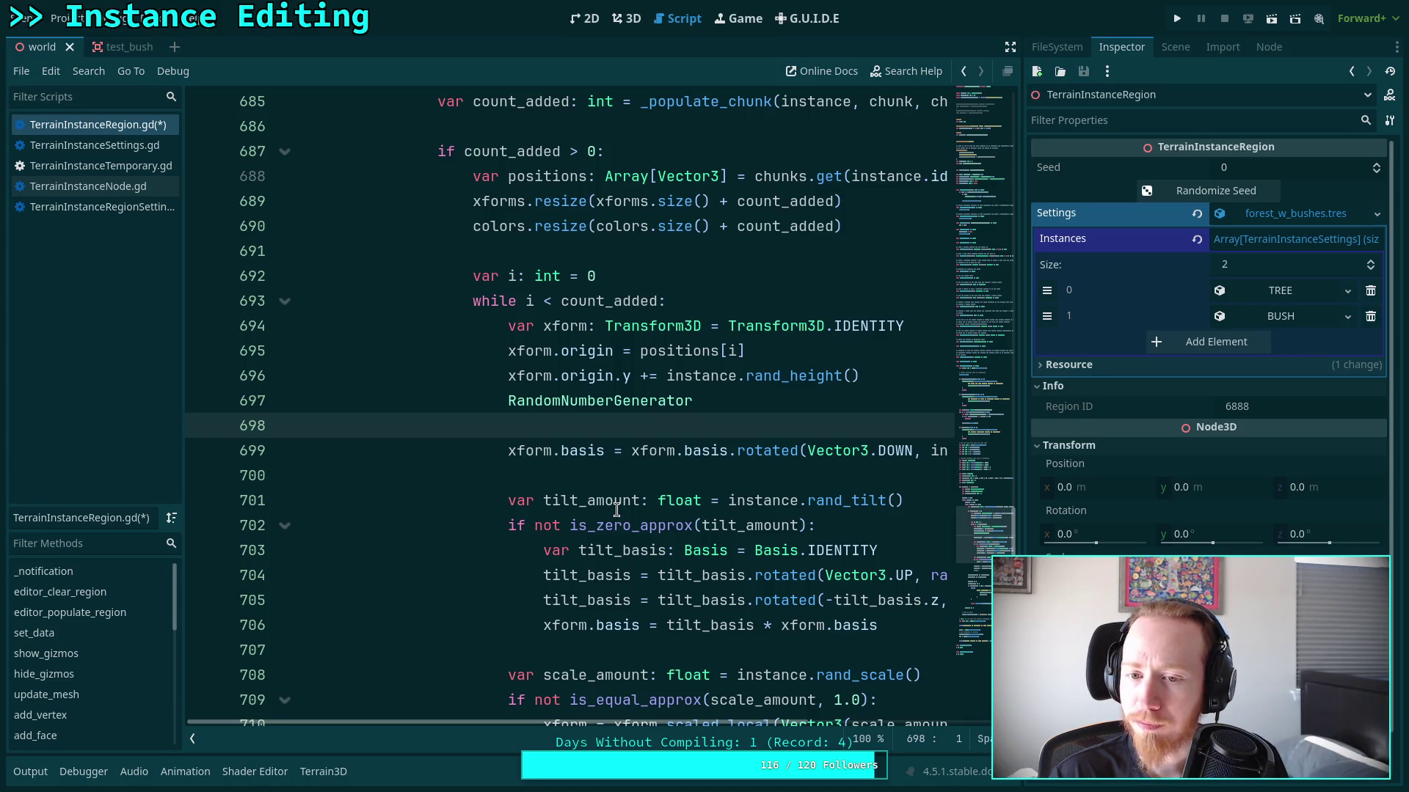
# Step: Open TerrainInstanceSettings.gd and collapse _validate_property to reach rand_color
pyautogui.click(104, 150)
pyautogui.scroll(-10, 510, 407)
pyautogui.scroll(-20, 510, 407)
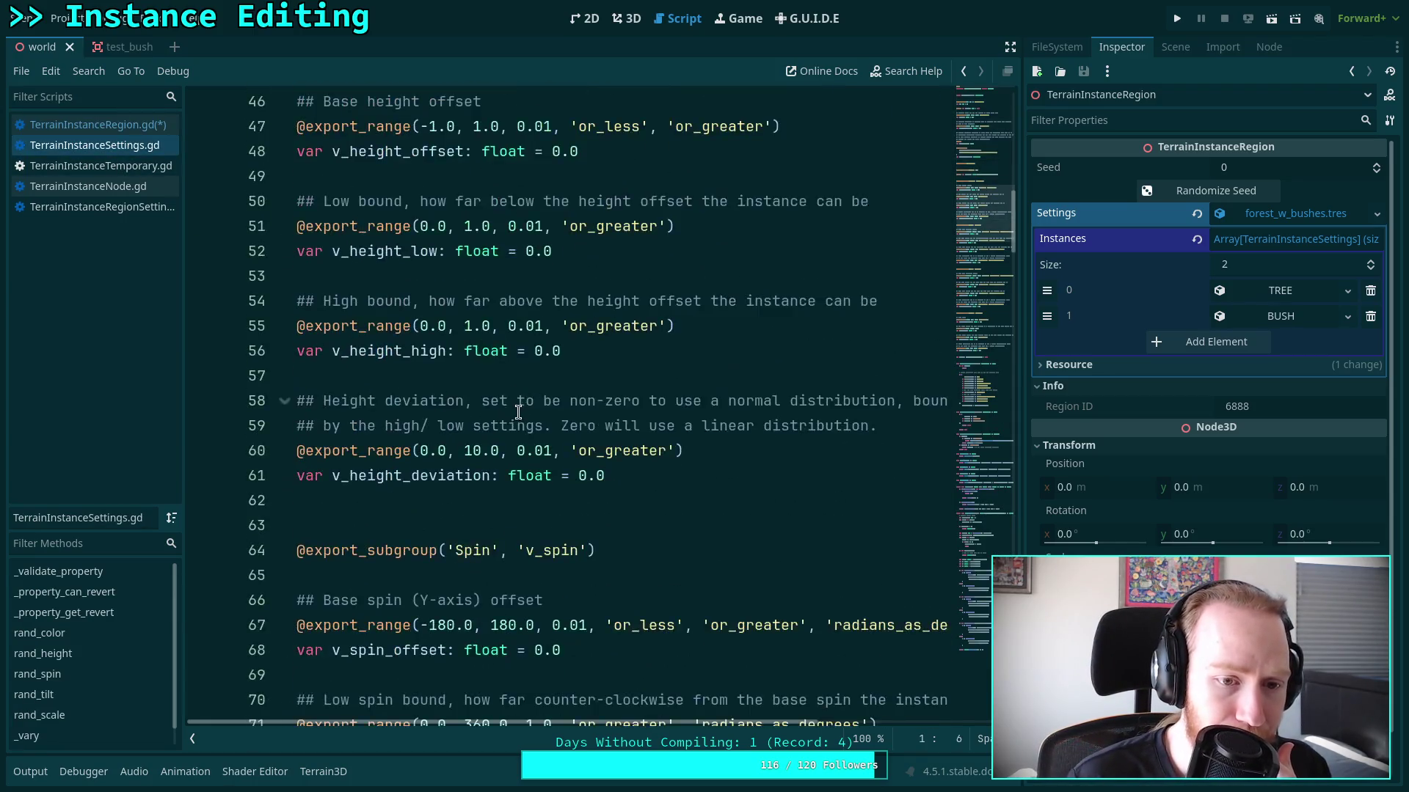
pyautogui.scroll(-8, 520, 405)
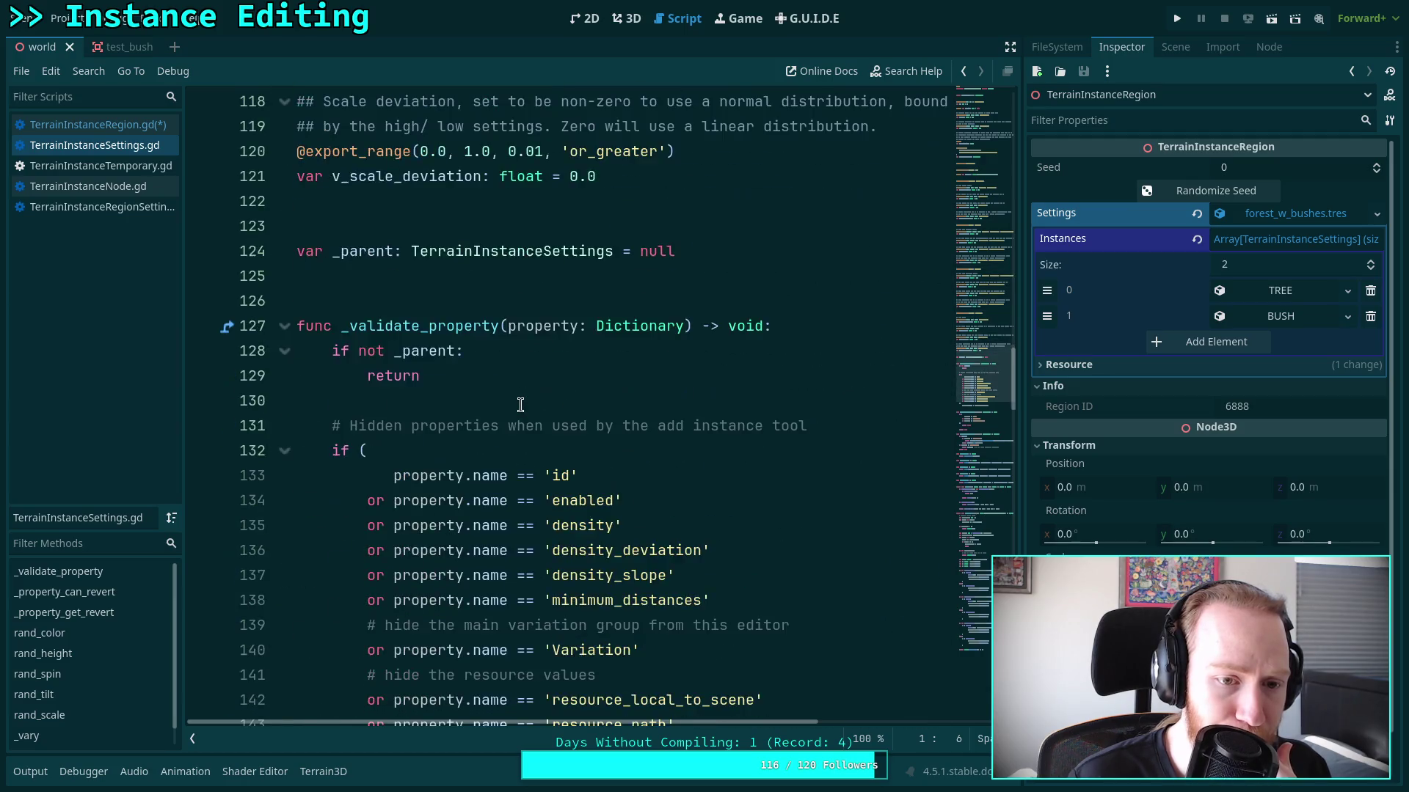
pyautogui.click(285, 251)
pyautogui.scroll(-12, 324, 345)
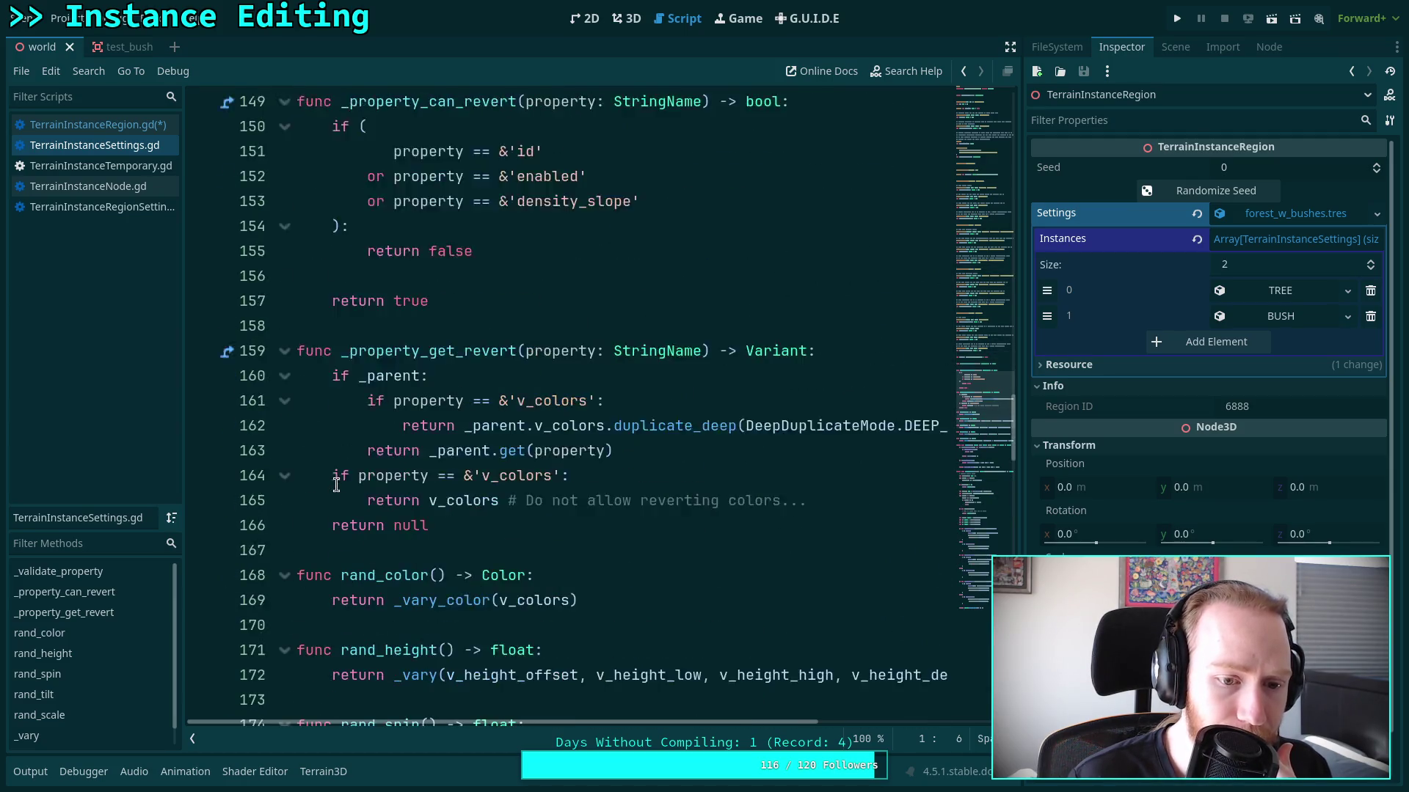
# Step: Give rand_color the parameter 'rng: RandomNumberGenerator = RandomNumberGenerator.new()'
pyautogui.click(438, 351)
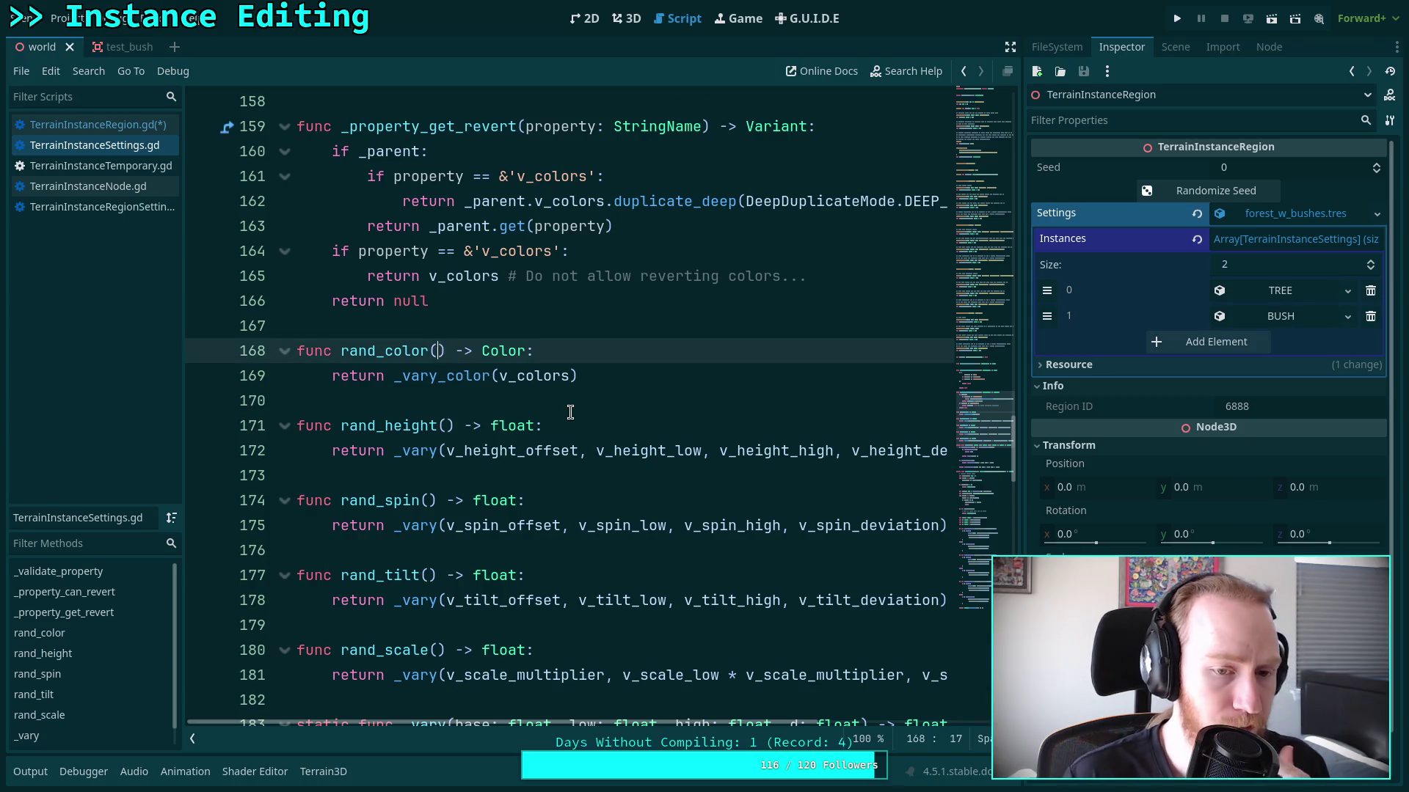
pyautogui.write('rng: Rand')
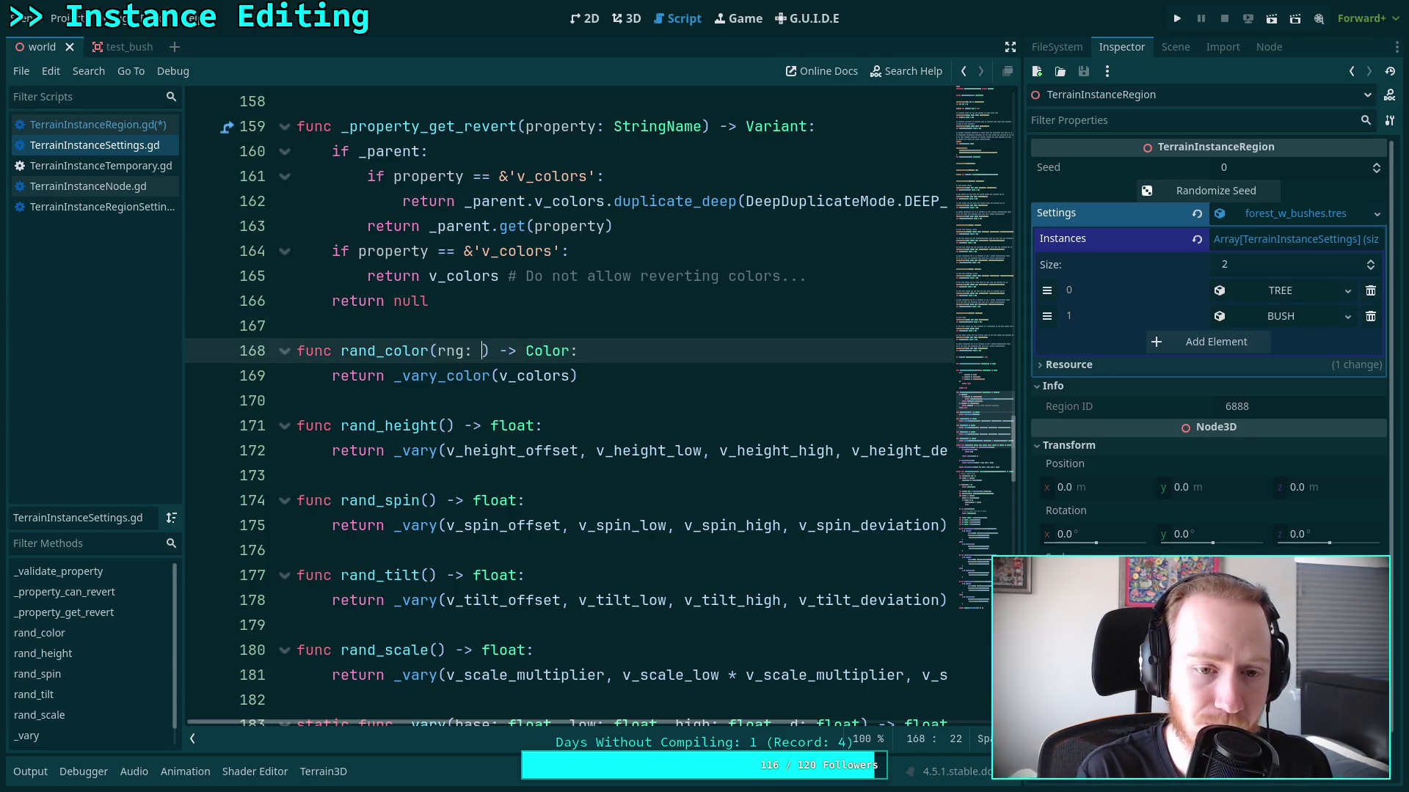
pyautogui.write('omN')
pyautogui.press('Return')
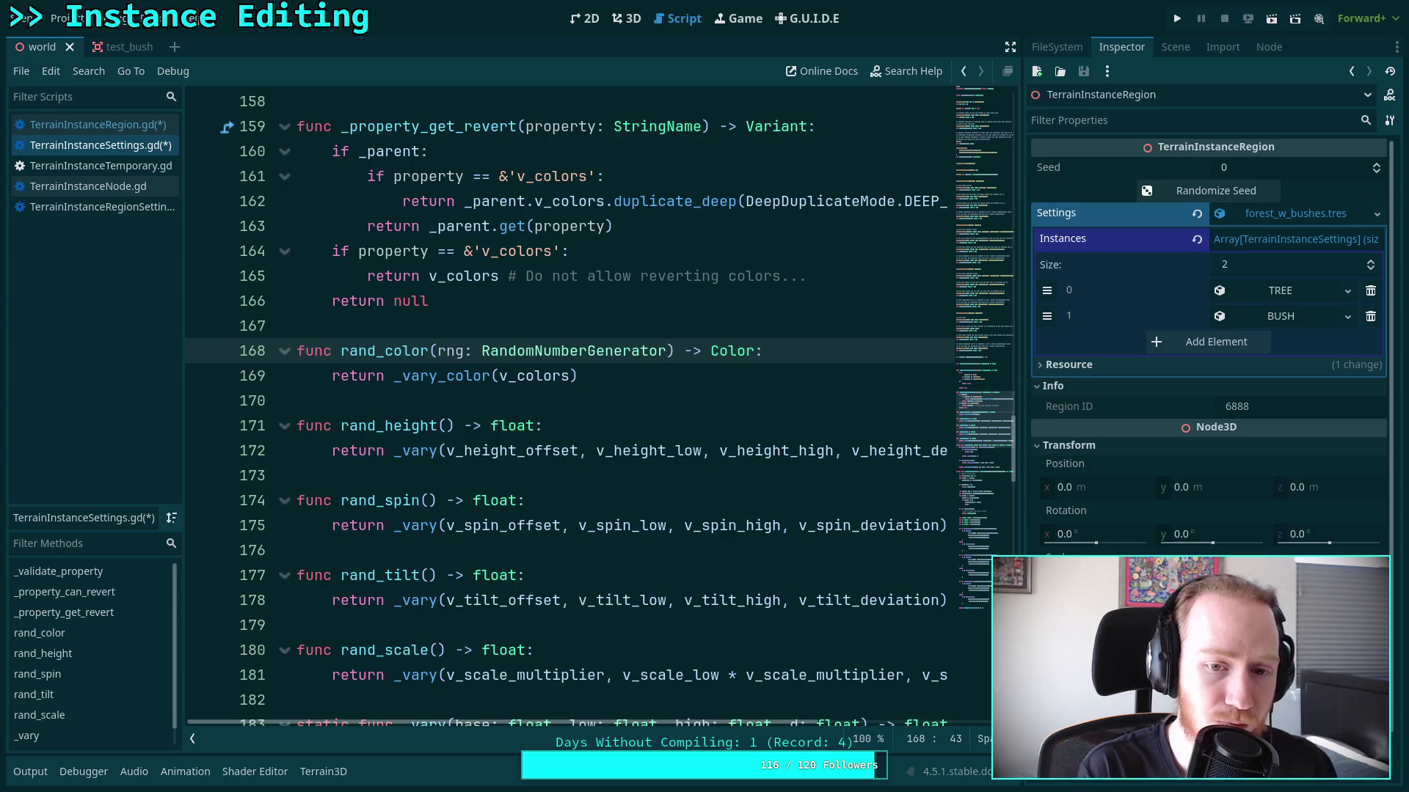
pyautogui.write('= Rand')
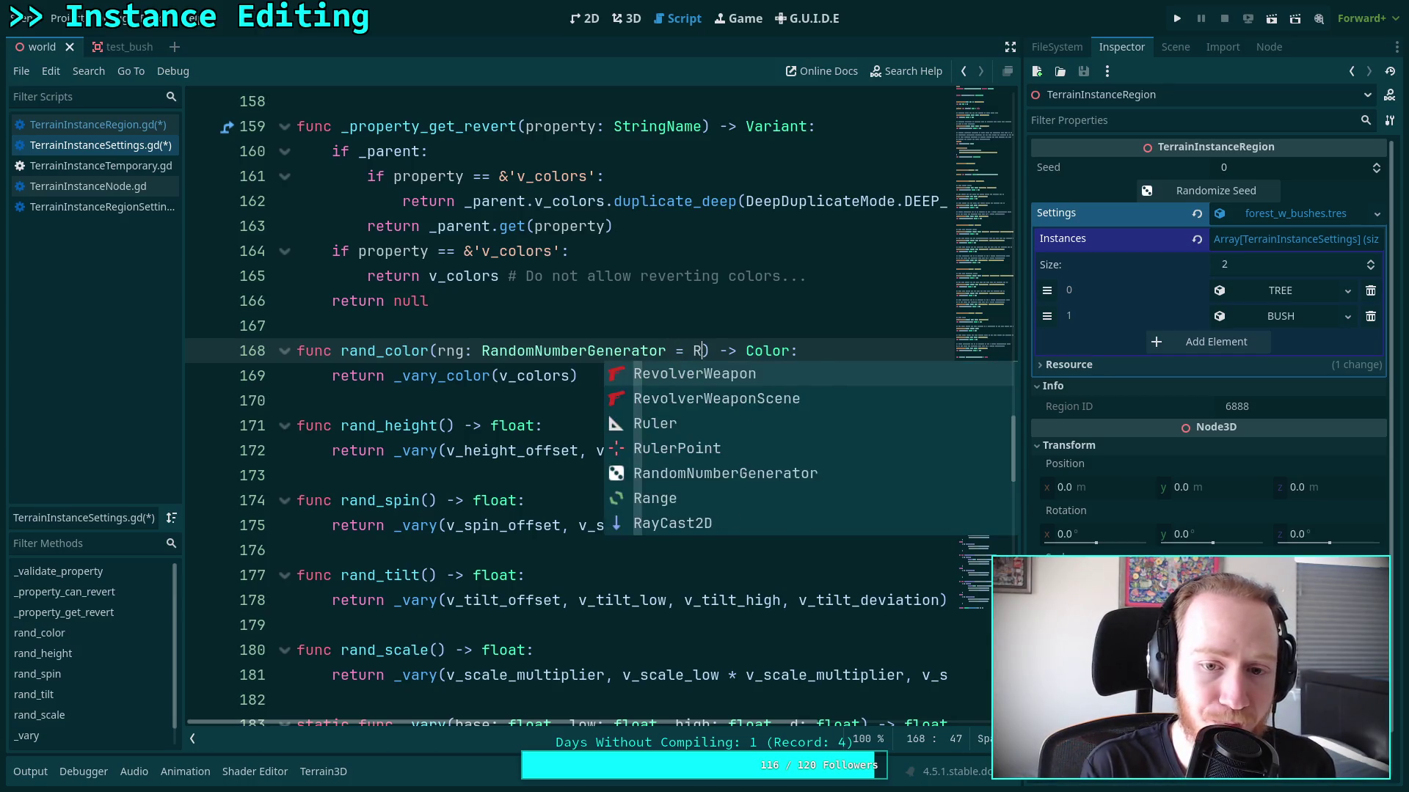
pyautogui.press('Return')
pyautogui.write('.new')
pyautogui.press('Return')
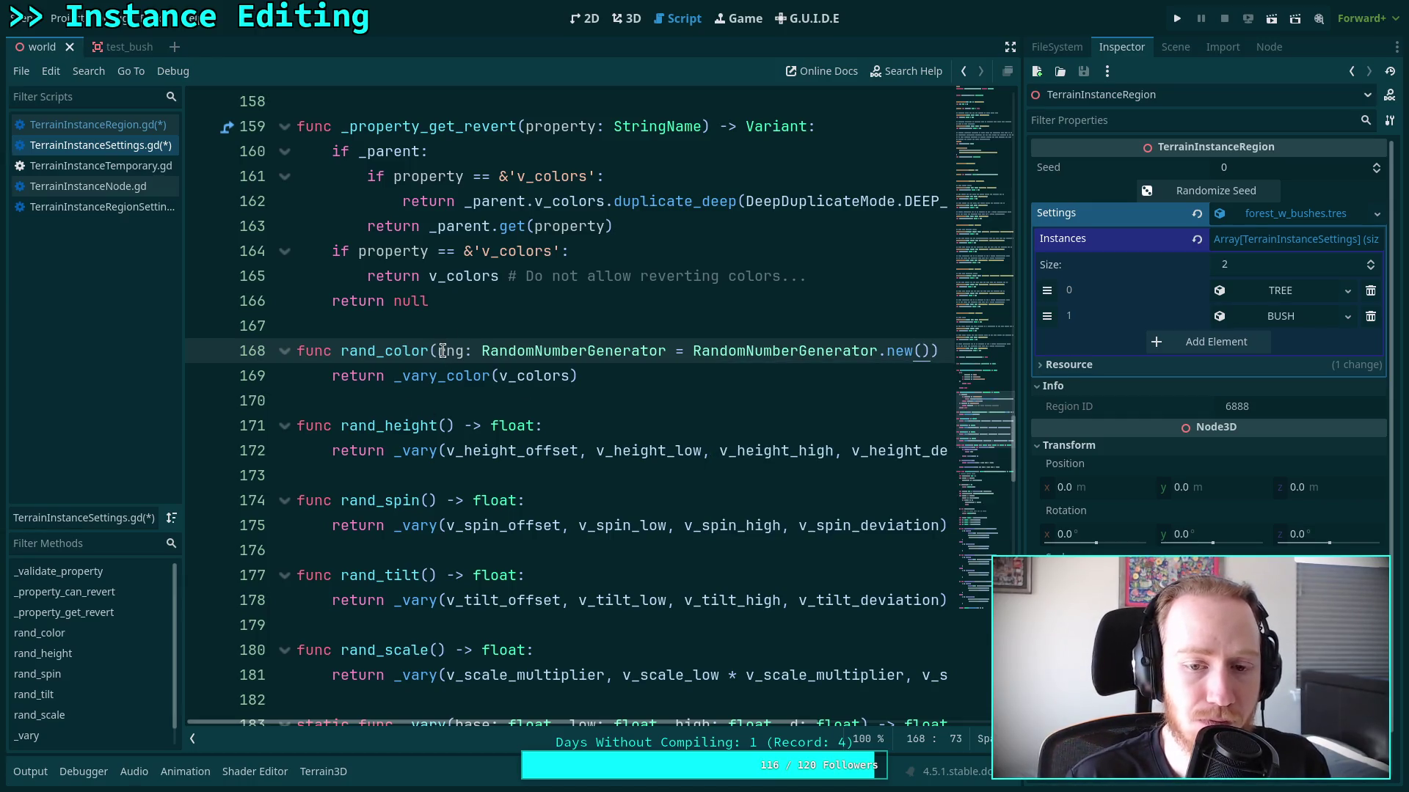
# Step: Append rng to the _vary_color call on rand_color's return line
pyautogui.click(396, 376)
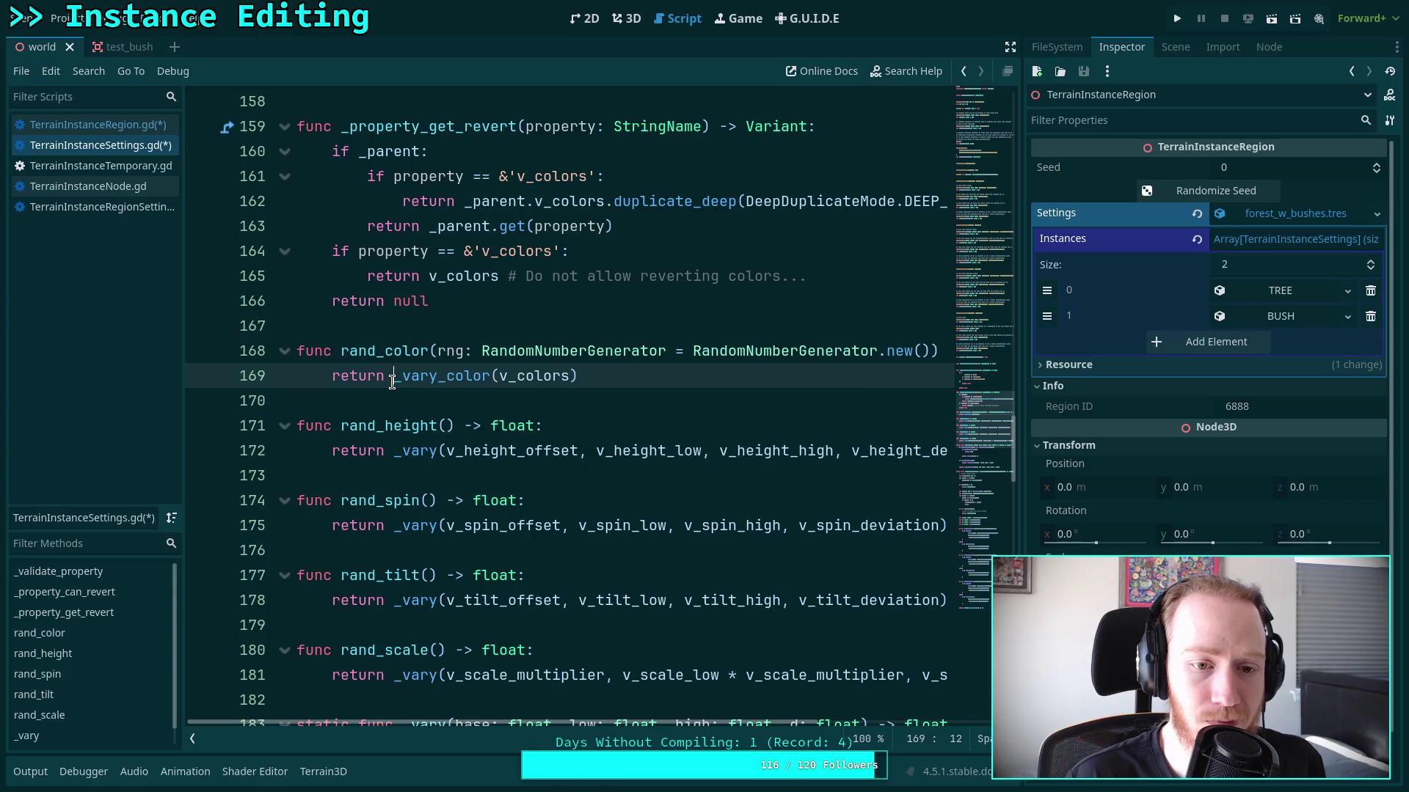
pyautogui.moveTo(432, 372)
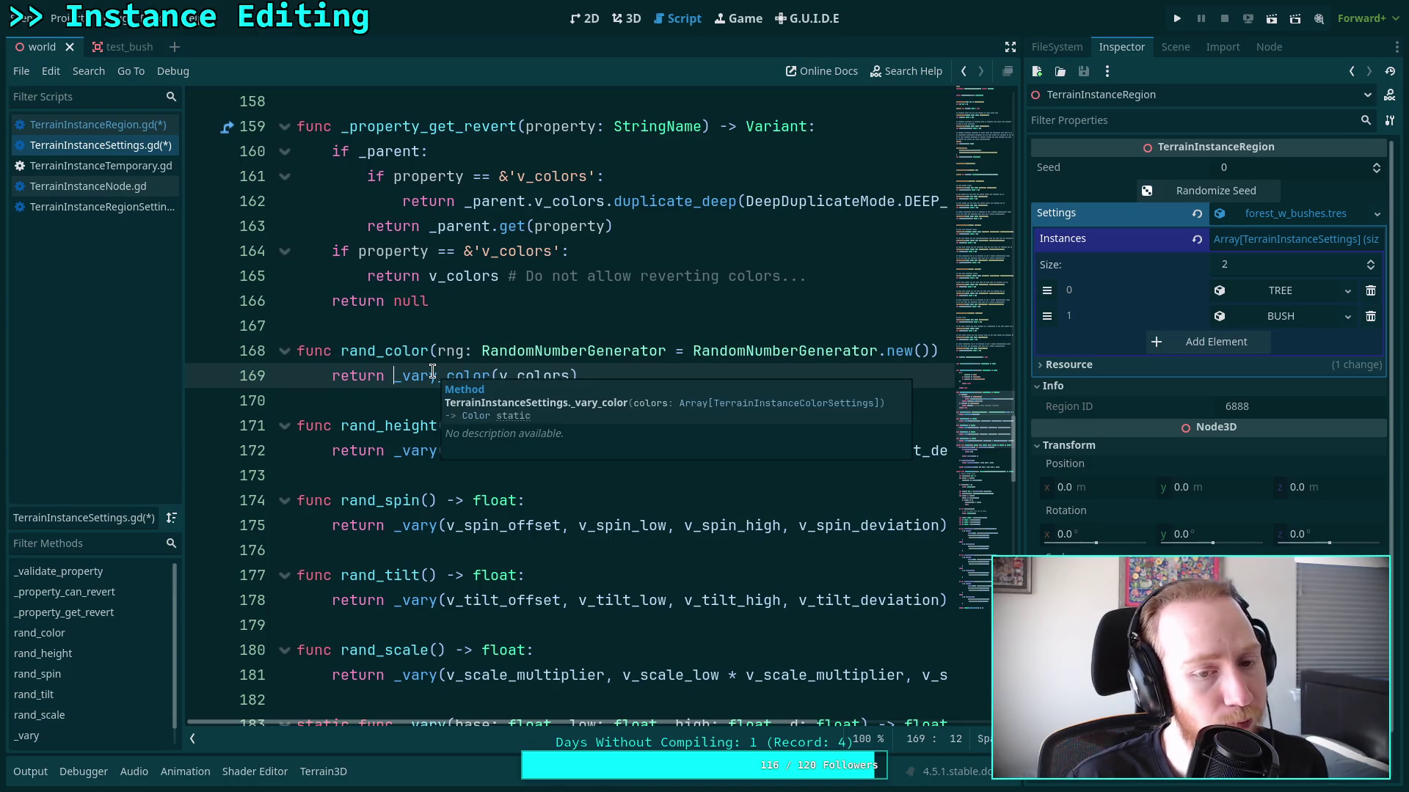
pyautogui.click(502, 376)
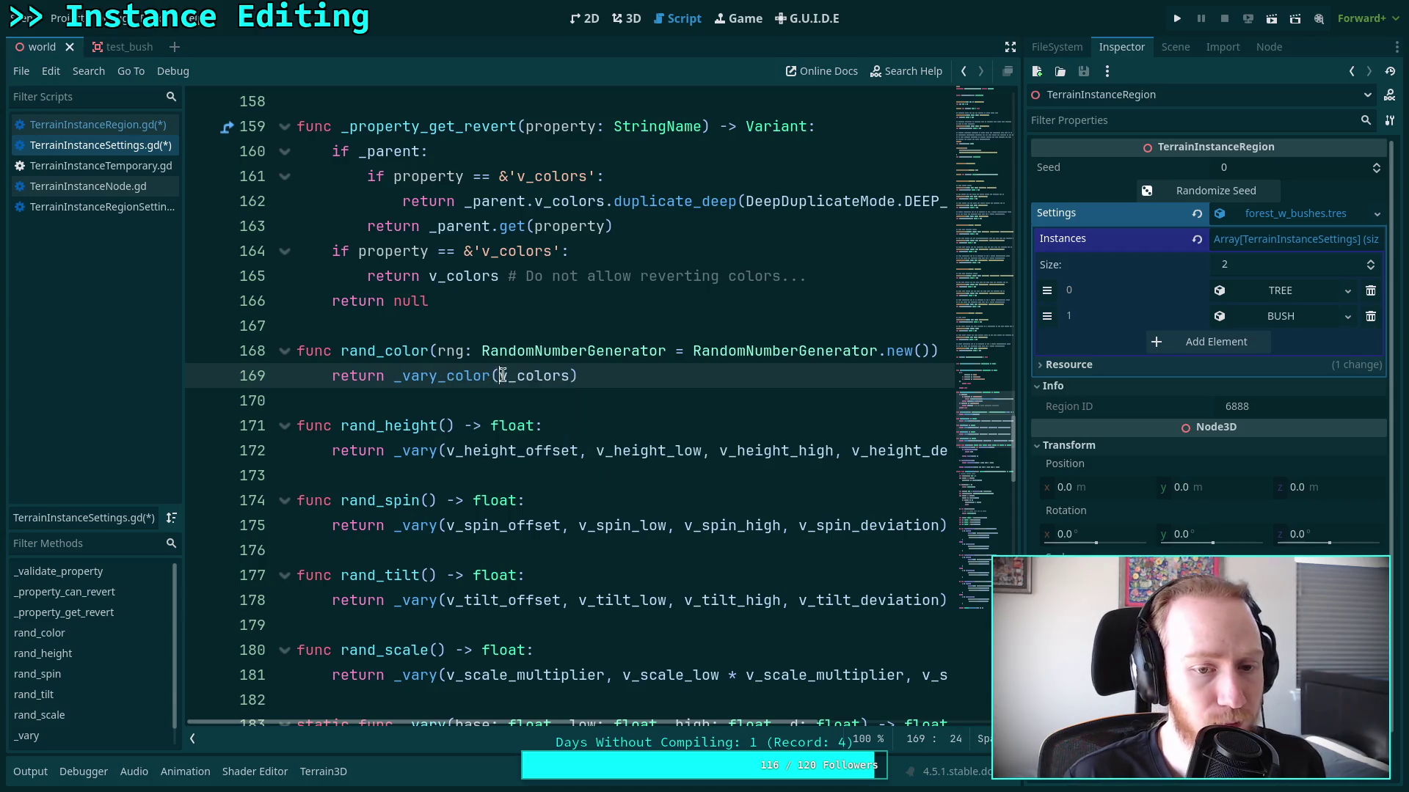
pyautogui.click(569, 376)
pyautogui.write(', rng')
pyautogui.click(527, 334)
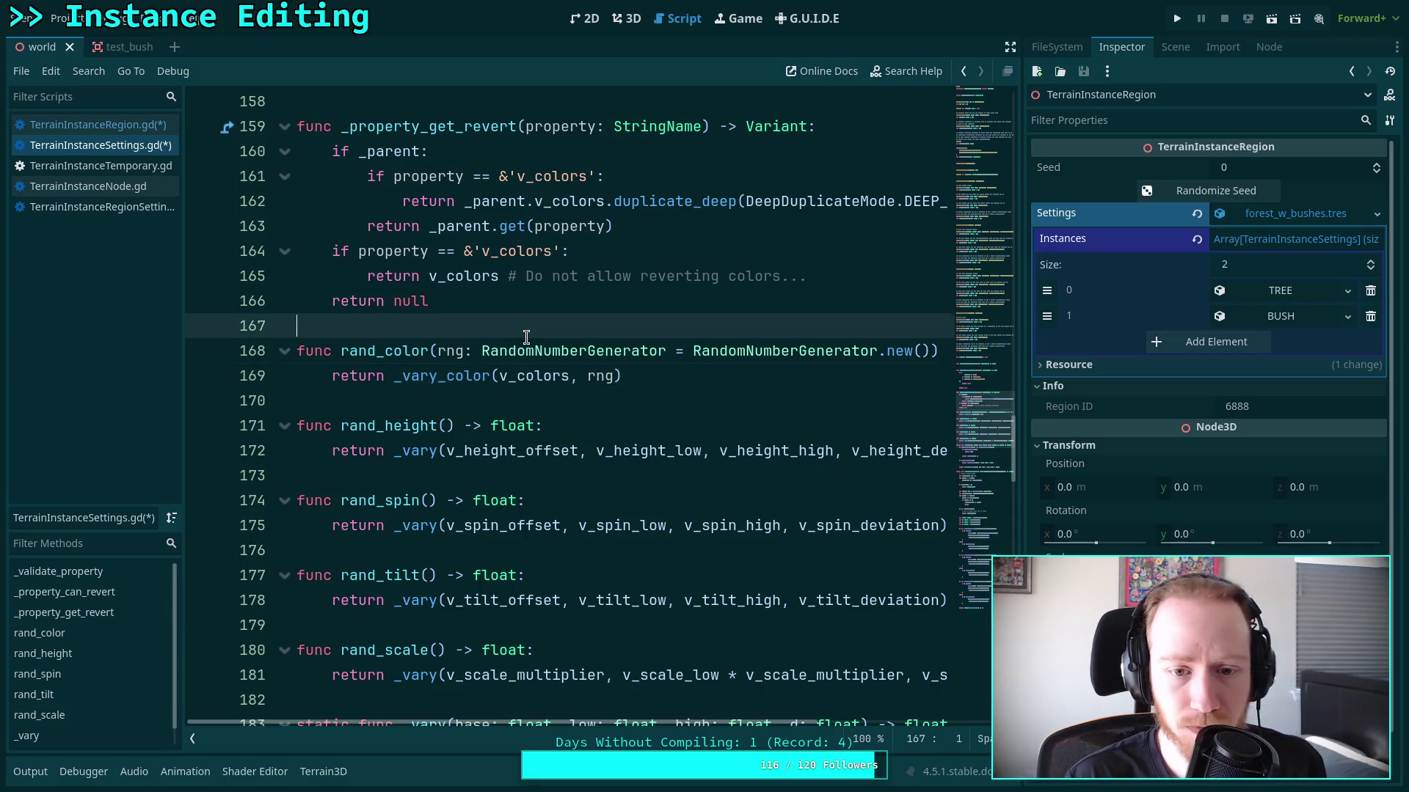
# Step: Move rng to the front so the call reads _vary_color(rng, v_colors)
pyautogui.scroll(-5, 463, 397)
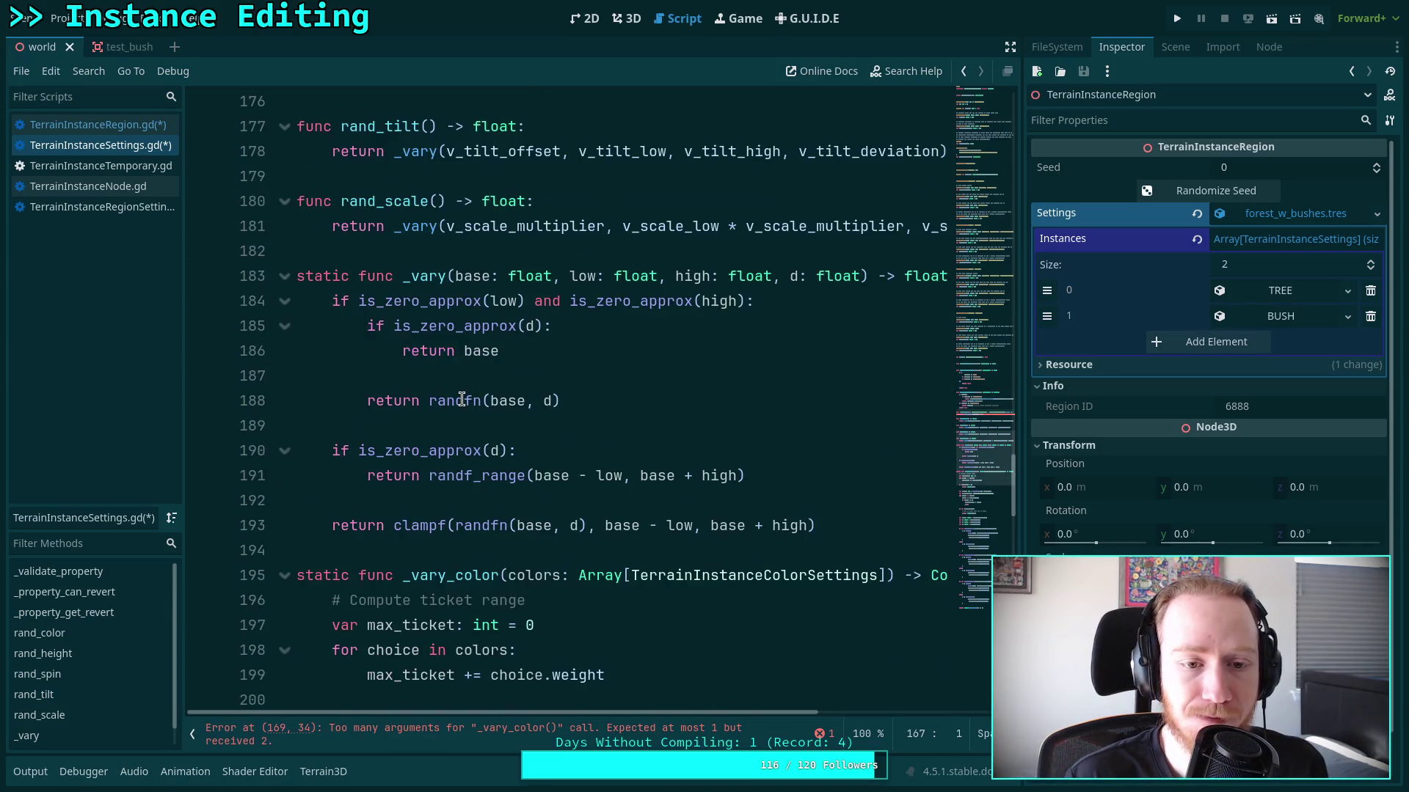
pyautogui.scroll(4, 506, 381)
pyautogui.scroll(1, 505, 392)
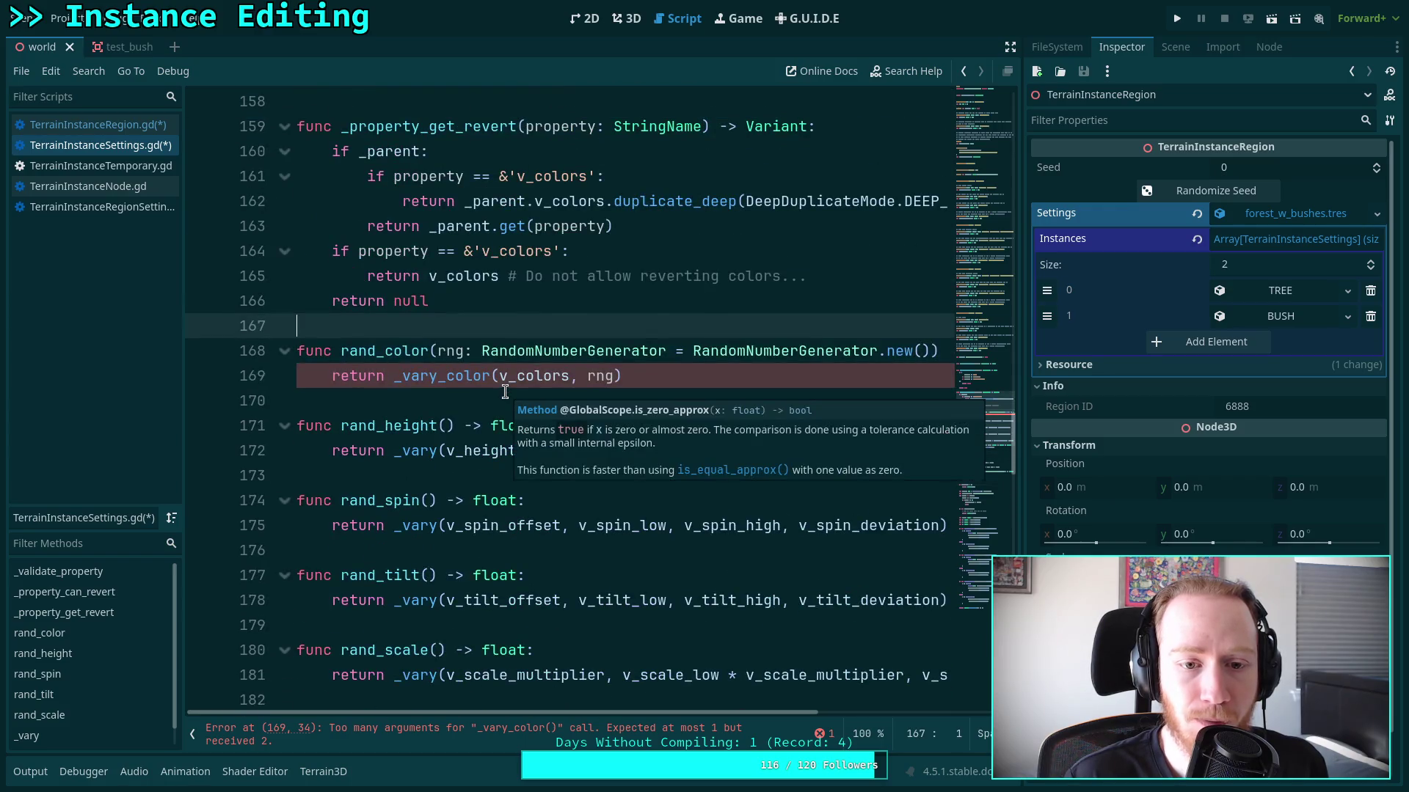
pyautogui.moveTo(571, 376); pyautogui.dragTo(623, 376)
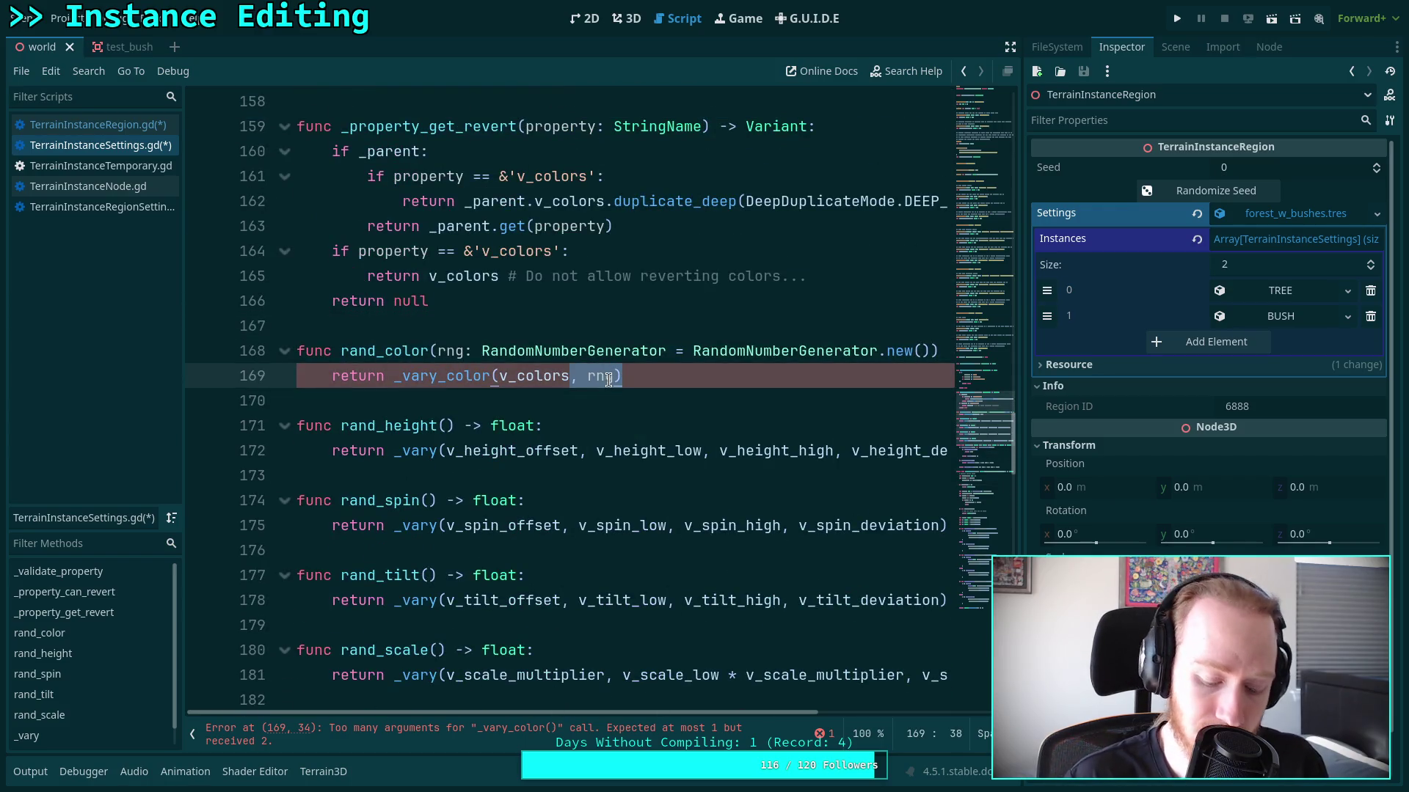
pyautogui.press('BackSpace')
pyautogui.click(504, 376)
pyautogui.write('r')
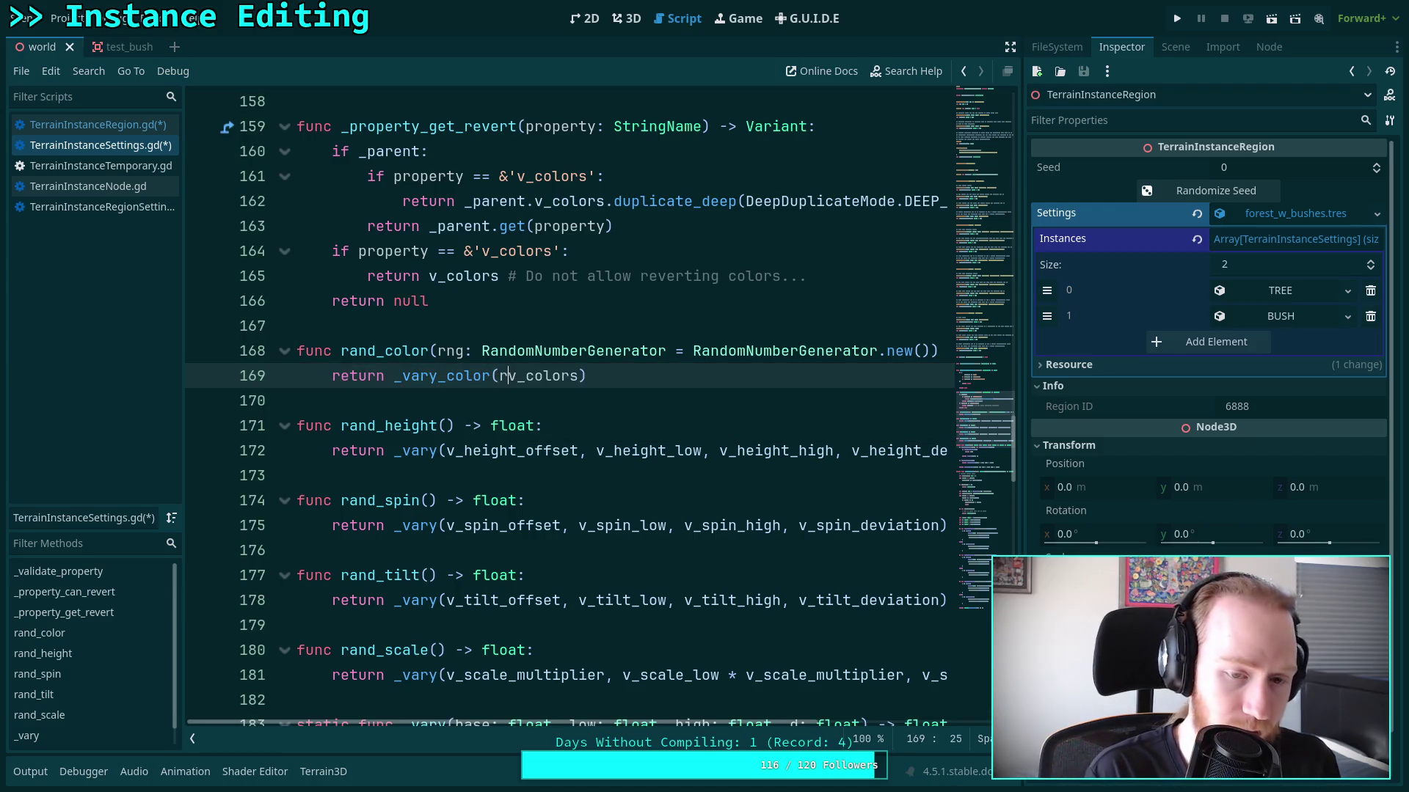
pyautogui.write('ng,')
pyautogui.scroll(-1, 455, 385)
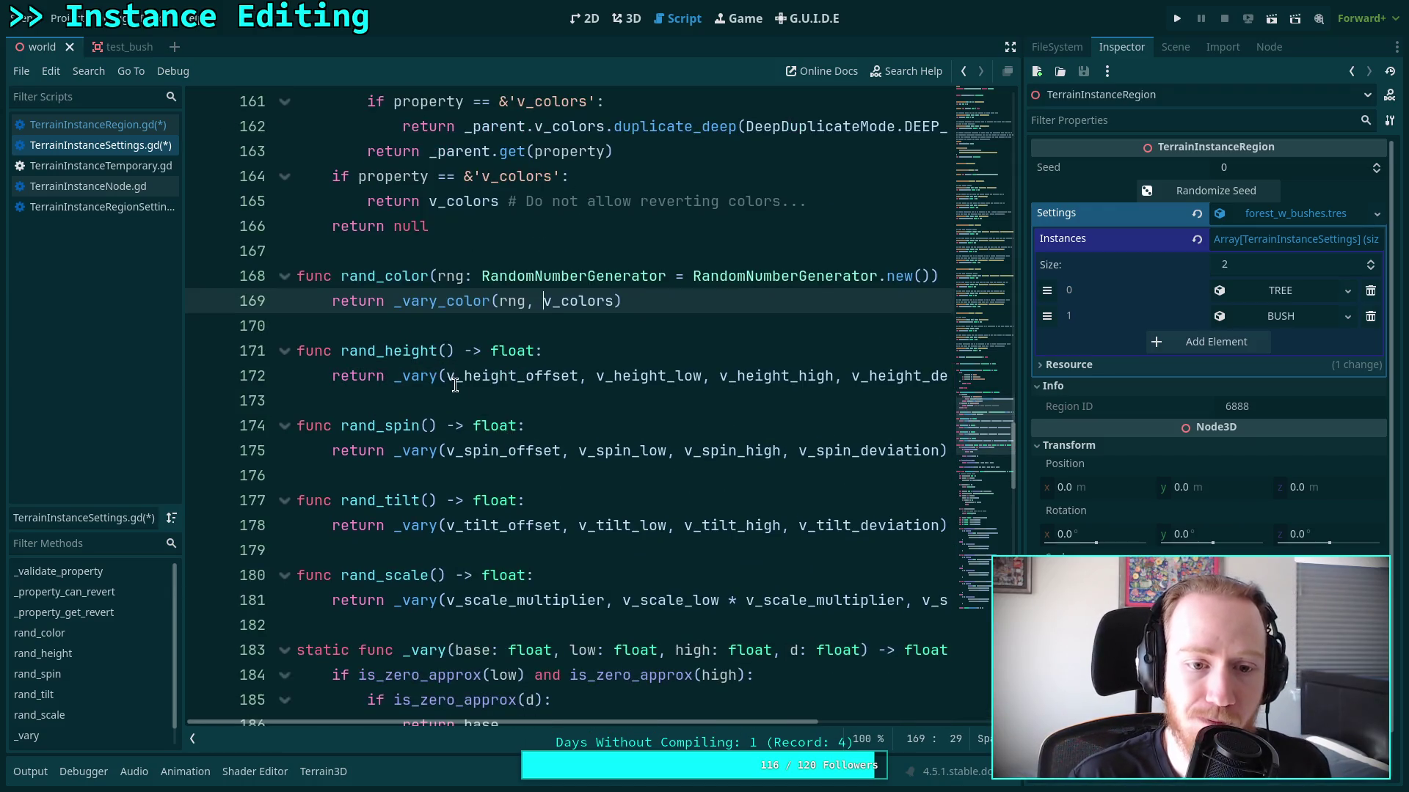
pyautogui.moveTo(440, 276)
pyautogui.mouseDown()
pyautogui.moveTo(771, 298)
pyautogui.moveTo(926, 277)
pyautogui.mouseUp()
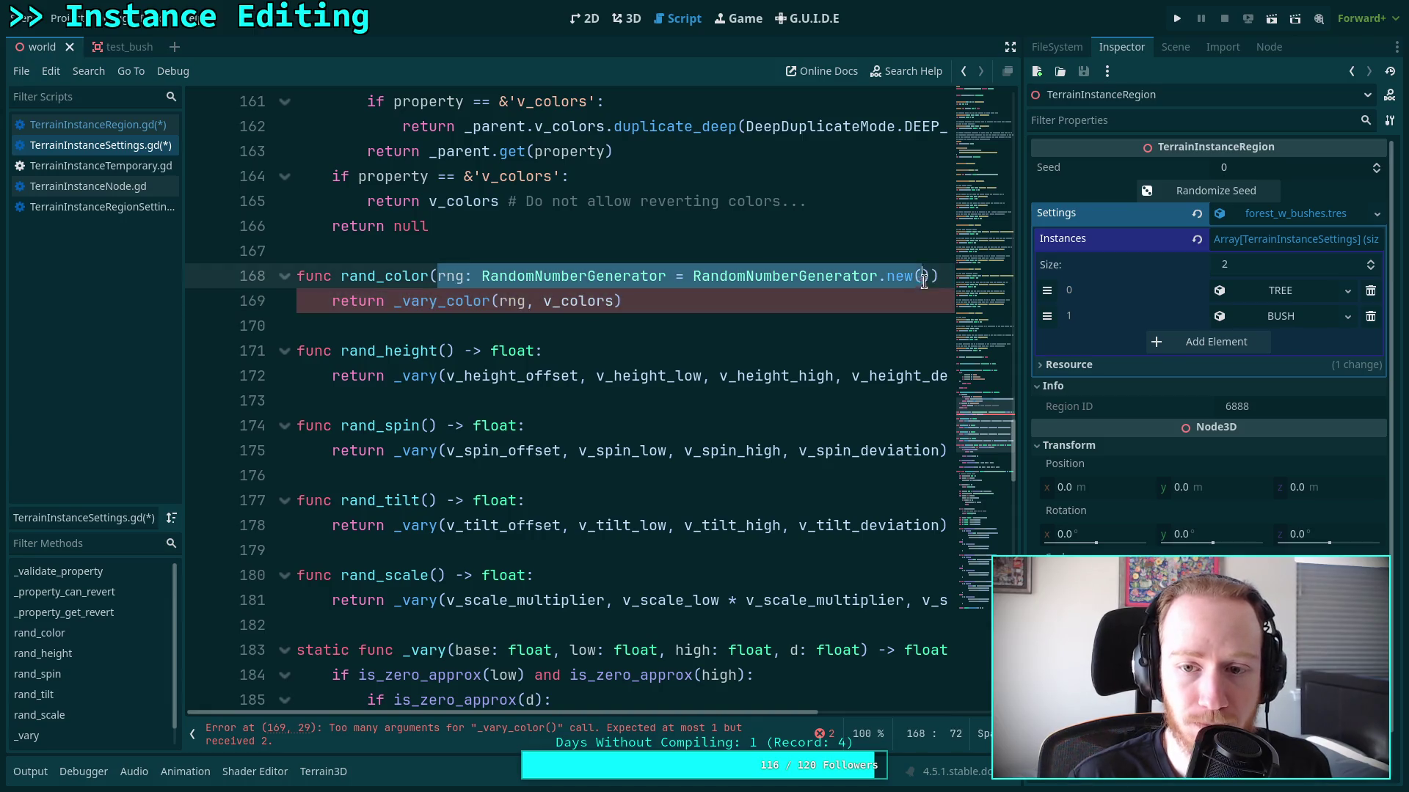
# Step: Copy the rng parameter into rand_height, rand_spin, rand_tilt and rand_scale signatures
pyautogui.rightClick(900, 278)
pyautogui.click(923, 360)
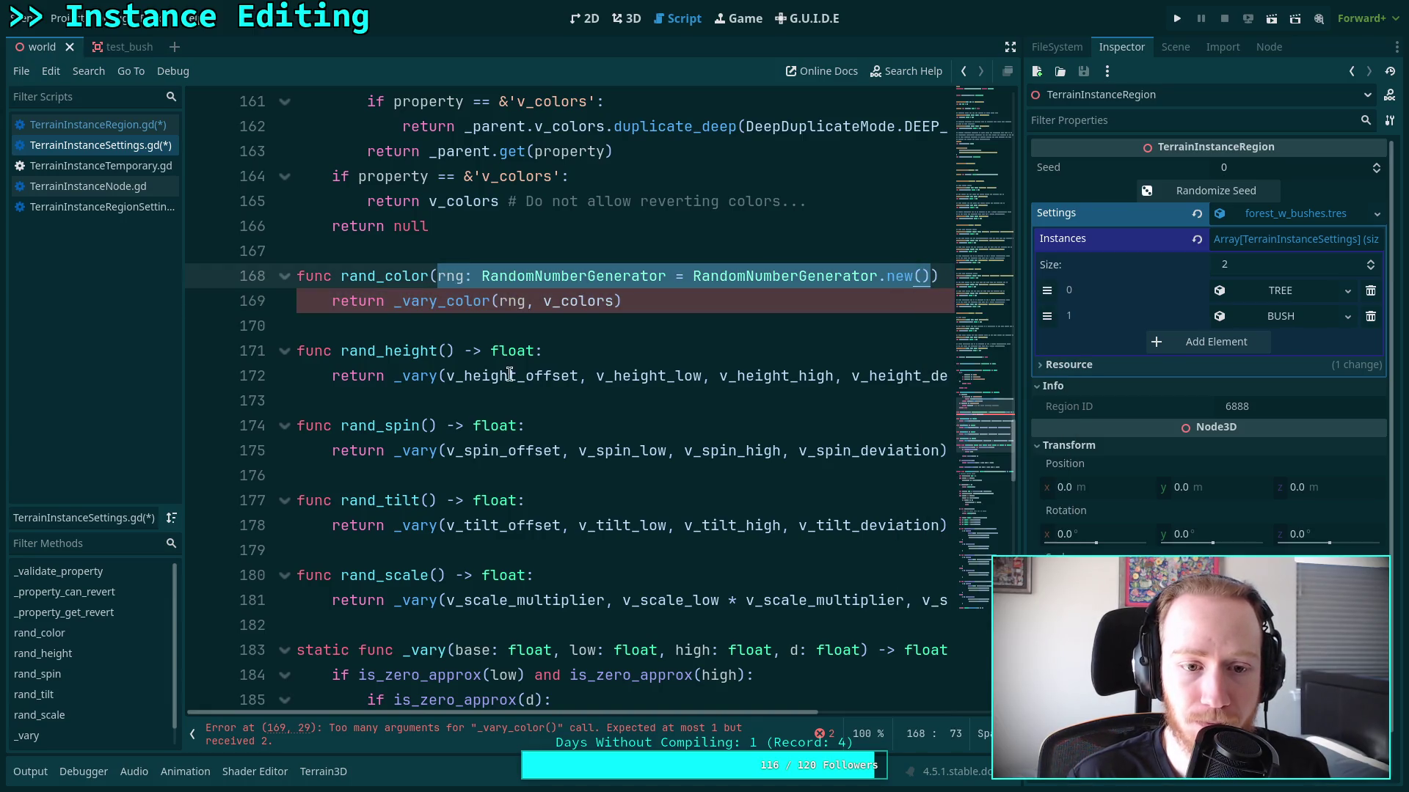
pyautogui.click(447, 350)
pyautogui.hotkey('ctrl', 'v')
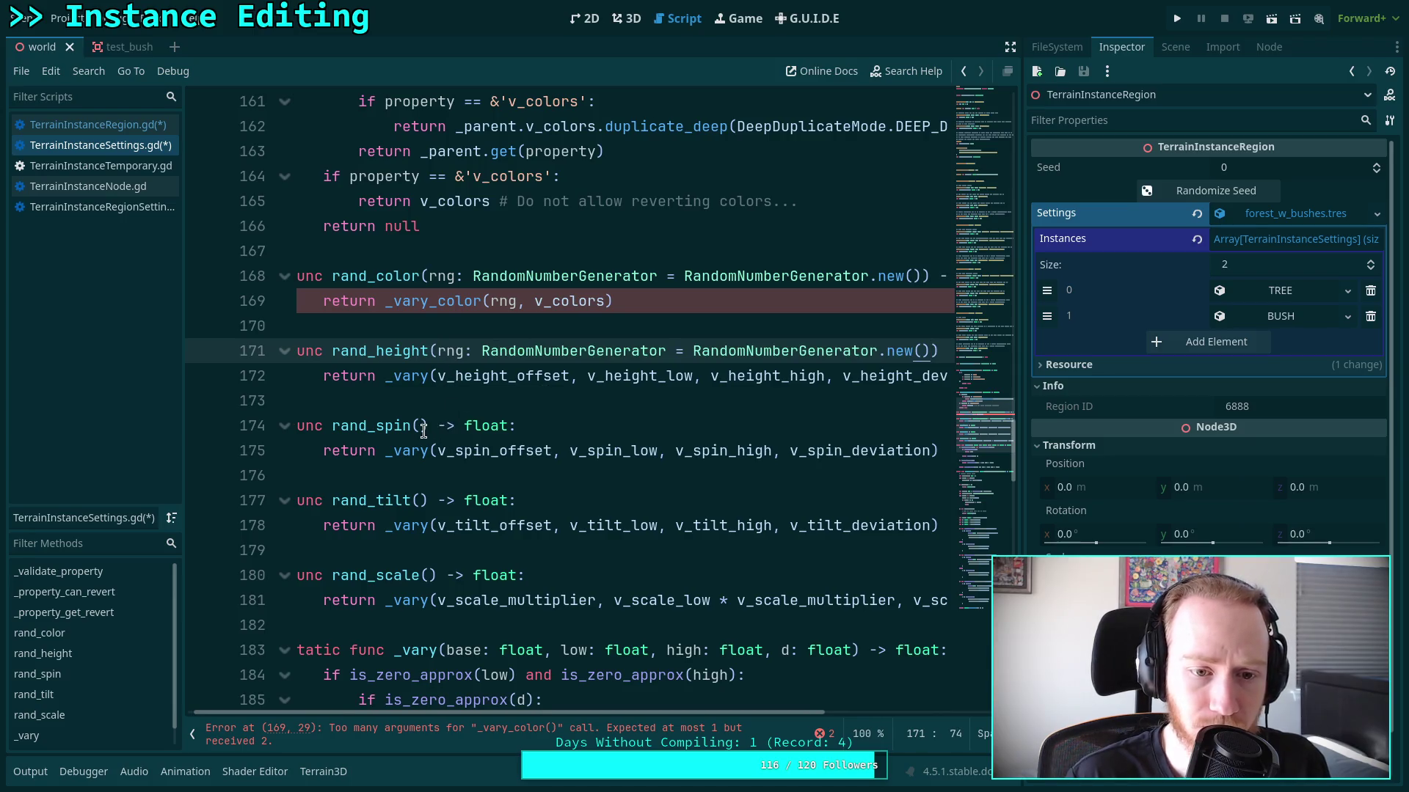
pyautogui.click(429, 426)
pyautogui.hotkey('ctrl', 'v')
pyautogui.click(420, 500)
pyautogui.hotkey('ctrl', 'v')
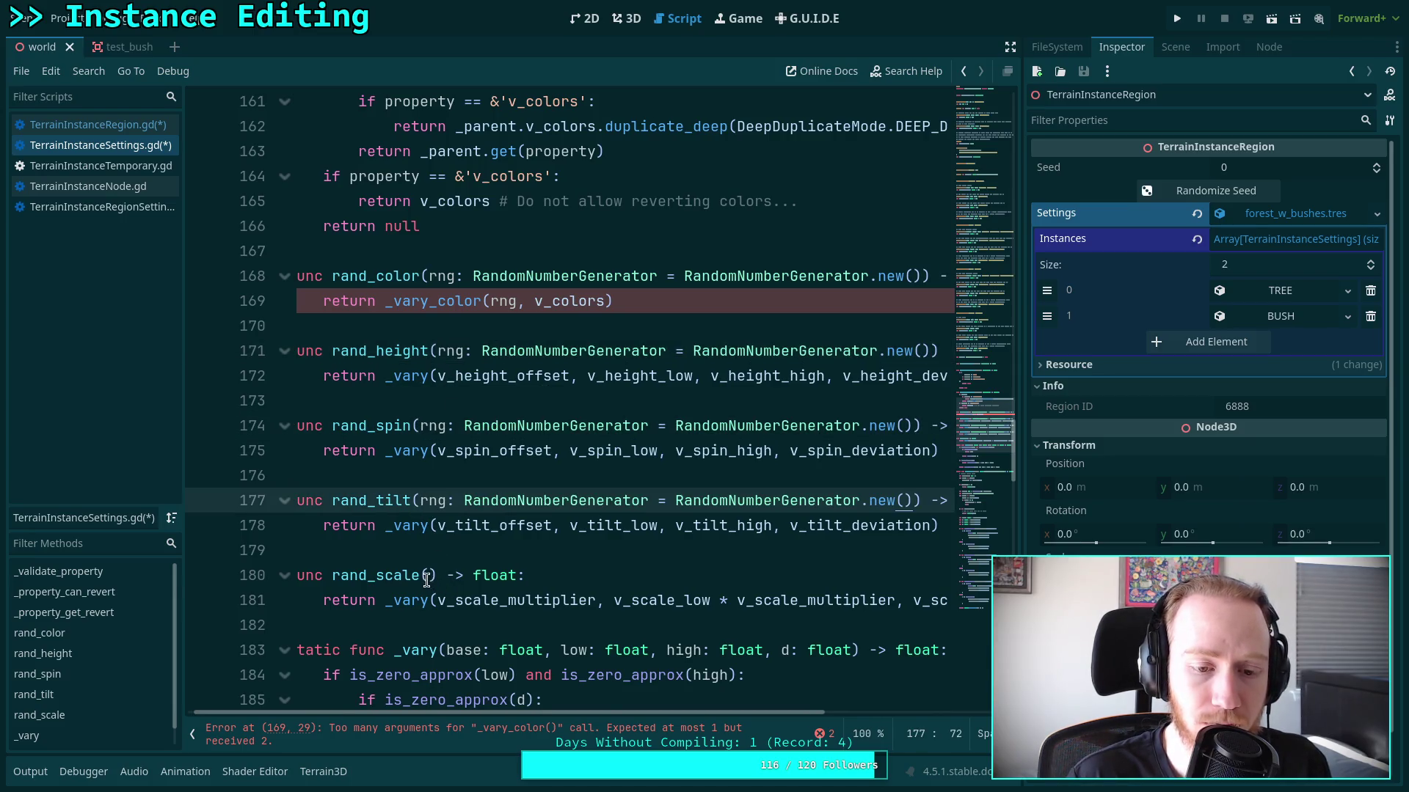
pyautogui.click(428, 575)
pyautogui.hotkey('ctrl', 'v')
# Step: Delete the ' = RandomNumberGenerator.new()' default from all five rand_ signatures
pyautogui.moveTo(666, 276); pyautogui.dragTo(923, 276)
pyautogui.press('BackSpace')
pyautogui.click(667, 351)
pyautogui.moveTo(668, 351); pyautogui.dragTo(937, 351)
pyautogui.press('BackSpace')
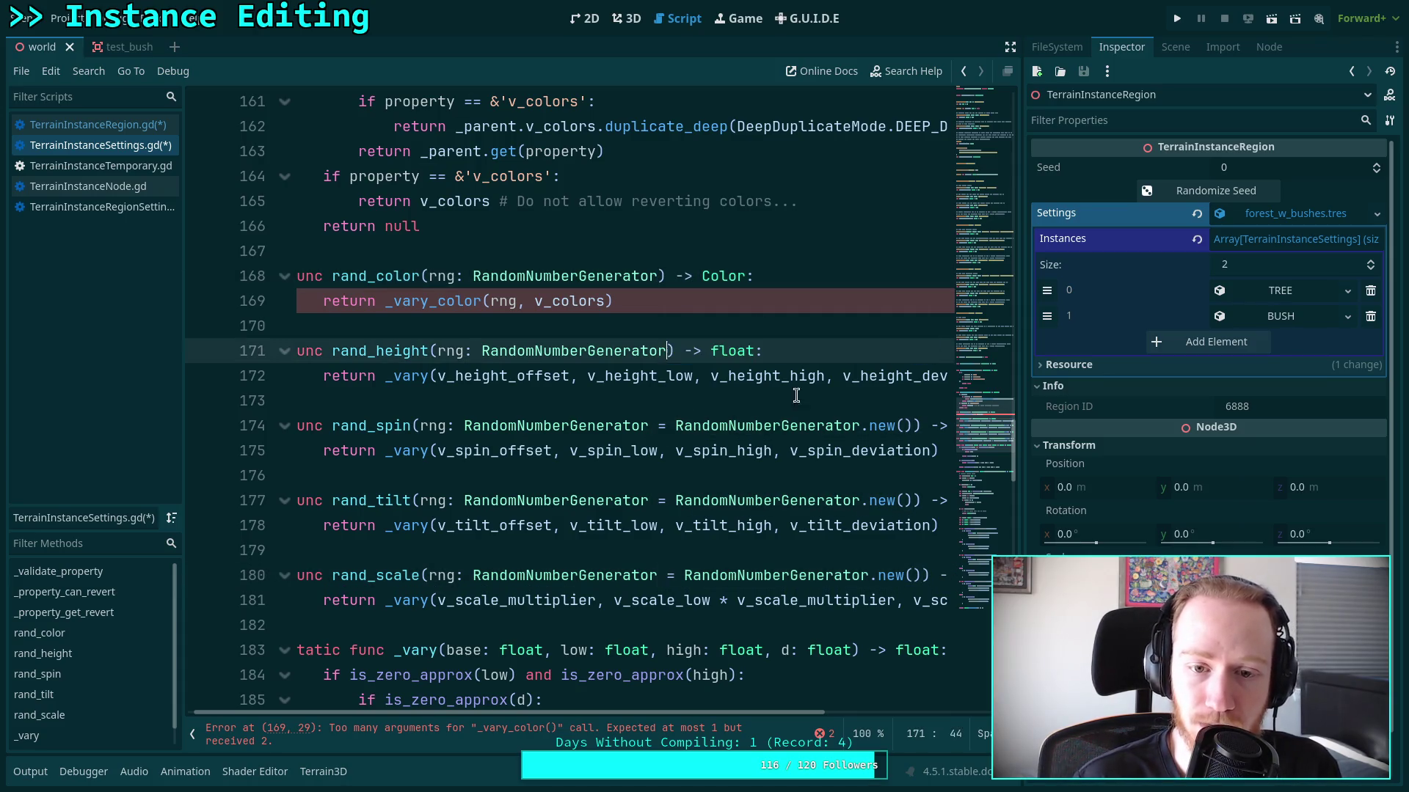
pyautogui.moveTo(649, 425); pyautogui.dragTo(917, 426)
pyautogui.press('BackSpace')
pyautogui.moveTo(649, 501); pyautogui.dragTo(918, 500)
pyautogui.press('BackSpace')
pyautogui.moveTo(656, 575); pyautogui.dragTo(931, 575)
pyautogui.press('BackSpace')
pyautogui.write(')')
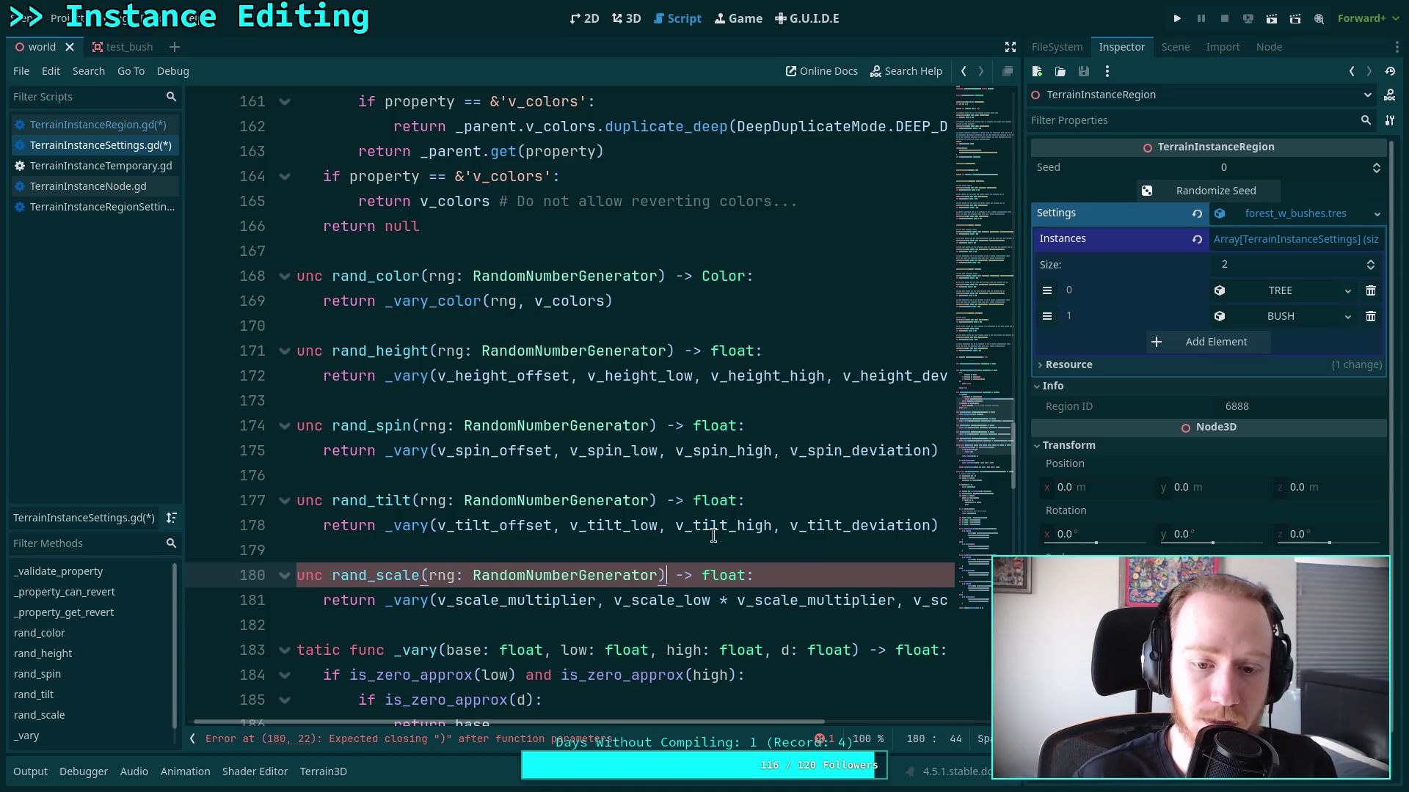
pyautogui.scroll(-2, 379, 443)
pyautogui.click(437, 451)
# Step: Pass rng as the first _vary argument in rand_scale, rand_tilt, rand_spin and rand_height
pyautogui.write('rng,')
pyautogui.hotkey('shift', 'Left')
pyautogui.hotkey('shift', 'Left')
pyautogui.hotkey('shift', 'Left')
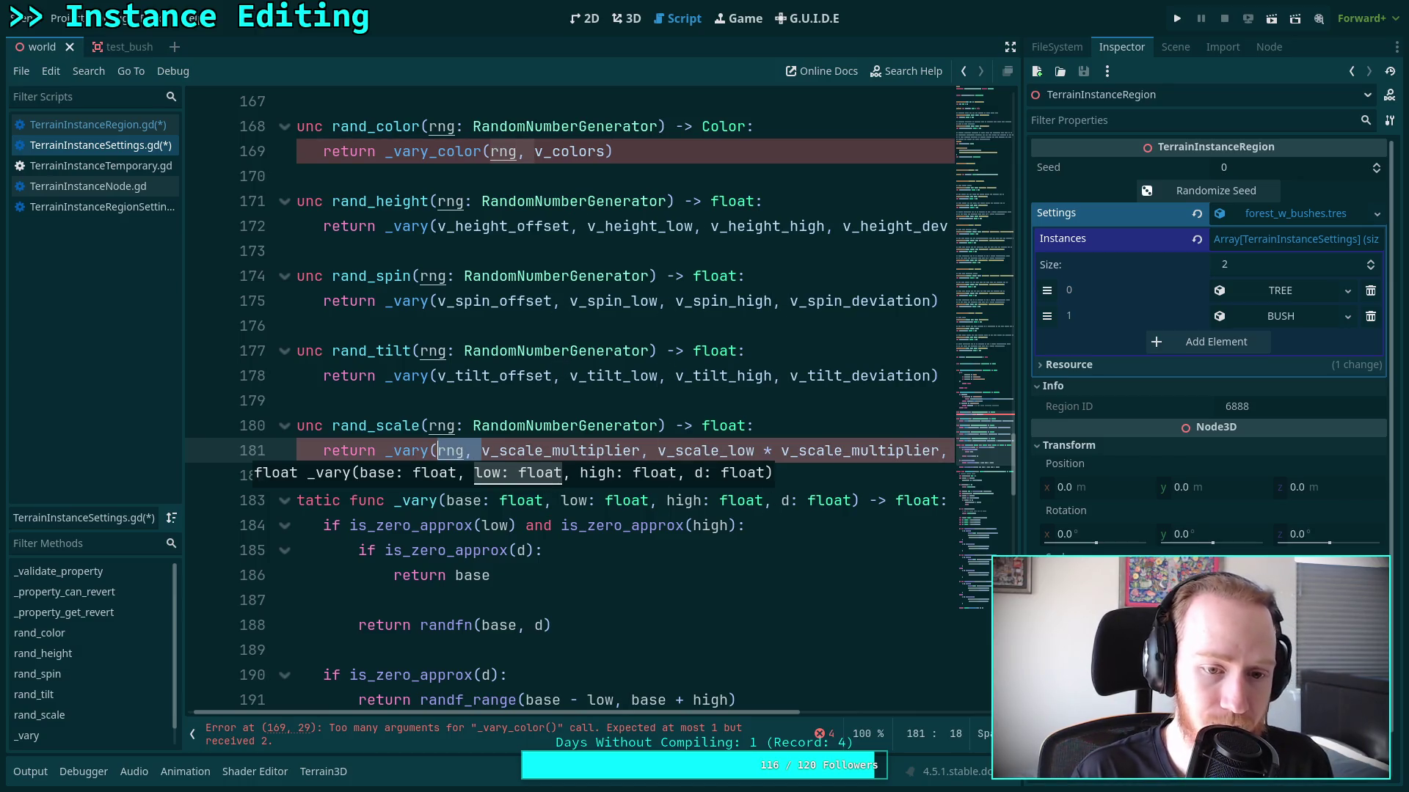
pyautogui.click(433, 377)
pyautogui.hotkey('ctrl', 'v')
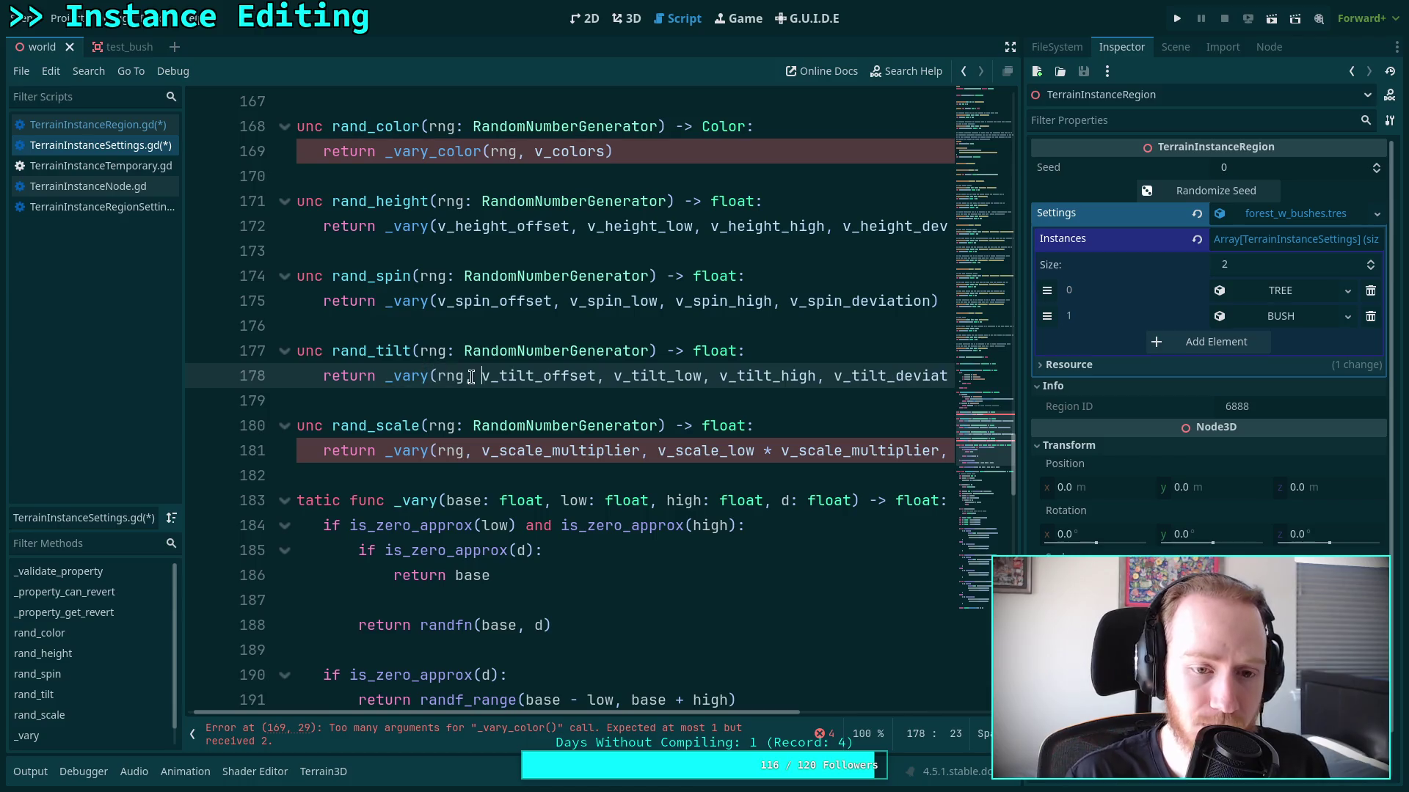
pyautogui.click(433, 302)
pyautogui.hotkey('ctrl', 'v')
pyautogui.click(440, 230)
pyautogui.hotkey('ctrl', 'v')
# Step: Add 'rng: RandomNumberGenerator' as the first parameter of _vary
pyautogui.scroll(-2, 445, 323)
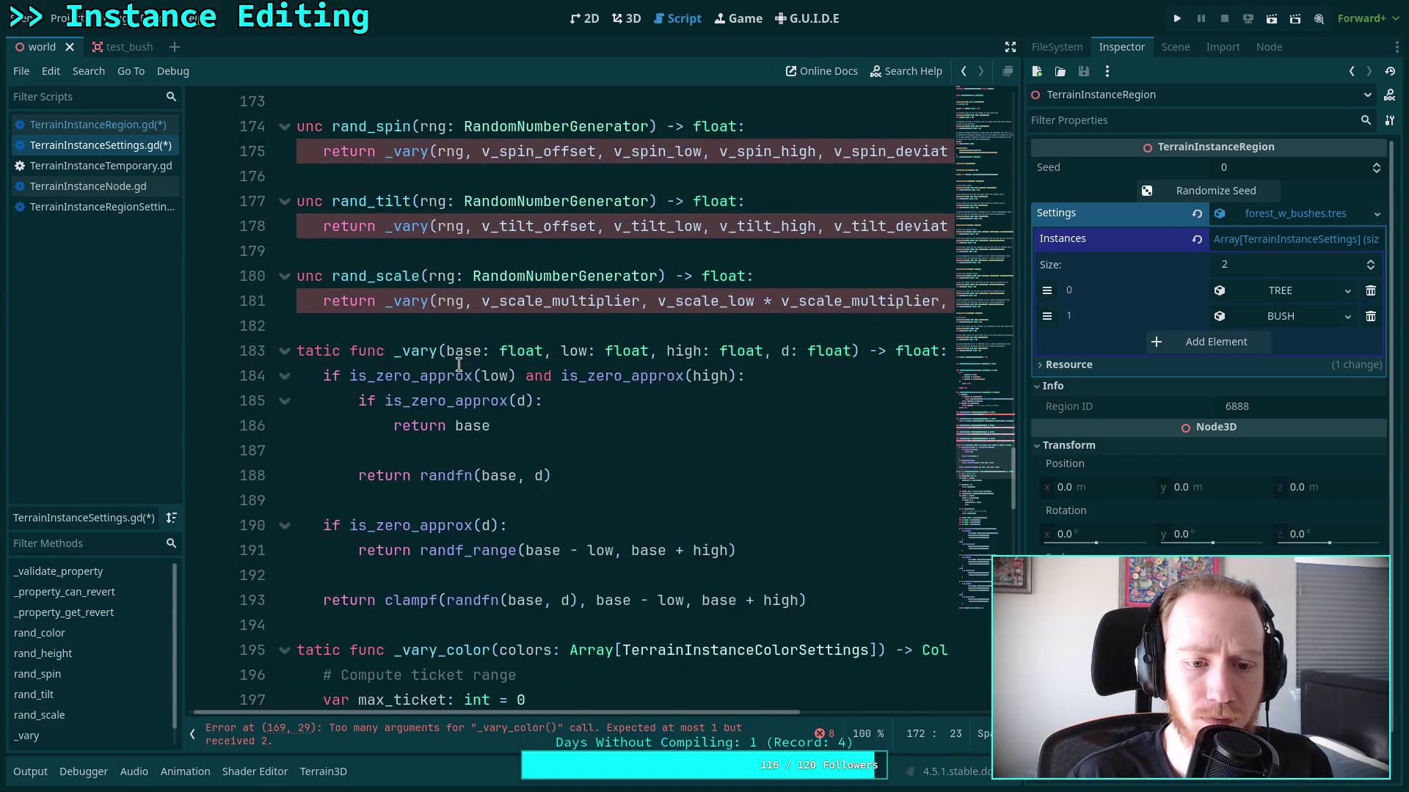
pyautogui.moveTo(429, 276); pyautogui.dragTo(657, 276)
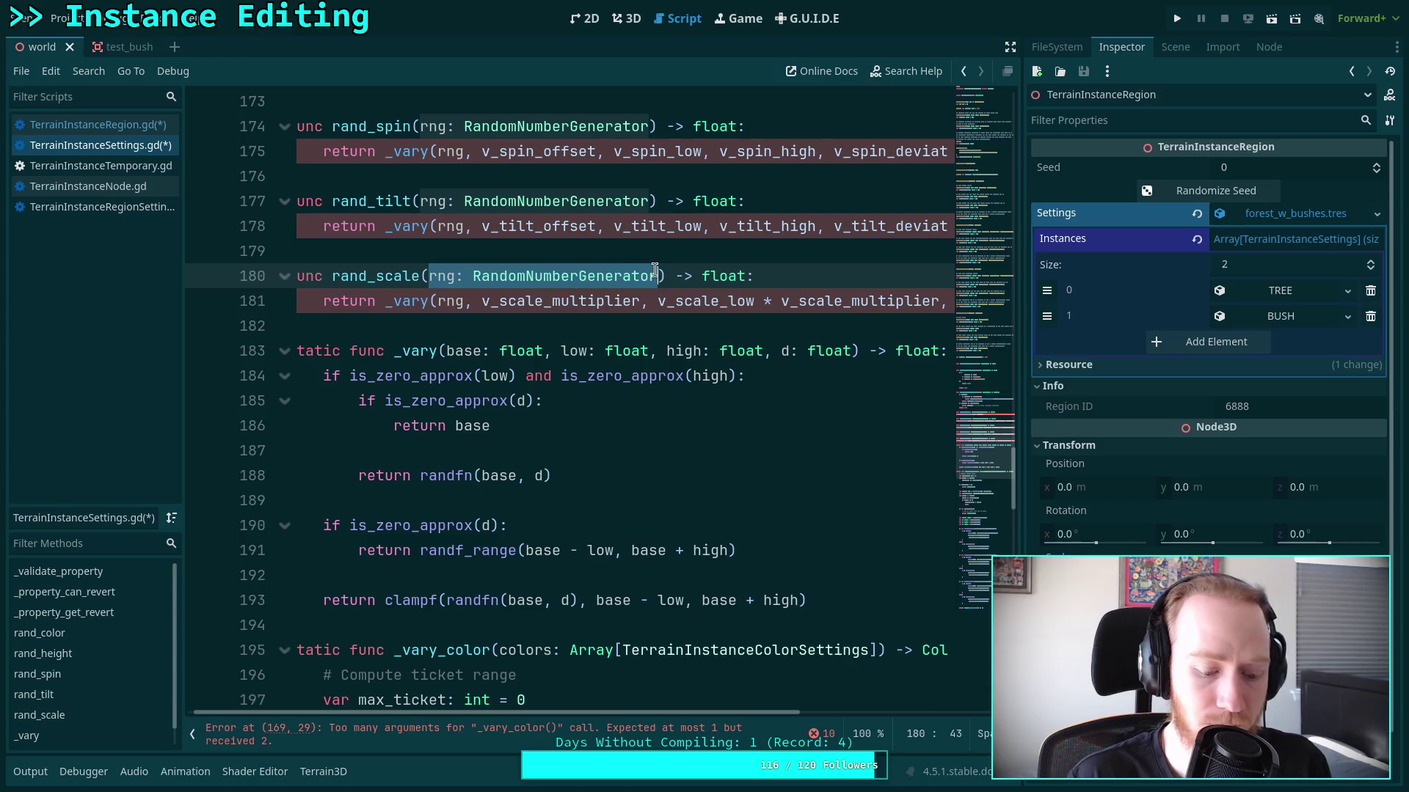
pyautogui.hotkey('ctrl', 'c')
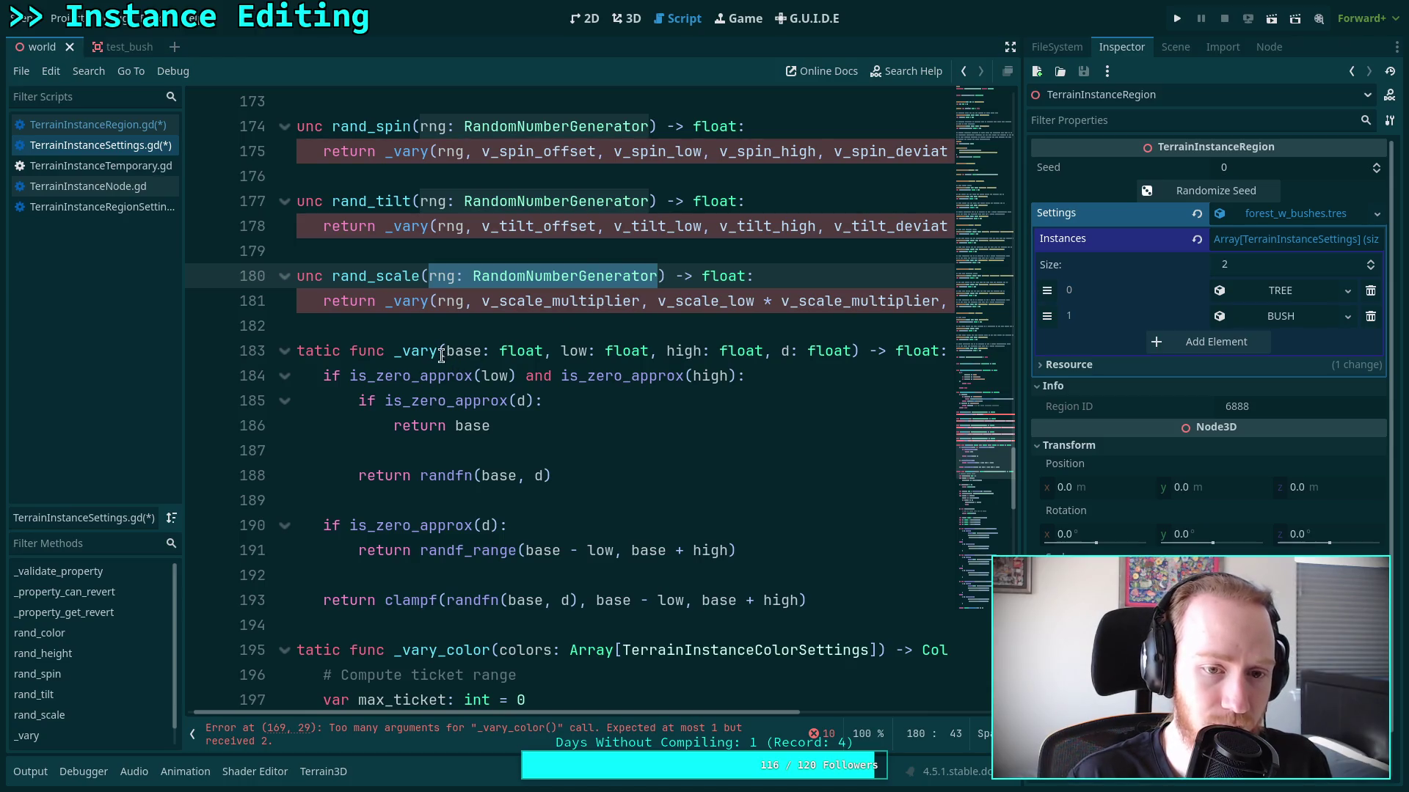
pyautogui.click(444, 351)
pyautogui.hotkey('ctrl', 'v')
pyautogui.write(',')
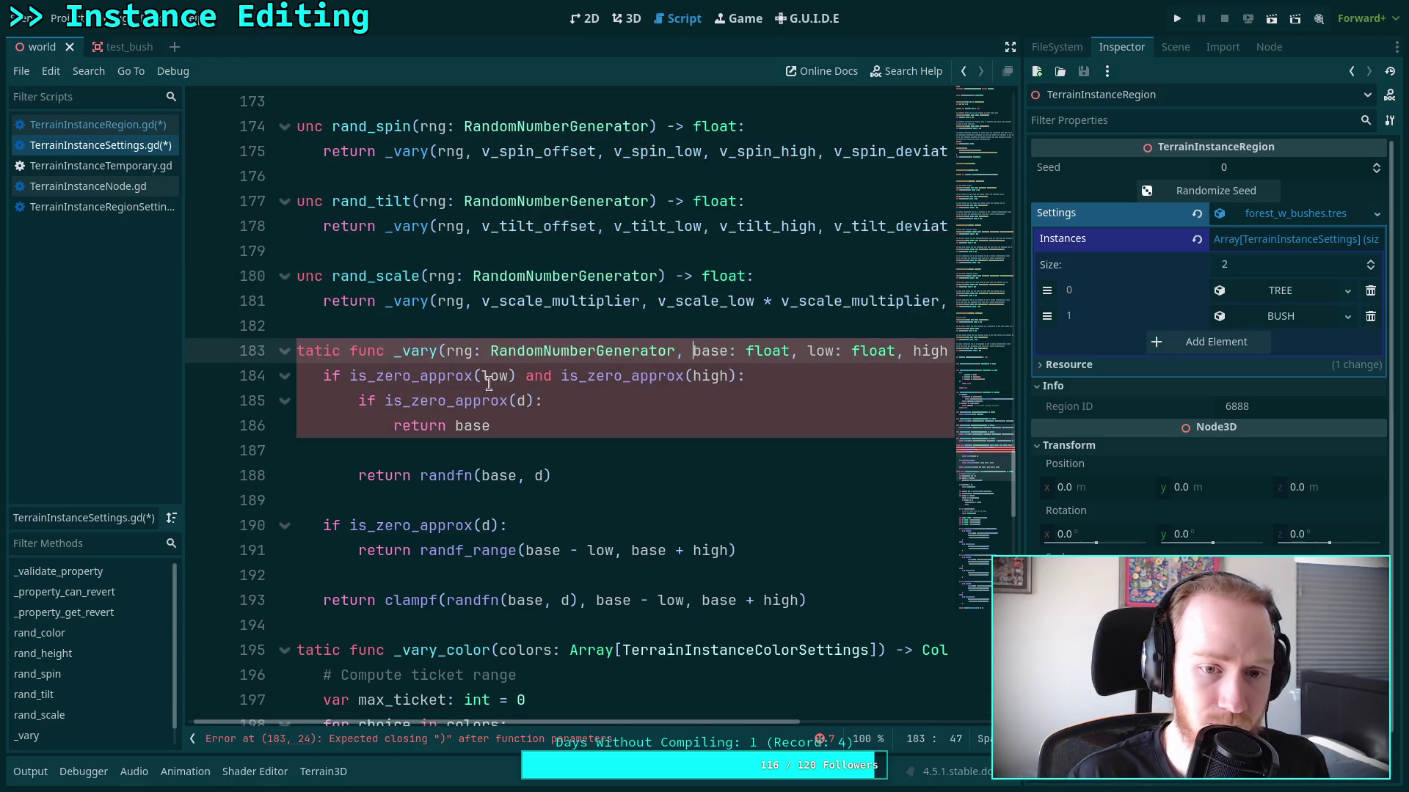
pyautogui.scroll(-2, 496, 510)
# Step: Add the rng parameter to _vary_color's signature and prefix its randi_range call with rng
pyautogui.click(495, 510)
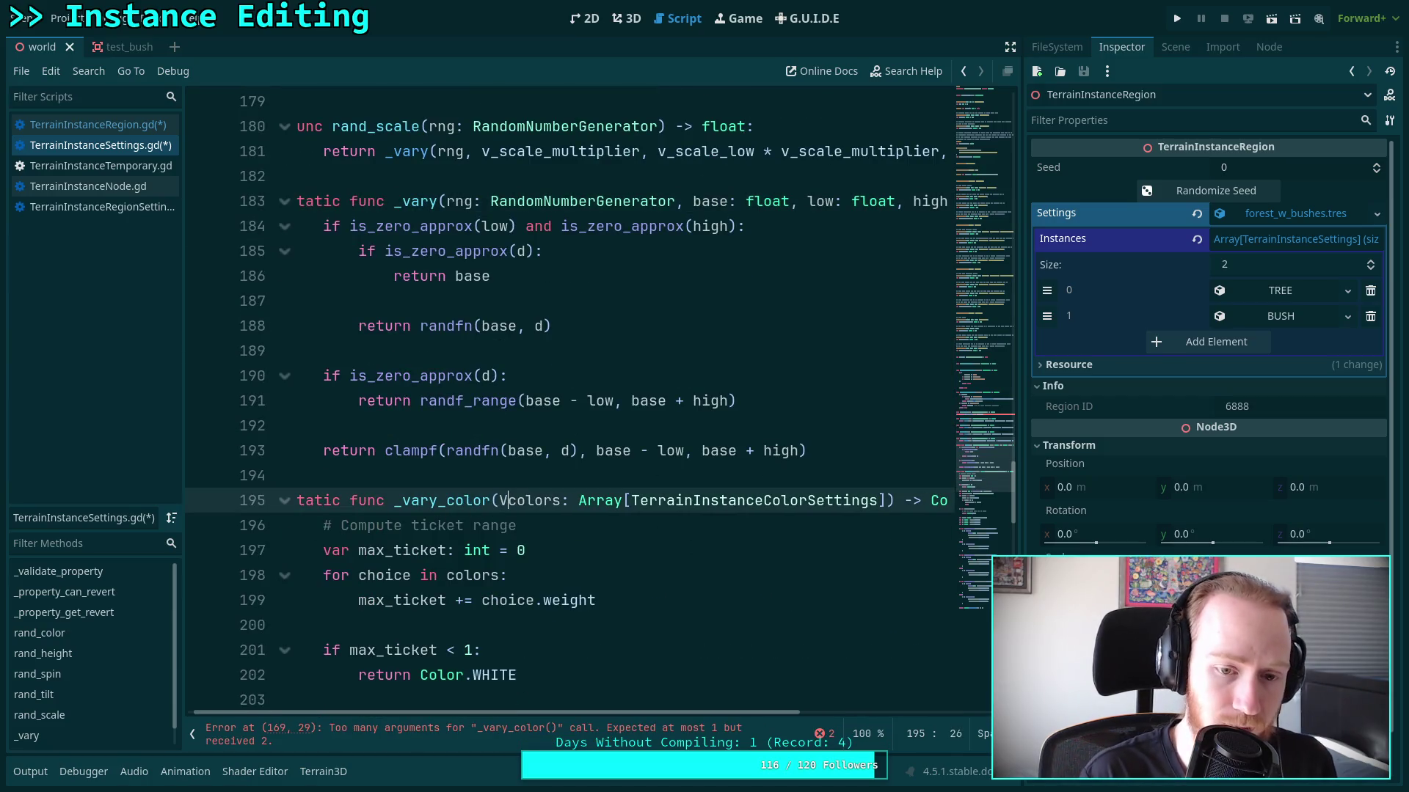
pyautogui.hotkey('ctrl', 'v')
pyautogui.write(',')
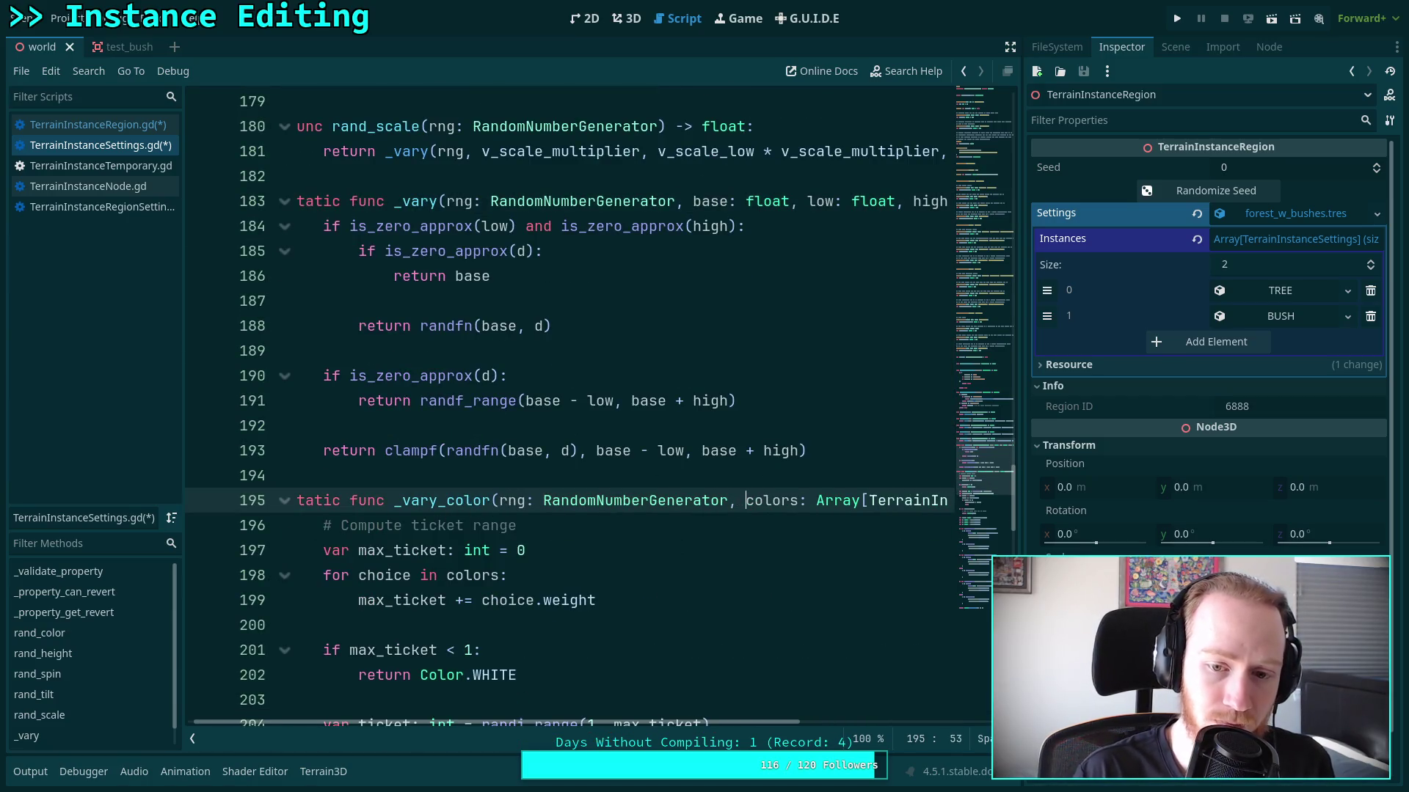
pyautogui.click(456, 521)
pyautogui.scroll(-6, 485, 484)
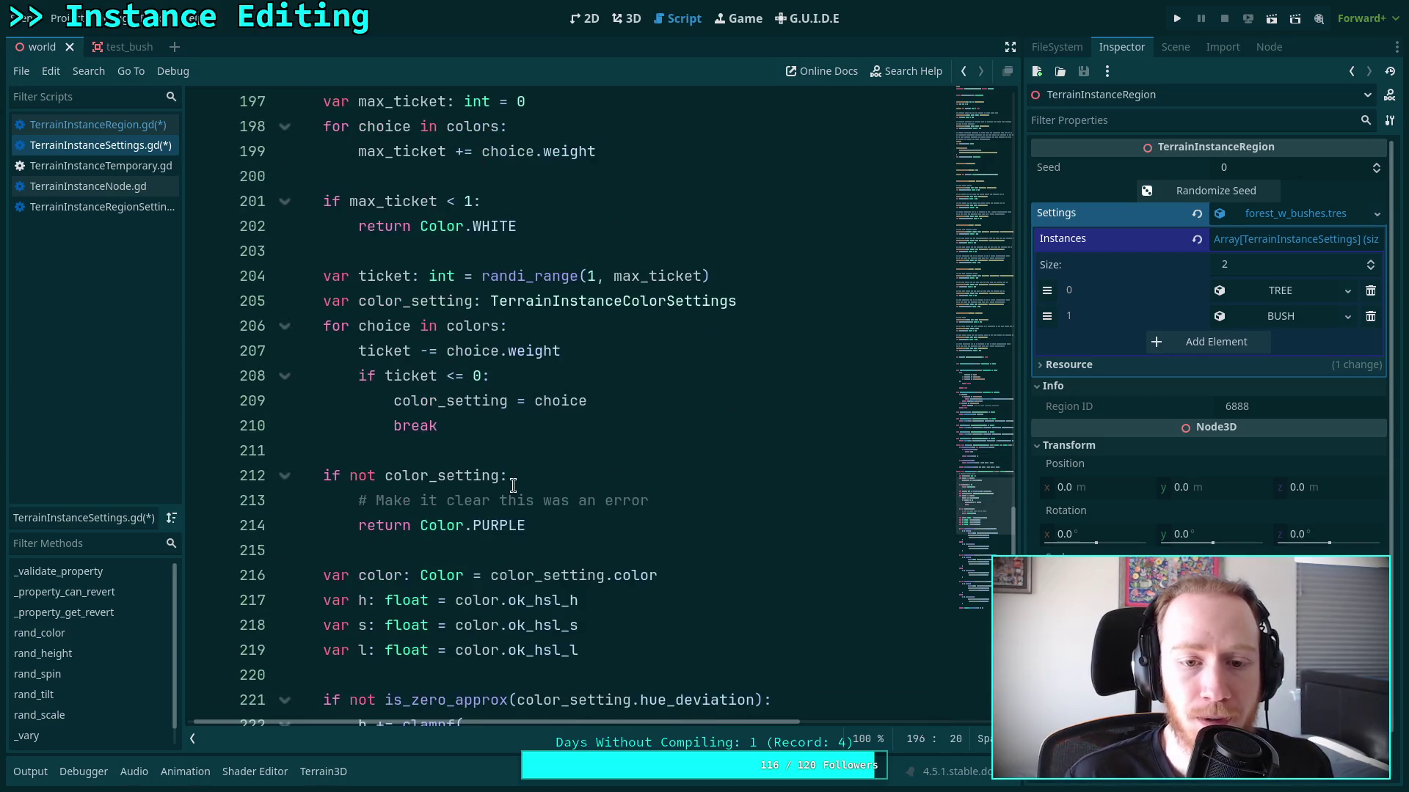
pyautogui.click(480, 279)
pyautogui.write('rng.')
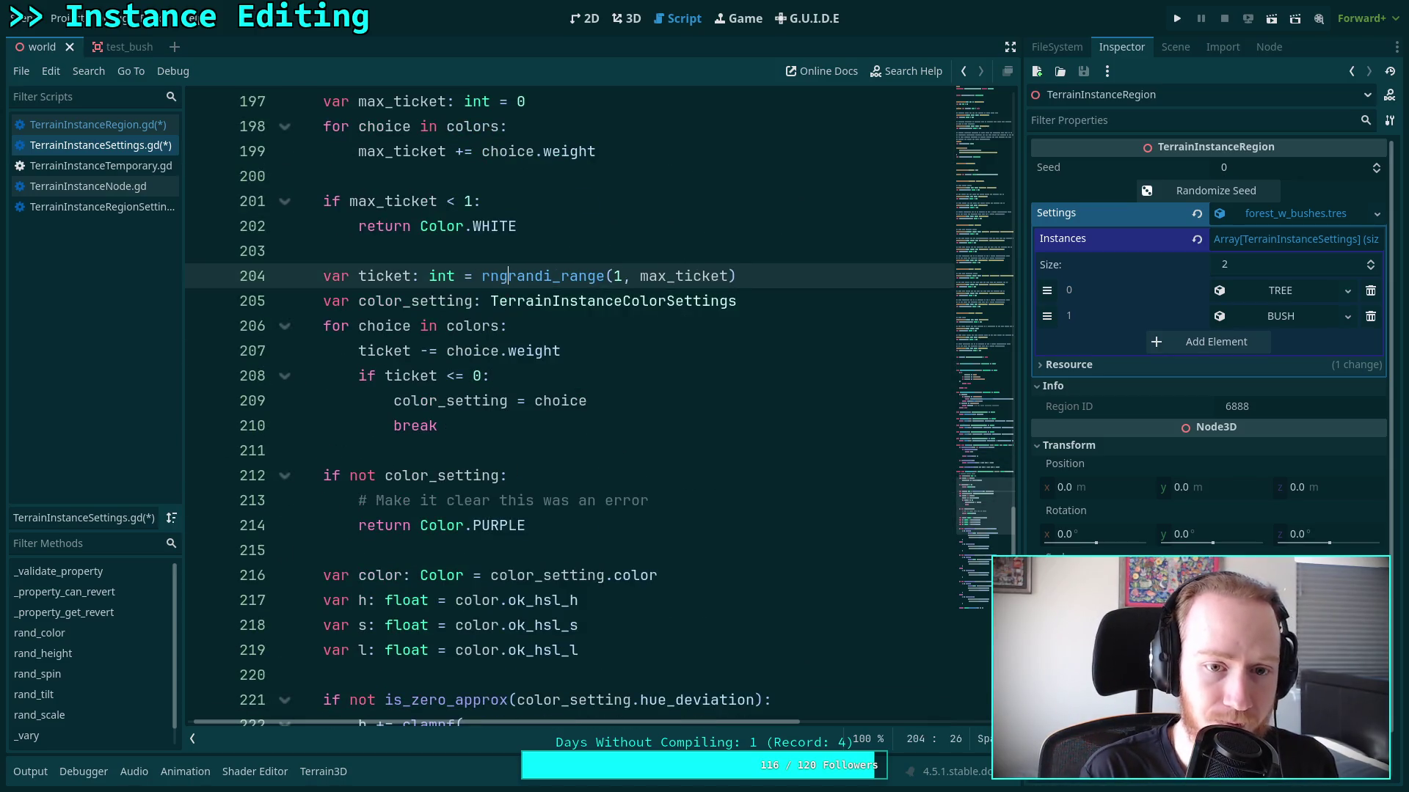
pyautogui.click(504, 226)
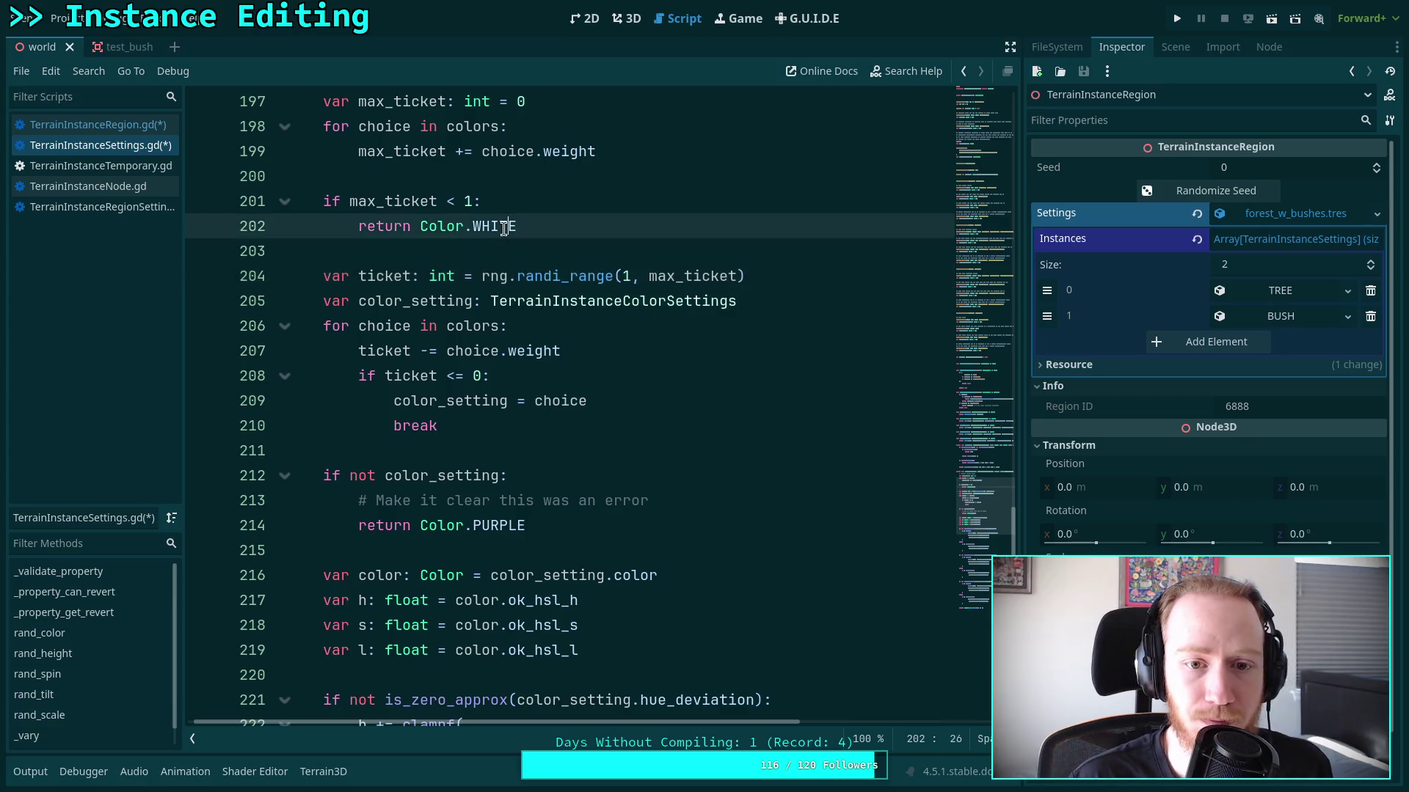
# Step: Route the hue randfn and randf_range calls through rng
pyautogui.click(521, 375)
pyautogui.scroll(-4, 581, 402)
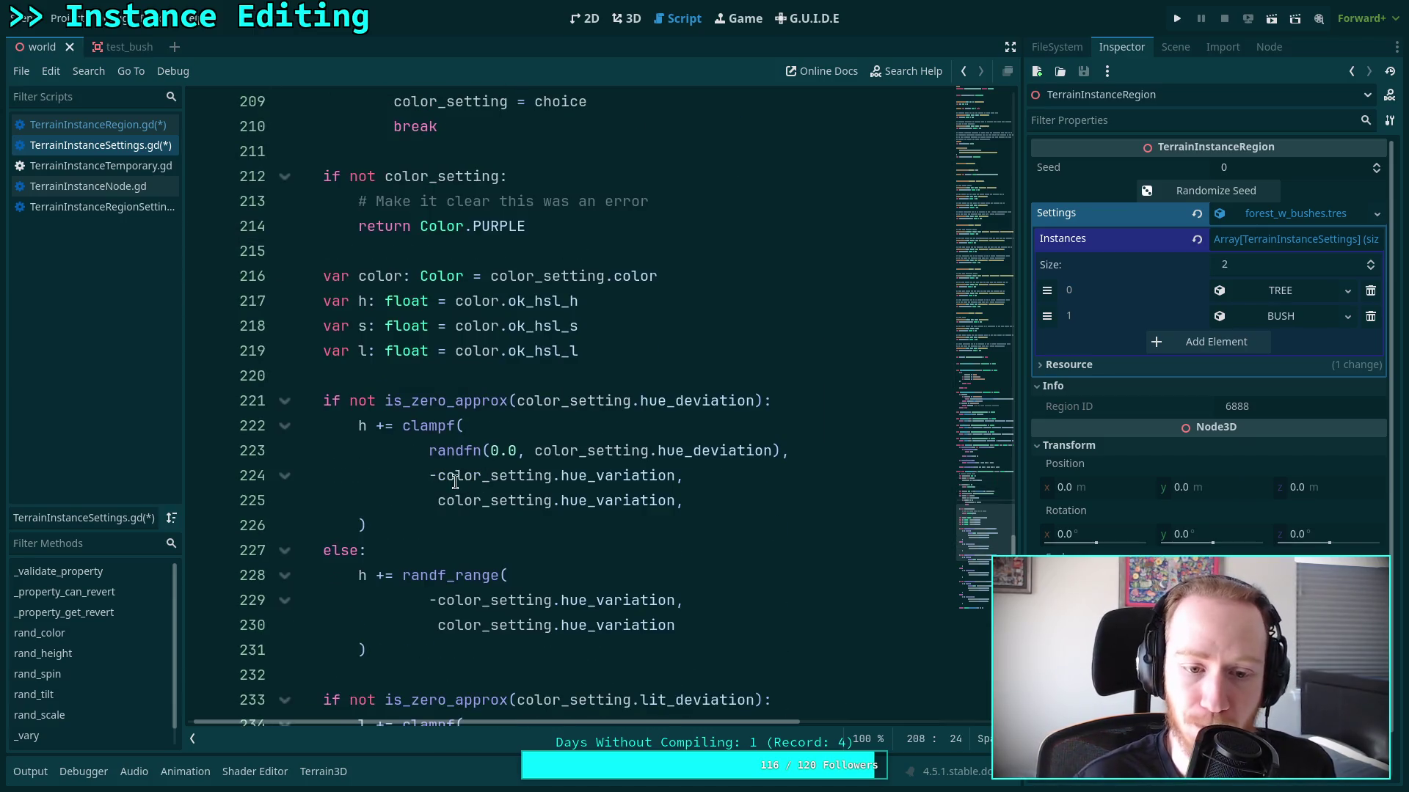
pyautogui.click(431, 450)
pyautogui.write('rang.')
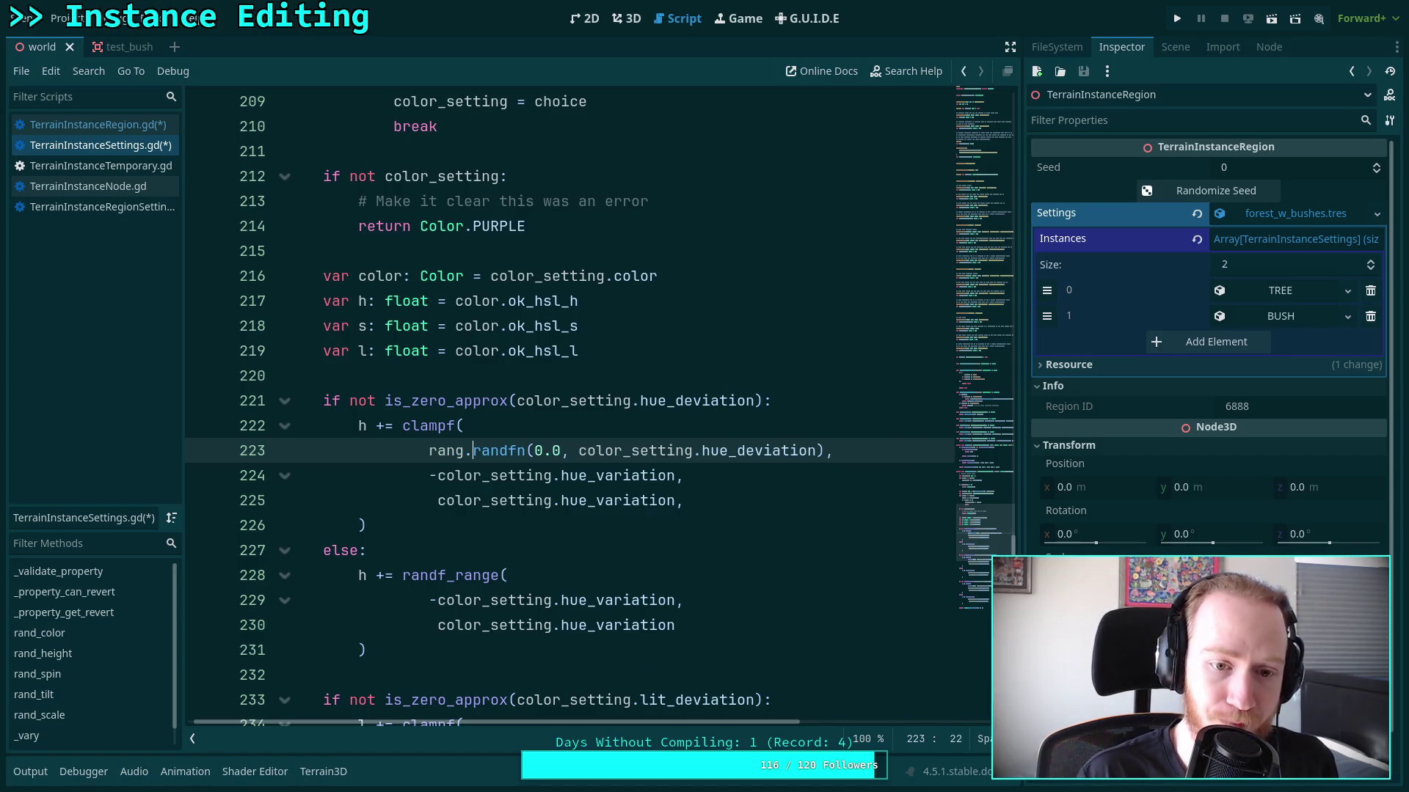
pyautogui.press('Left')
pyautogui.press('BackSpace')
pyautogui.scroll(-2, 446, 448)
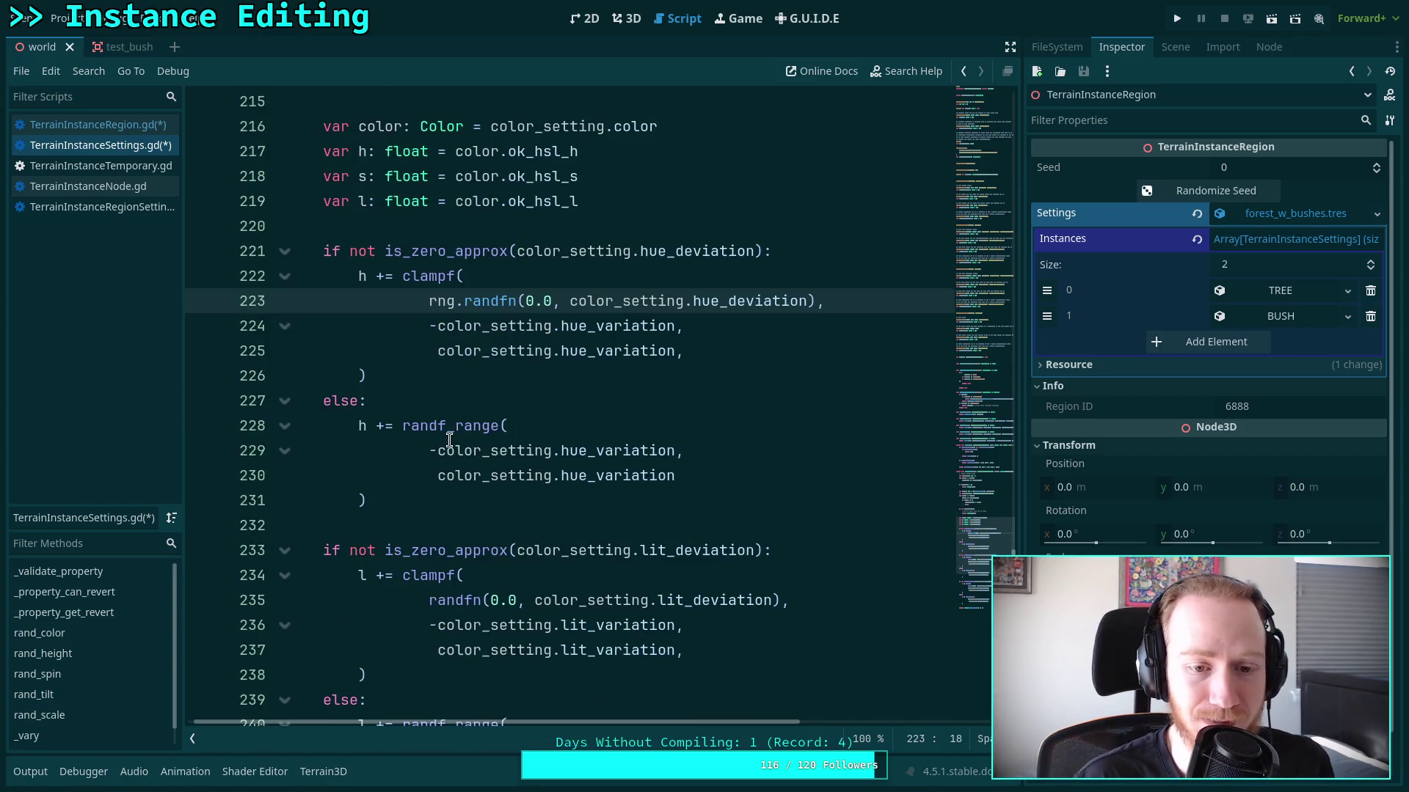
pyautogui.click(406, 426)
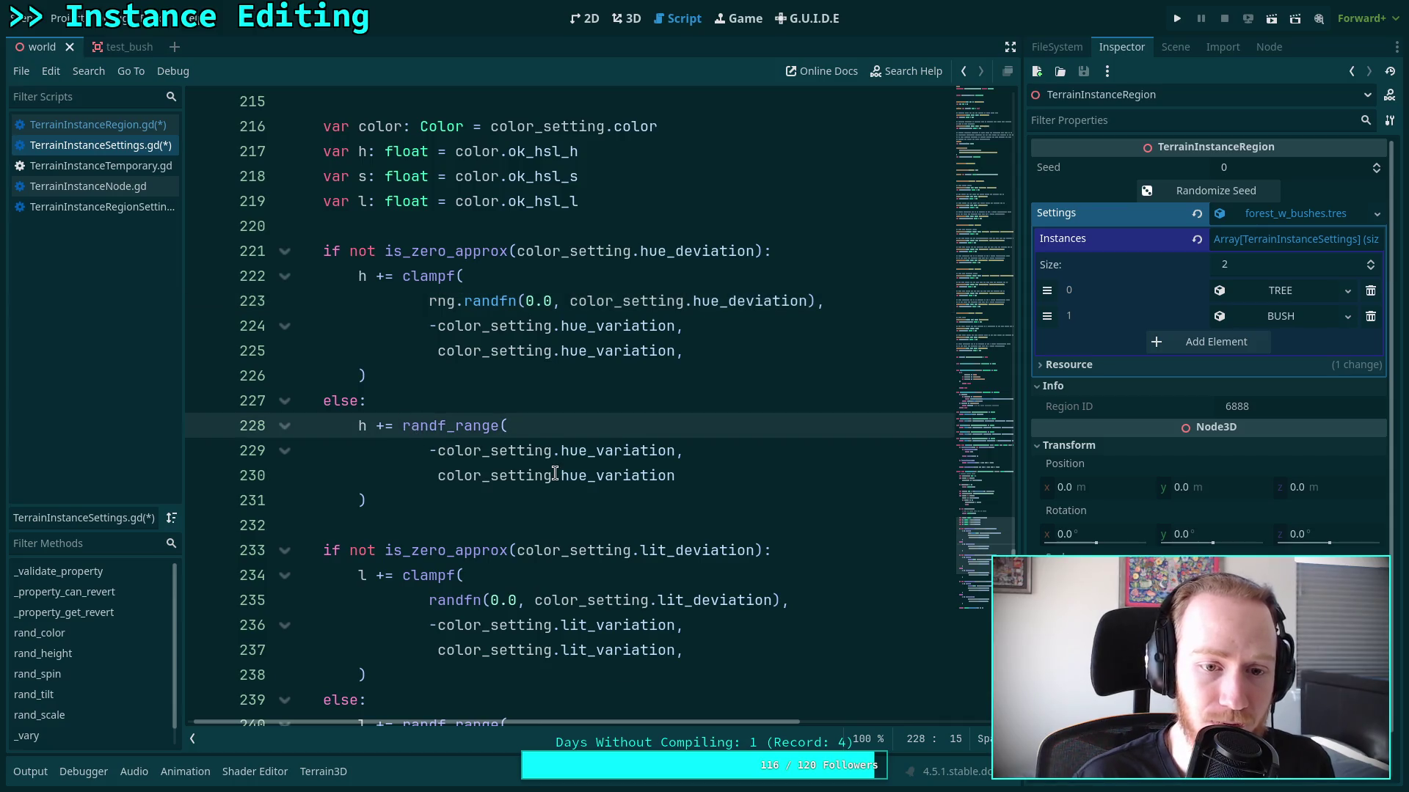
pyautogui.write('rng.')
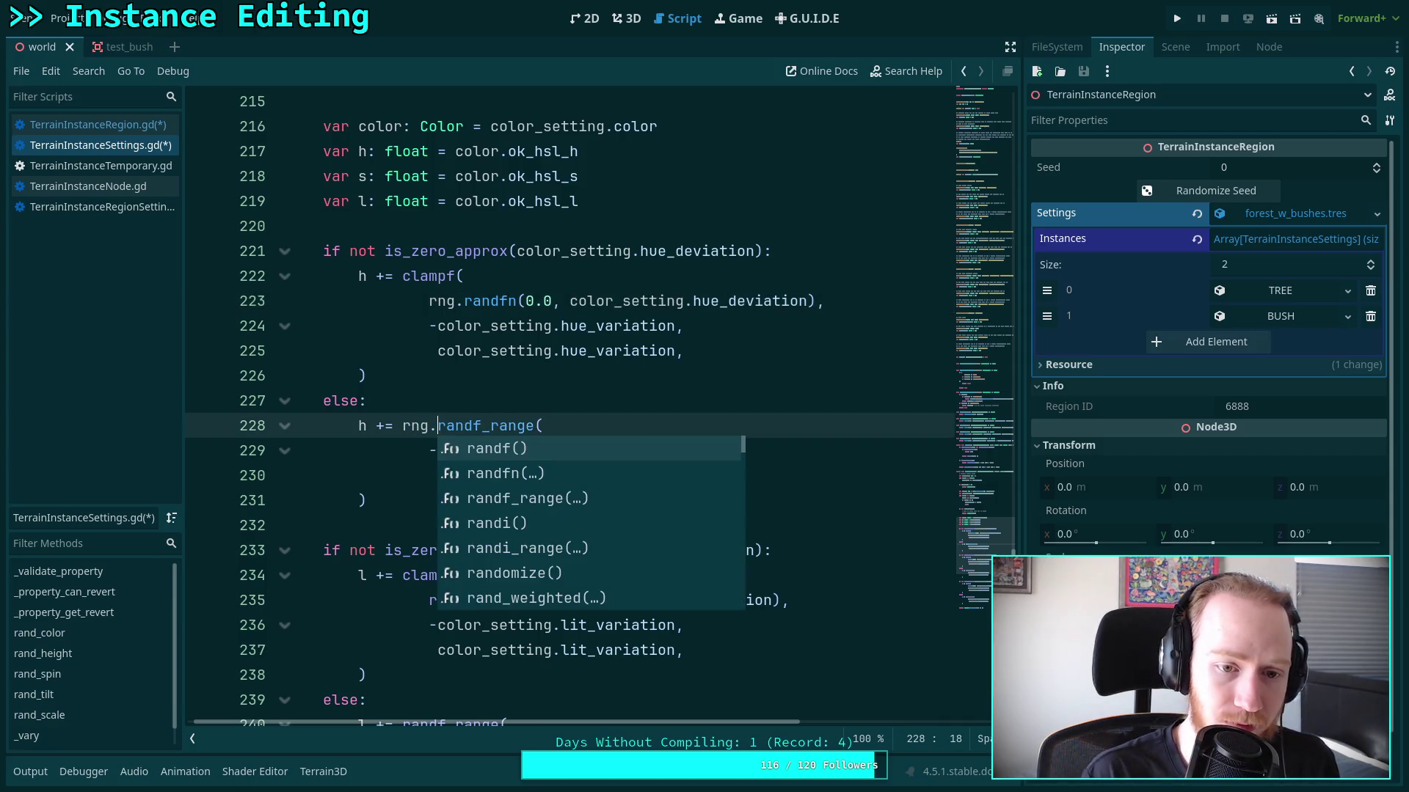
pyautogui.click(522, 401)
pyautogui.scroll(-2, 500, 429)
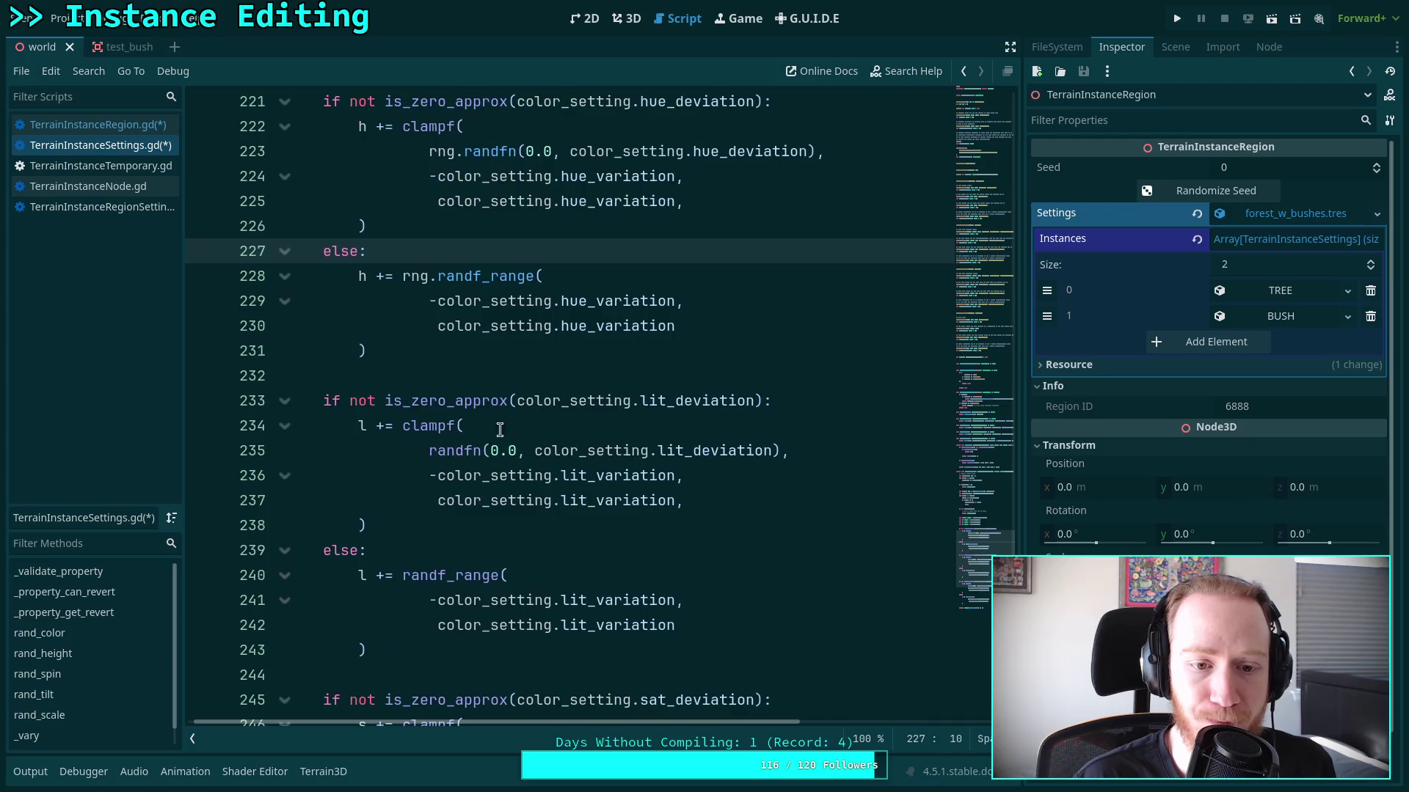
# Step: Route the lightness randfn and randf_range calls through rng
pyautogui.click(426, 449)
pyautogui.write('rng.')
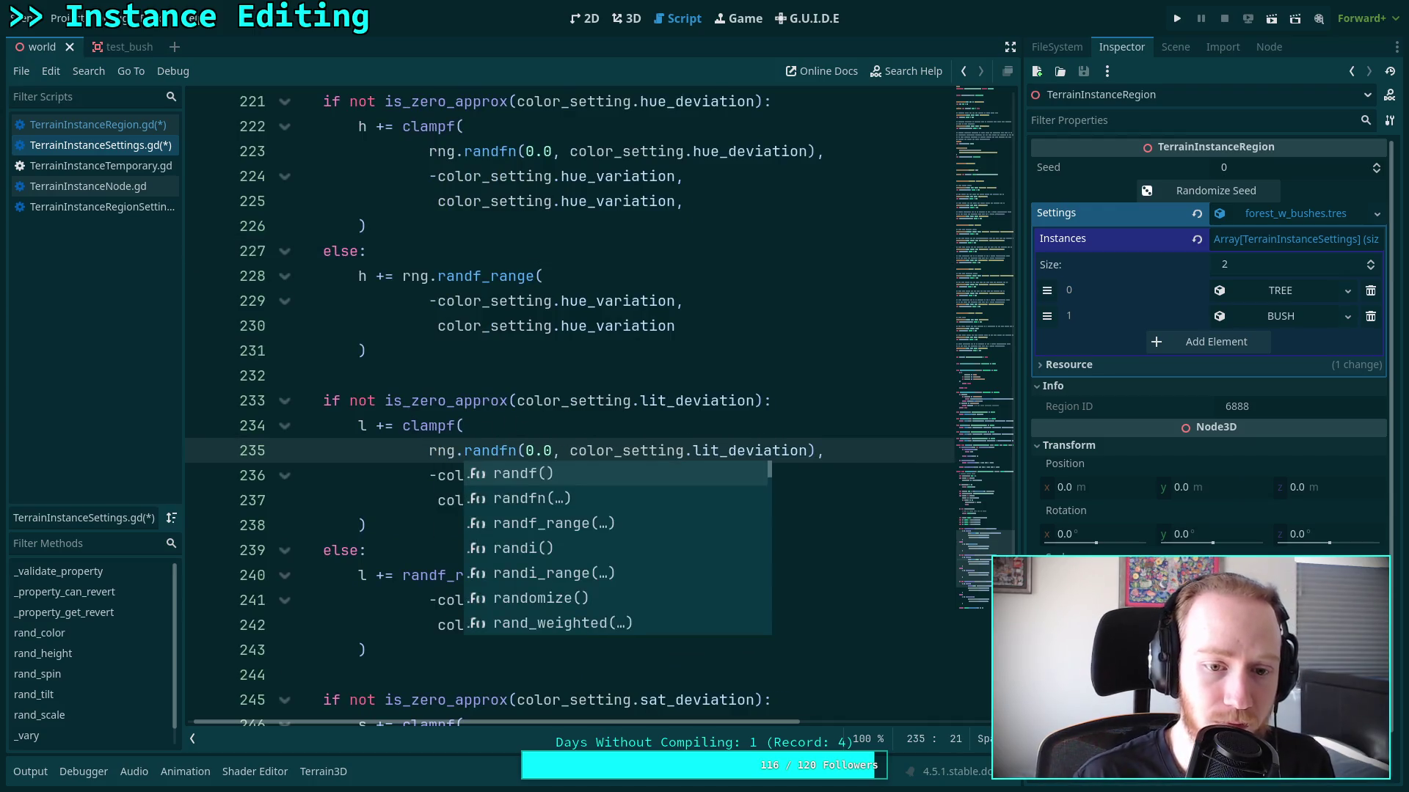
pyautogui.scroll(-2, 426, 449)
pyautogui.click(402, 425)
pyautogui.write('rng.')
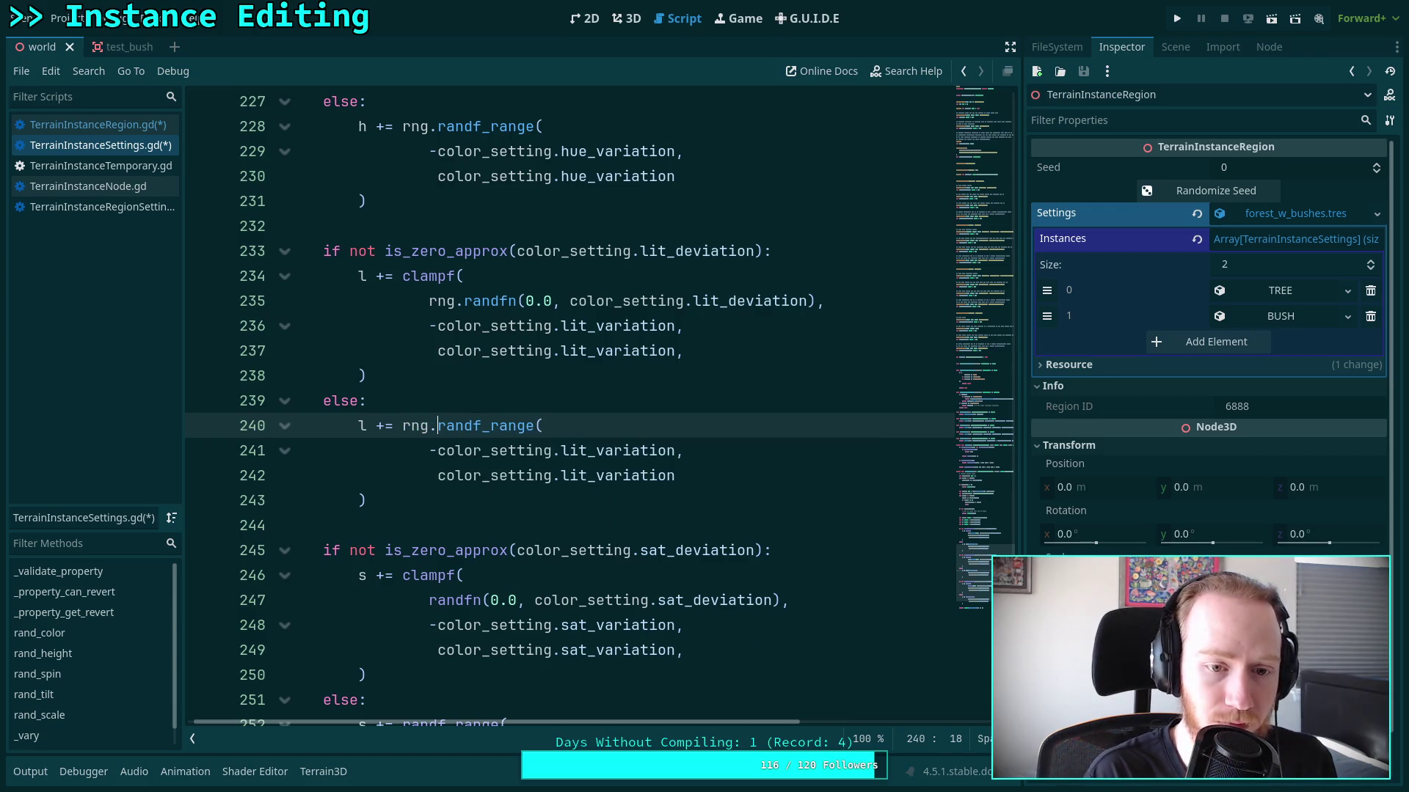
# Step: Prefix the randfn on line 247 and randf_range on line 252 with rng., then save
pyautogui.scroll(-2, 437, 427)
pyautogui.click(431, 451)
pyautogui.write('rng.')
pyautogui.click(399, 566)
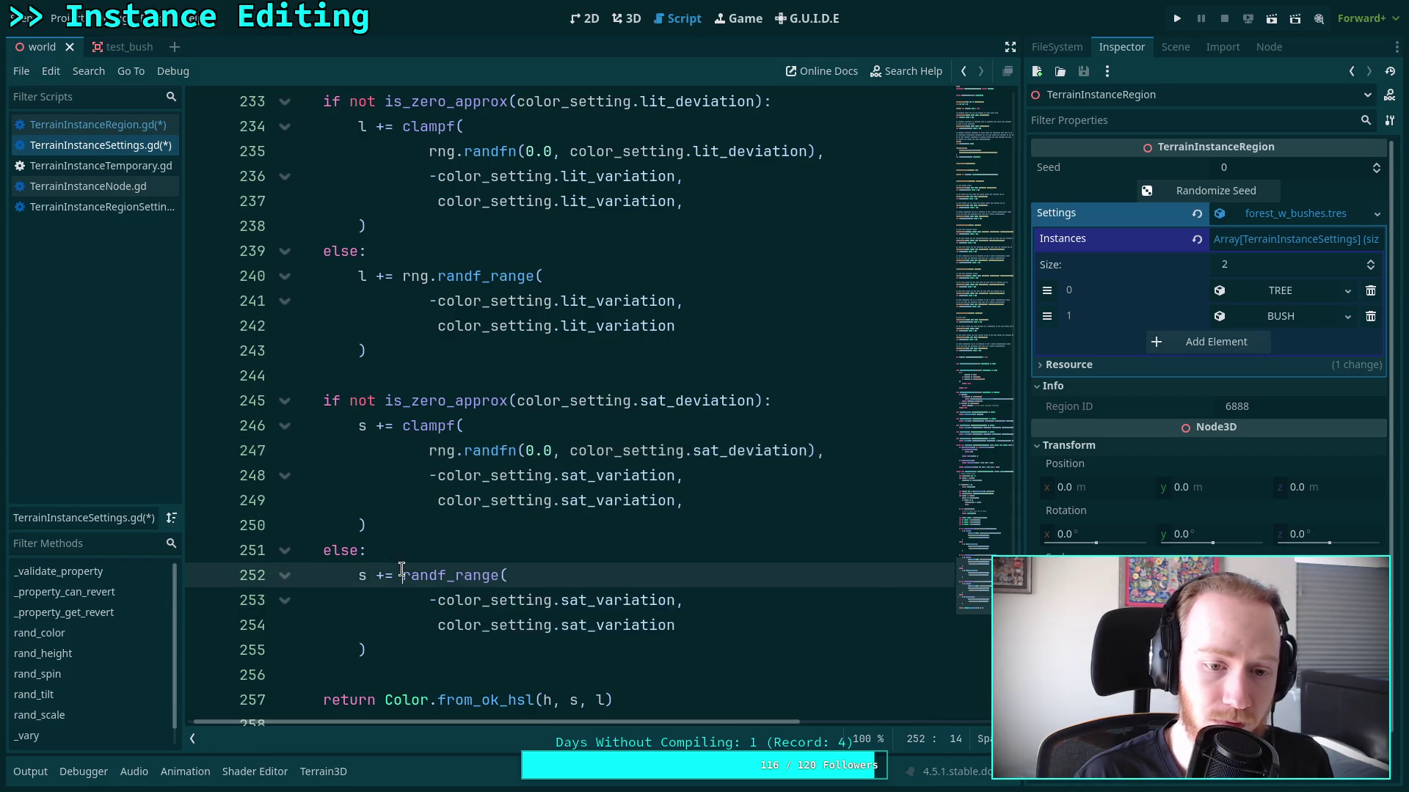
pyautogui.write('rng.')
pyautogui.click(388, 527)
pyautogui.scroll(-2, 389, 526)
pyautogui.scroll(2, 399, 524)
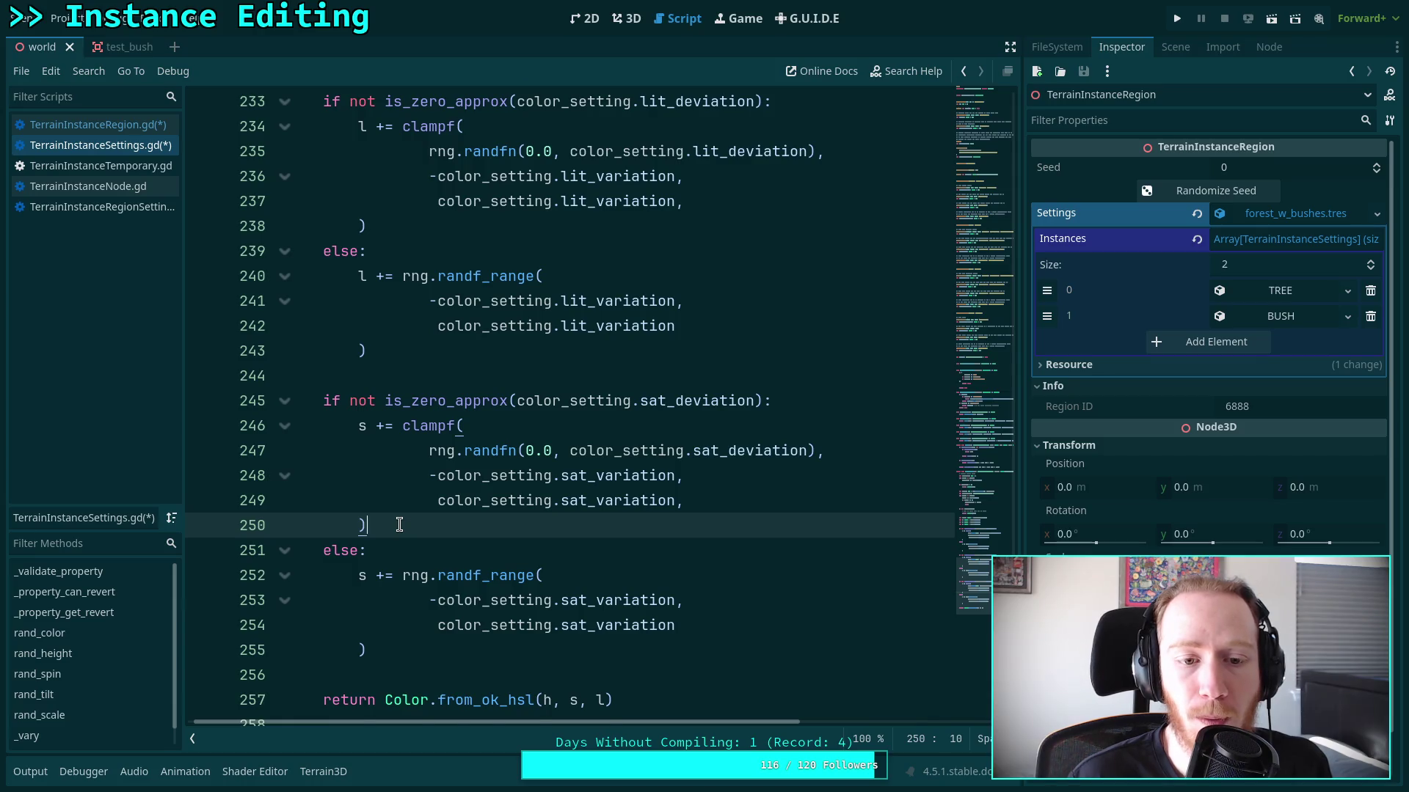
pyautogui.scroll(7, 399, 525)
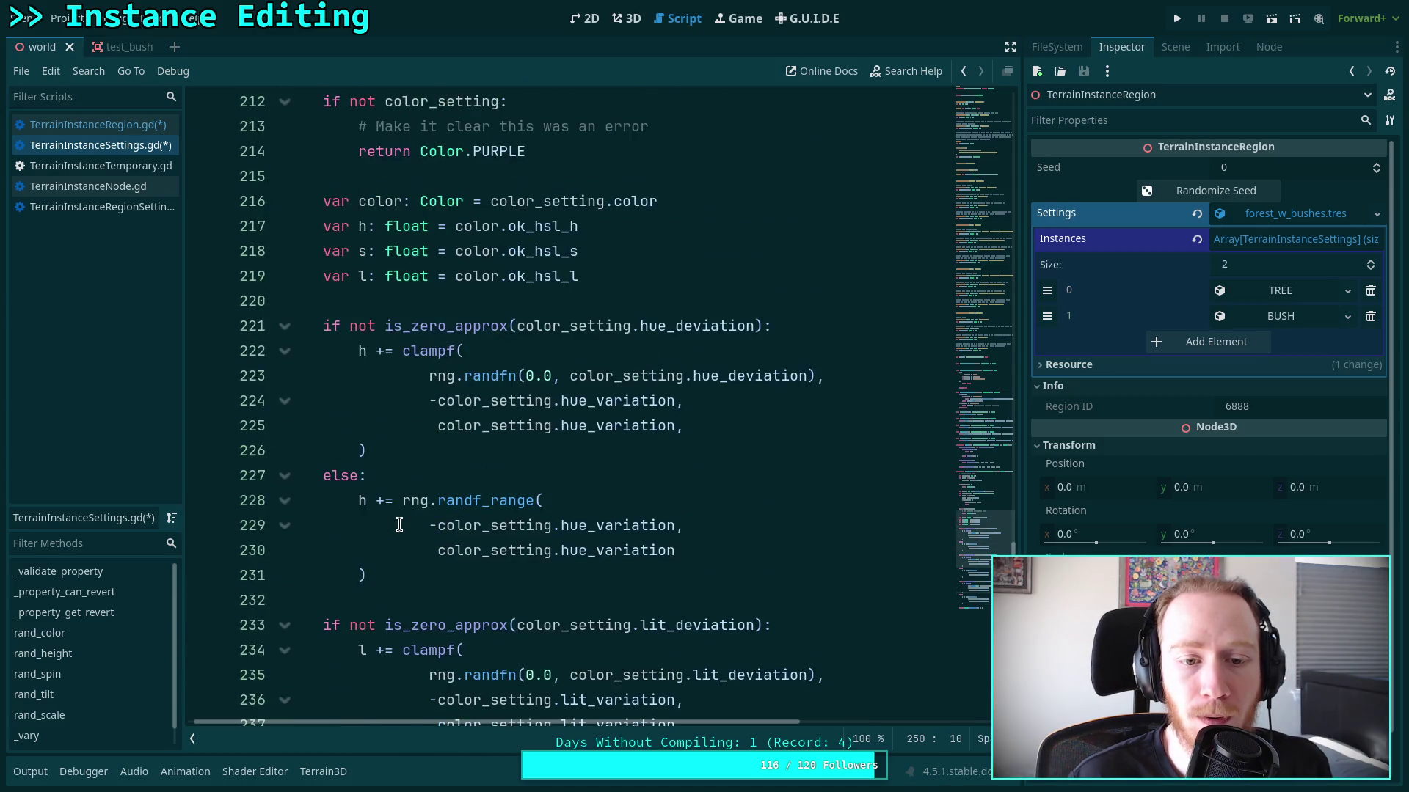
pyautogui.scroll(9, 399, 524)
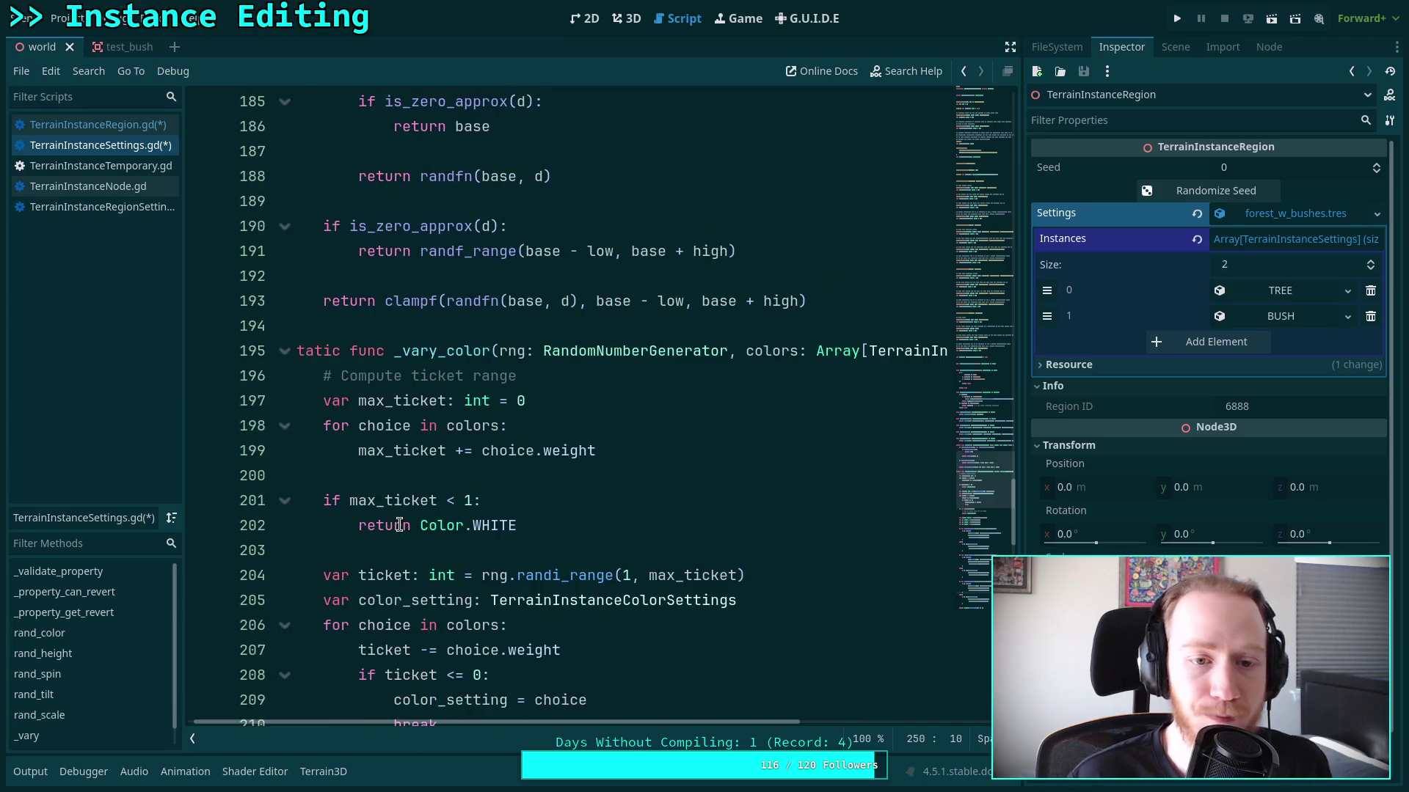
pyautogui.hotkey('ctrl', 's')
# Step: Prefix _vary's randfn and randf_range calls on lines 188, 191 and 193 with rng. and save
pyautogui.scroll(4, 408, 521)
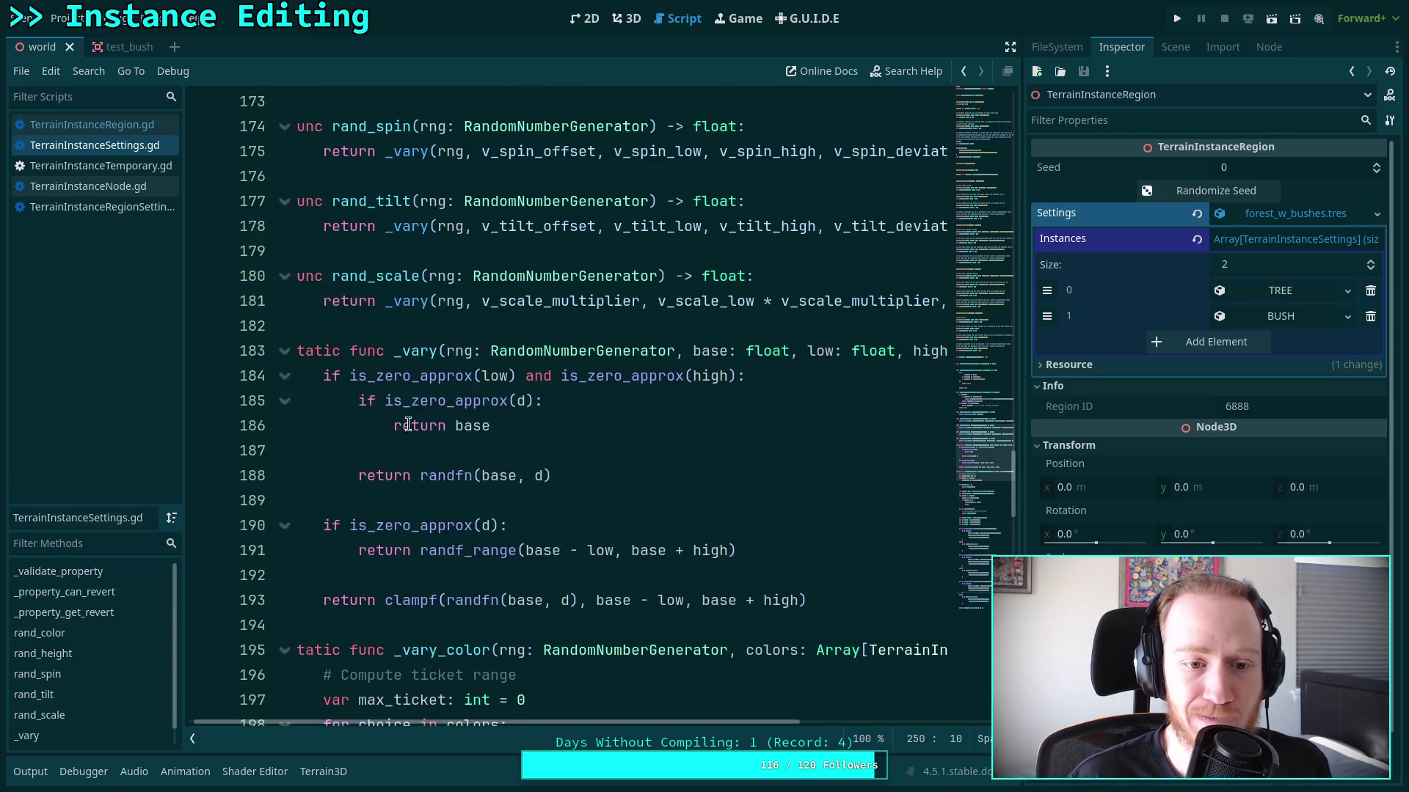
pyautogui.click(420, 476)
pyautogui.write('rng.')
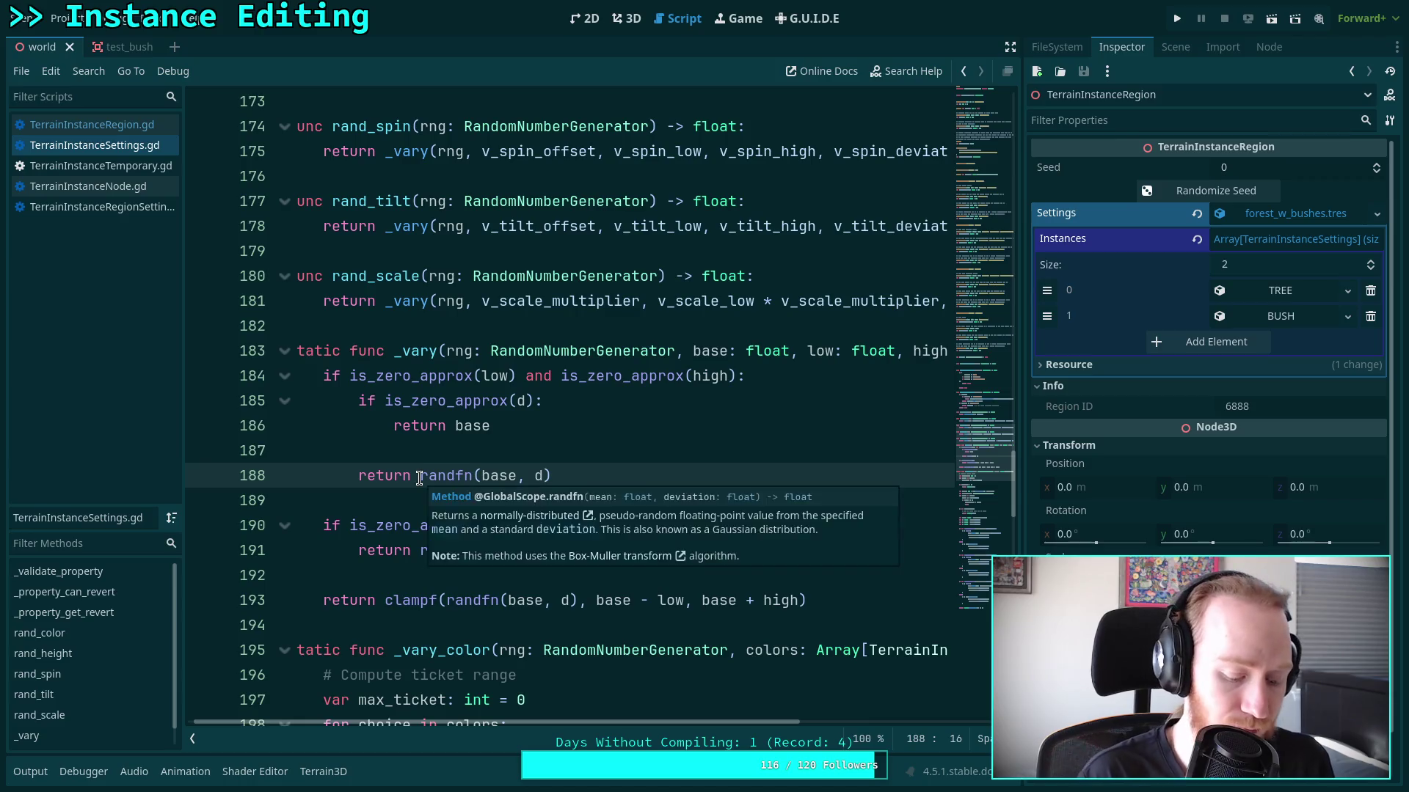
pyautogui.press('Escape')
pyautogui.click(416, 550)
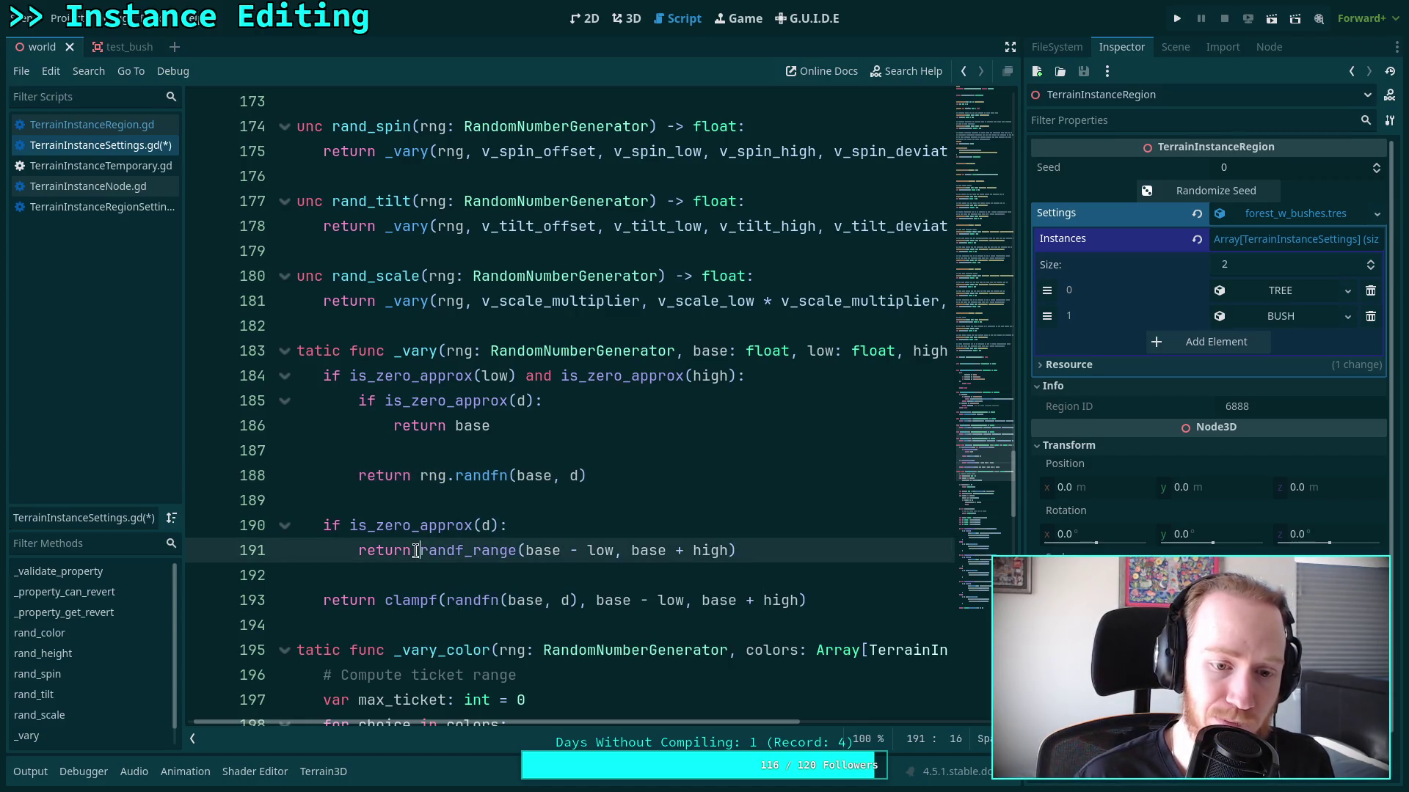
pyautogui.write('rng.')
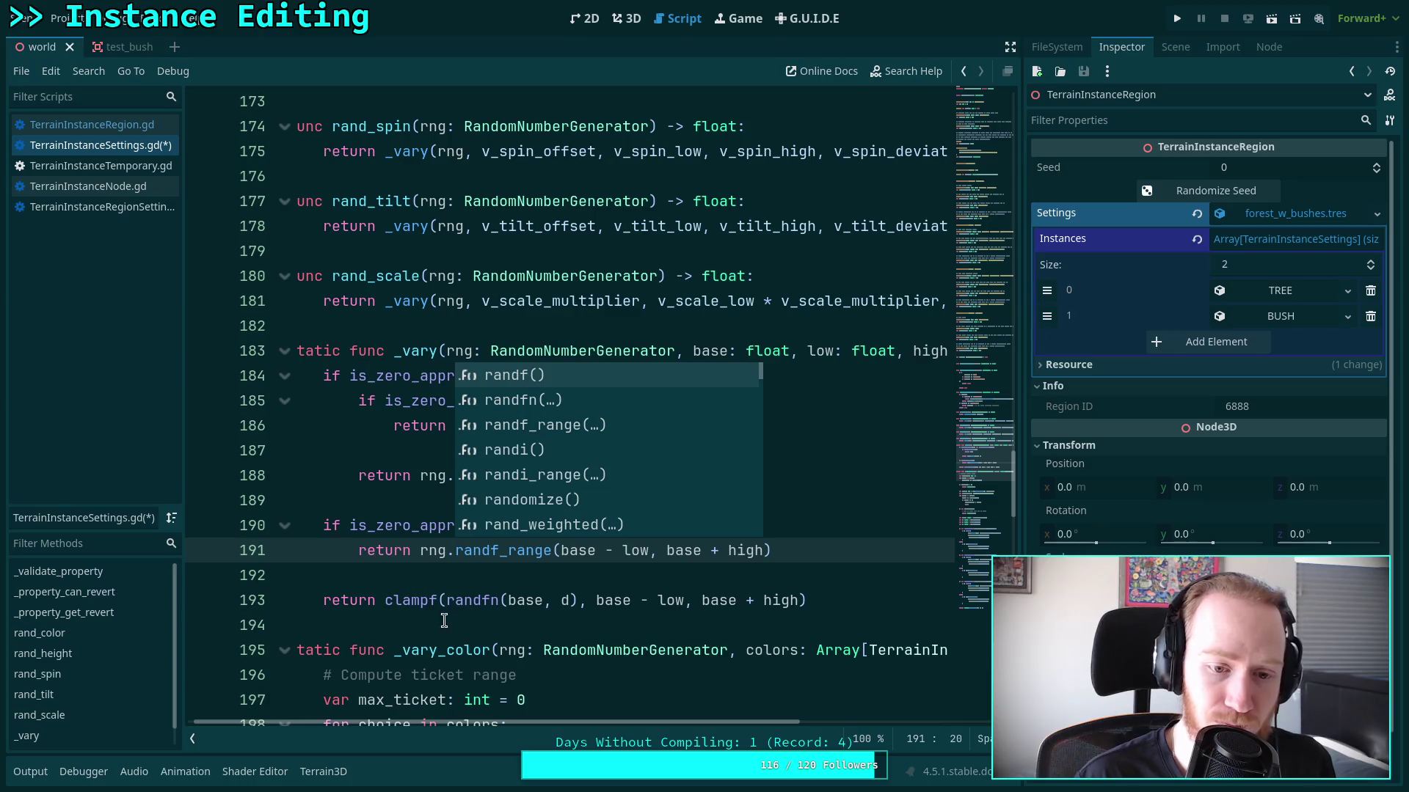
pyautogui.click(447, 600)
pyautogui.write('rng.')
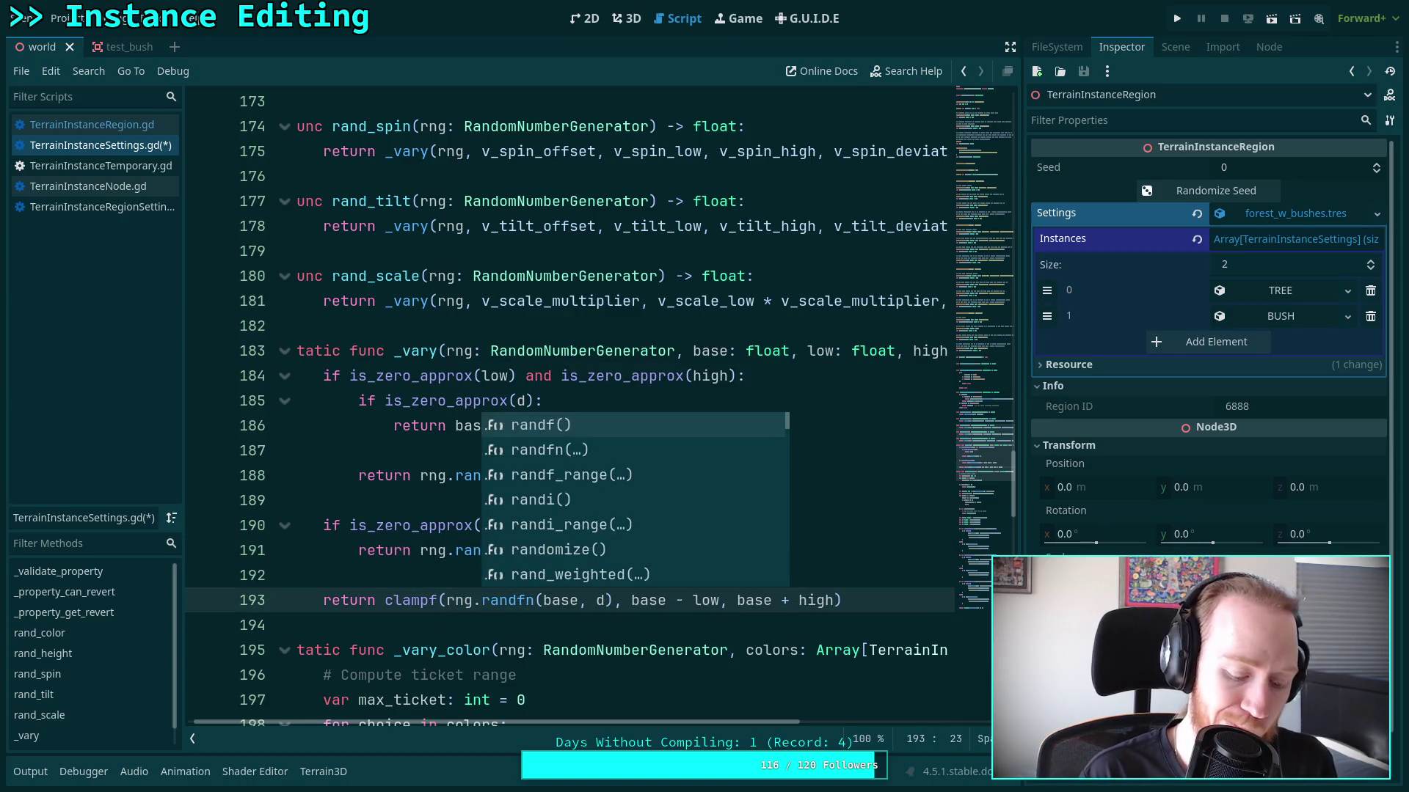
pyautogui.hotkey('ctrl', 's')
pyautogui.click(437, 500)
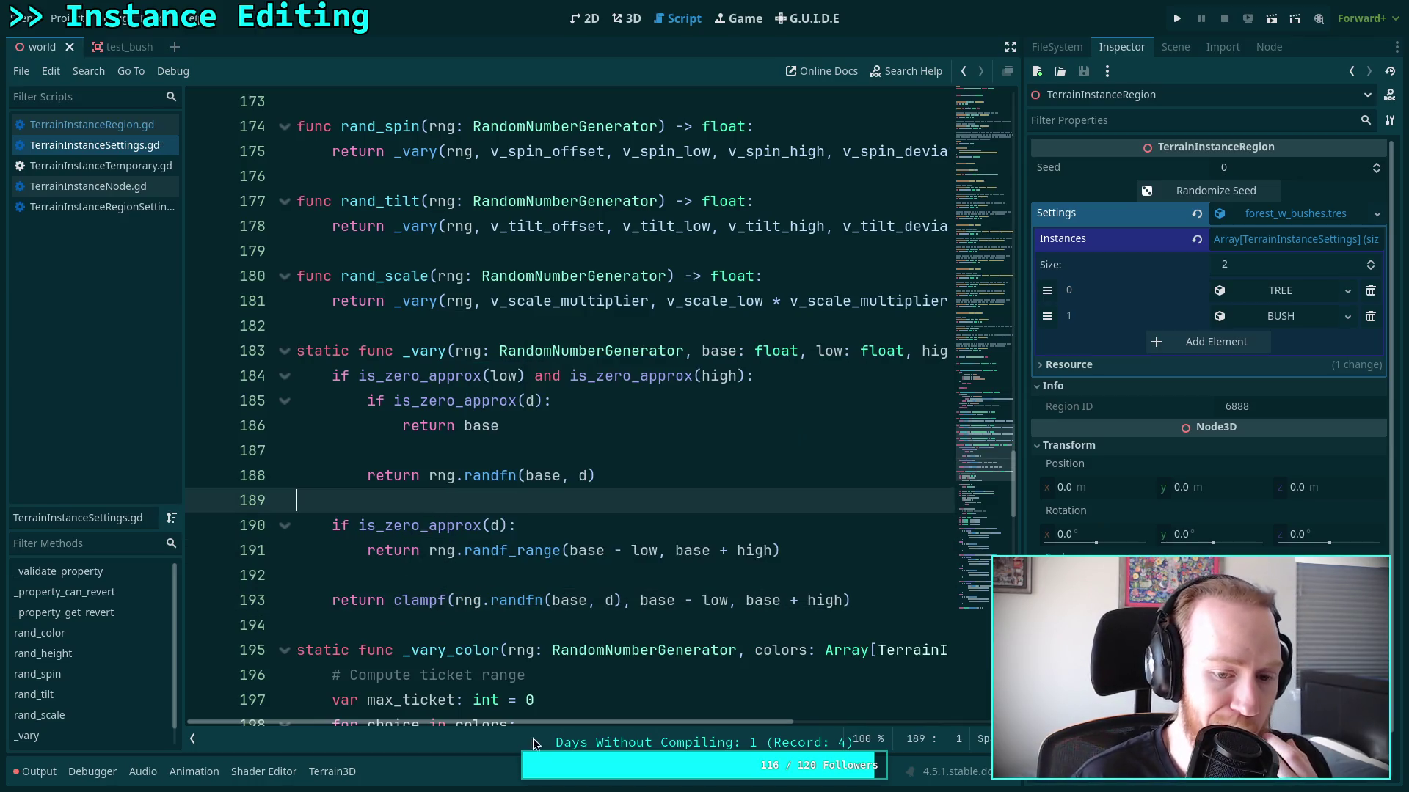
pyautogui.click(491, 559)
pyautogui.click(482, 574)
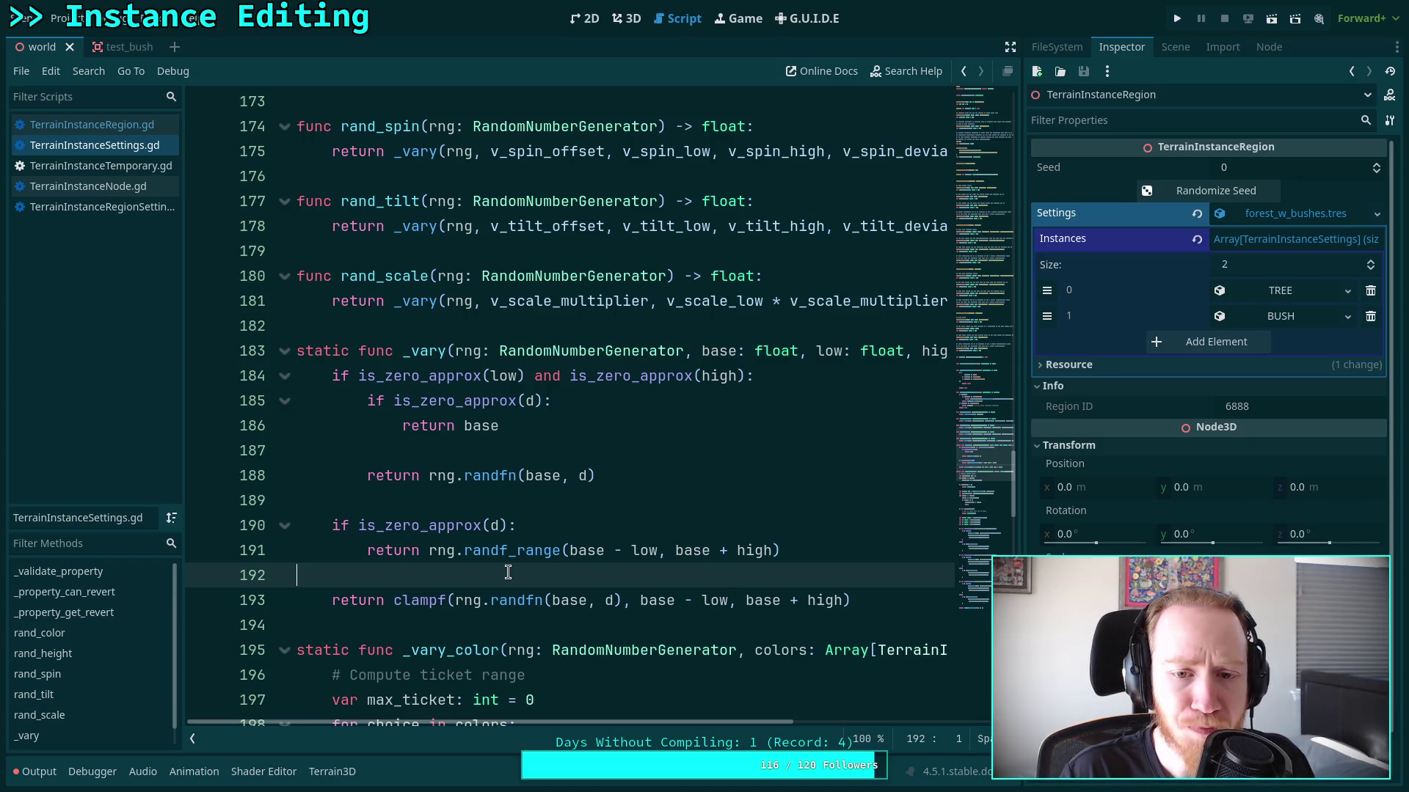
pyautogui.scroll(9, 508, 572)
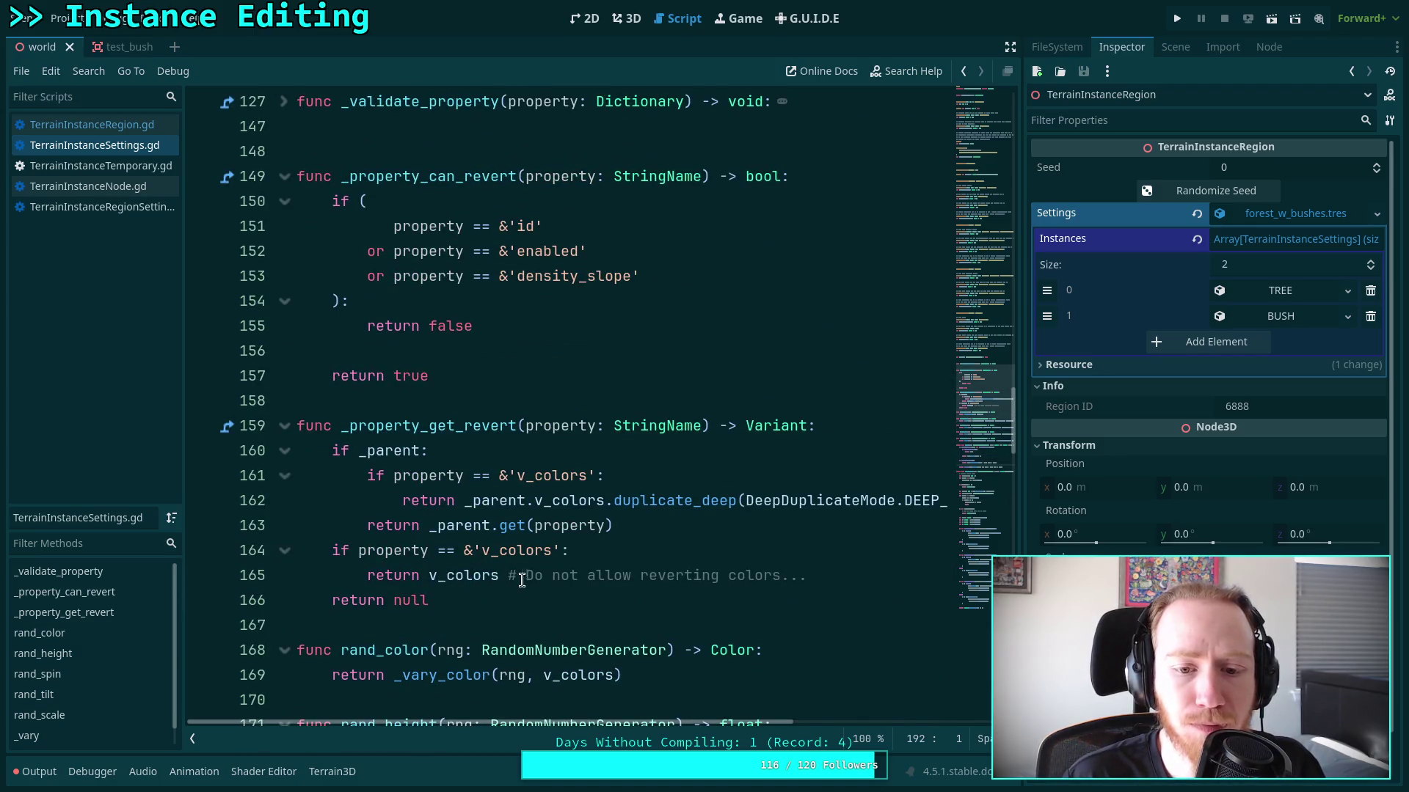
pyautogui.scroll(1, 540, 584)
pyautogui.click(284, 502)
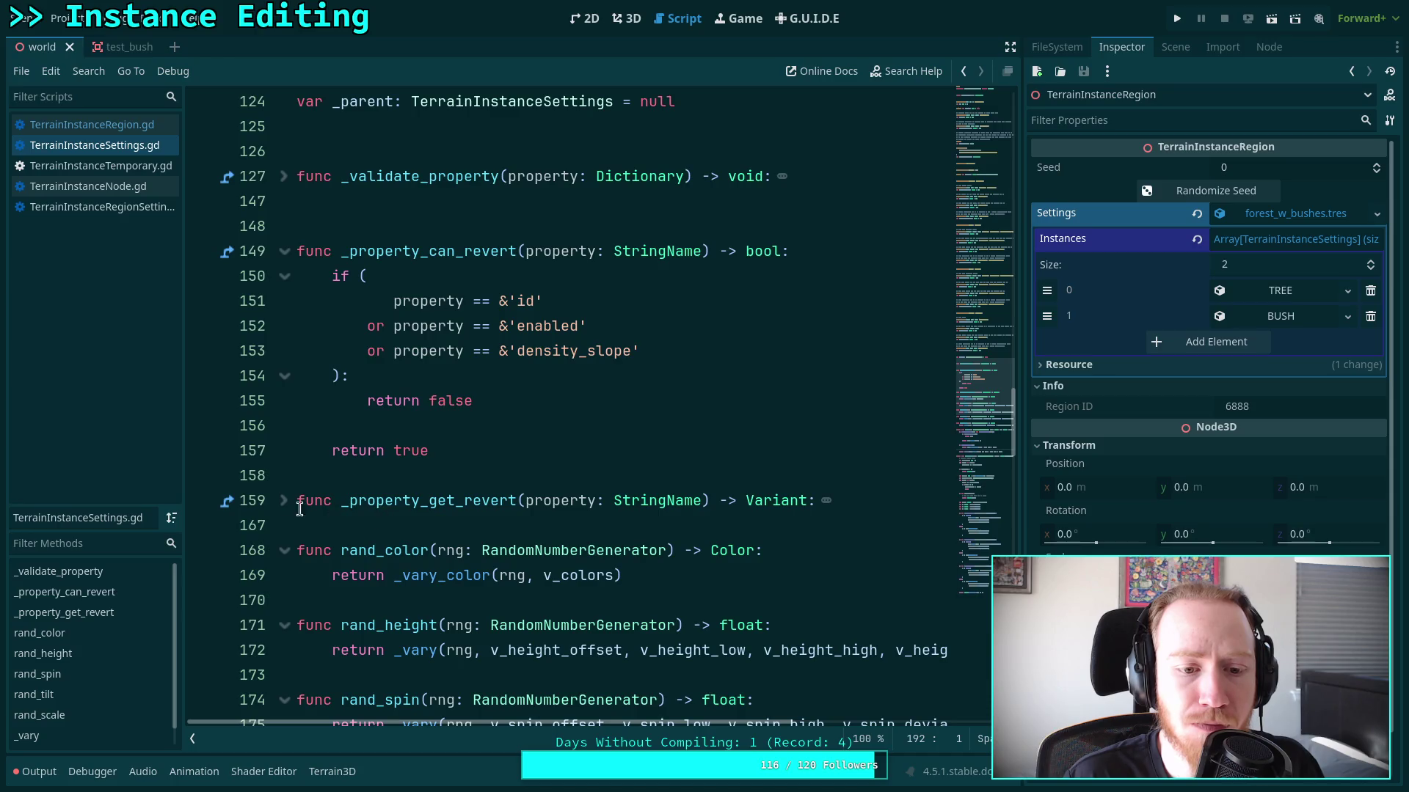
pyautogui.click(285, 501)
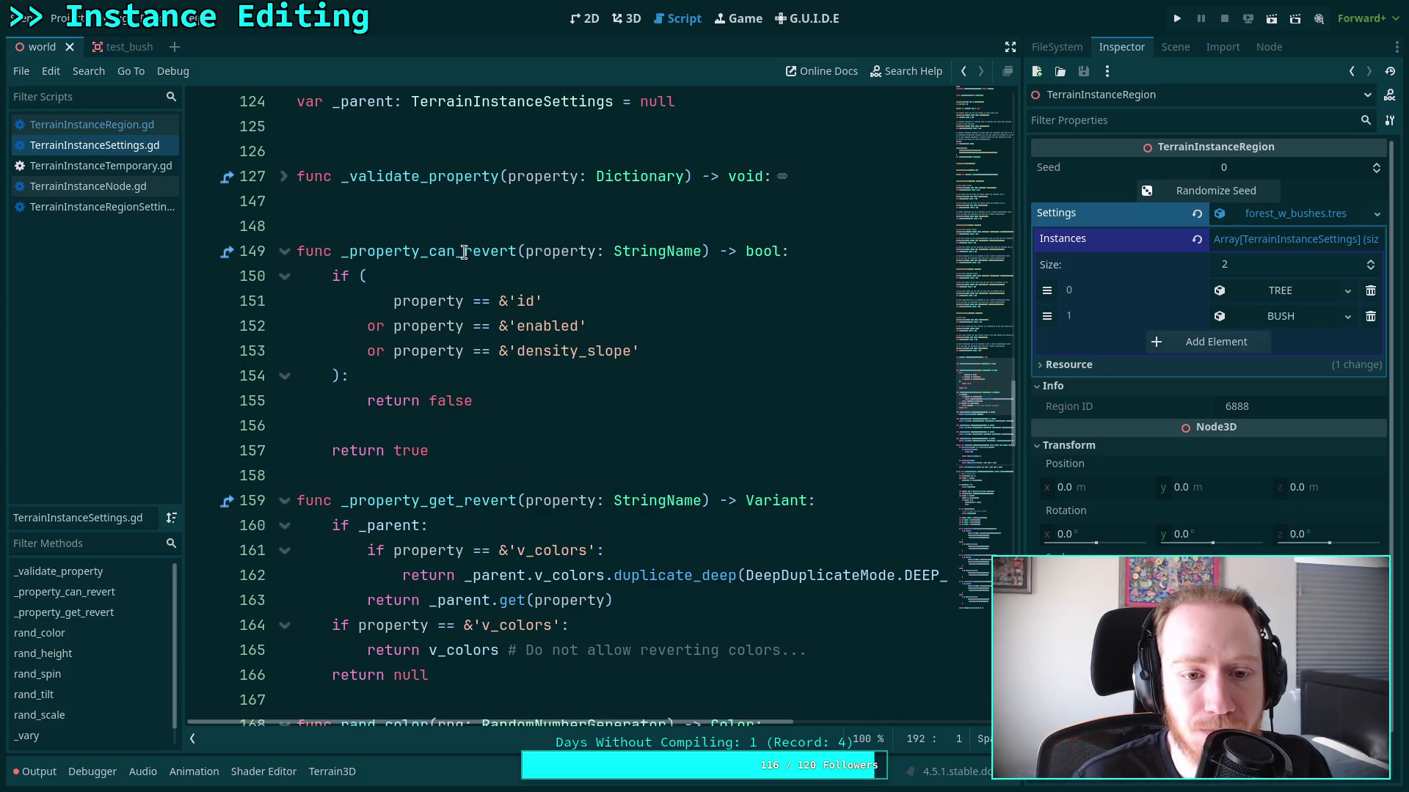
pyautogui.moveTo(464, 251)
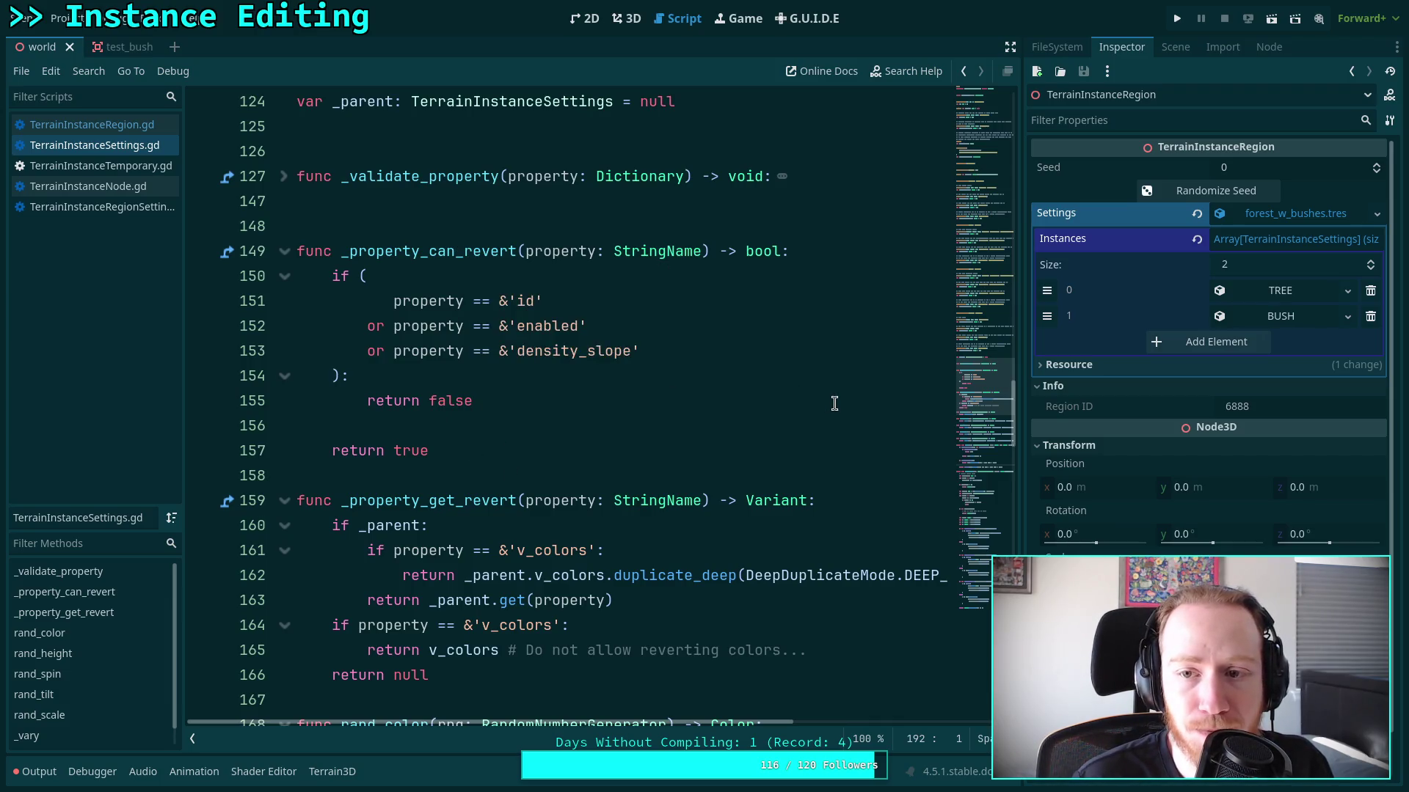
# Step: Revert the TREE instance's ID to -1, raise it back to 0, then return to line 149
pyautogui.click(1267, 293)
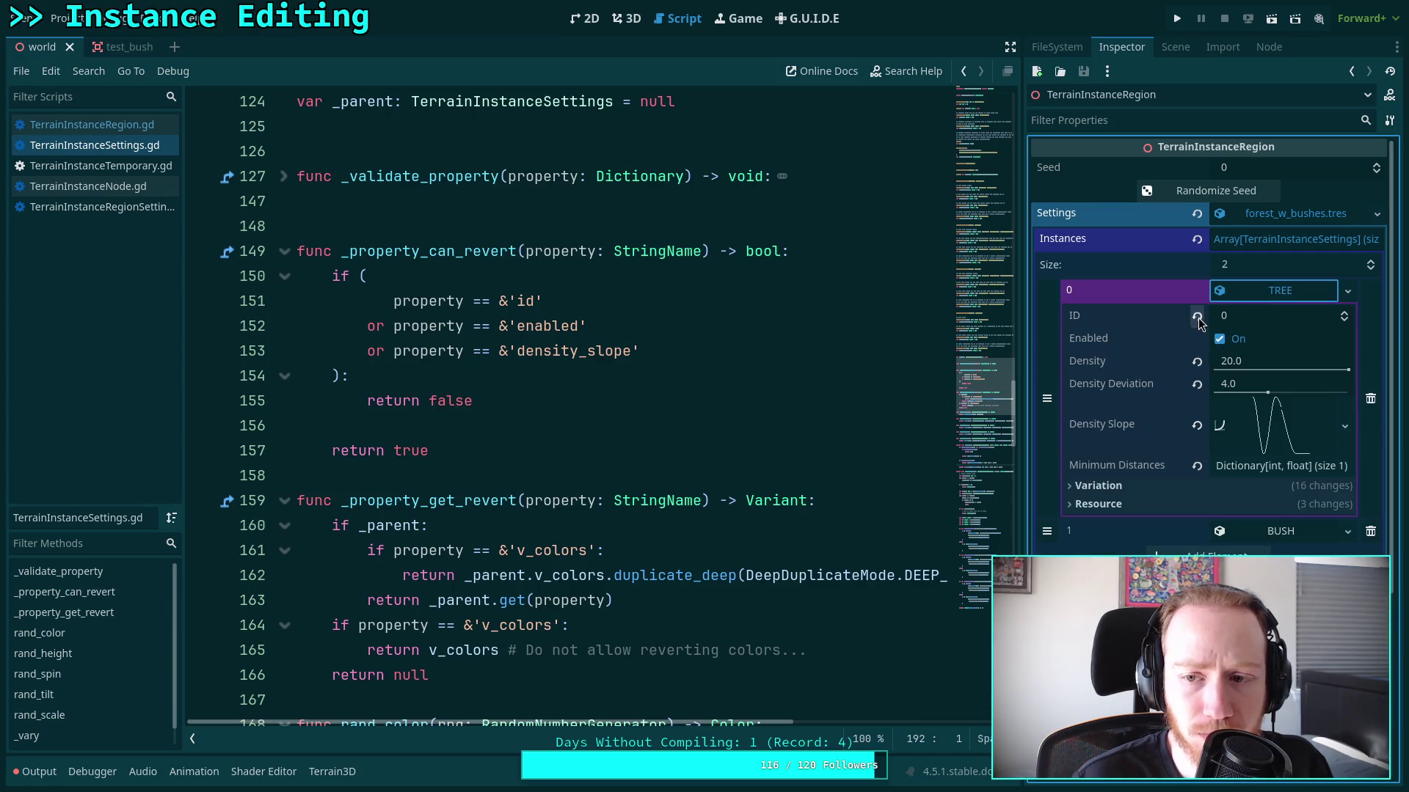
pyautogui.click(1198, 320)
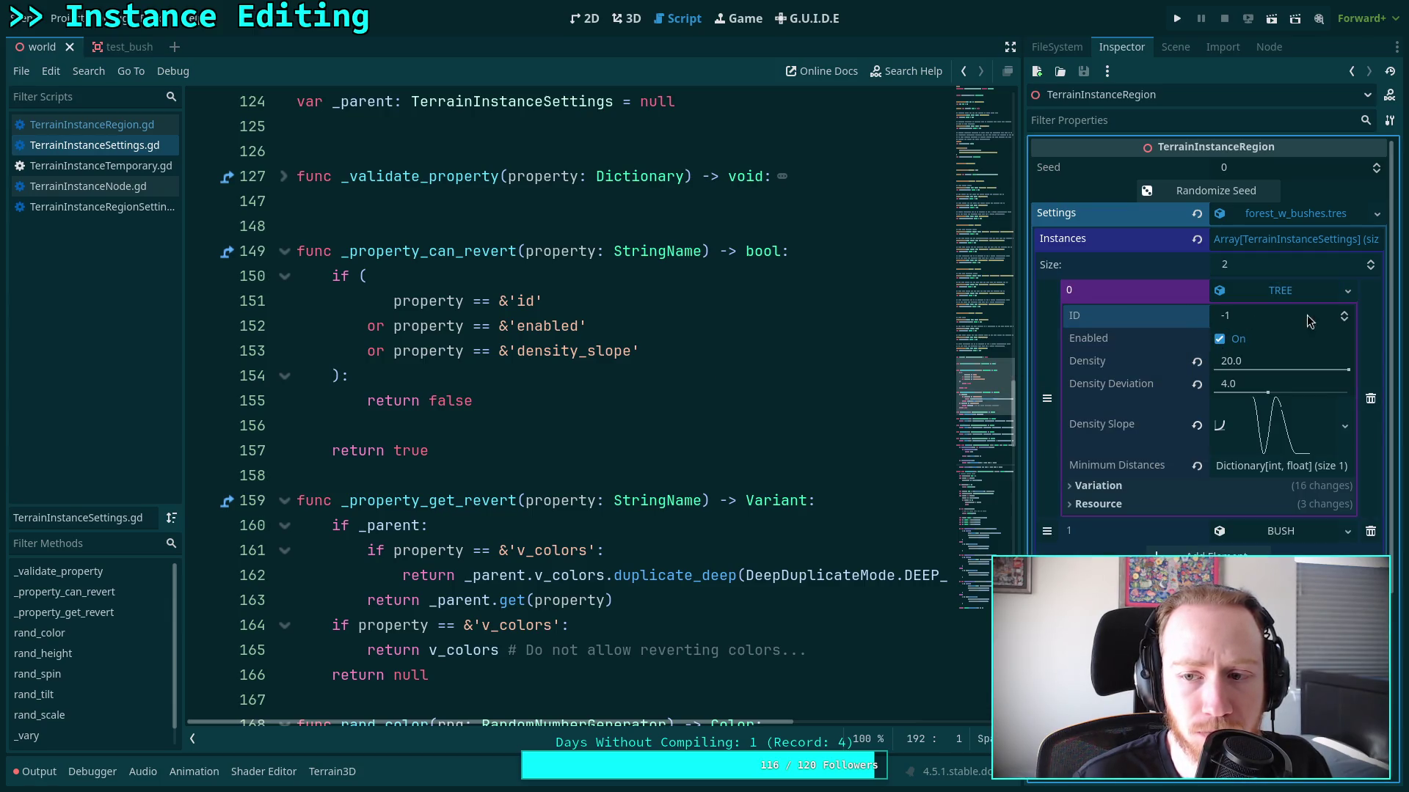
pyautogui.click(1344, 317)
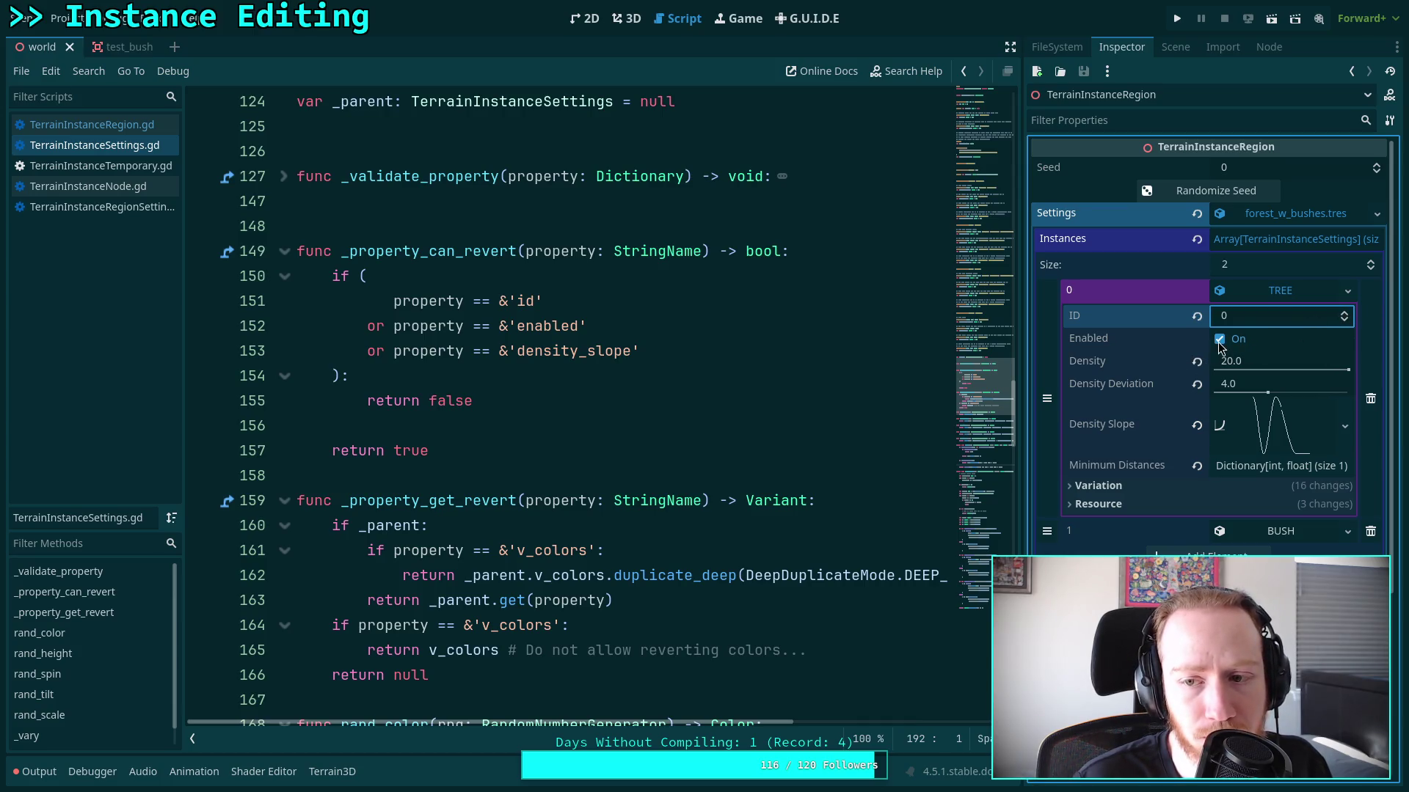
pyautogui.click(1187, 341)
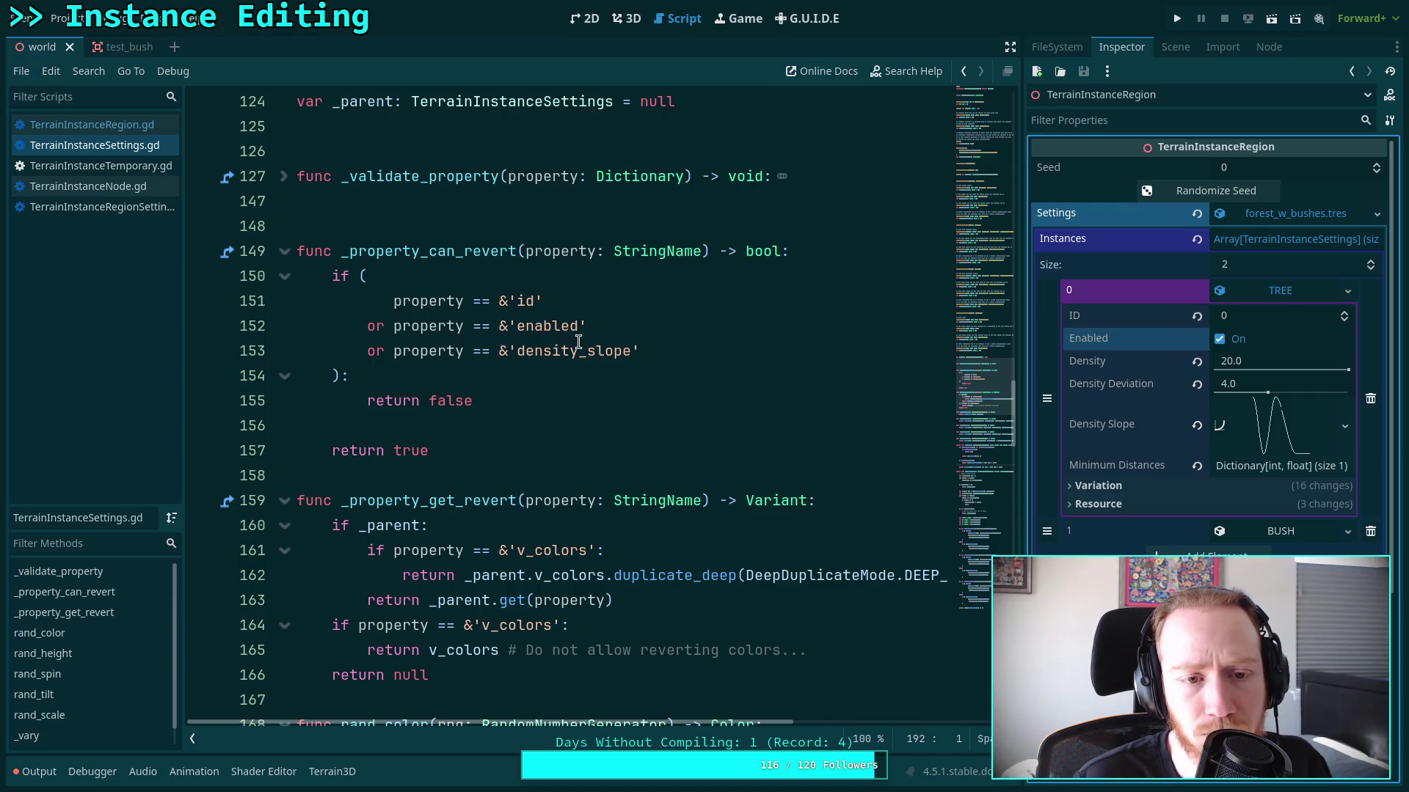
pyautogui.click(822, 248)
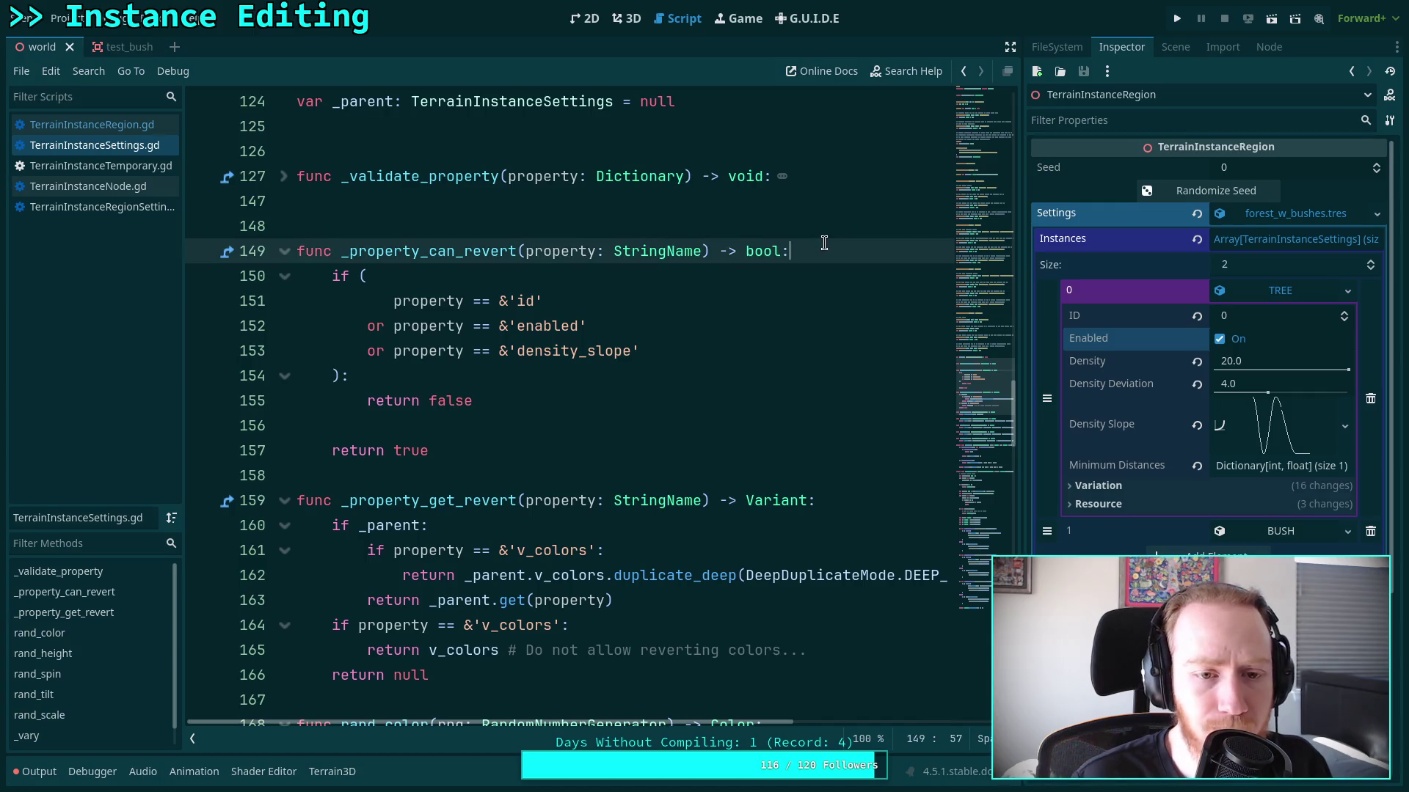